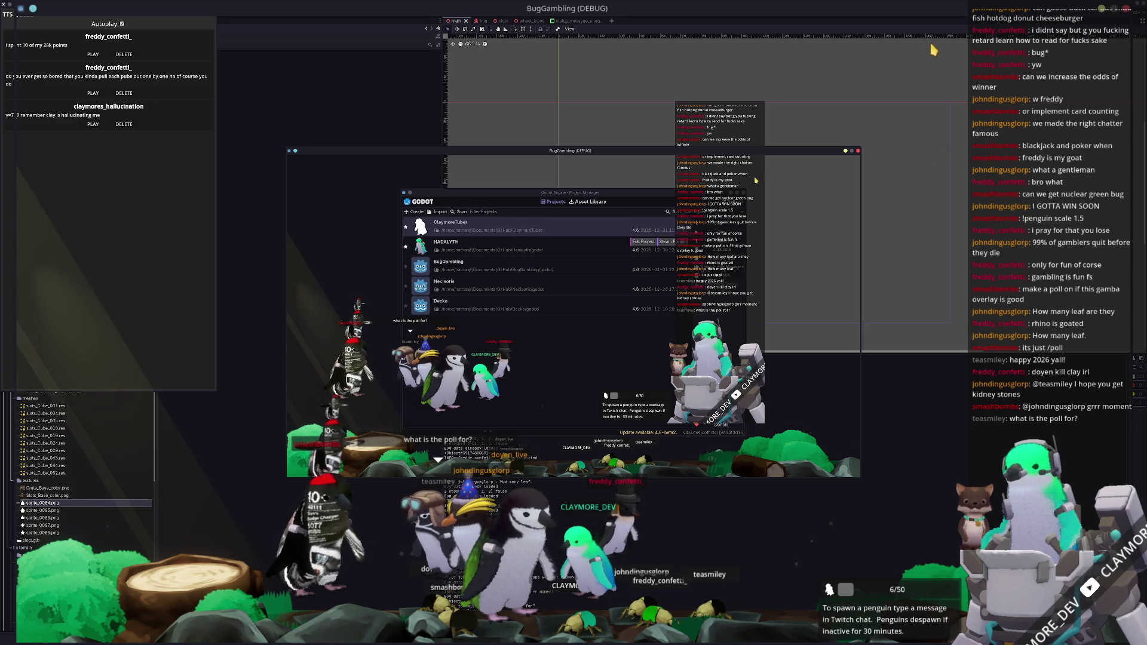
Step: Nudge the BugGambling debug window up and right, and move the BugGamblingOverlay task board to the right
mouse_move(775, 155)
left_mouse_down()
mouse_move(827, 142)
mouse_move(810, 151)
left_mouse_up()
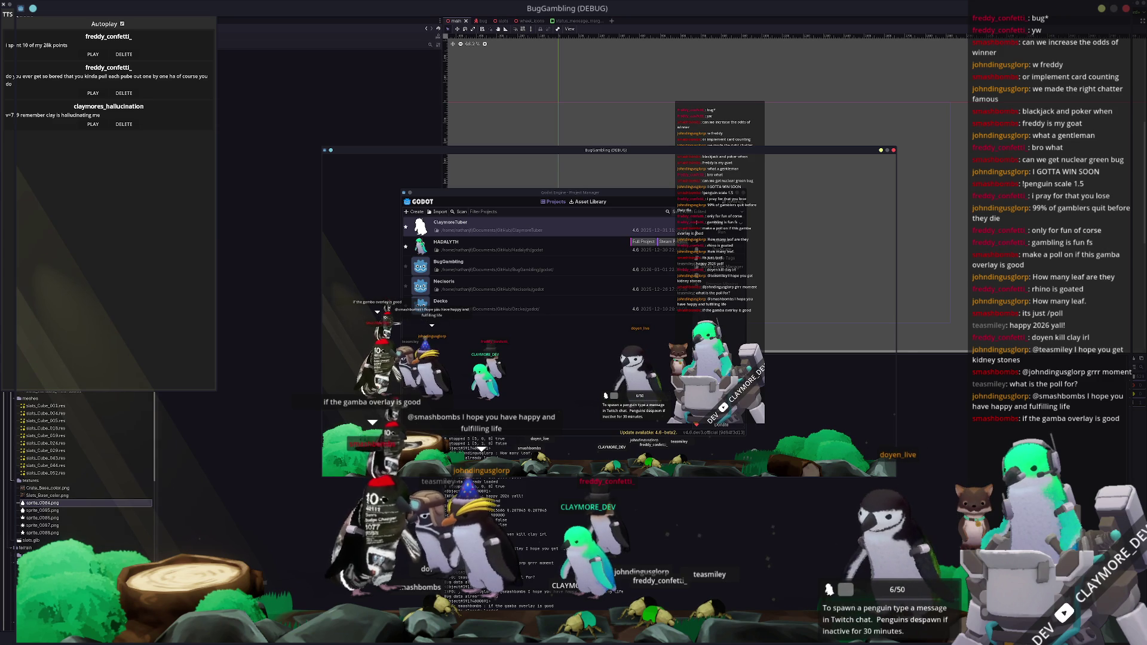
mouse_move(555, 300)
left_mouse_down()
mouse_move(569, 382)
mouse_move(870, 322)
left_mouse_up()
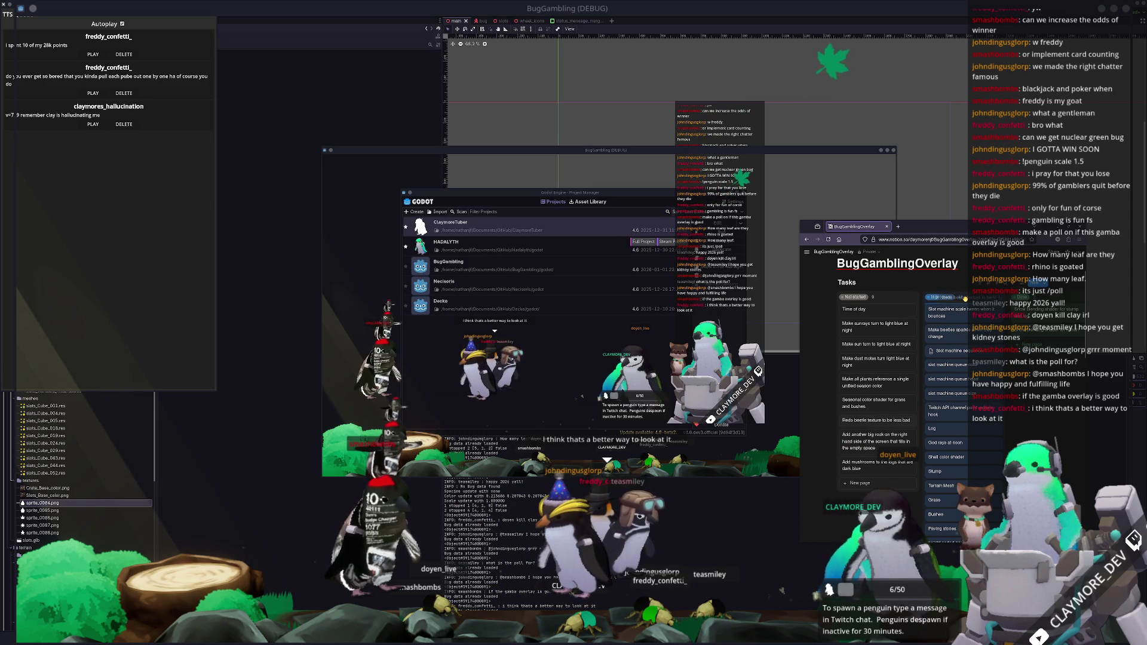
Step: Move 'Redo beetle texture' to In progress and add a Not started card titled 'Redo the bug texture again'
left_click_drag(875, 420, 963, 322)
left_click(880, 470)
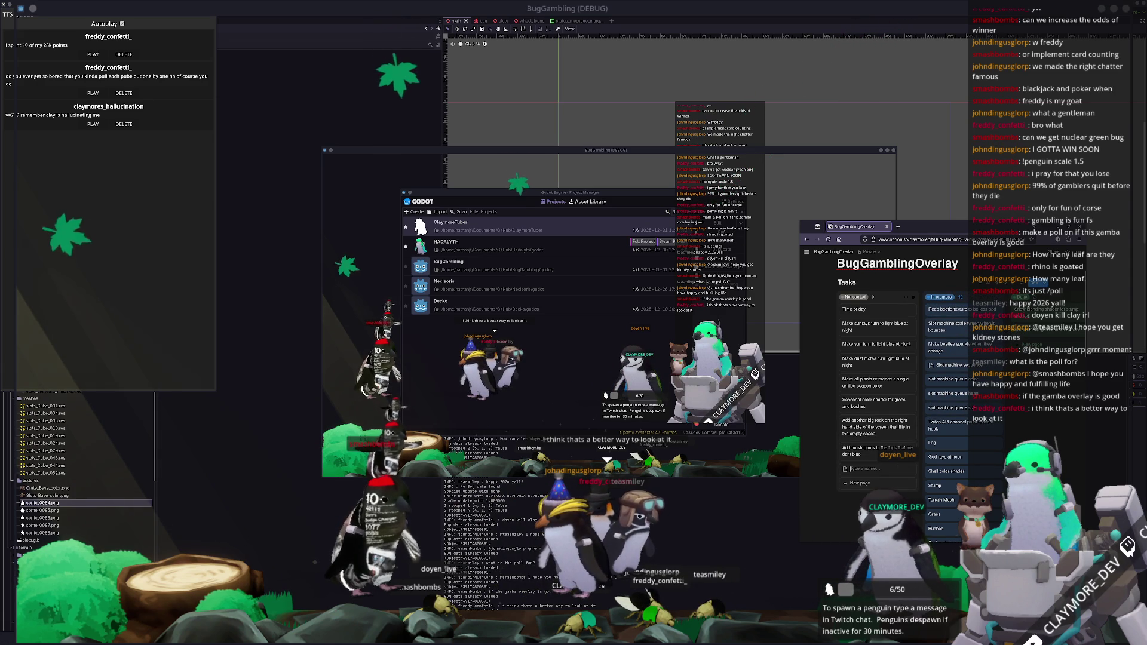
type("Redo ")
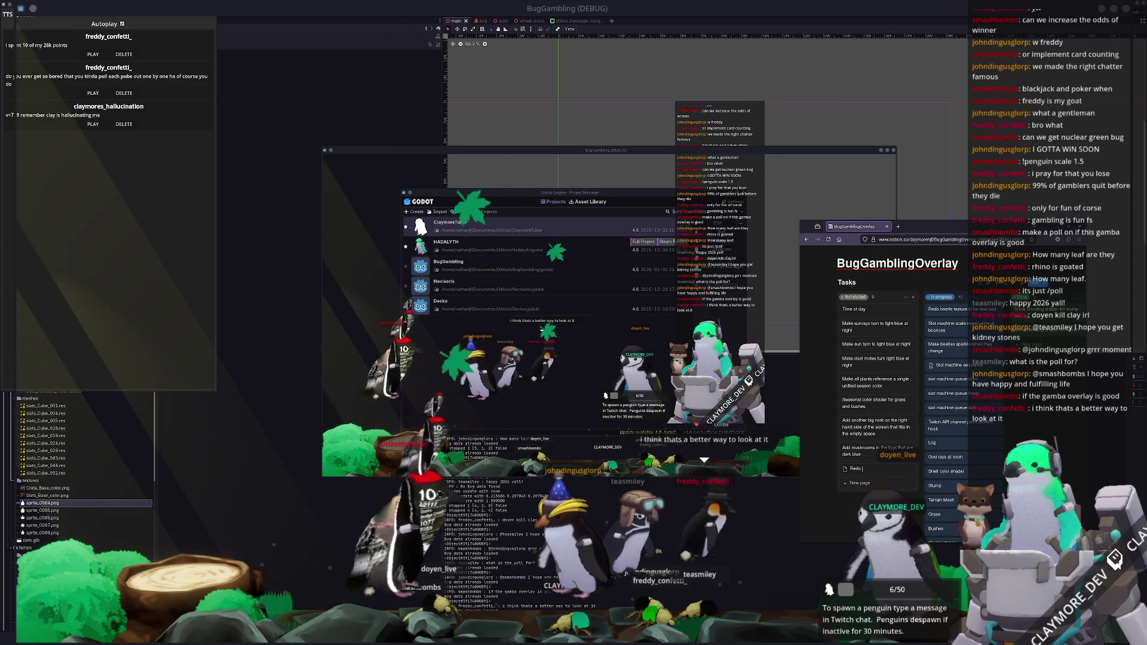
type("the bug texture again")
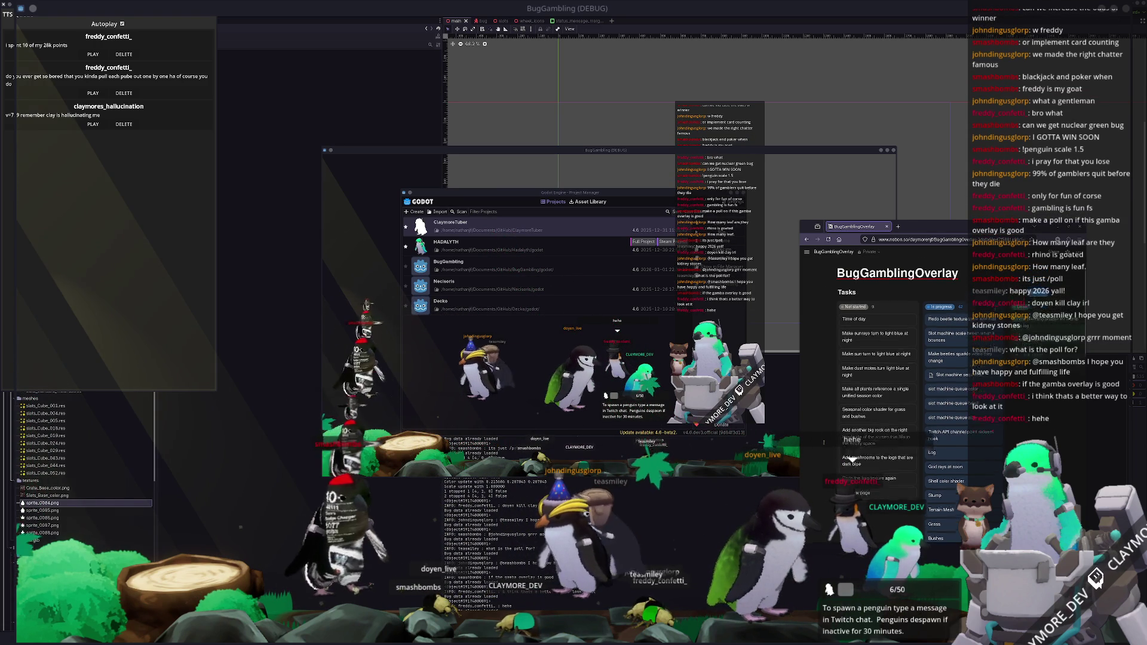
left_click(762, 476)
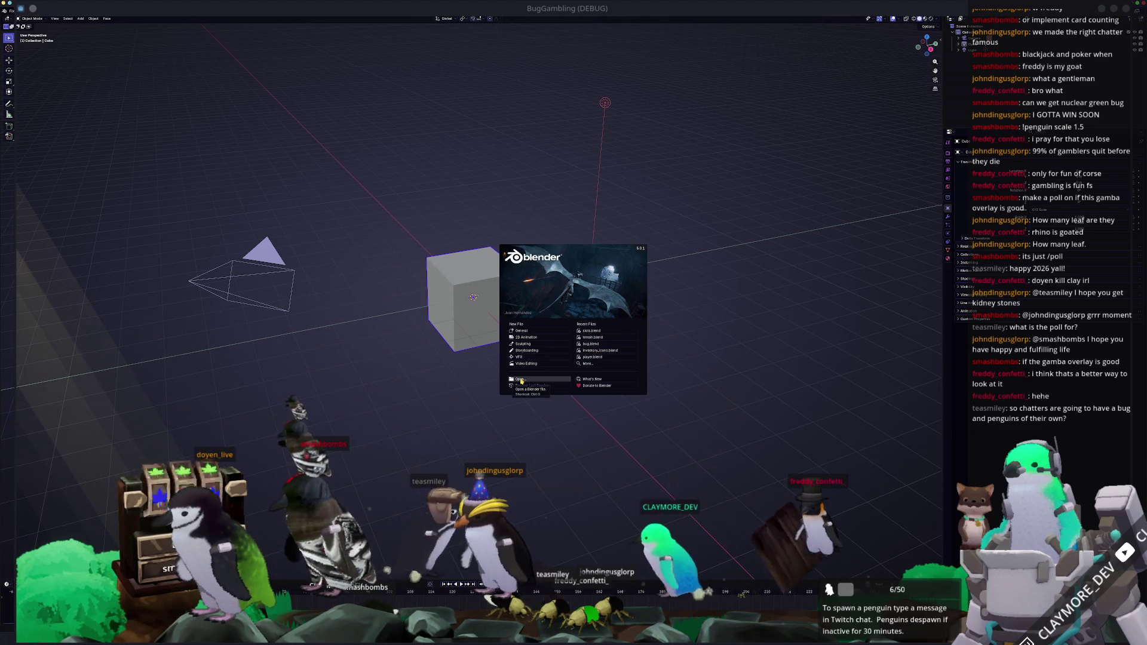
Step: Open terrain.blend, enter Edit Mode on the rock strip and select one rock piece
left_click(593, 338)
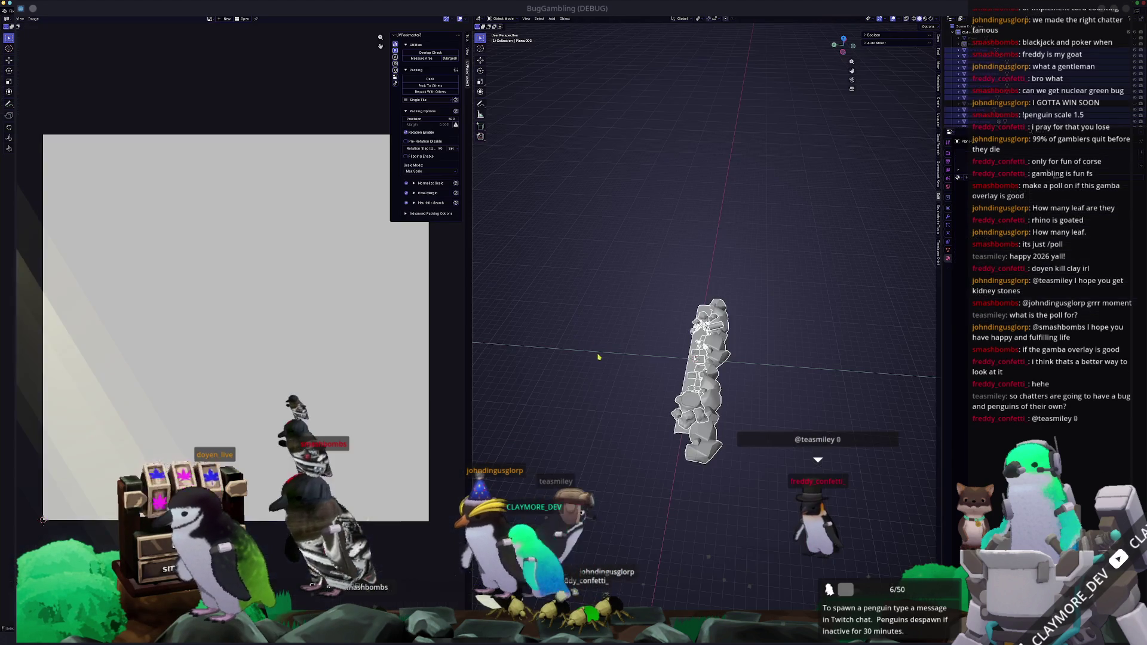
key("KP_7")
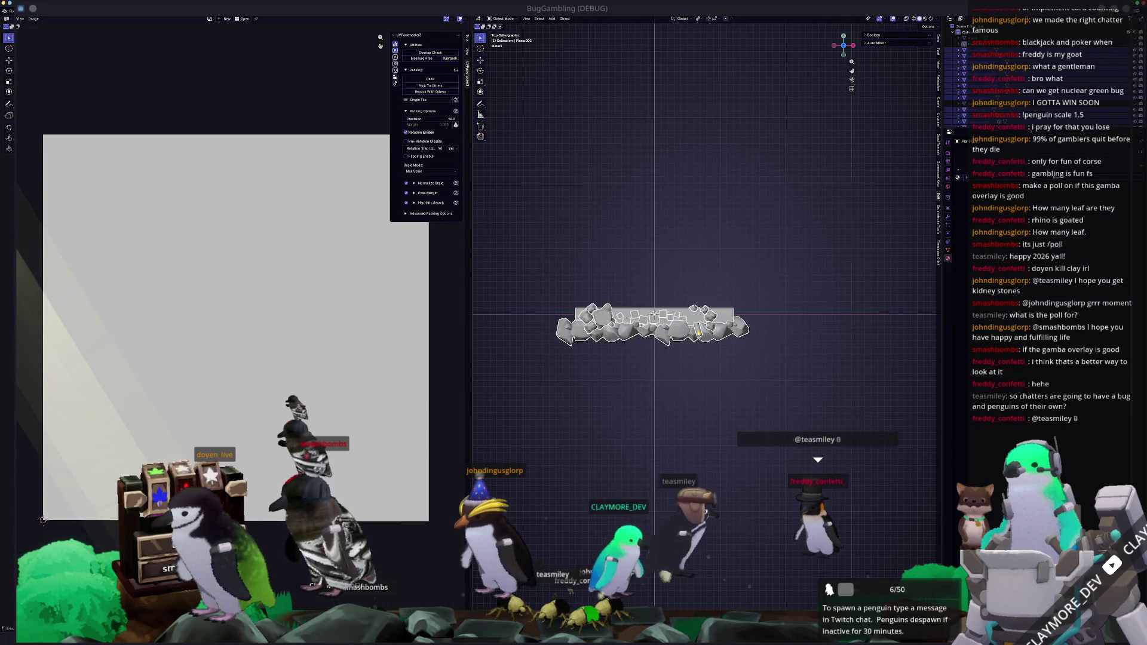
left_click(687, 340)
key("Tab")
key("KP_Decimal")
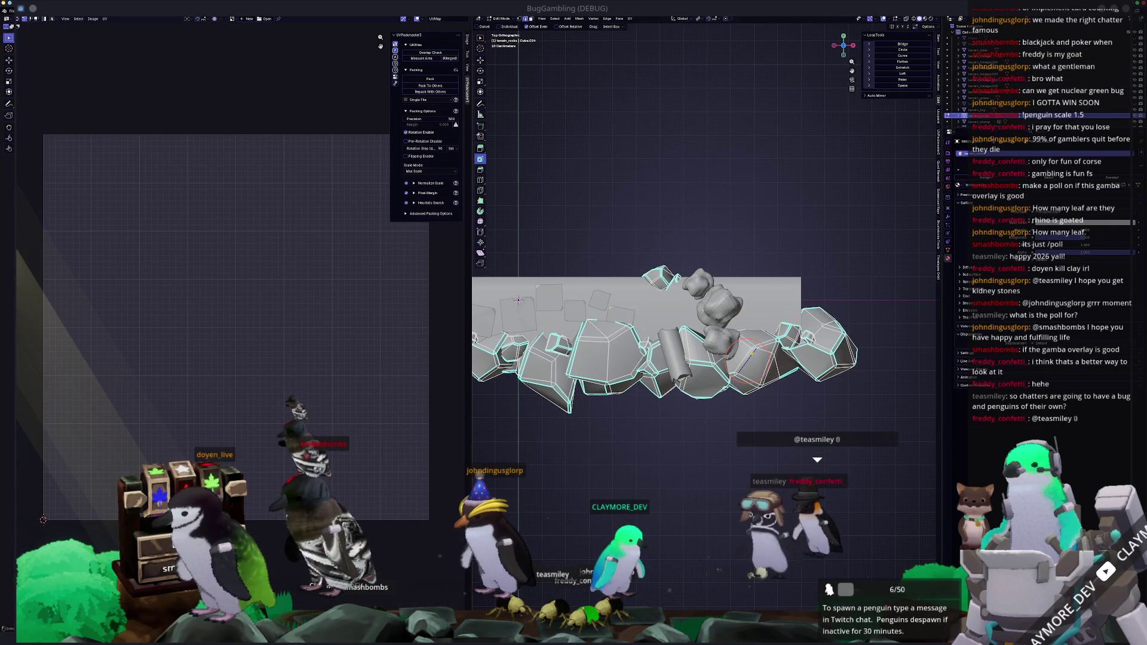
key("l")
key("KP_1")
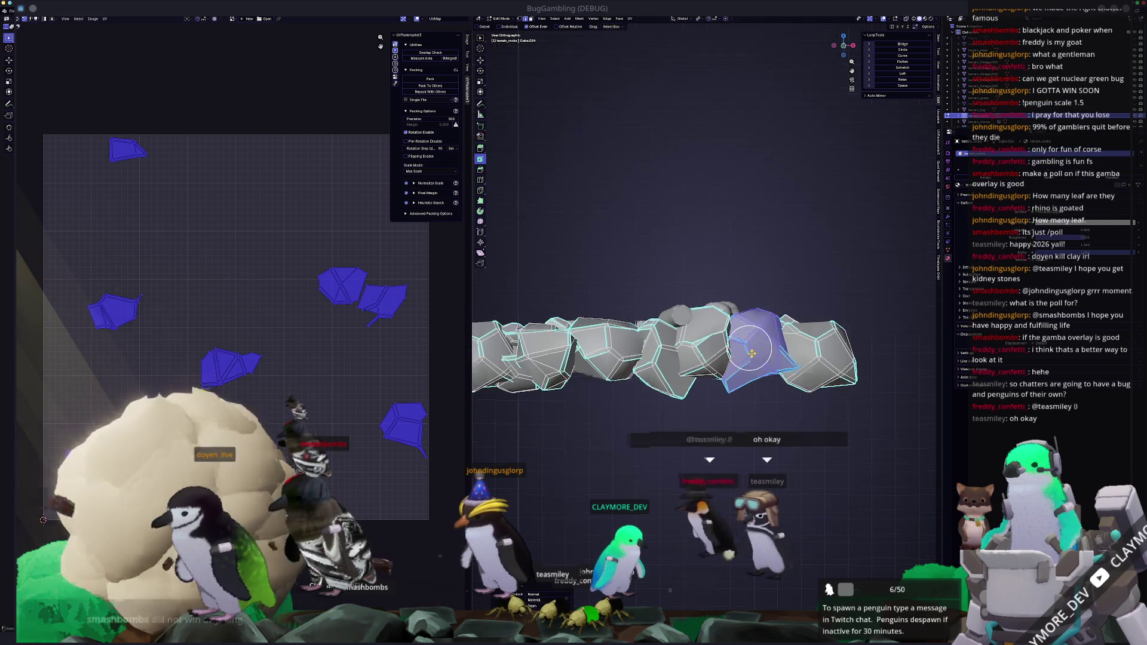
Step: Duplicate the selected rock and lift the copy upward along Z
key("shift+d")
key("z")
left_click(774, 315)
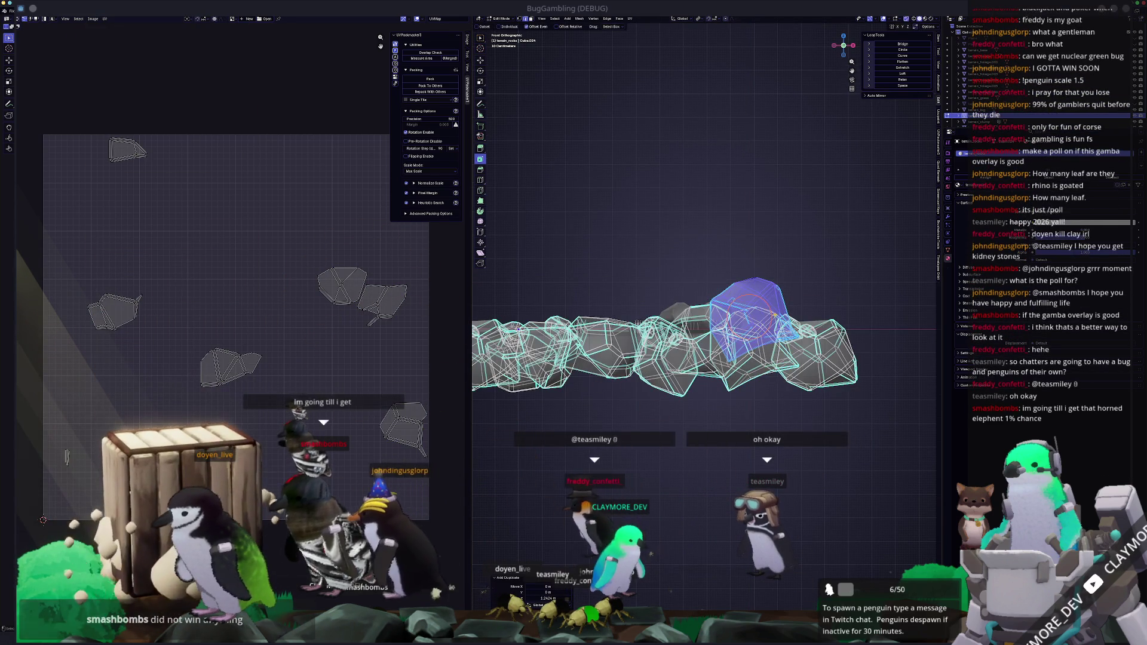
key("KP_4")
key("KP_4")
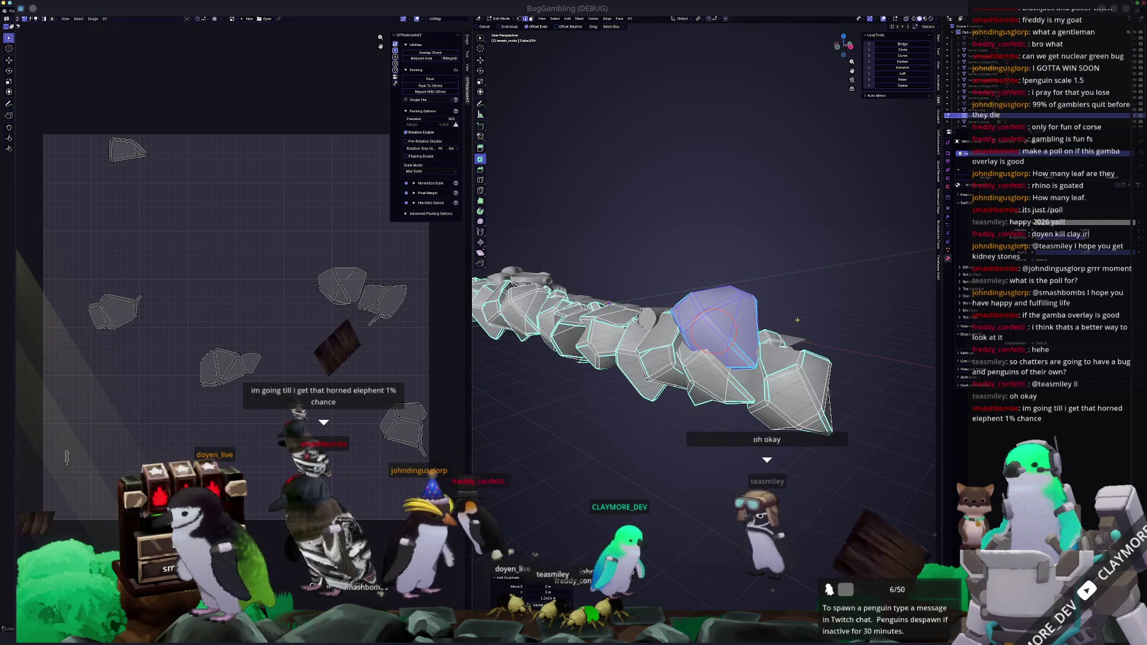
key("KP_8")
Step: Trackball-rotate the duplicated rock and slide it along the Y axis
key("r")
key("r")
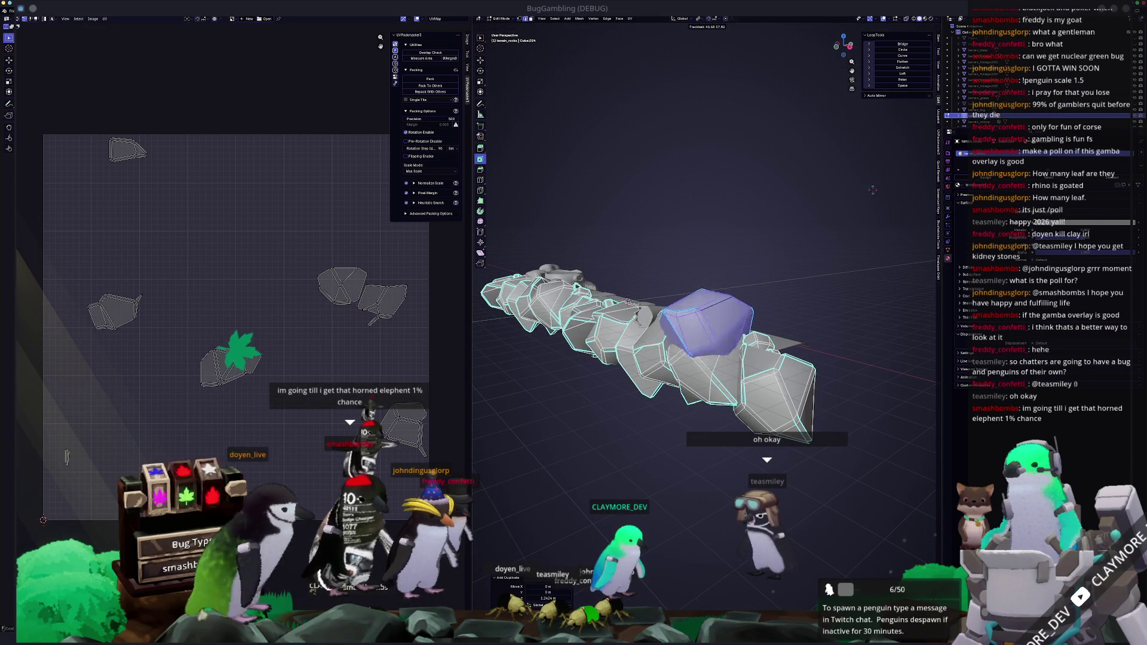
key("KP_7")
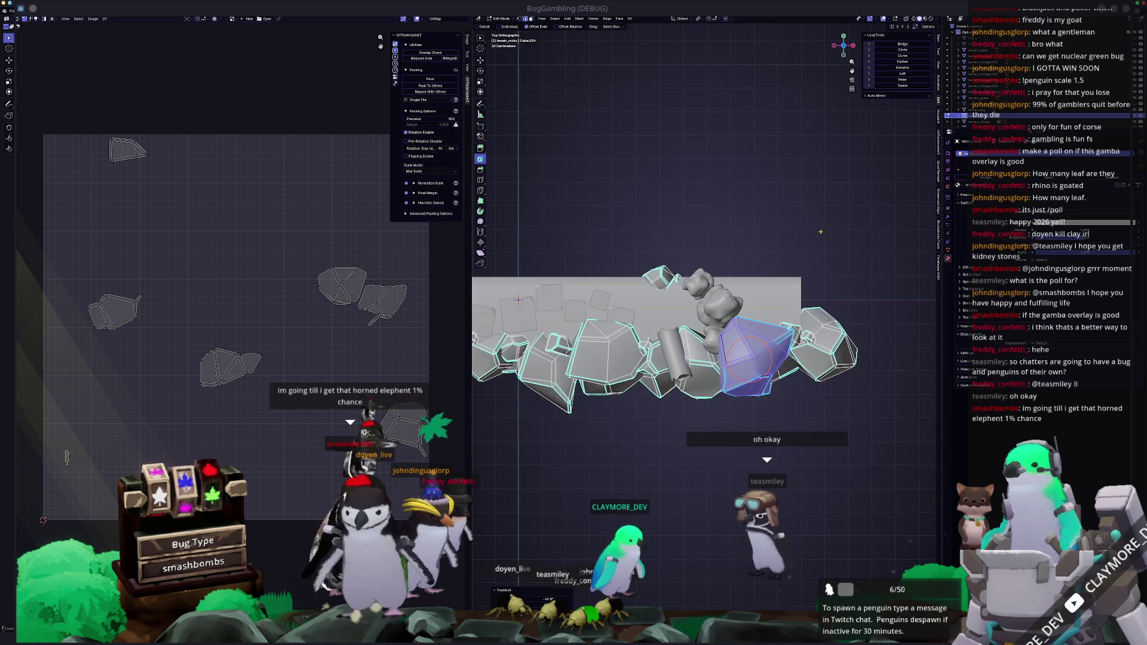
key("g")
key("y")
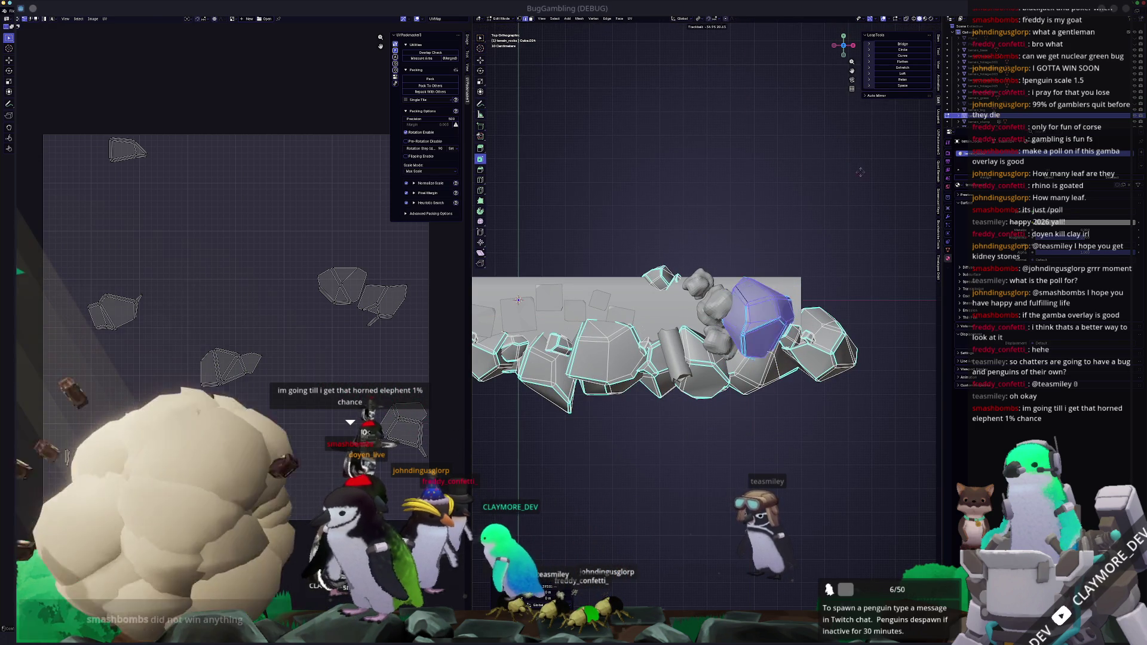
left_click(900, 193)
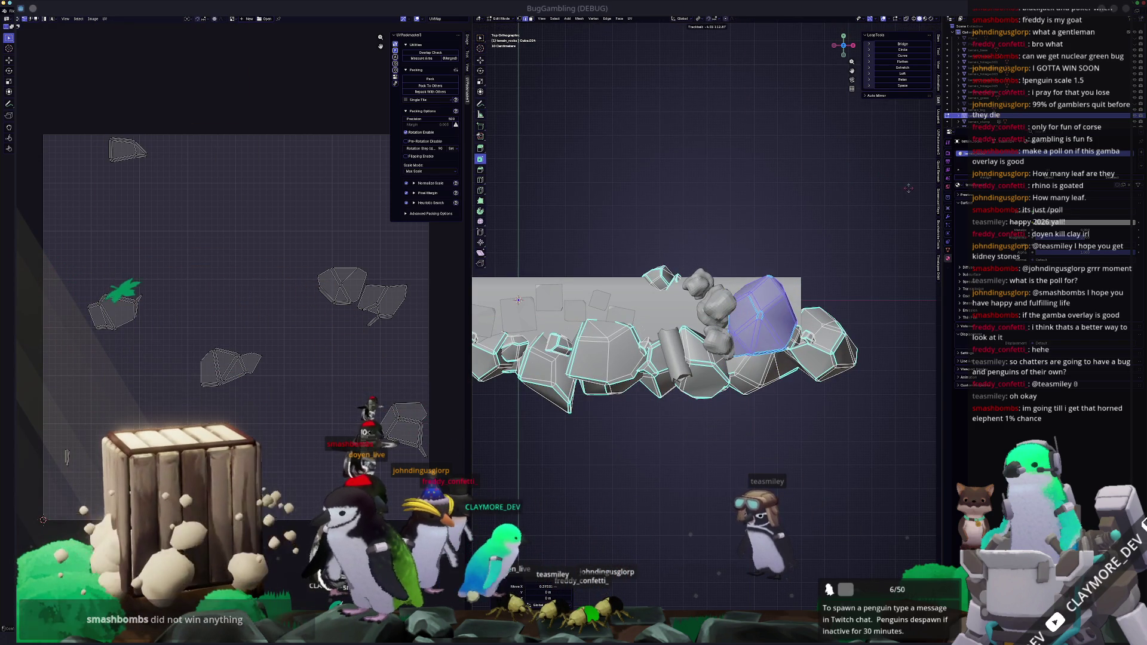
Step: Raise the duplicated rock vertically onto the top of the row and return to Object Mode
left_click_drag(765, 227, 783, 202)
scroll(784, 202, "up", 3)
key("g")
key("z")
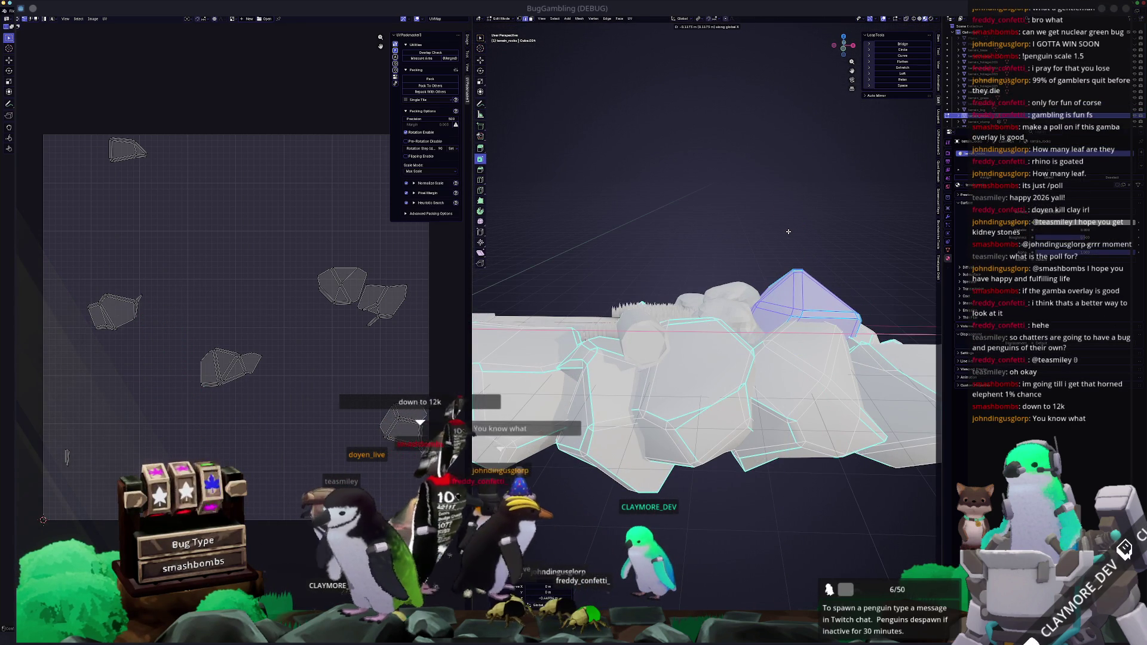
left_click(786, 232)
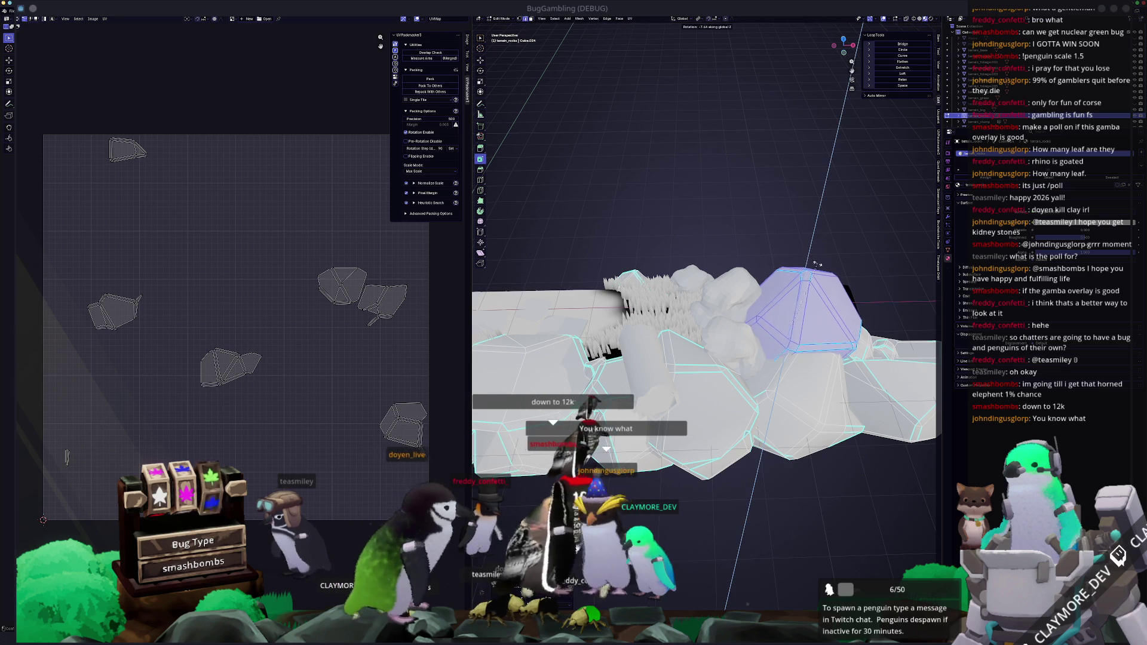
left_click(820, 266)
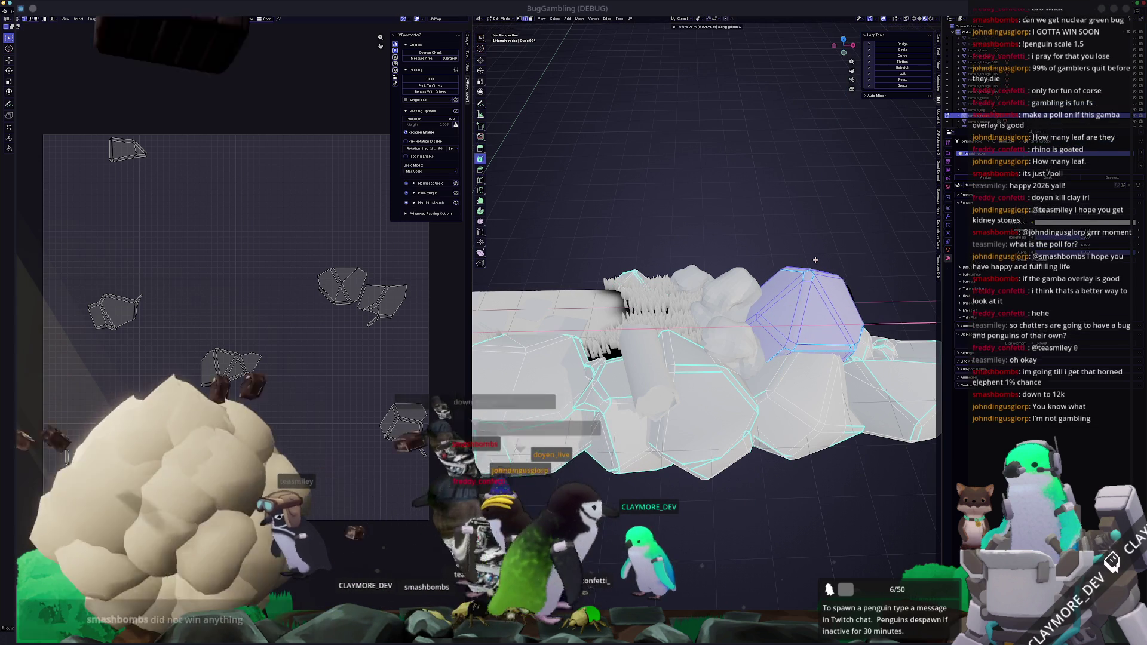
scroll(740, 250, "down", 5)
key("Tab")
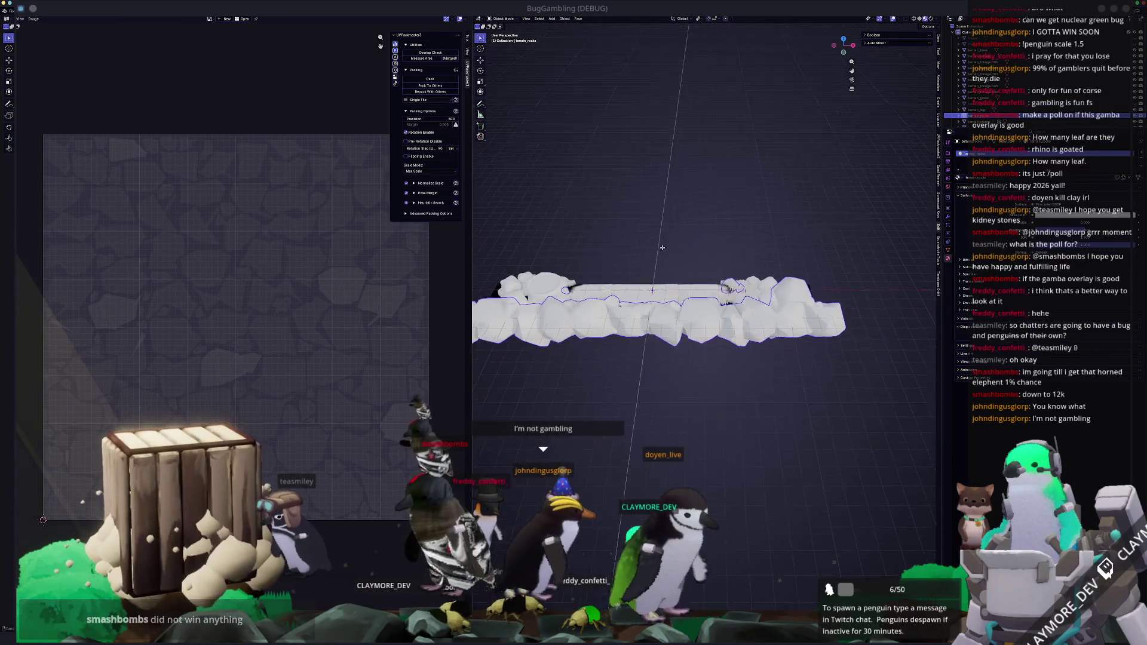
Step: Select the rock mesh and apply All Transforms
scroll(643, 242, "down", 2)
scroll(644, 242, "up", 2)
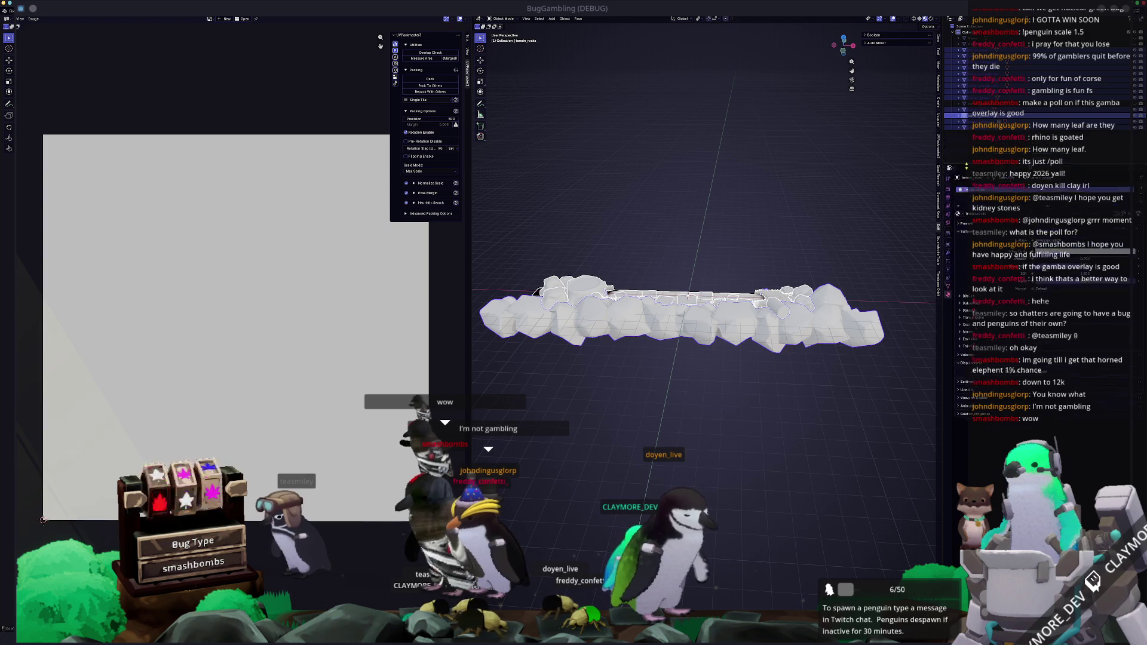
scroll(841, 299, "up", 1)
left_click(843, 313)
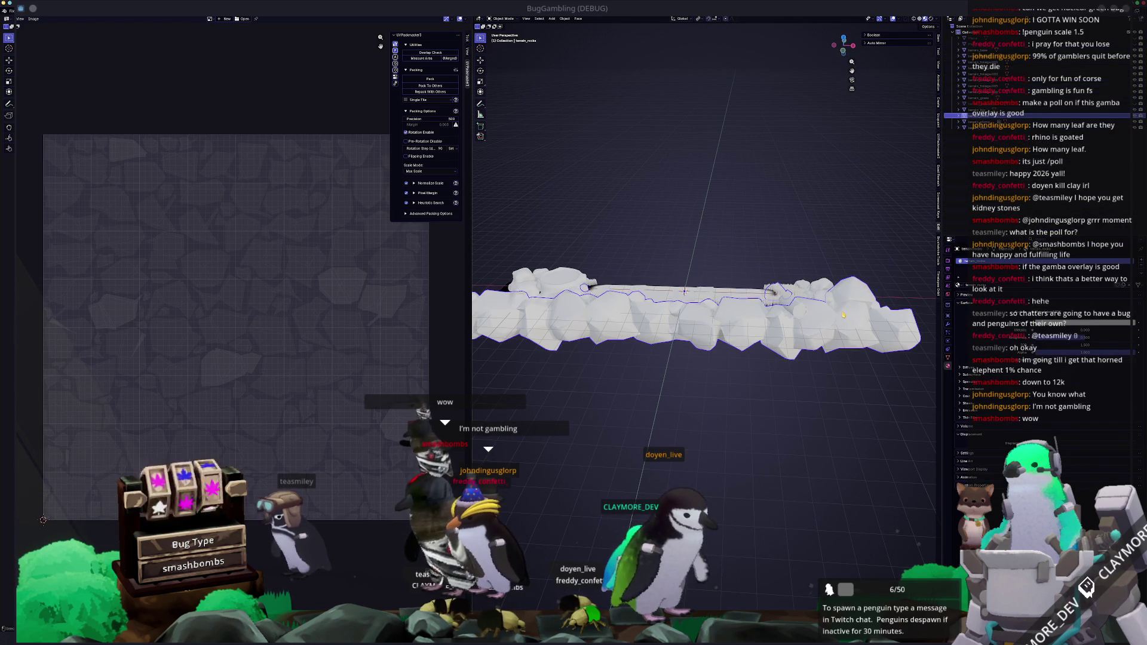
scroll(657, 259, "down", 1)
key("ctrl+a")
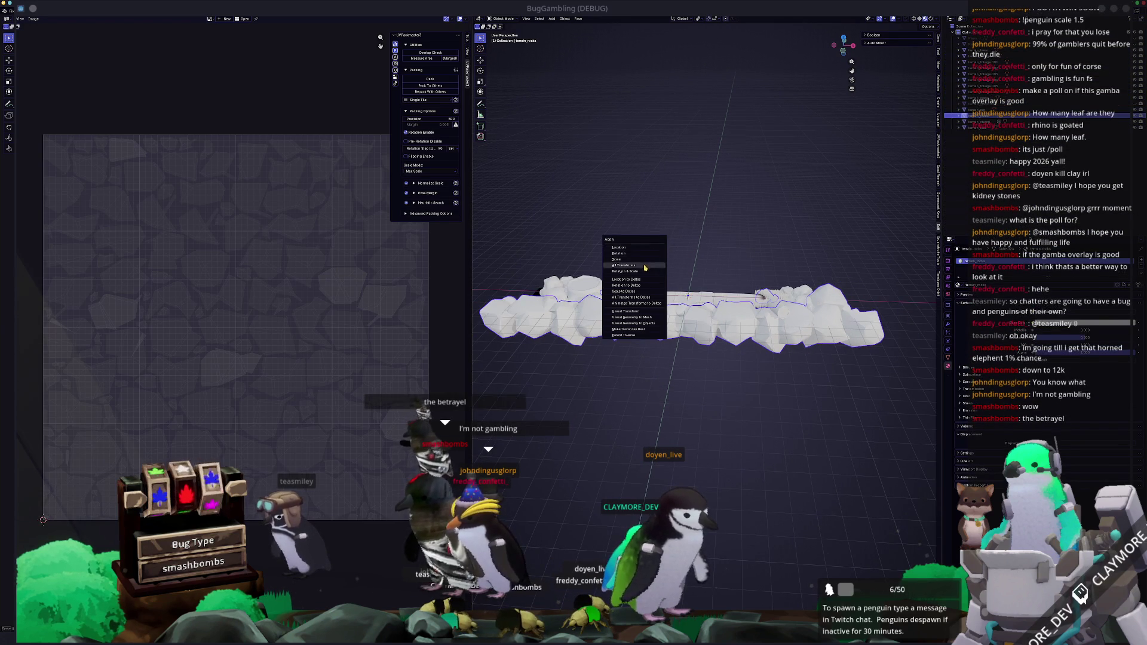
left_click(644, 266)
Step: Export the rocks as FBX over terrain_rocks.fbx
left_click(10, 10)
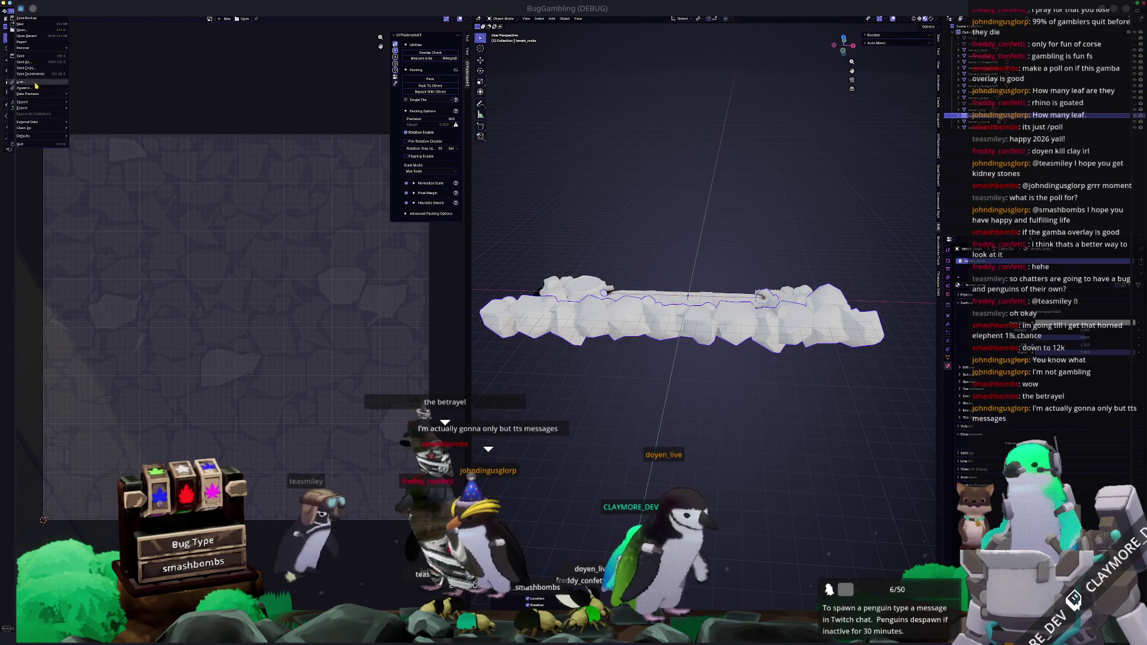
mouse_move(24, 107)
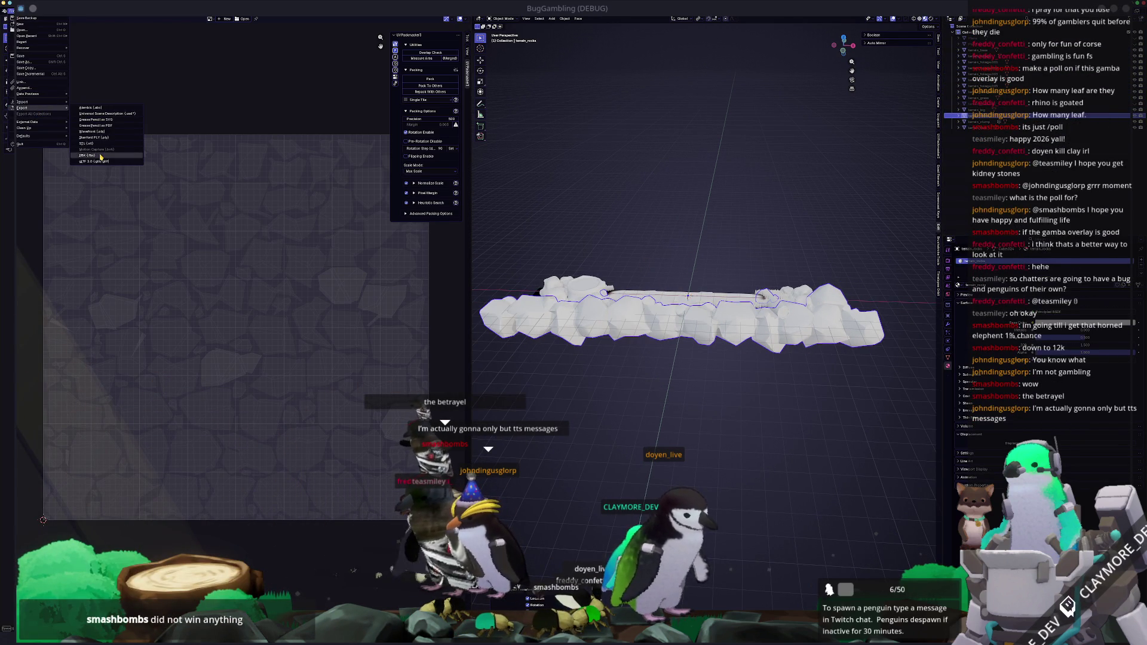
left_click(101, 155)
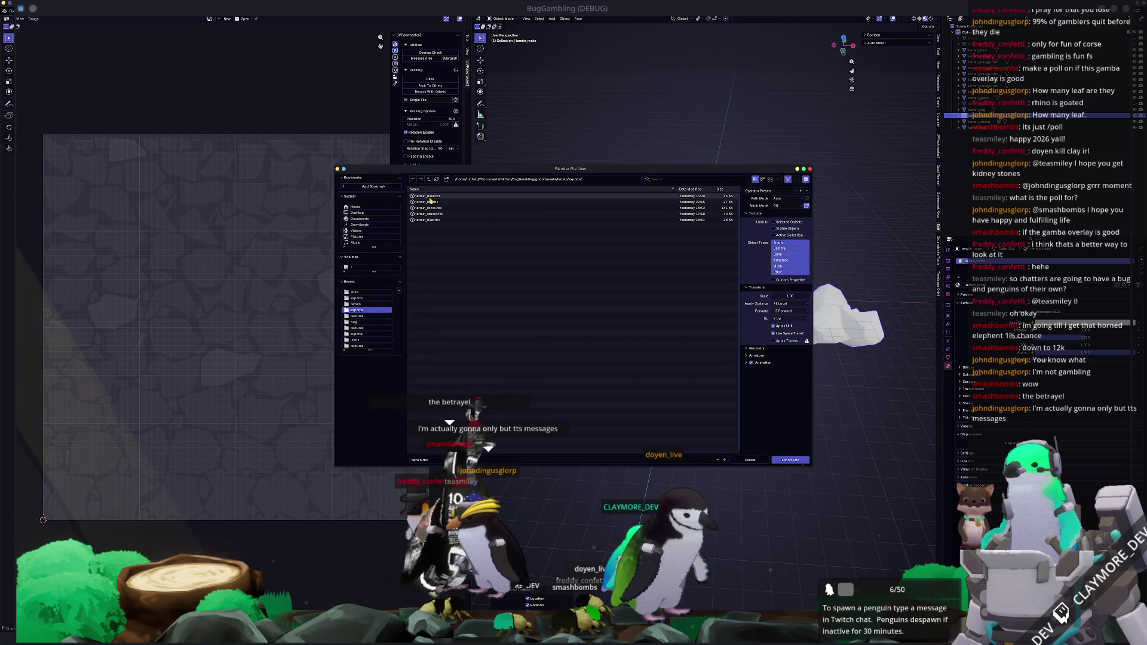
left_click(440, 207)
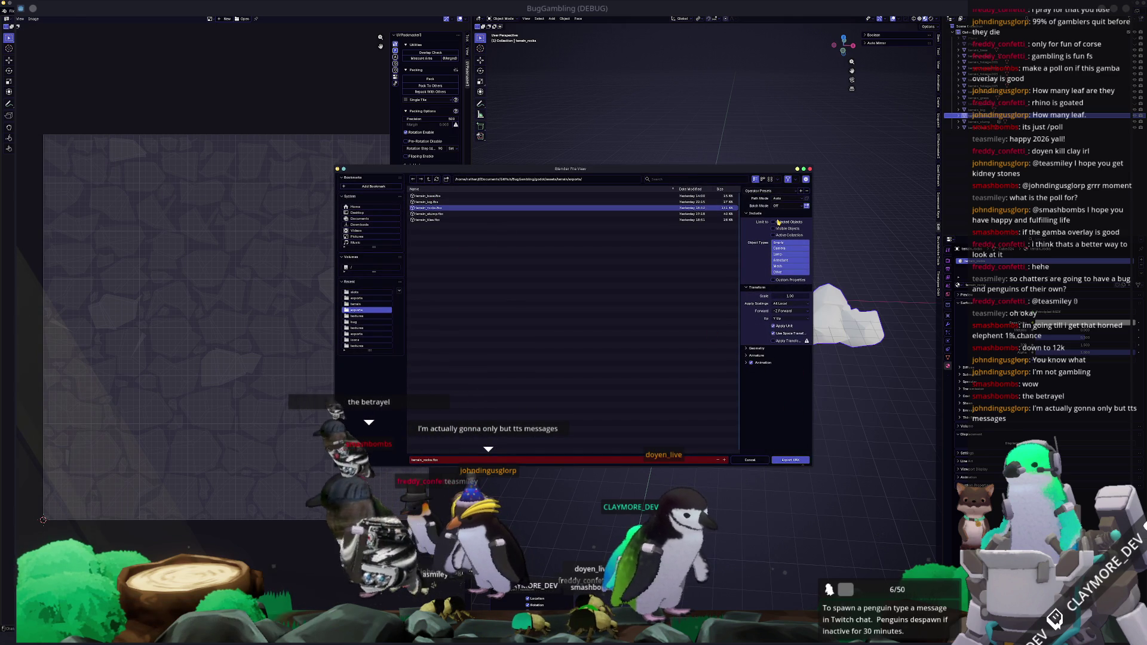
left_click(790, 460)
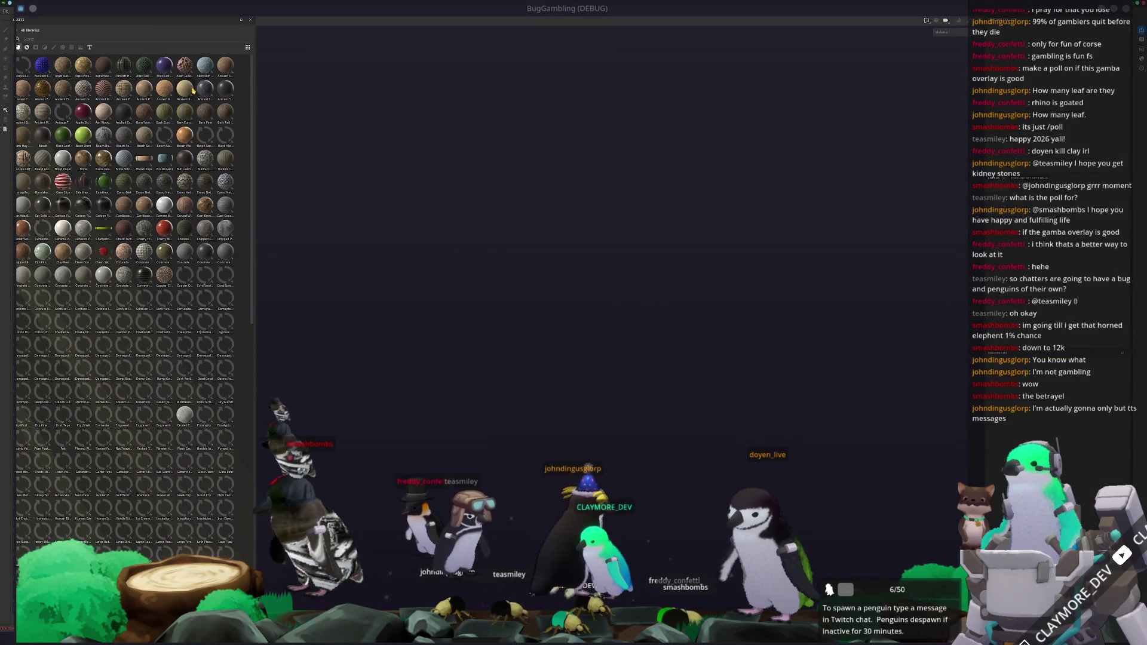
Step: Open the terrain .spp painting project from the godot assets/terrain folder
left_click(6, 11)
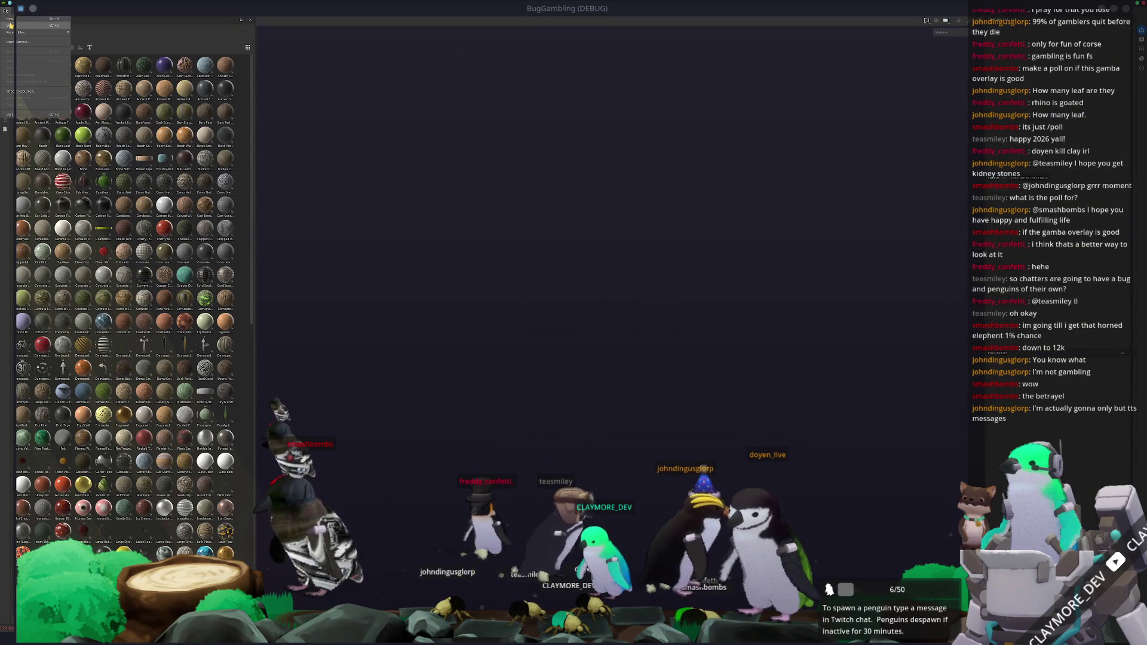
left_click(10, 25)
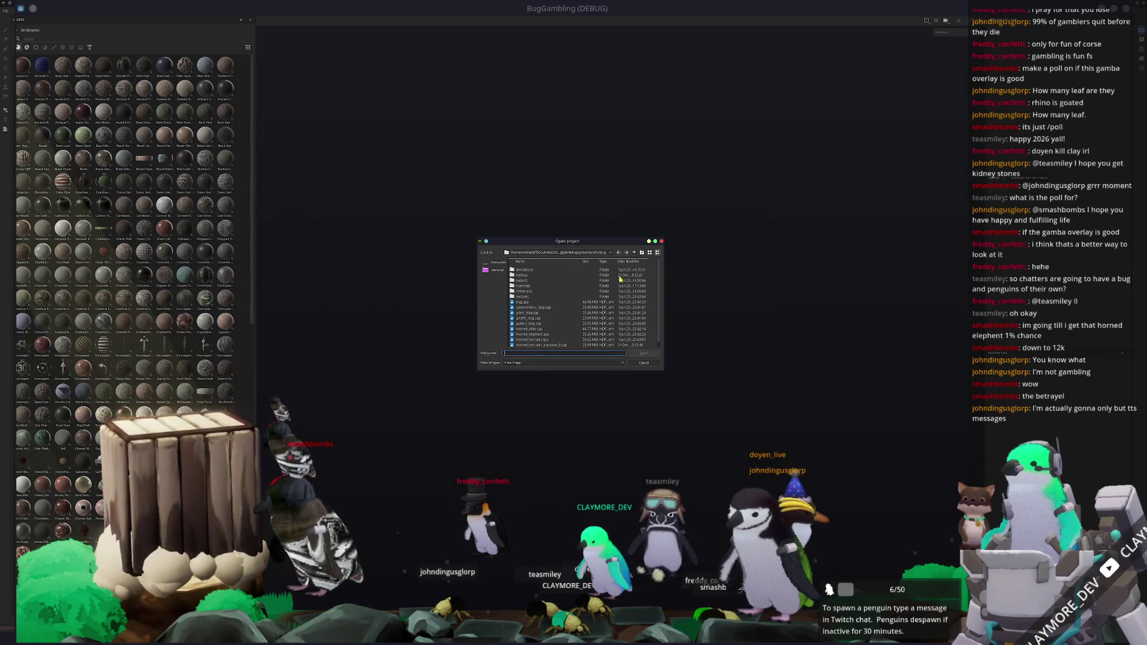
left_click(635, 253)
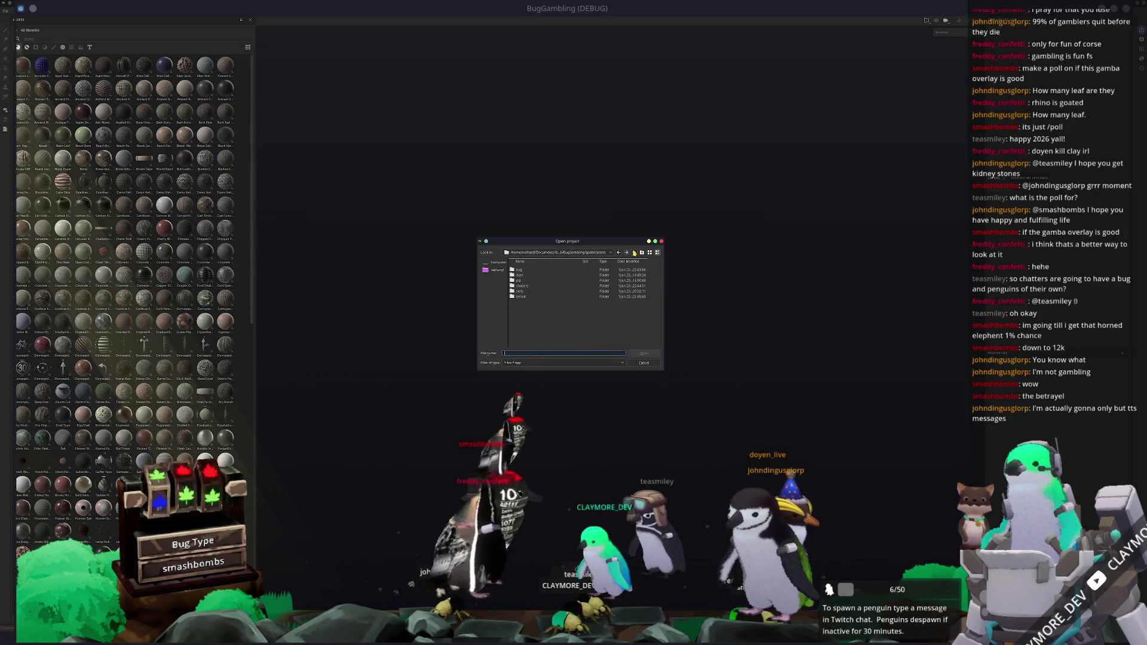
left_click(634, 252)
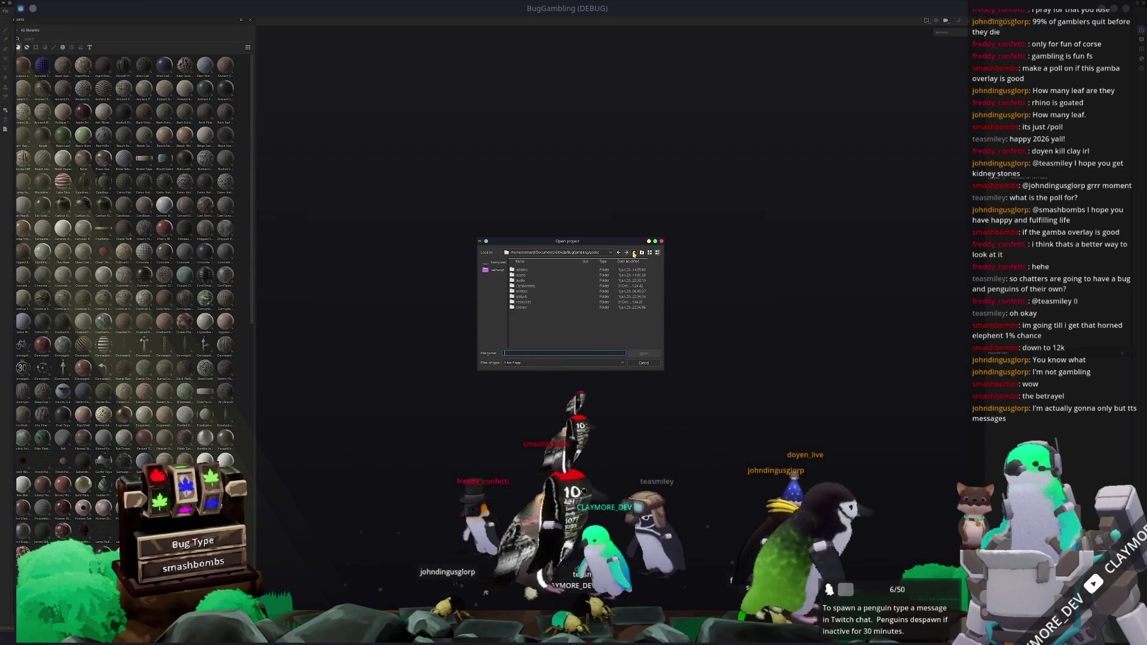
double_click(521, 275)
double_click(542, 296)
double_click(531, 309)
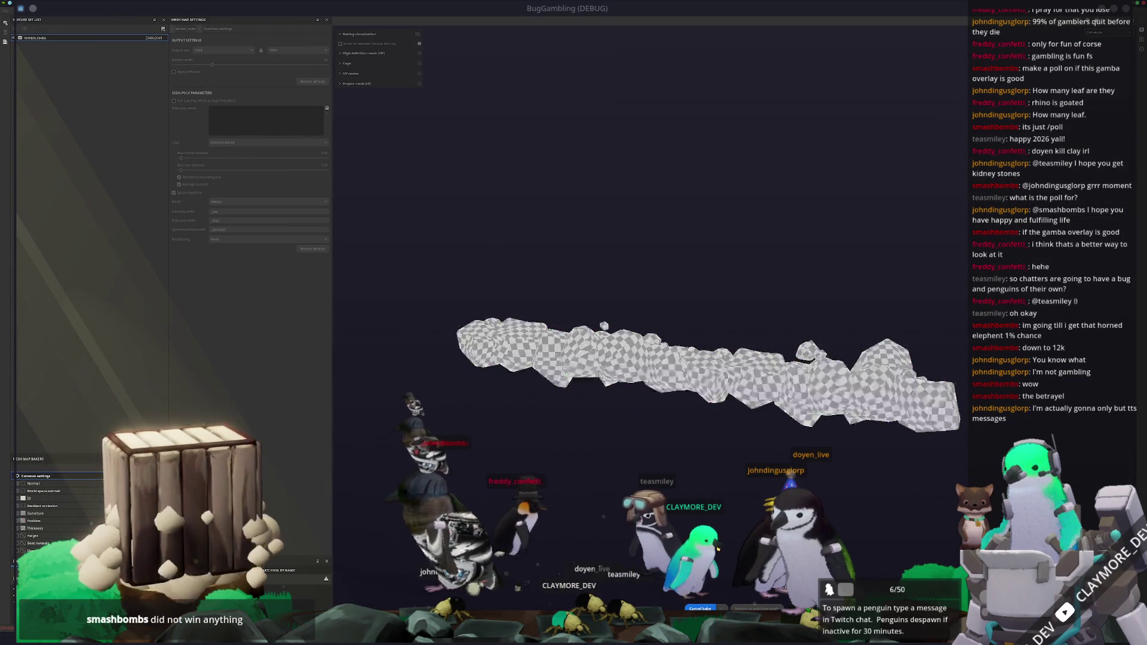
Step: Leave baking mode, view Base color only, and export the rock textures
left_click(767, 608)
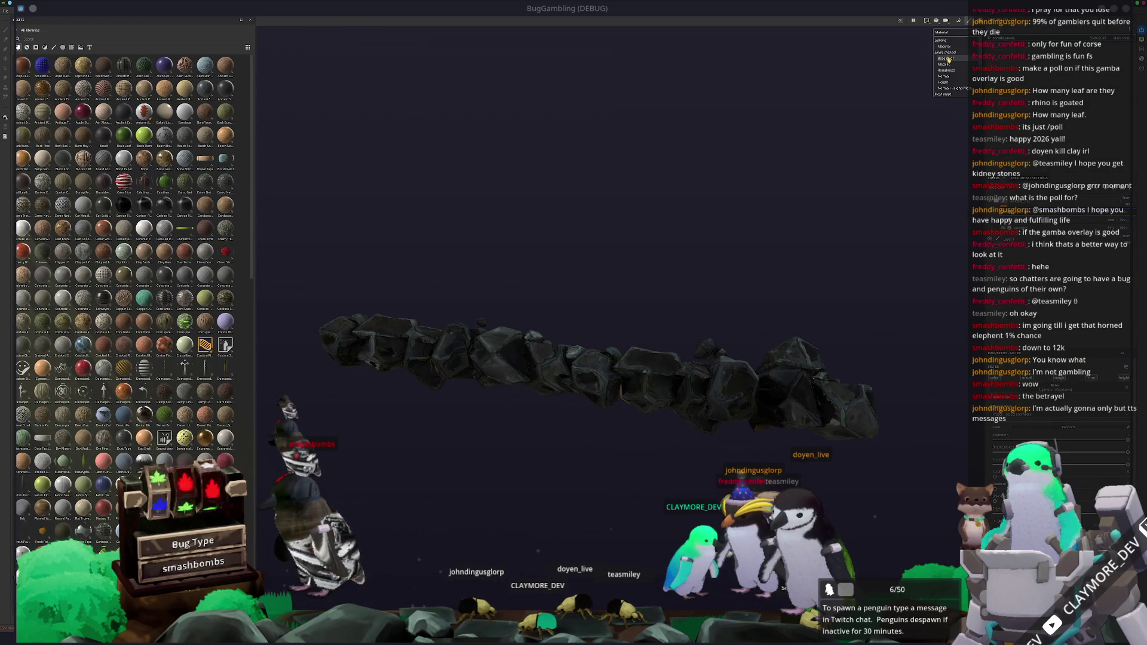
left_click(949, 58)
key("ctrl+shift+e")
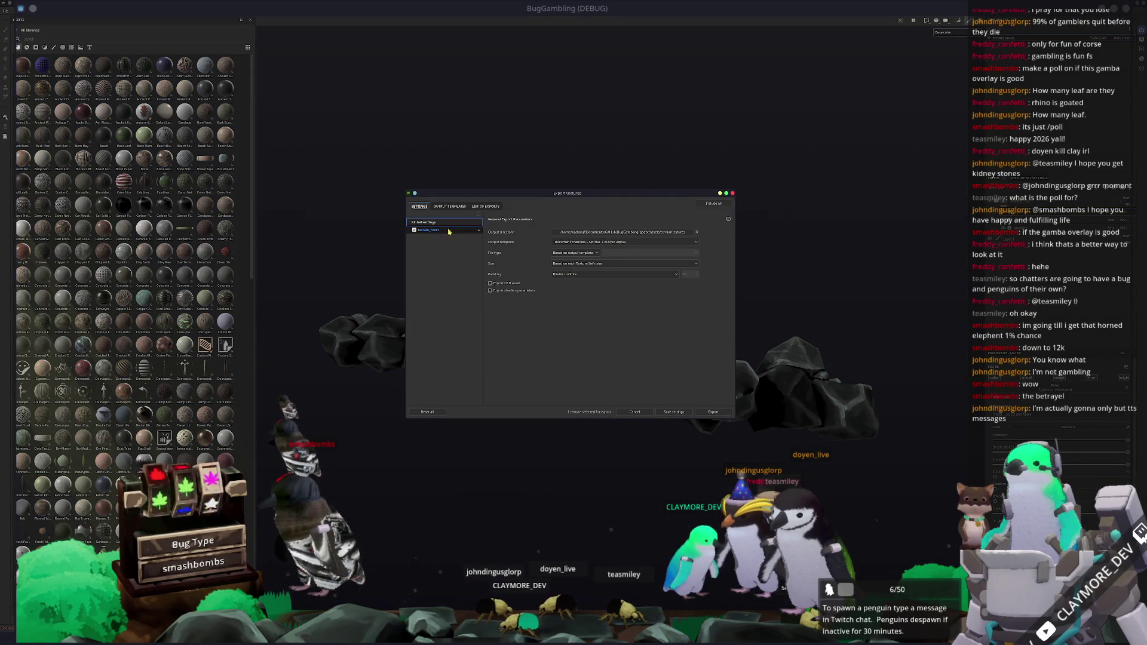
left_click(714, 412)
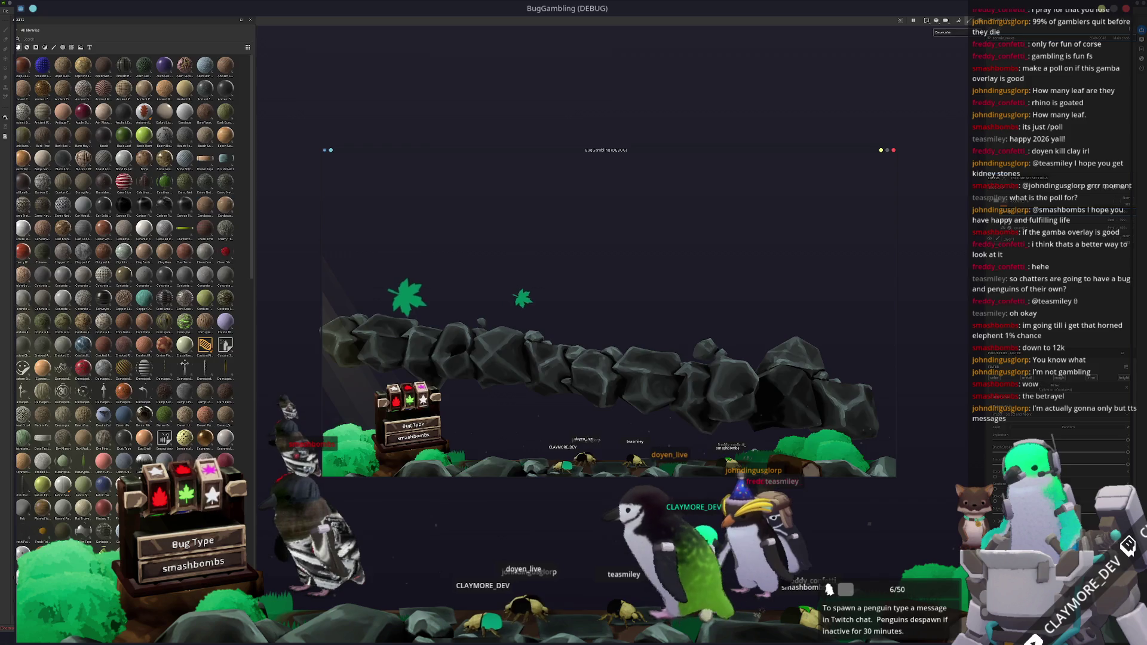
Step: Check the re-textured rocks in Godot's 3D main scene, then box-select the rock mesh in Blender
key("alt+Tab")
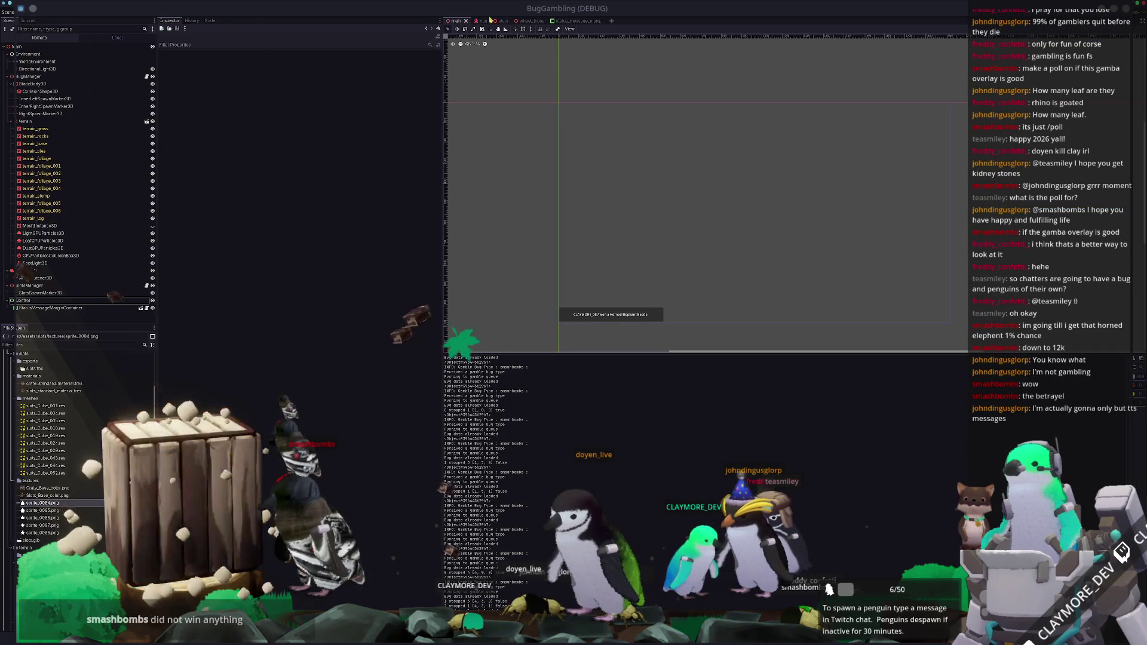
key("ctrl+F2")
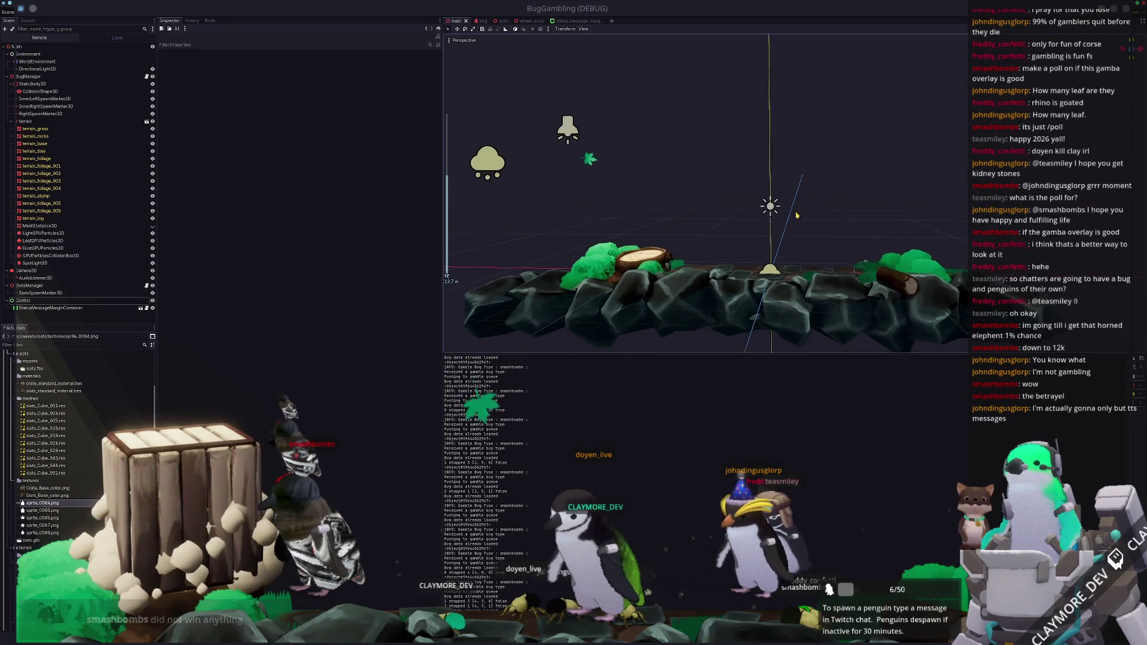
key("alt+Tab")
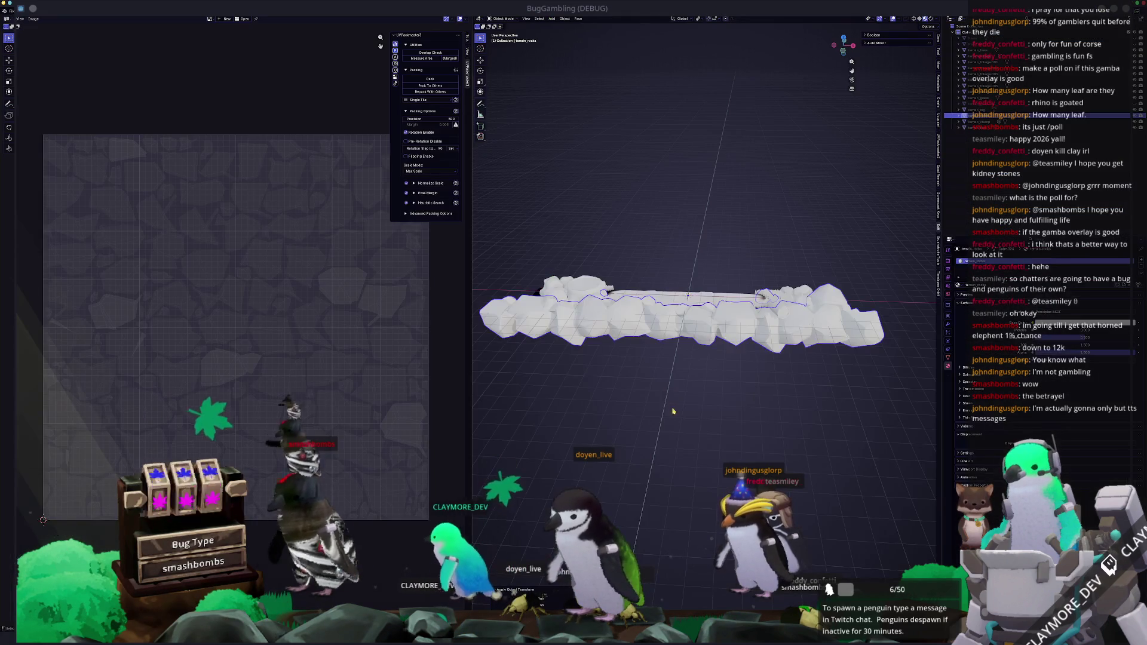
left_click_drag(825, 499, 520, 174)
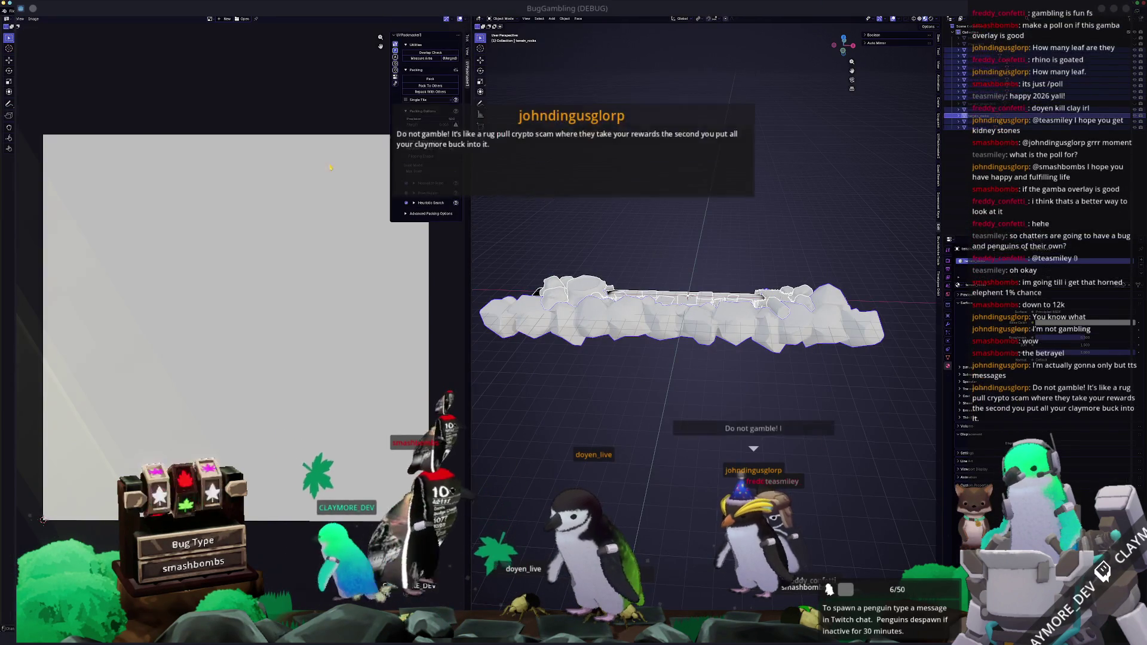
Step: Export the rock mesh as glTF 2.0 over terrain.glb with Include, Data and Material settings expanded
left_click(11, 10)
mouse_move(70, 109)
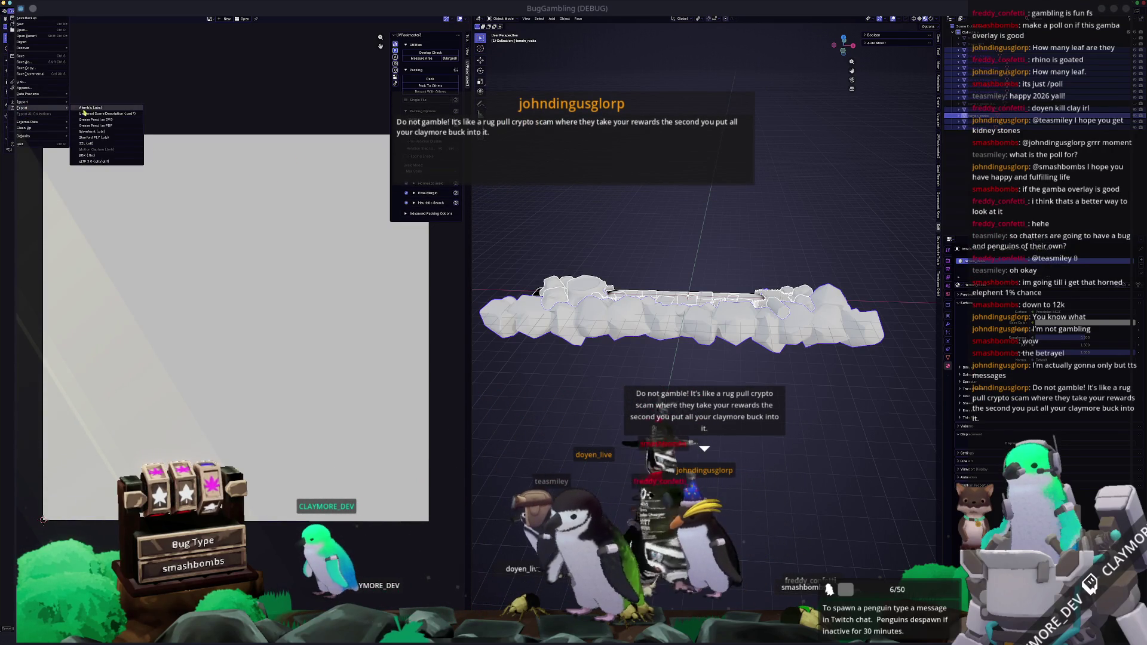
left_click(93, 161)
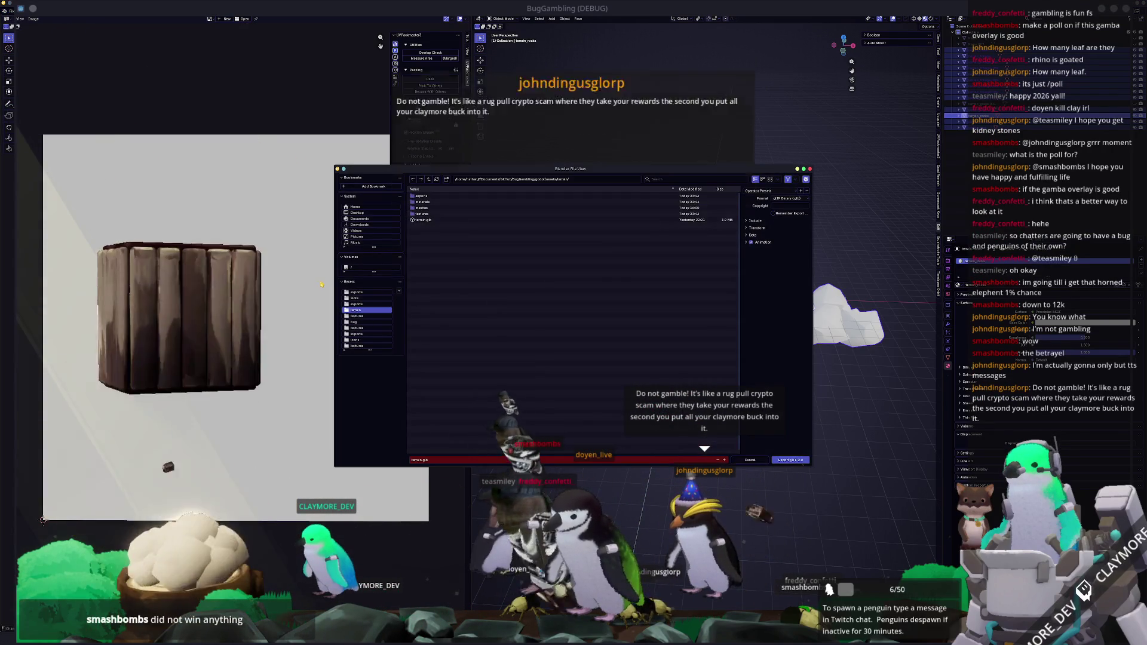
left_click(424, 219)
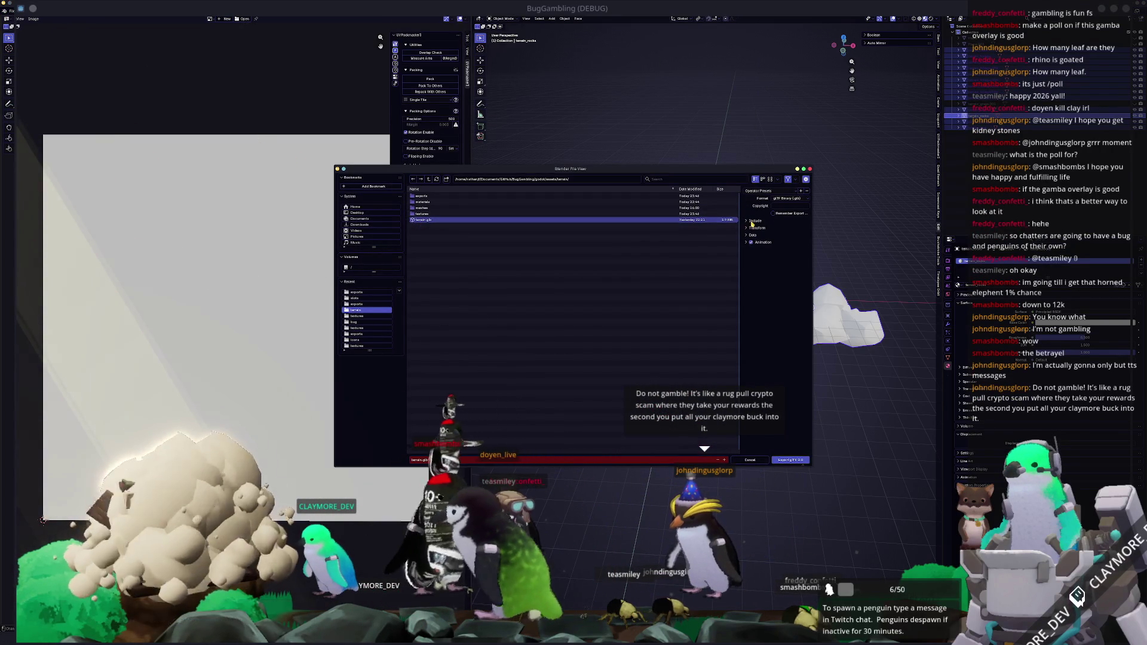
left_click(752, 222)
left_click(752, 288)
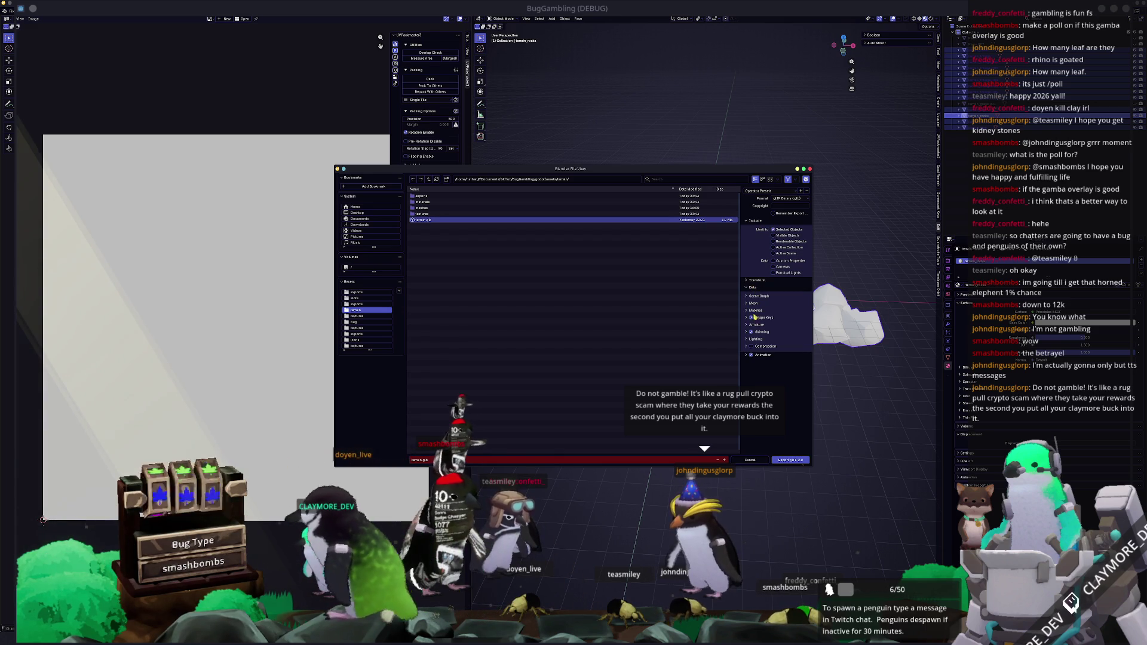
left_click(754, 310)
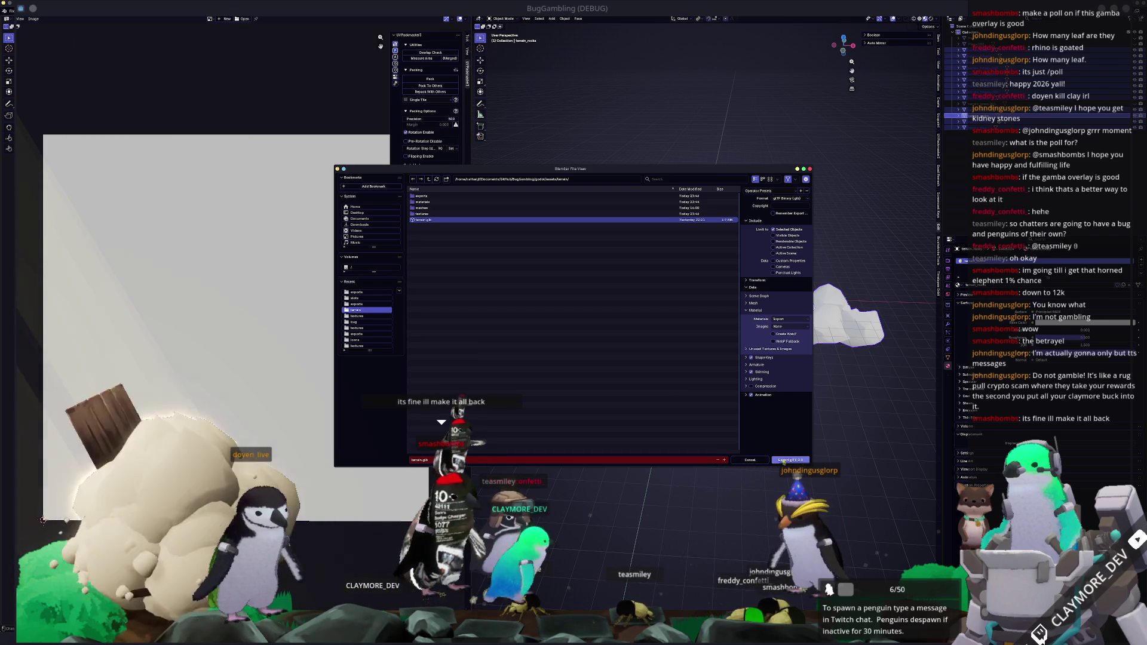
left_click(784, 461)
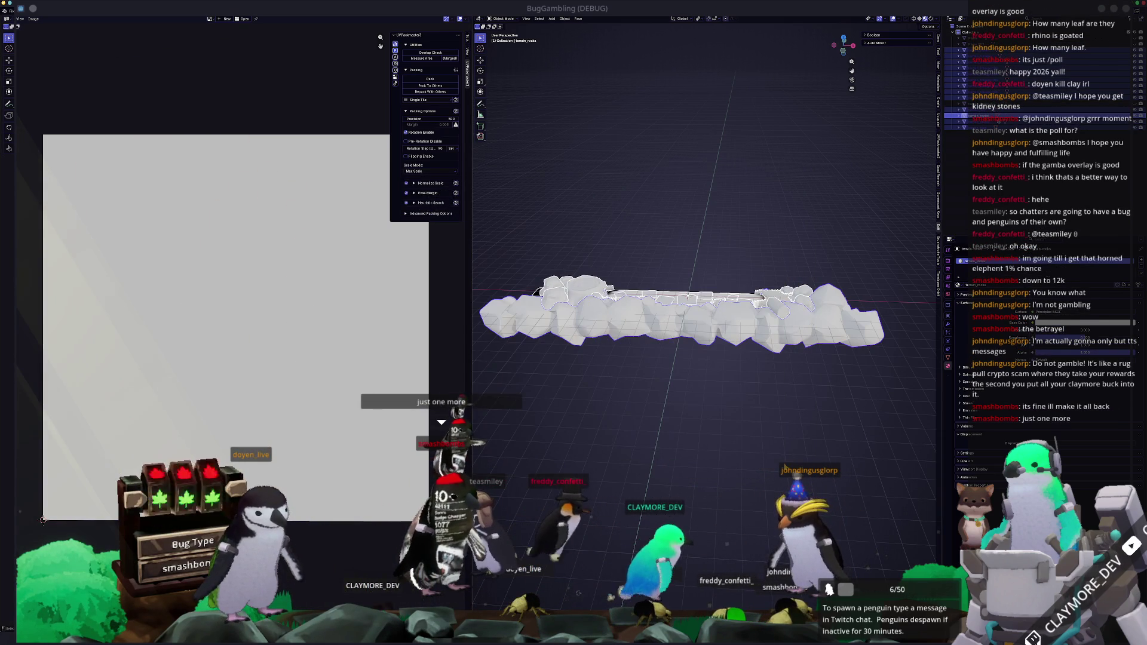
Step: Zoom in on the re-exported rocks in Godot's 3D view, hide the game window, then bring up Notion
key("alt+Tab")
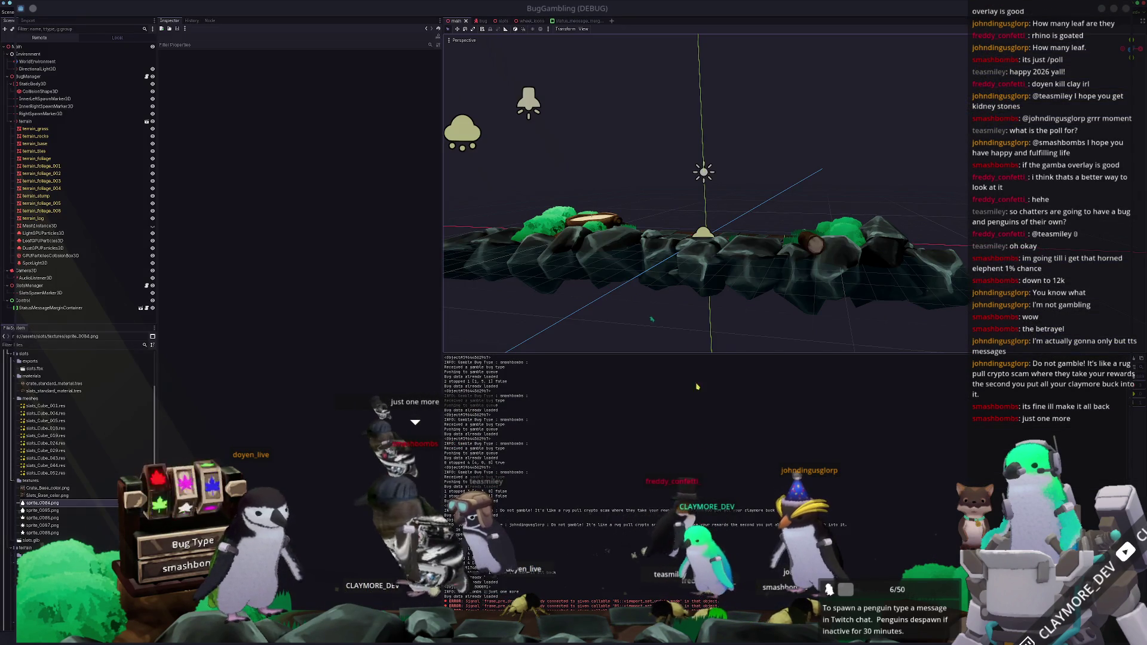
scroll(705, 191, "up", 4)
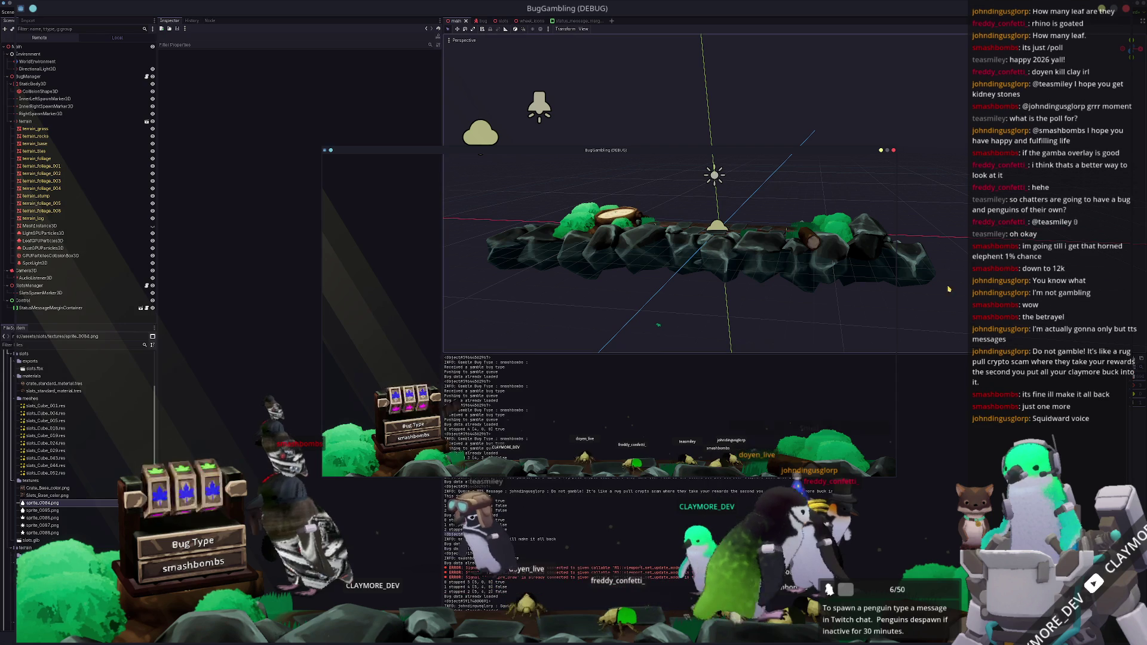
left_click(694, 608)
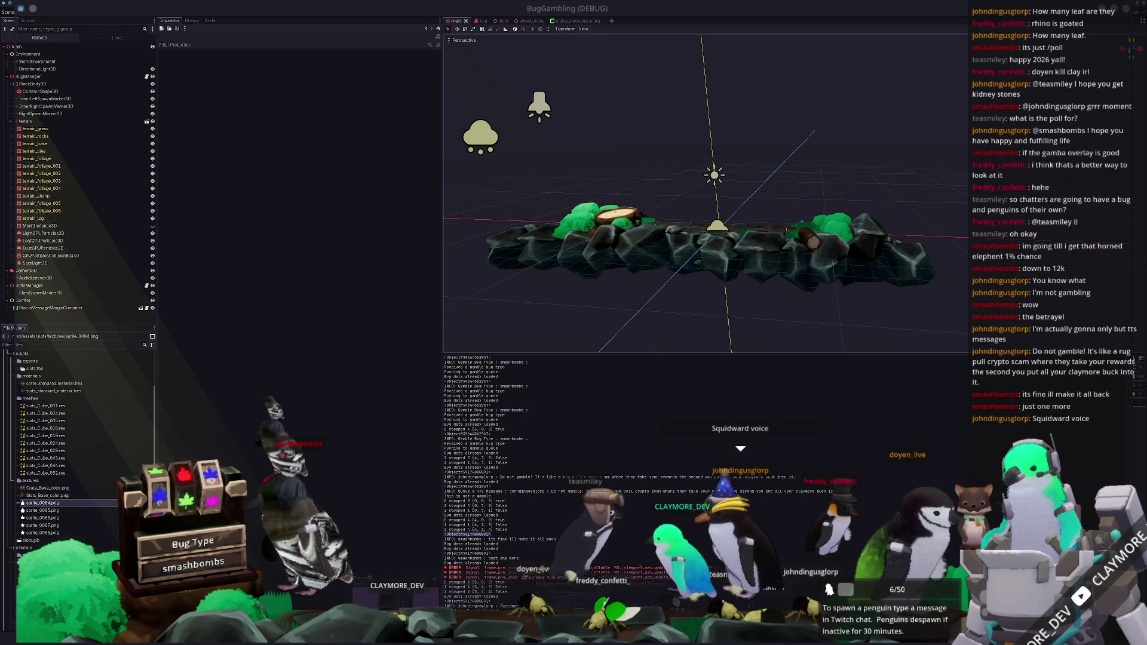
key("alt+Tab")
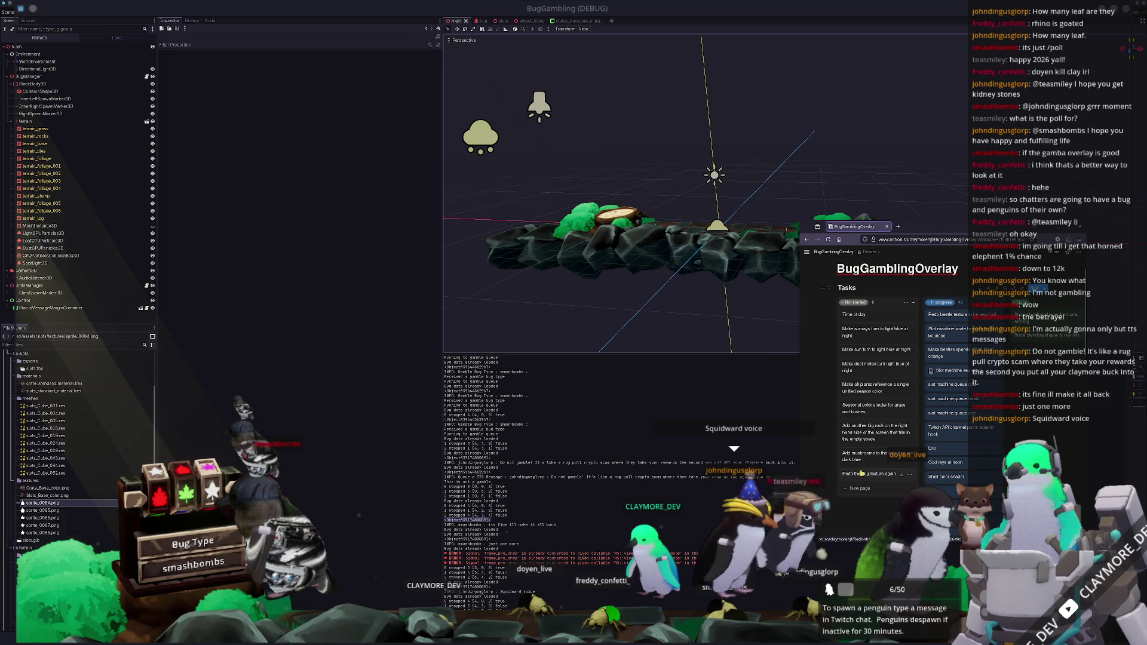
Step: Move the 'Add another big rock' card to the top of In progress, then return to Godot
left_click_drag(957, 357, 950, 316)
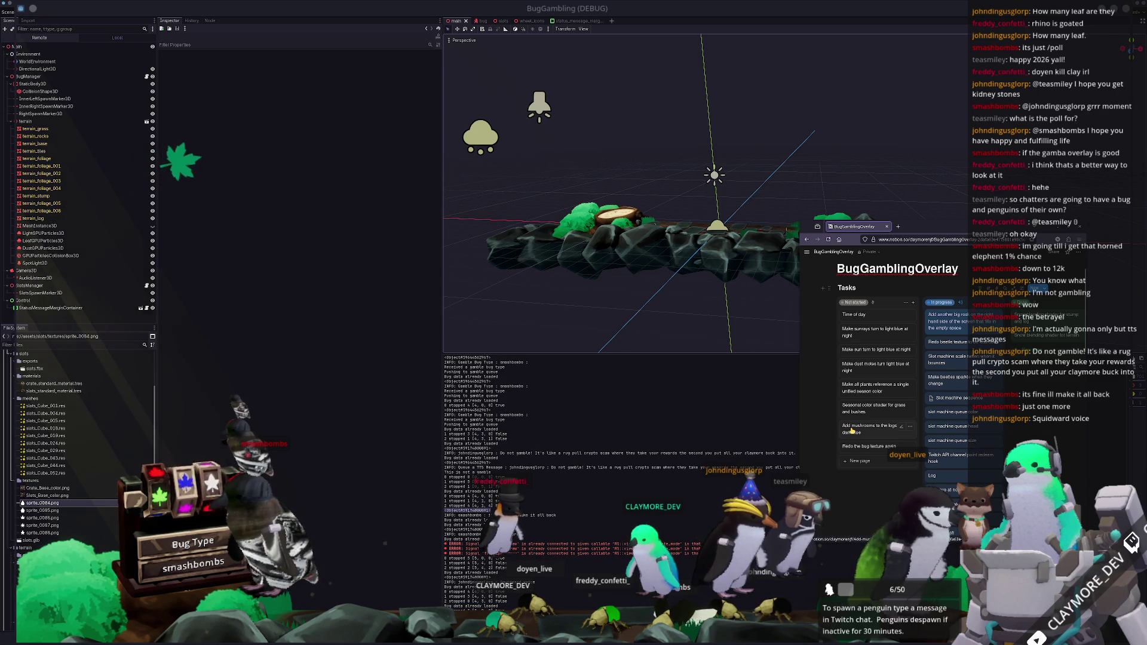
left_click(795, 281)
Step: Zoom around the rocks in Godot's 3D viewport, then switch to Blender
scroll(803, 277, "up", 5)
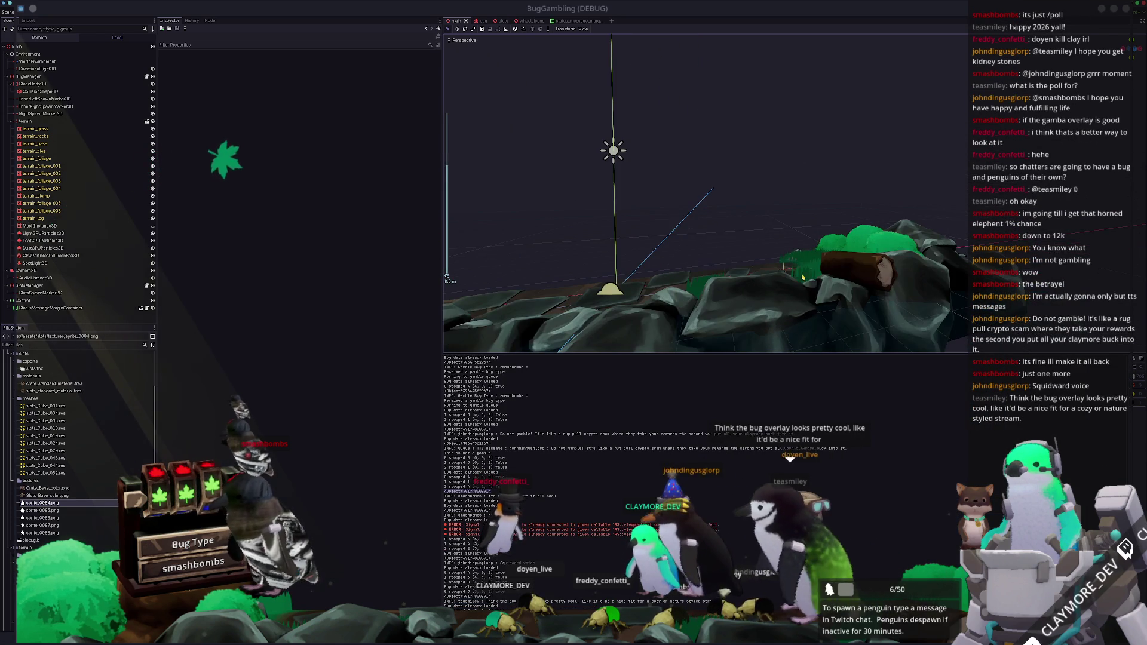
scroll(853, 279, "down", 4)
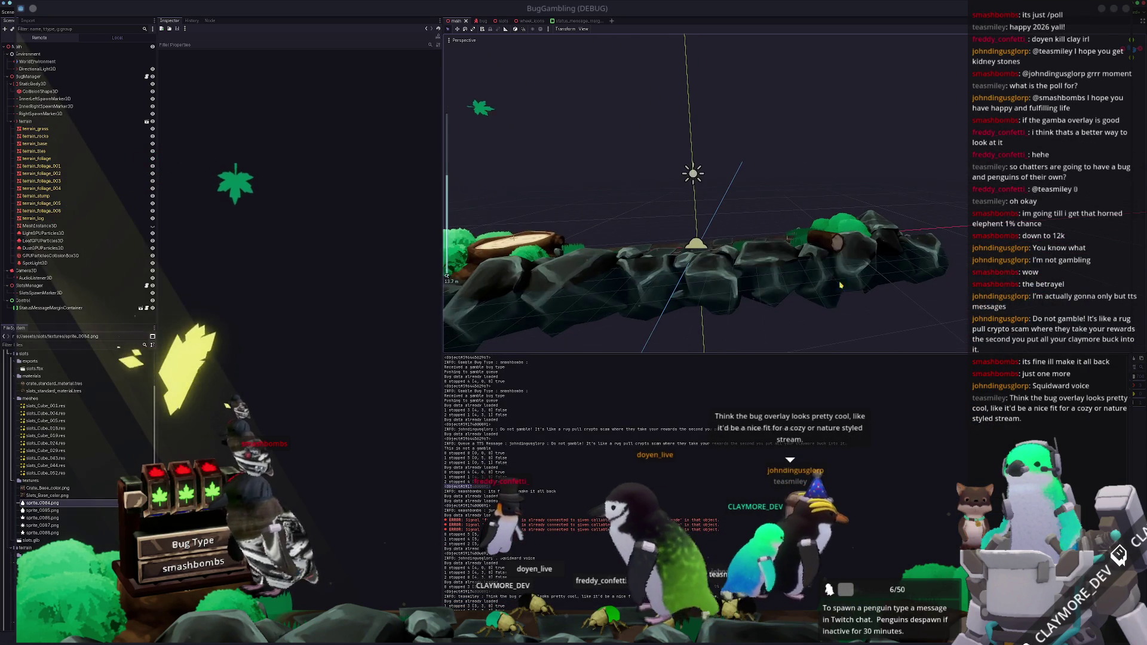
scroll(833, 292, "down", 1)
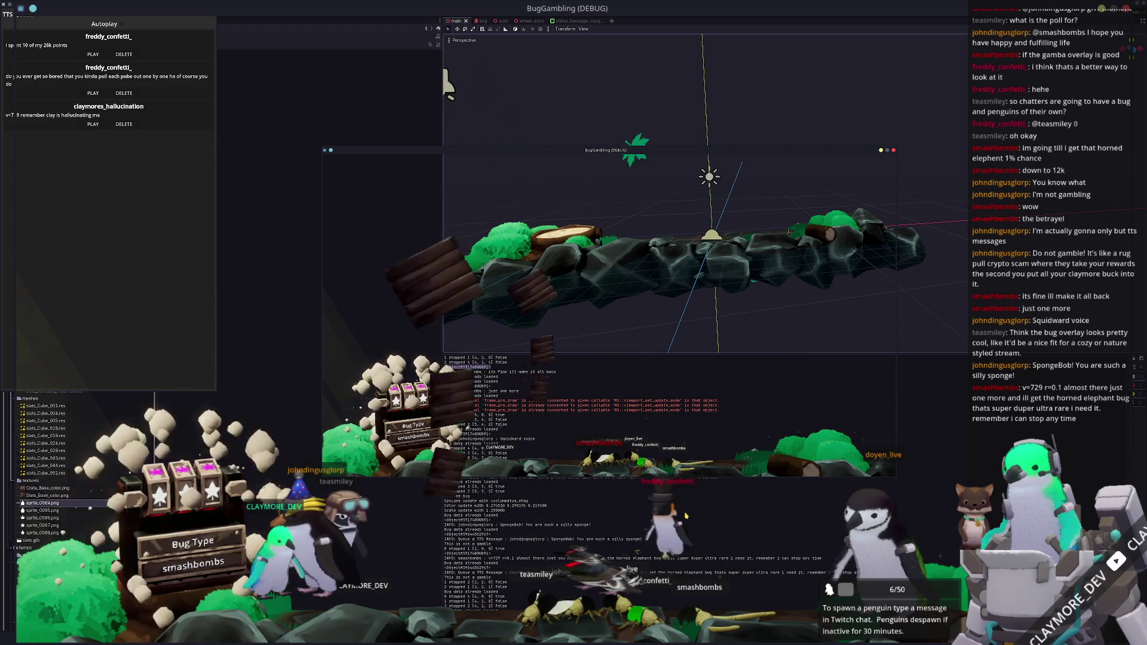
key("alt+Tab")
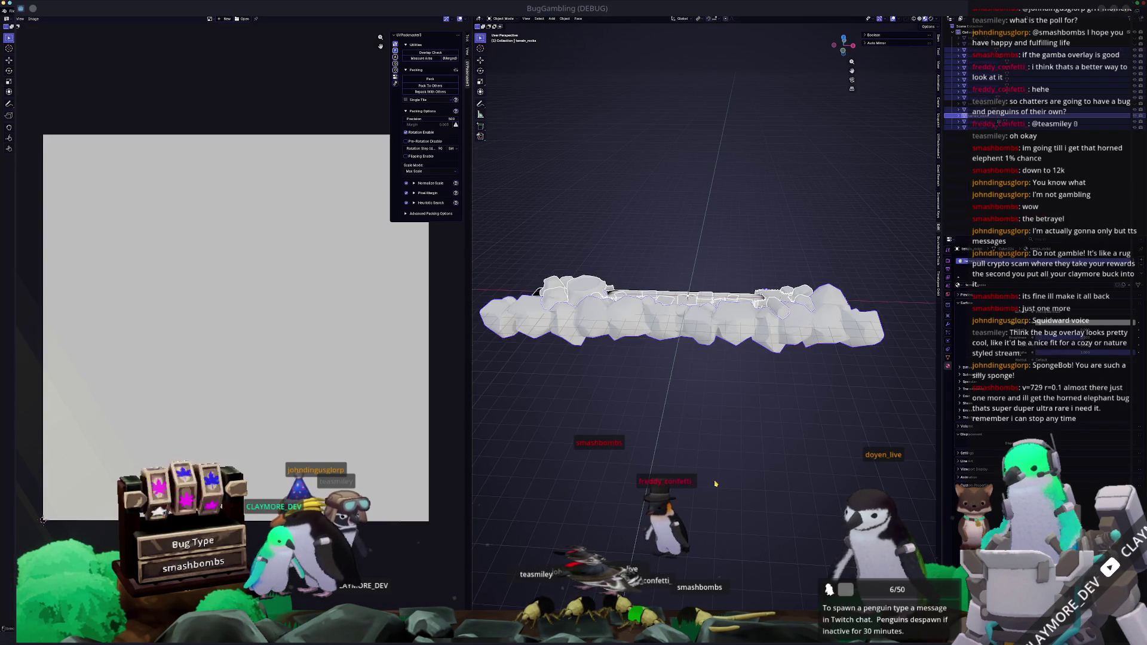
Step: Make terrain_log active in the general modelling layout, then clear the selection
scroll(705, 329, "up", 5)
left_click(780, 330)
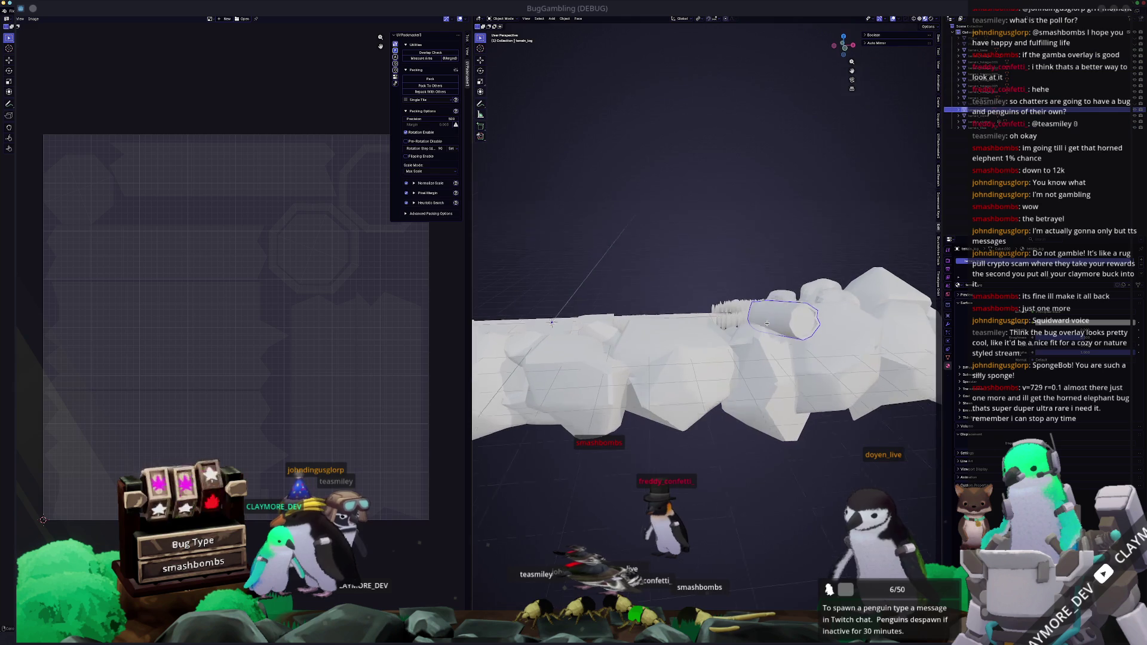
key("ctrl+Page_Up")
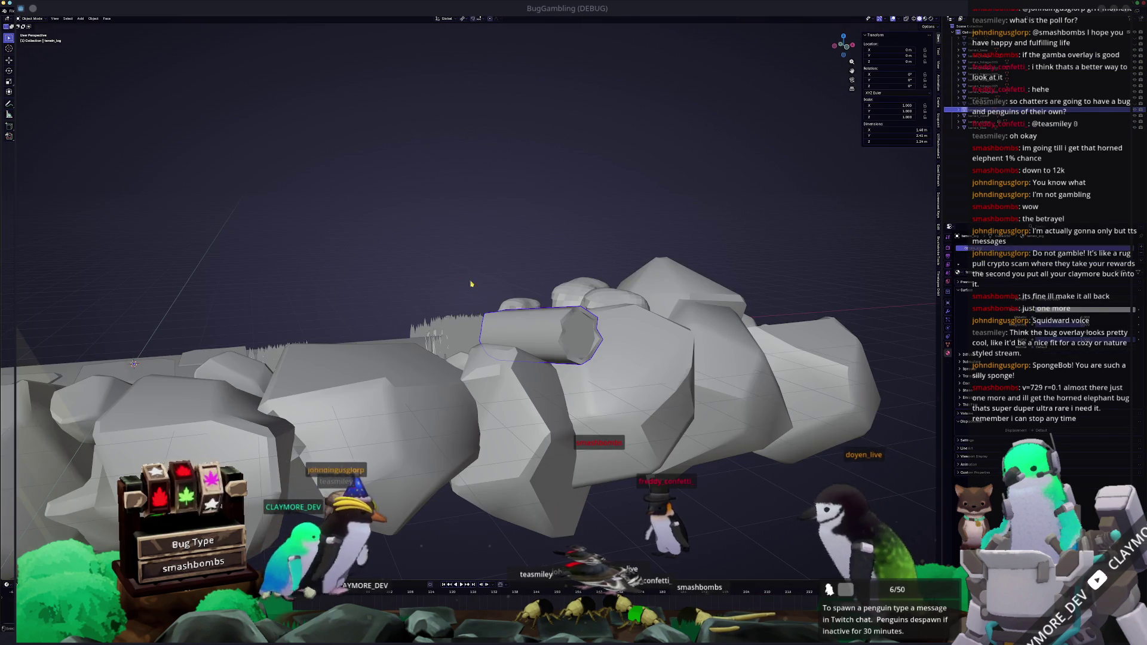
scroll(487, 263, "down", 6)
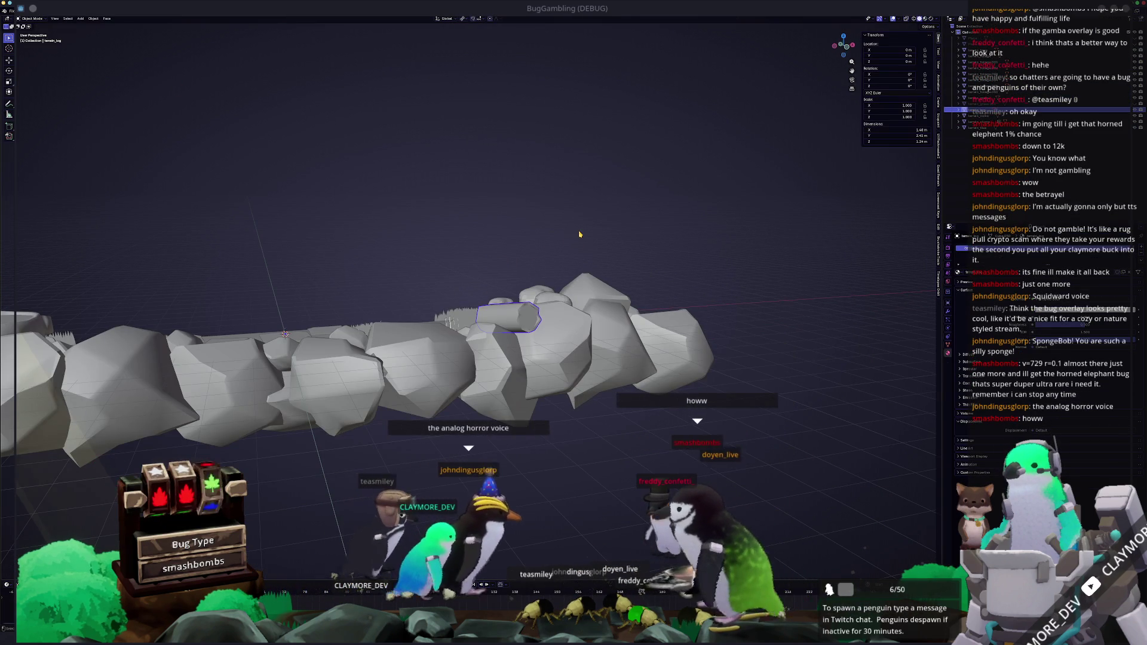
left_click(579, 232)
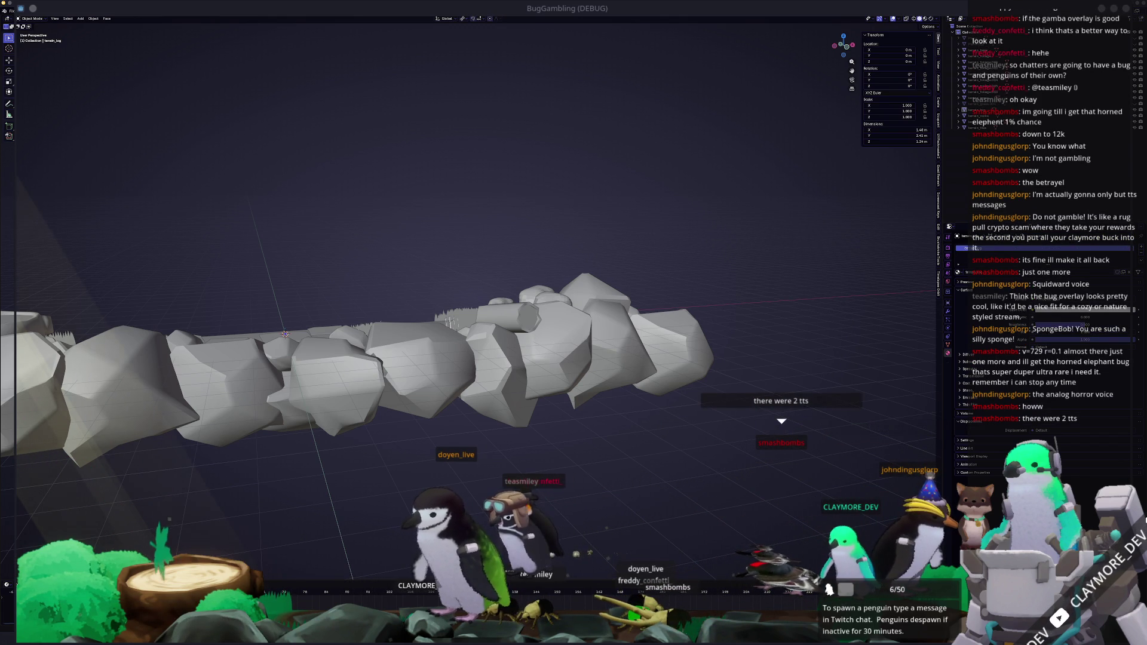
Step: Bring up shelf-mushroom image results and select terrain_foliage.006 plus the top rocks on the log
mouse_move(1146, 113)
left_mouse_down()
mouse_move(873, 113)
mouse_move(936, 76)
left_mouse_up()
mouse_move(686, 237)
left_mouse_down()
mouse_move(622, 228)
mouse_move(860, 121)
left_mouse_up()
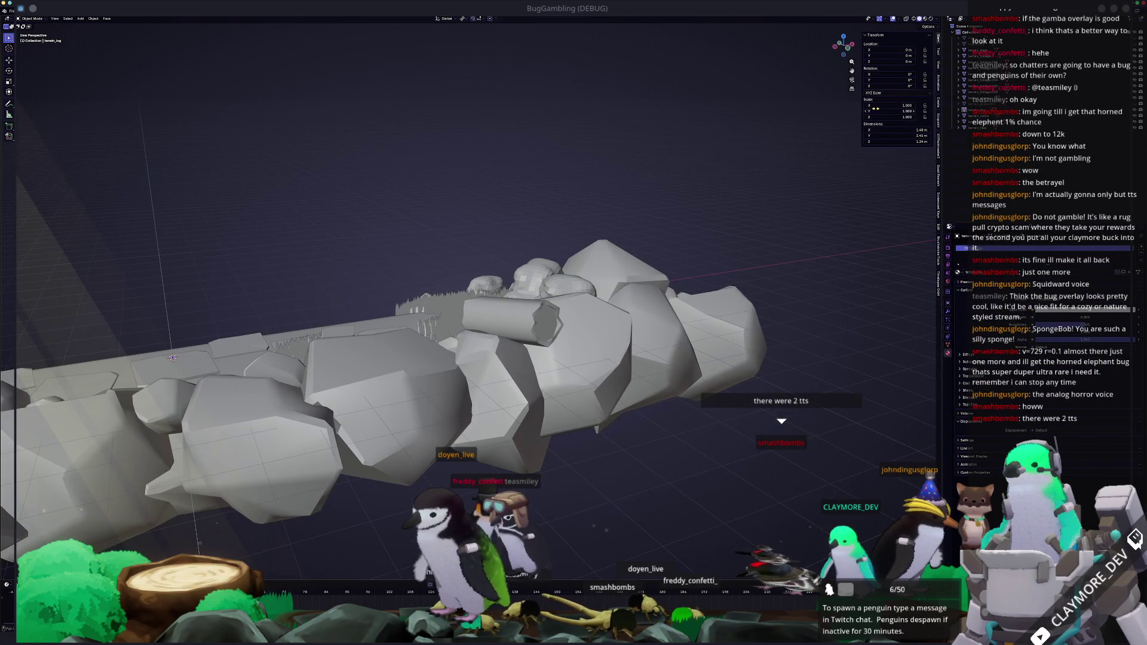
left_click(981, 92)
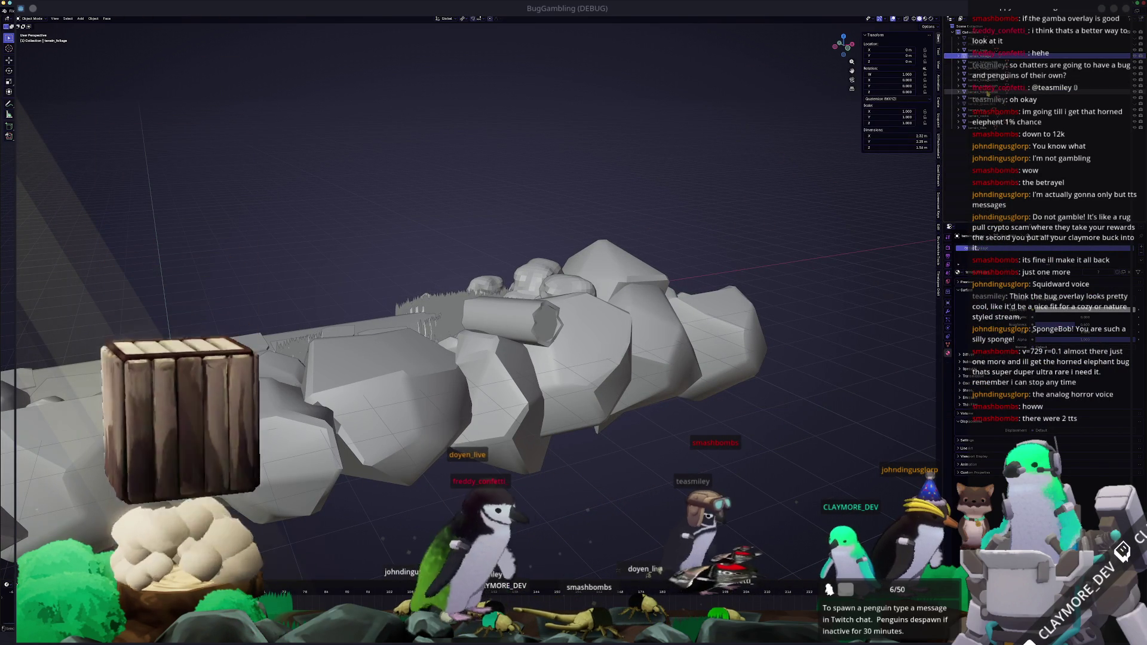
left_click(981, 92, "shift")
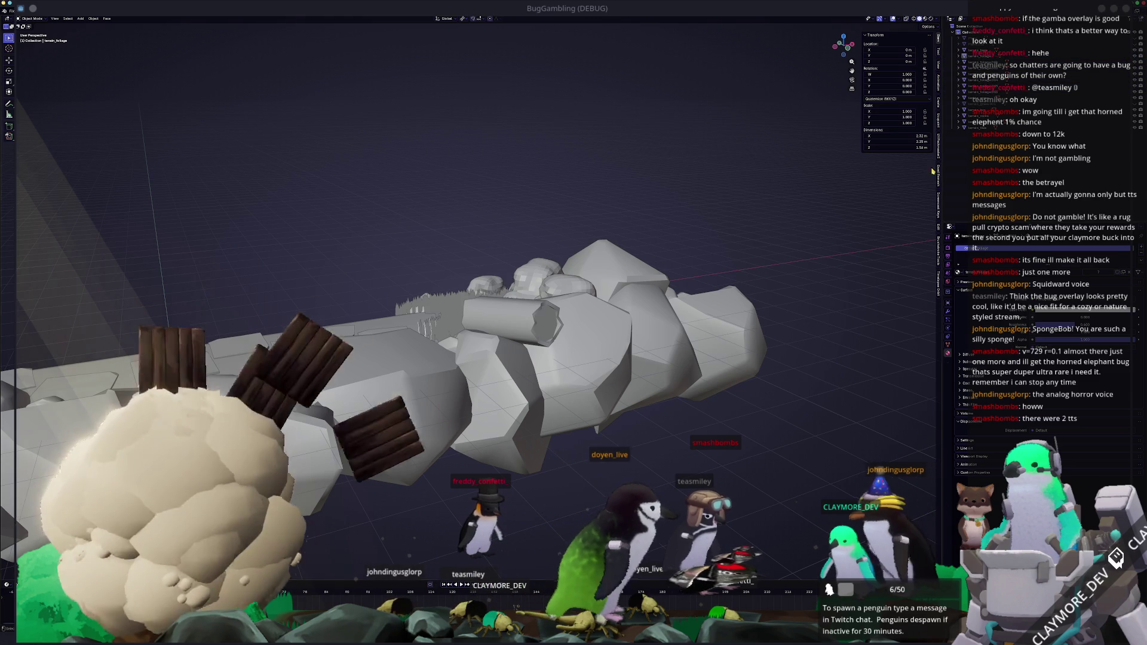
scroll(759, 208, "up", 1)
Step: Open the Ganoderma tsugae photo full-size in a new tab, hide the browser, and bring up the Add menu
key("alt+Tab")
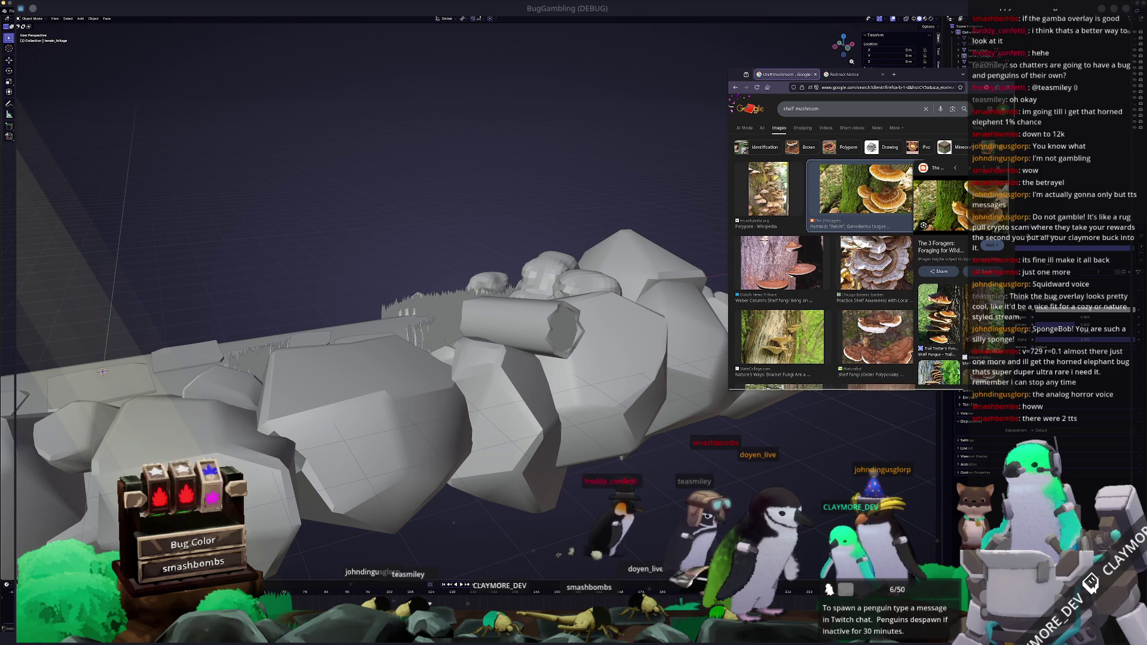
right_click(956, 205)
left_click(979, 279)
left_click(911, 74)
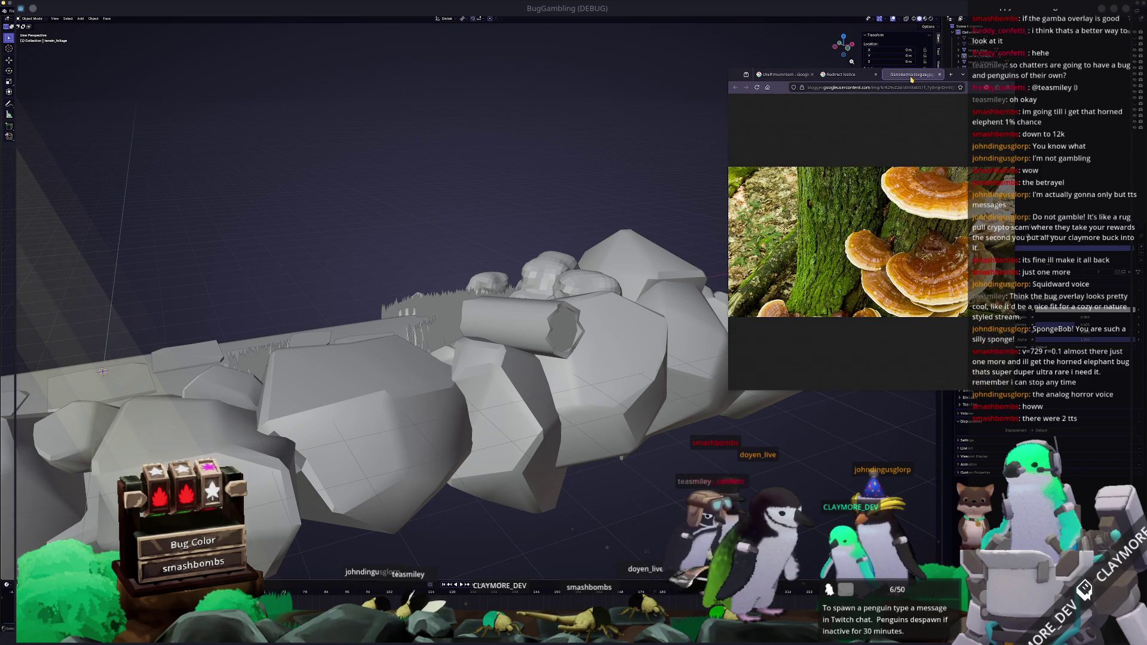
left_click(658, 227)
key("shift+a")
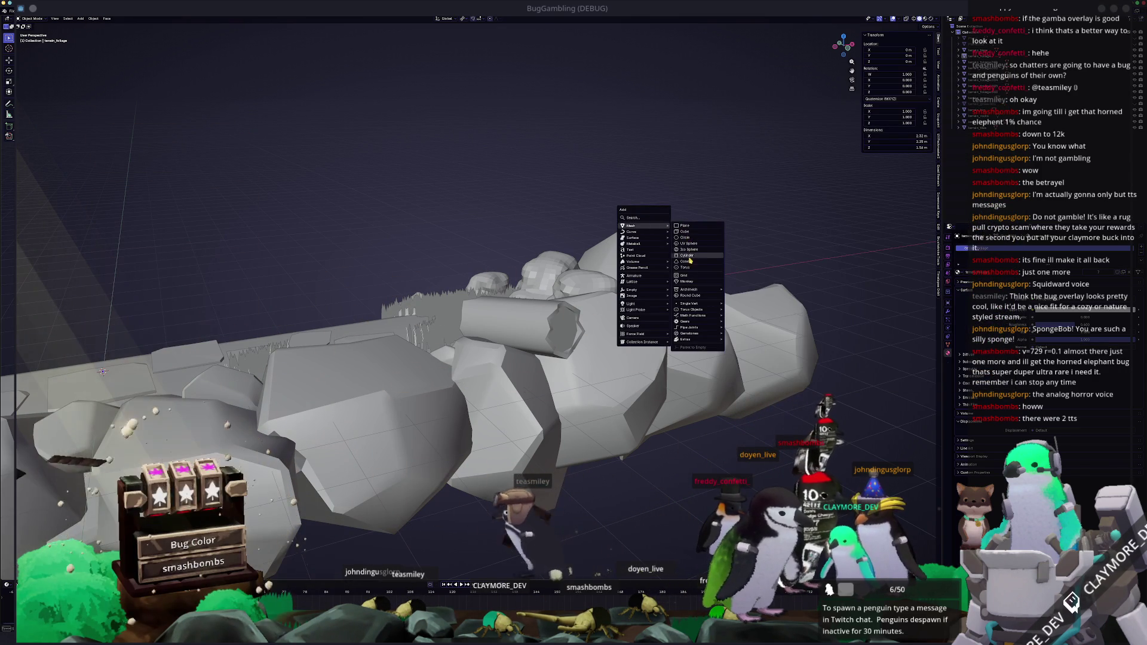
Step: Add a cylinder and lift it up onto the top log, checking from the top view
left_click(687, 256)
left_click_drag(485, 326, 427, 324)
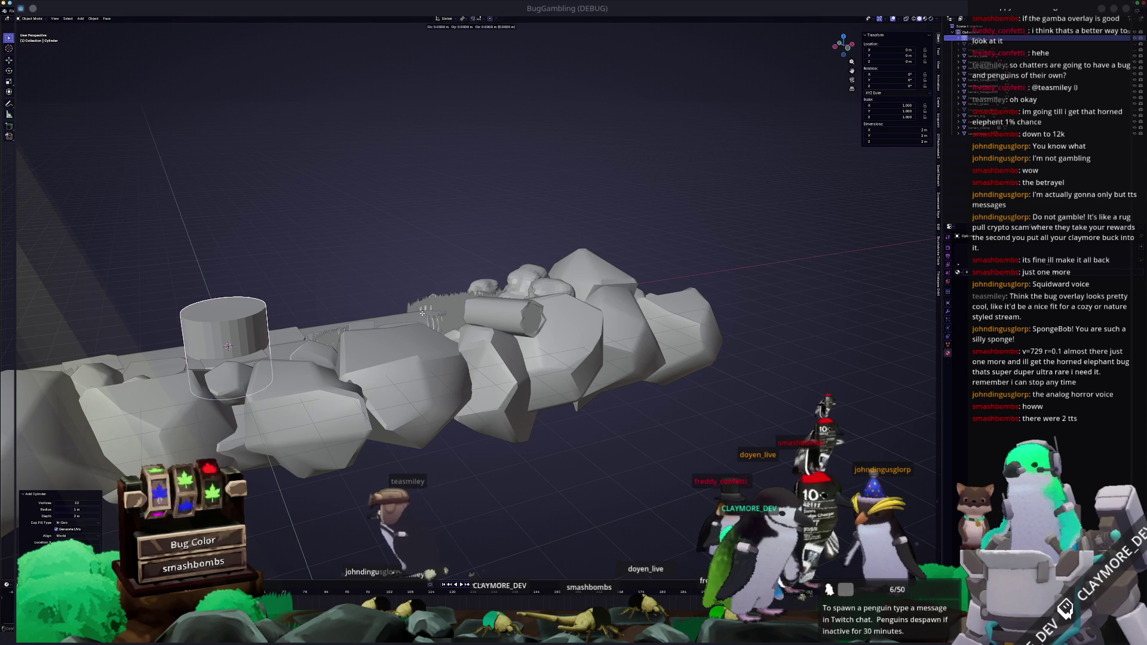
key("g")
key("z")
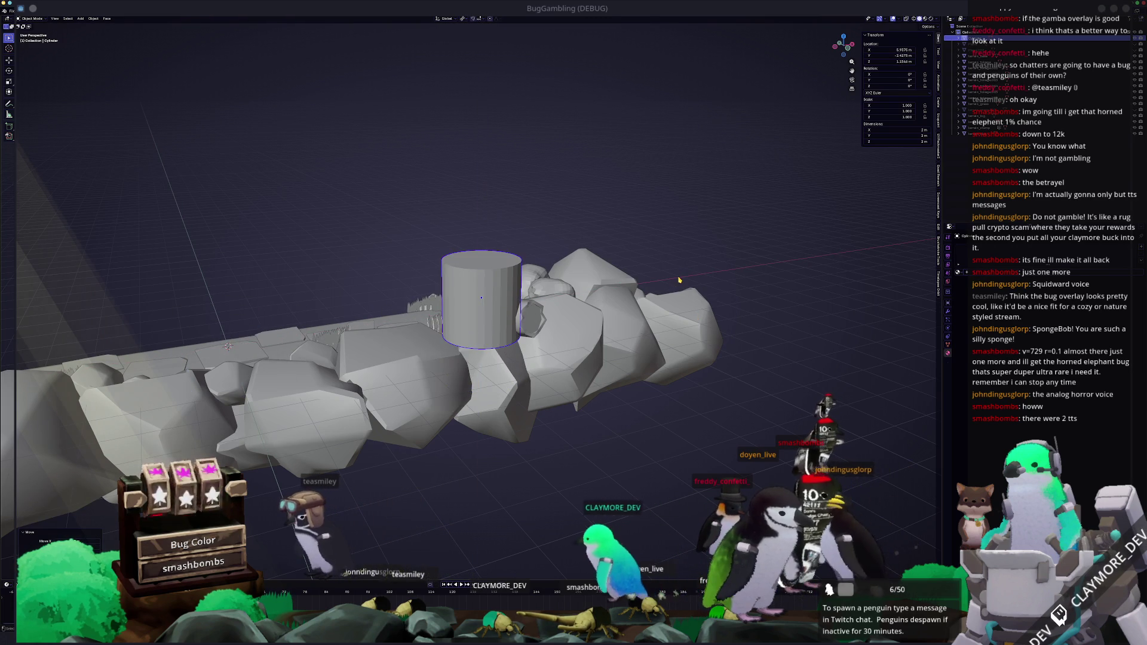
key("KP_7")
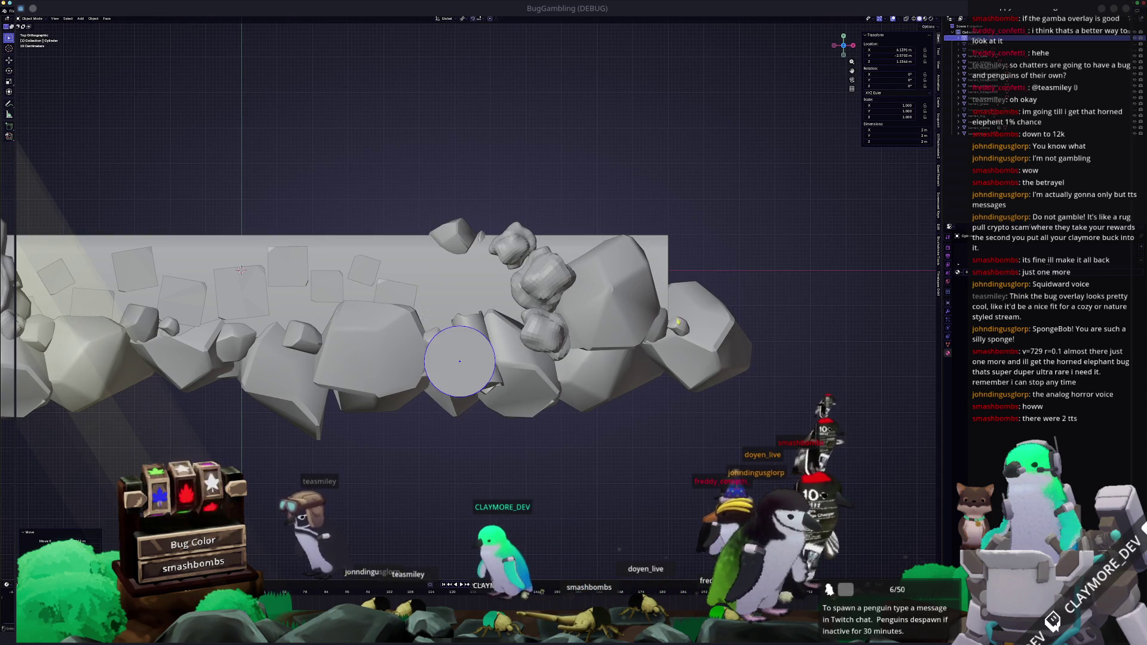
left_click_drag(540, 339, 623, 268)
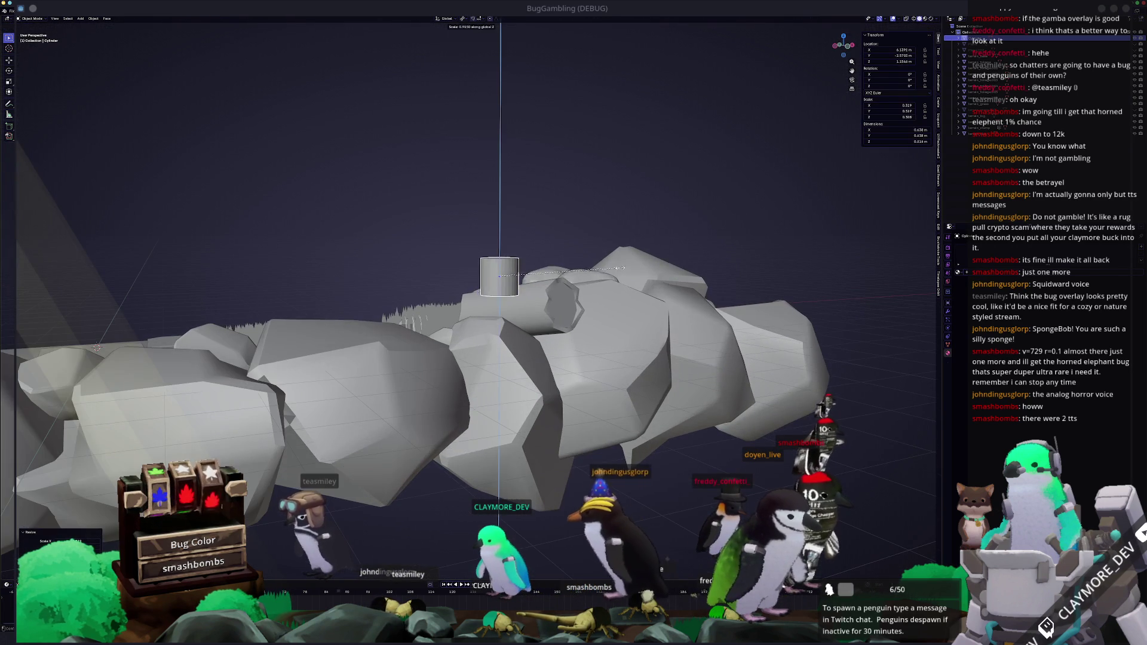
key("shift+z")
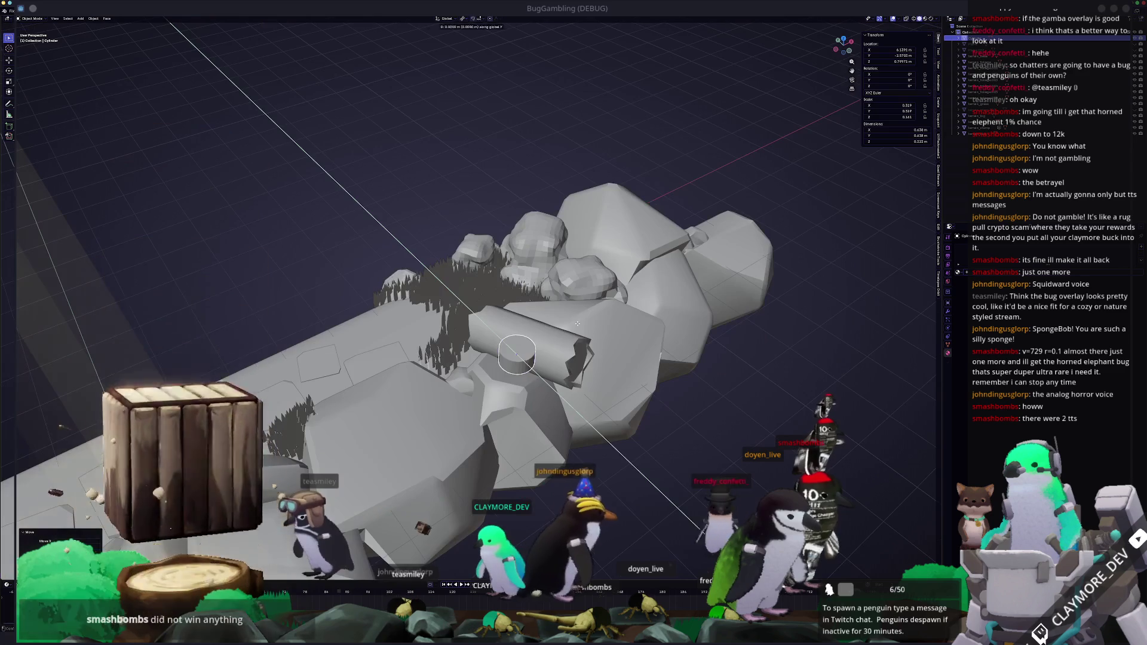
Step: Scale the cylinder down to mushroom size and tilt it on the log
key("s")
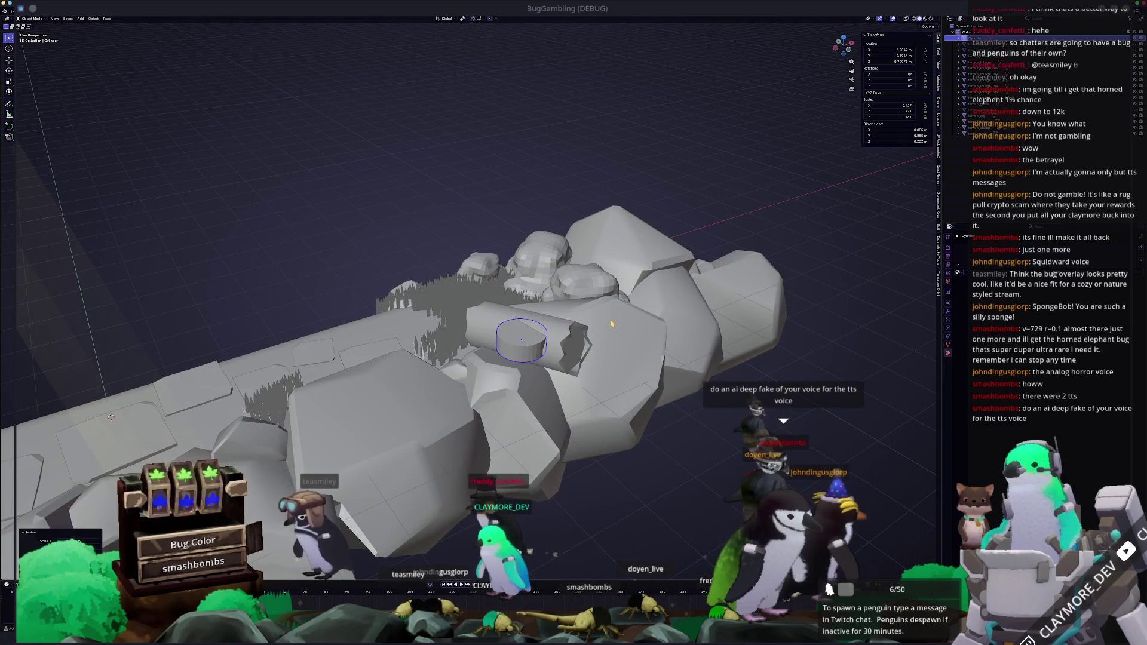
left_click(613, 319)
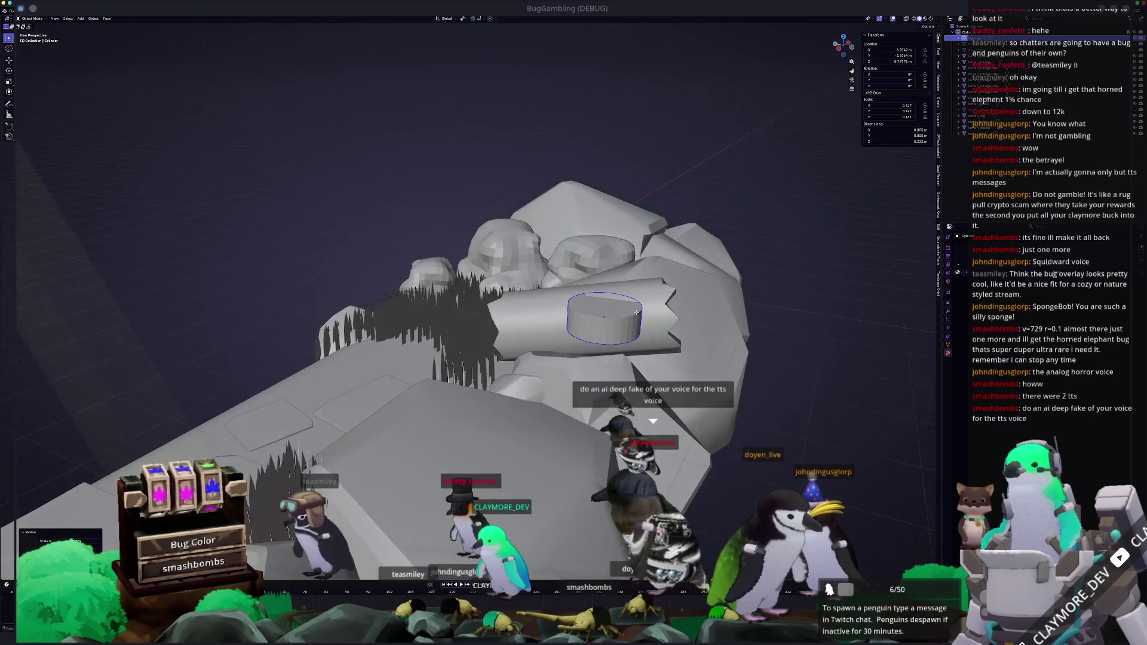
key("r")
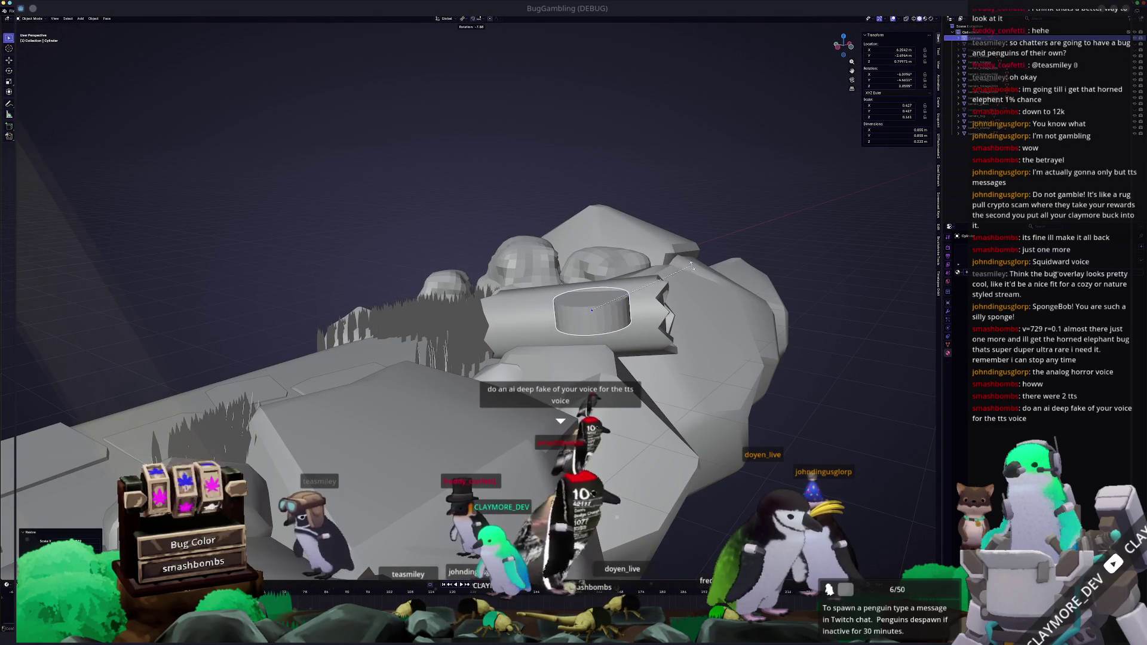
left_click_drag(686, 275, 625, 274)
left_click(626, 276)
Step: In Edit Mode, inset the cylinder's top face and shrink the inner ring
key("Tab")
key("KP_Decimal")
key("i")
left_click(527, 267)
left_click_drag(527, 267, 502, 327)
key("s")
left_click(525, 299)
key("g")
key("g")
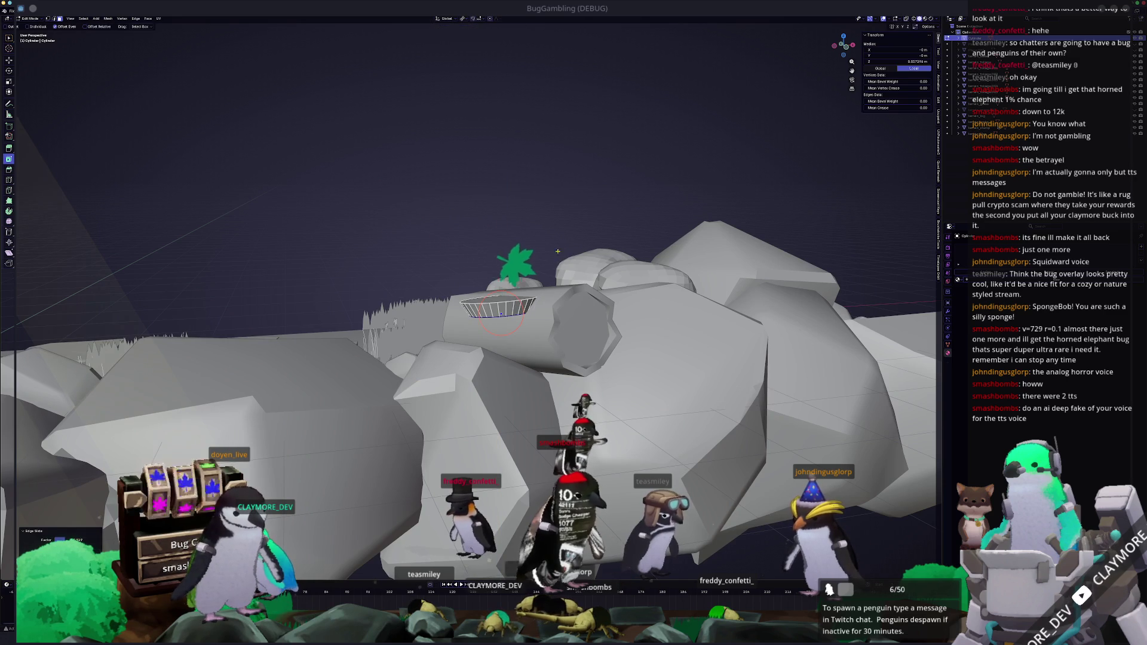
Step: Compare the cylinder against the mushroom reference photo, then return to Edit Mode
left_click_drag(499, 297, 537, 308)
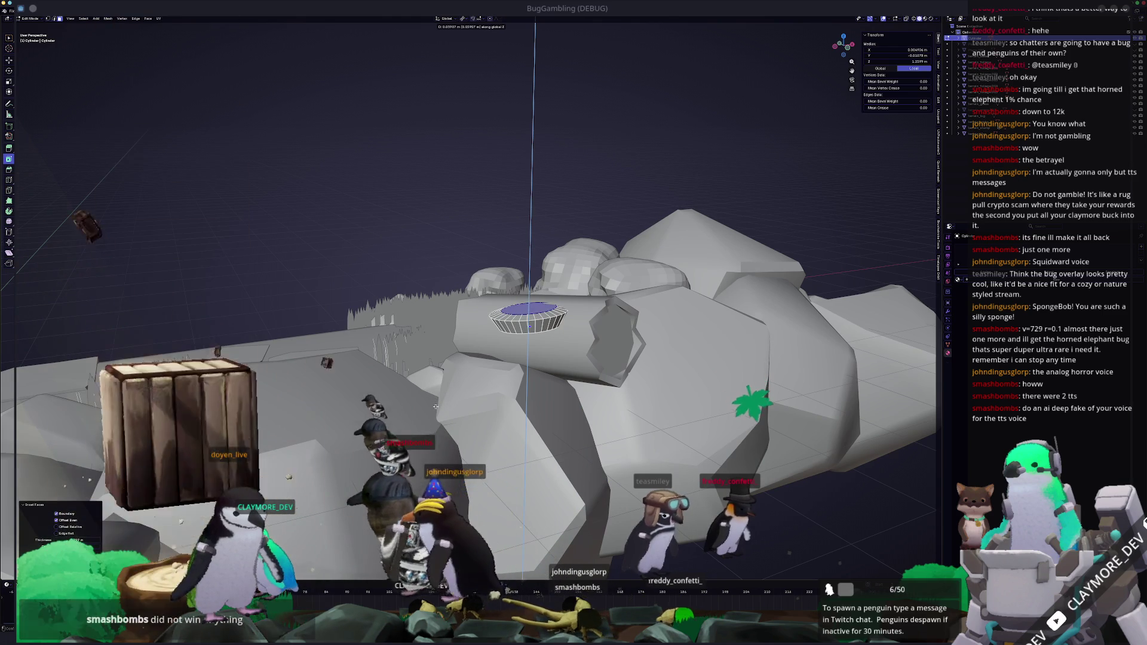
key("Tab")
key("alt+z")
key("alt+z")
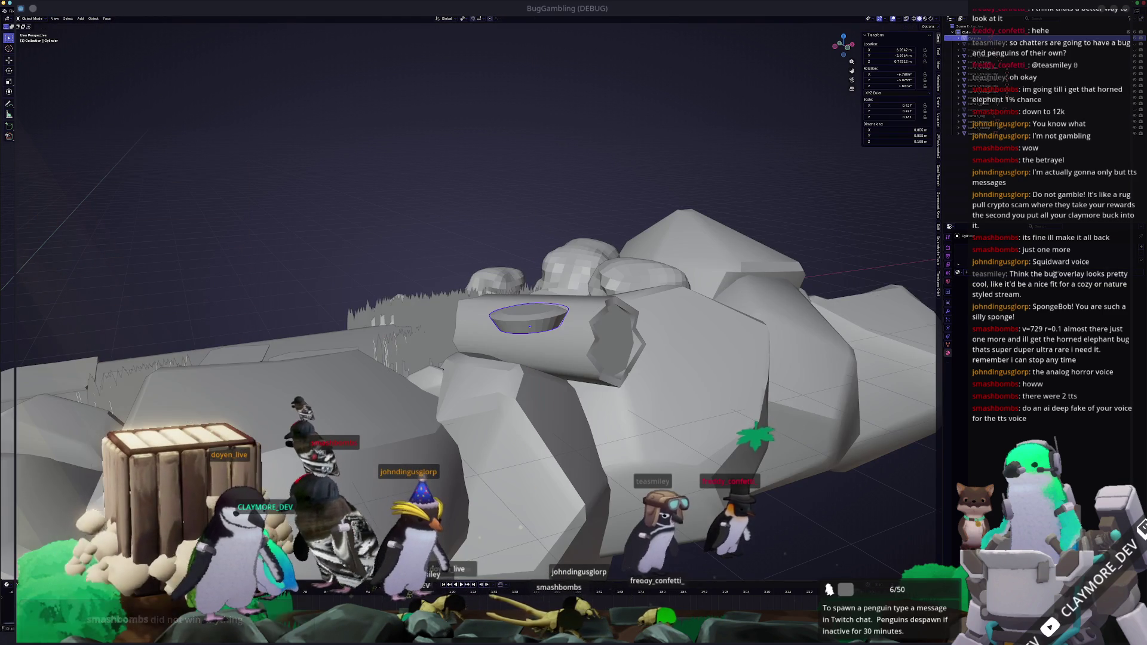
key("alt+Tab")
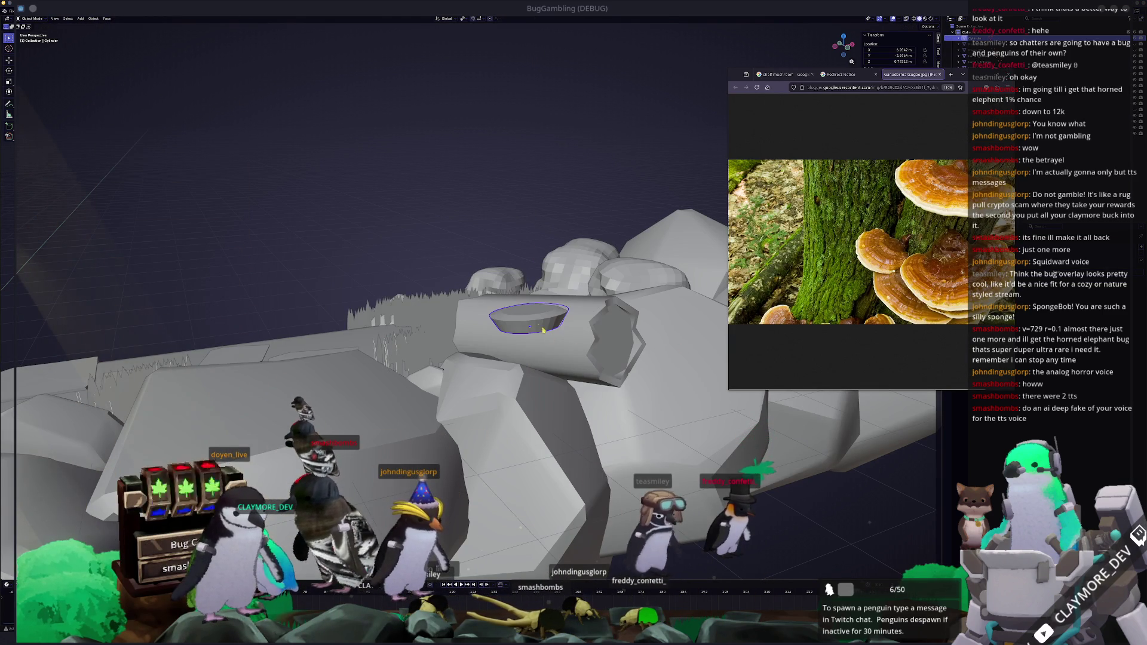
key("alt+Tab")
key("Tab")
scroll(546, 332, "up", 3)
Step: Widen and raise the top face, then add and scale an edge loop around the cap
key("s")
key("g")
key("z")
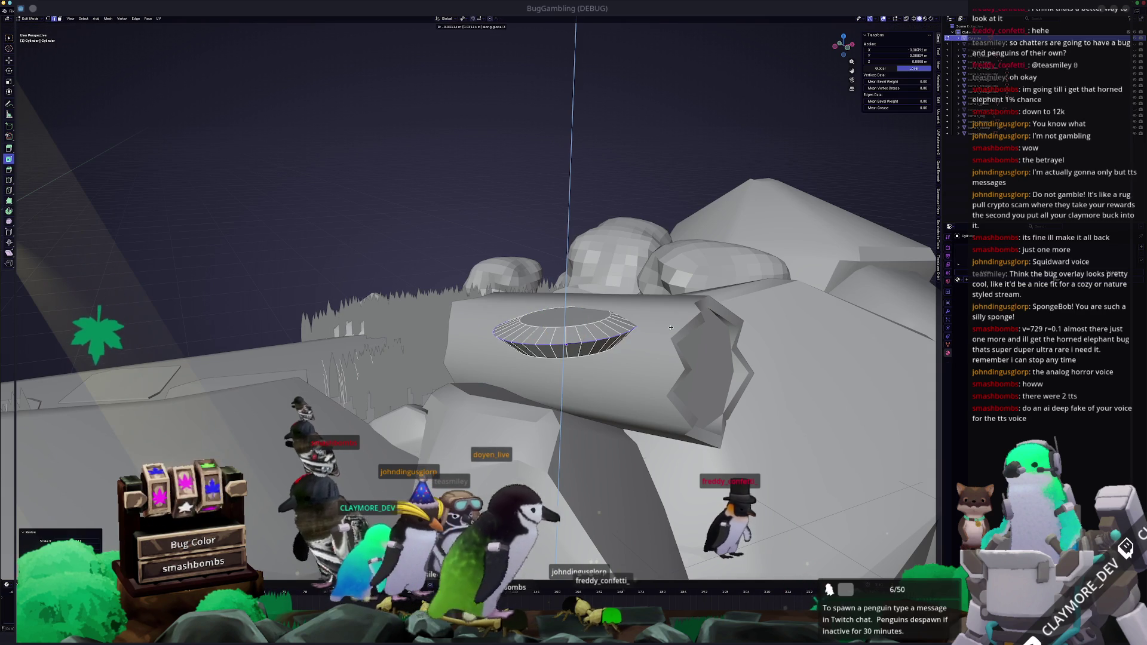
left_click_drag(670, 329, 564, 339)
left_click(593, 223)
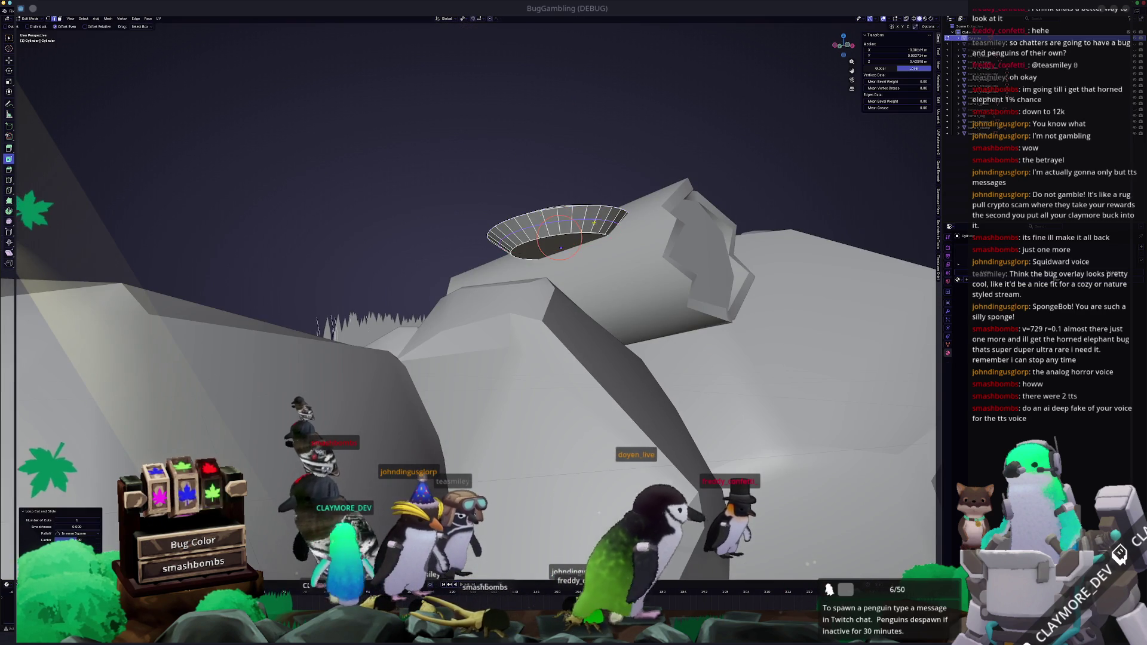
left_click_drag(592, 223, 657, 245)
key("s")
key("shift+z")
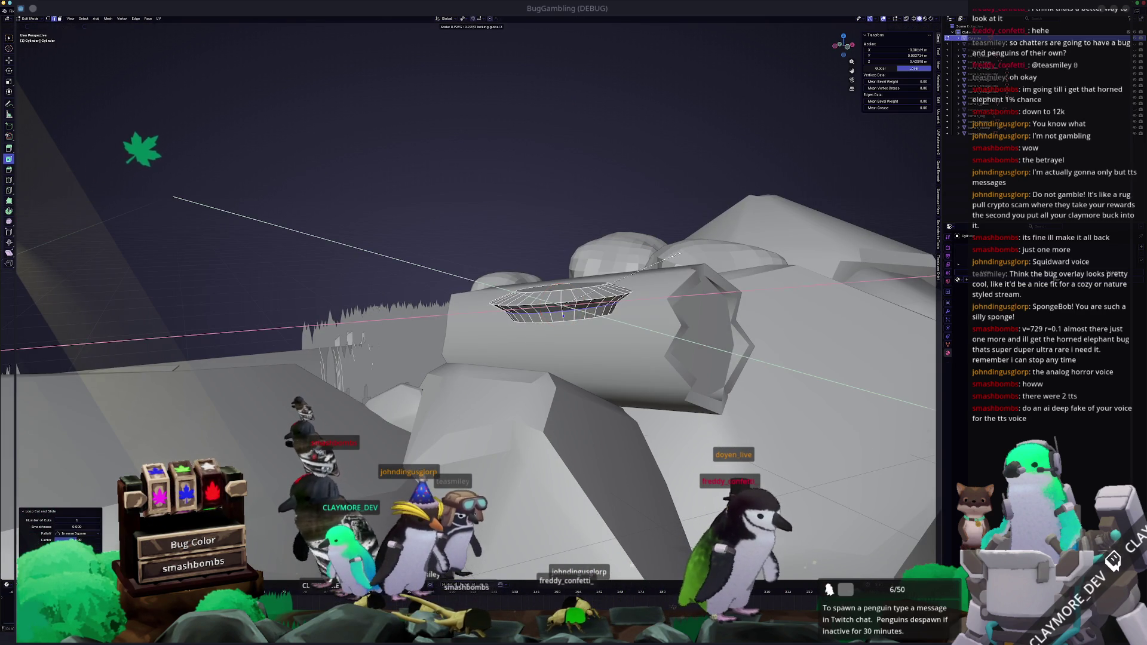
key("shift+z")
key("shift+z")
left_click(641, 273)
Step: Shift the new ring sideways along X and adjust its position
key("g")
key("x")
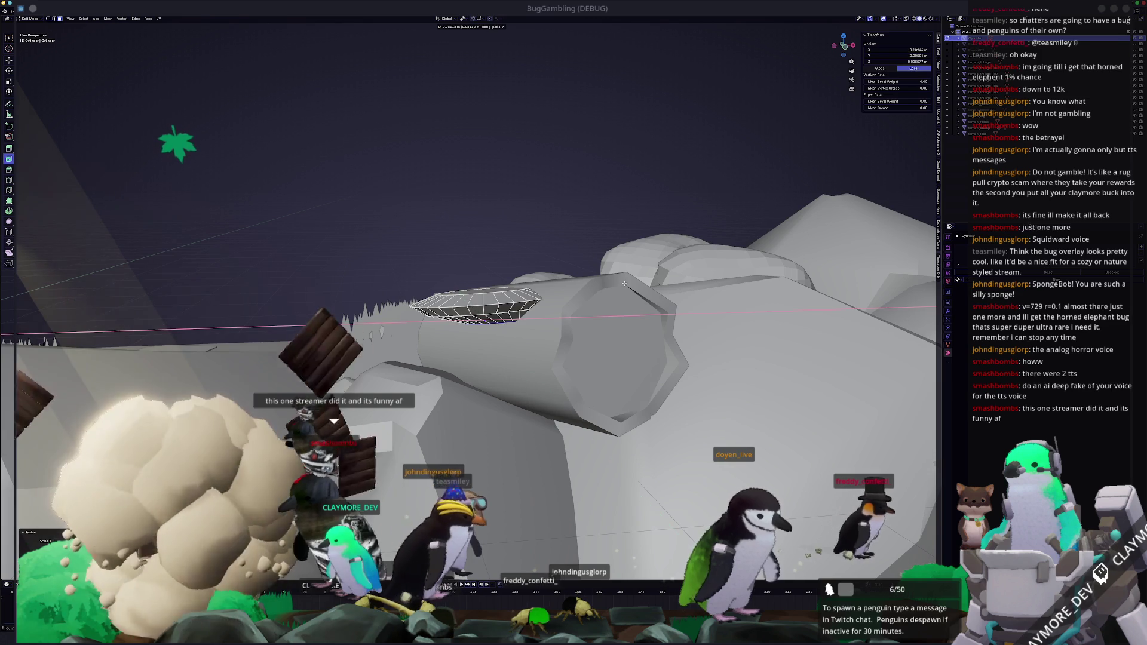
left_click(624, 283)
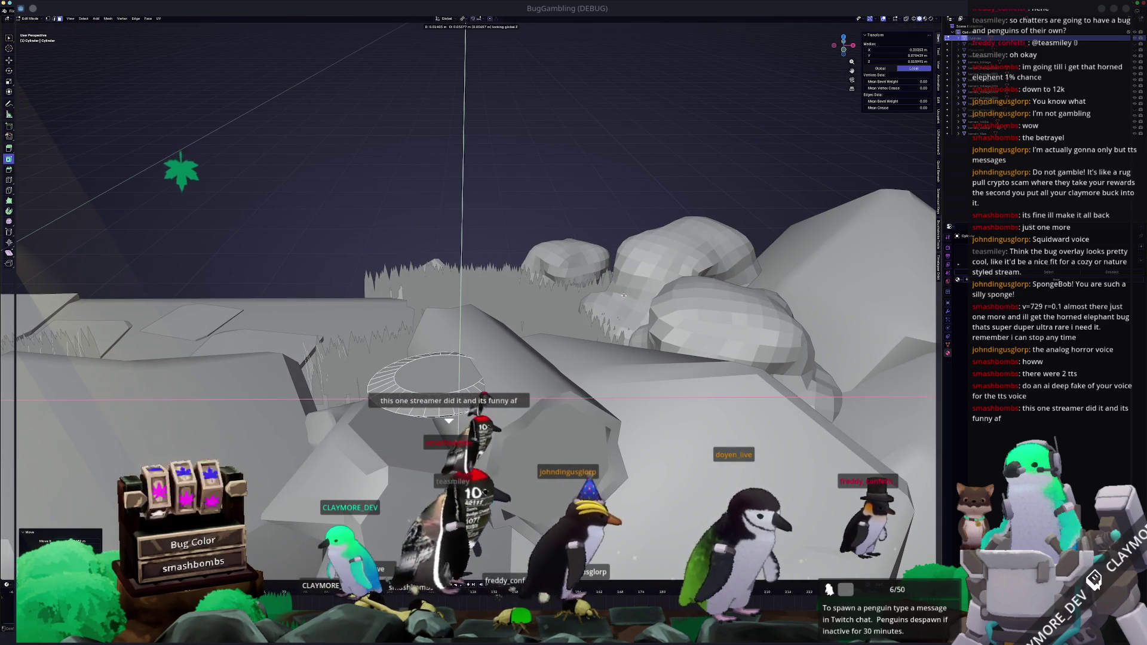
left_click(624, 295)
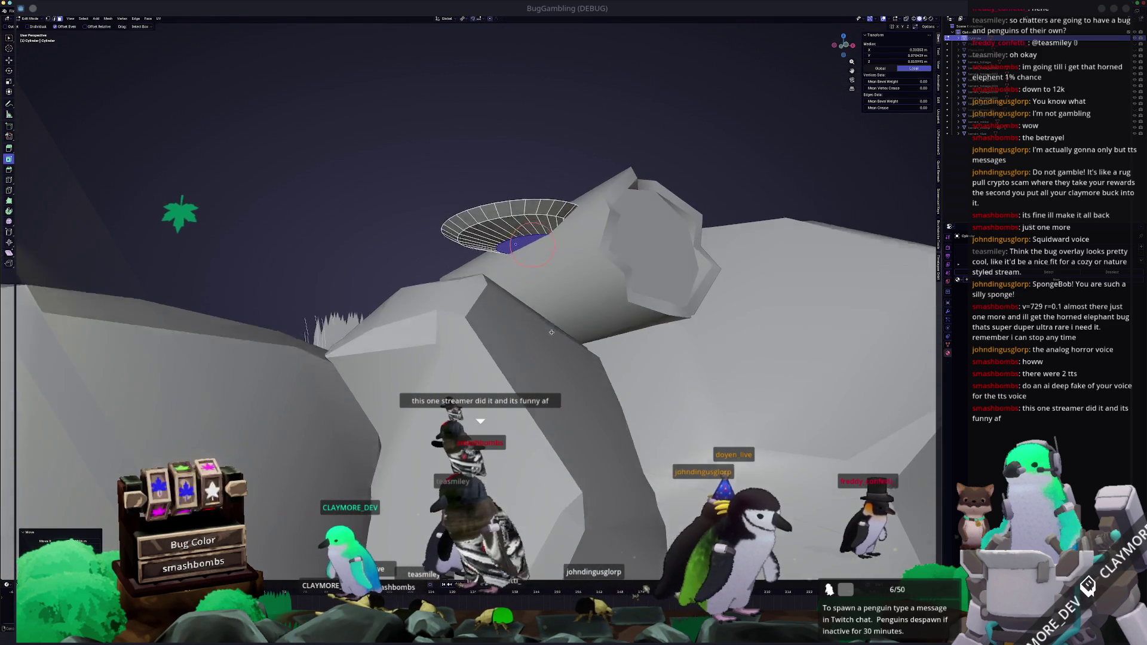
key("g")
key("z")
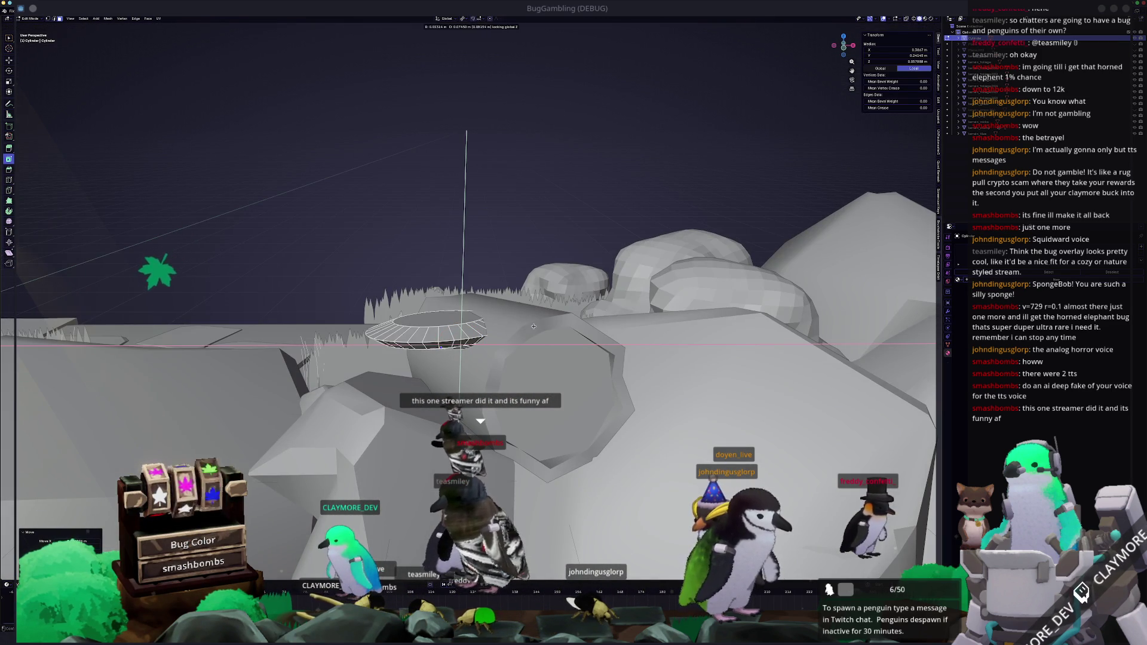
left_click_drag(467, 341, 491, 289)
mouse_move(542, 324)
left_mouse_down()
mouse_move(531, 335)
mouse_move(487, 287)
mouse_move(526, 299)
mouse_move(571, 289)
left_mouse_up()
key("Escape")
Step: Add a second edge loop, shift it along X, and push the cap's underside edges outward horizontally
key("ctrl+r")
left_click(487, 287)
key("g")
key("x")
left_click(569, 294)
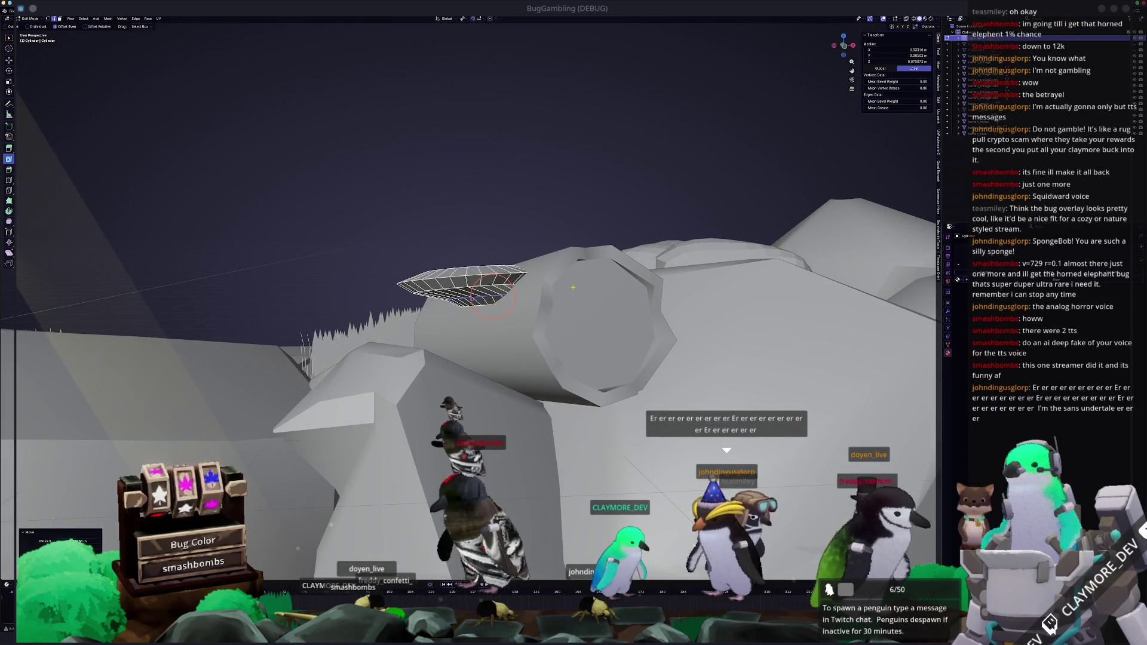
scroll(573, 288, "up", 2)
left_click_drag(472, 300, 574, 269)
left_click(582, 265)
key("g")
key("shift+z")
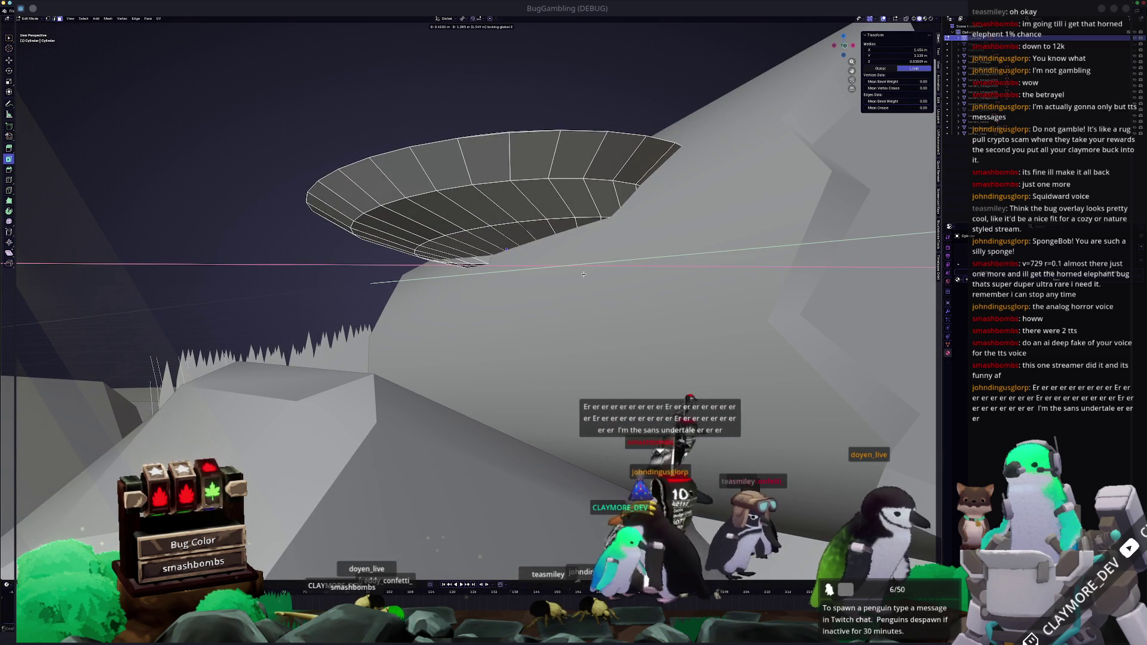
left_click(584, 274)
Step: Reposition the ring's inner face in X-ray view and return to Object Mode
key("alt+z")
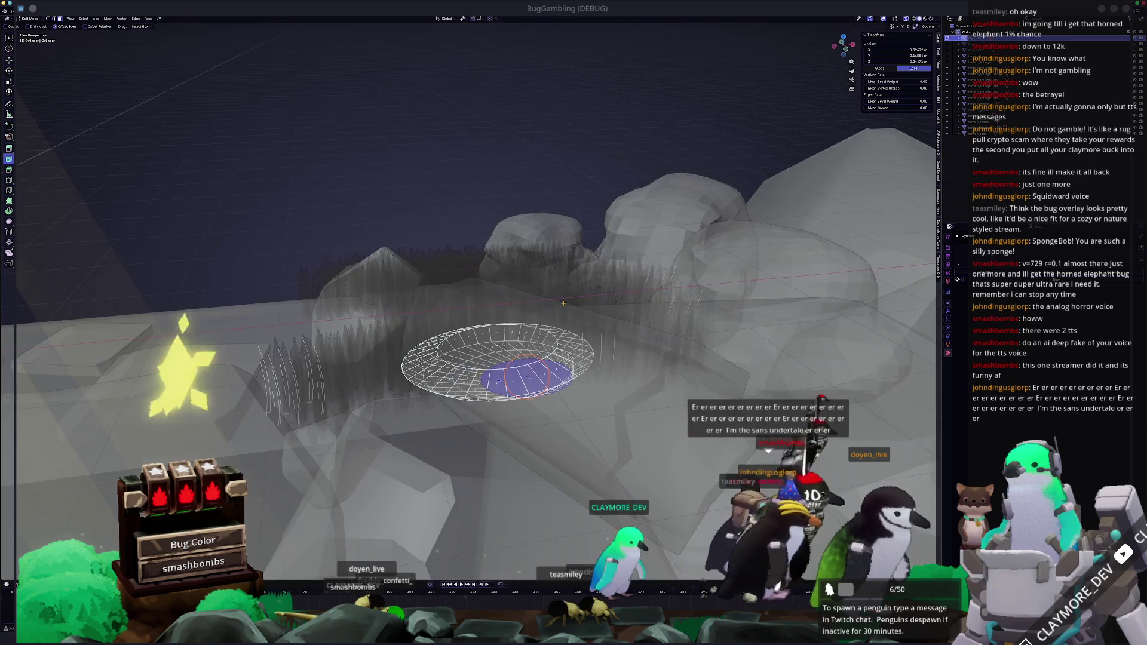
key("g")
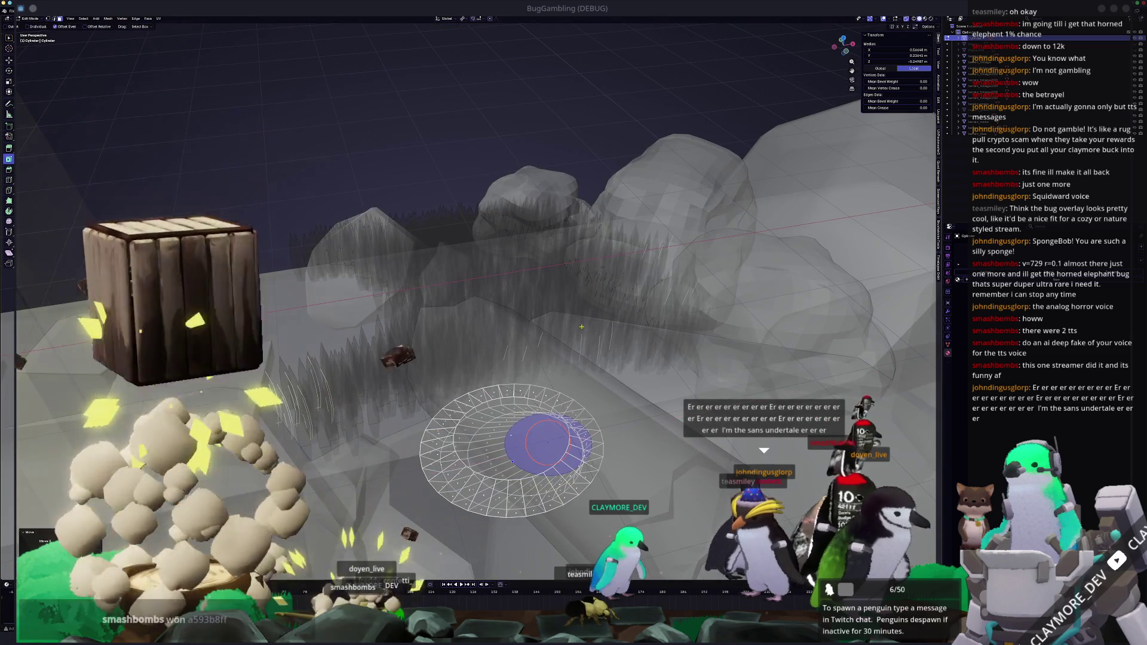
left_click(548, 442)
key("alt+z")
key("Tab")
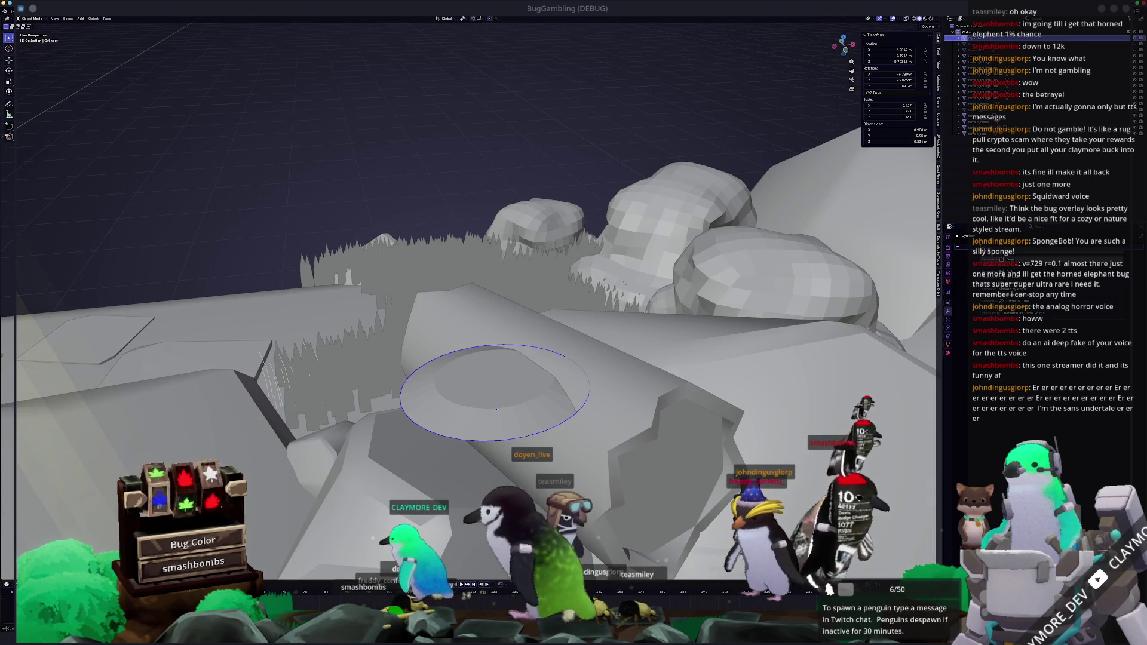
Step: Add a Bevel modifier, then loop cut, extrude and scale out the cap's outer rim
key("ctrl+shift+a")
left_click(687, 371)
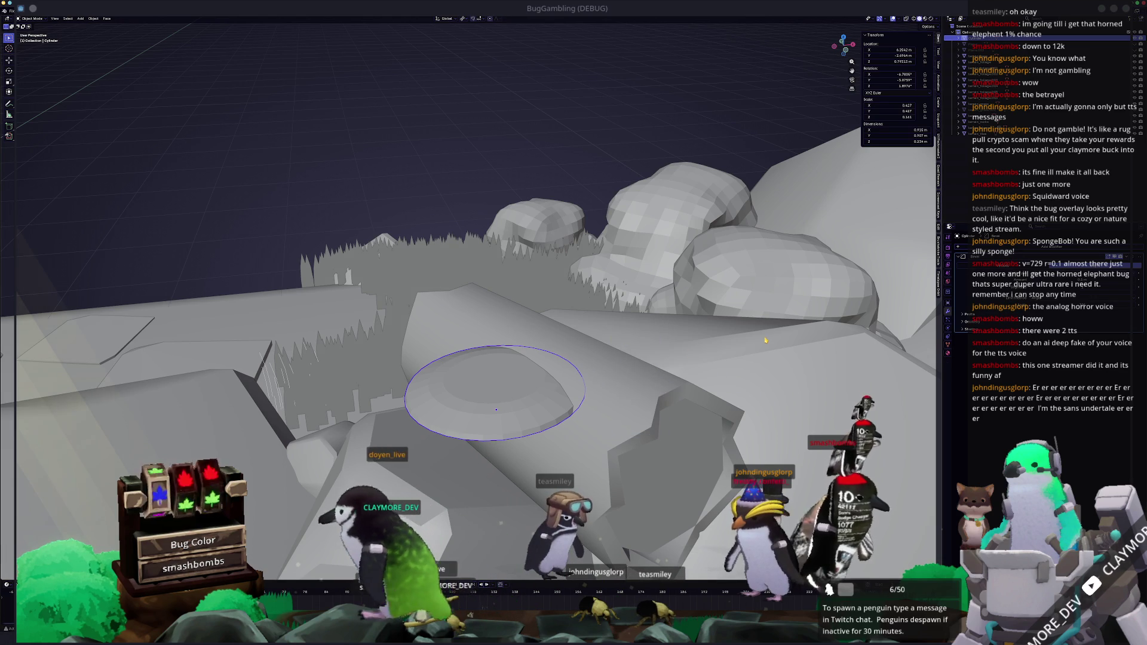
key("Tab")
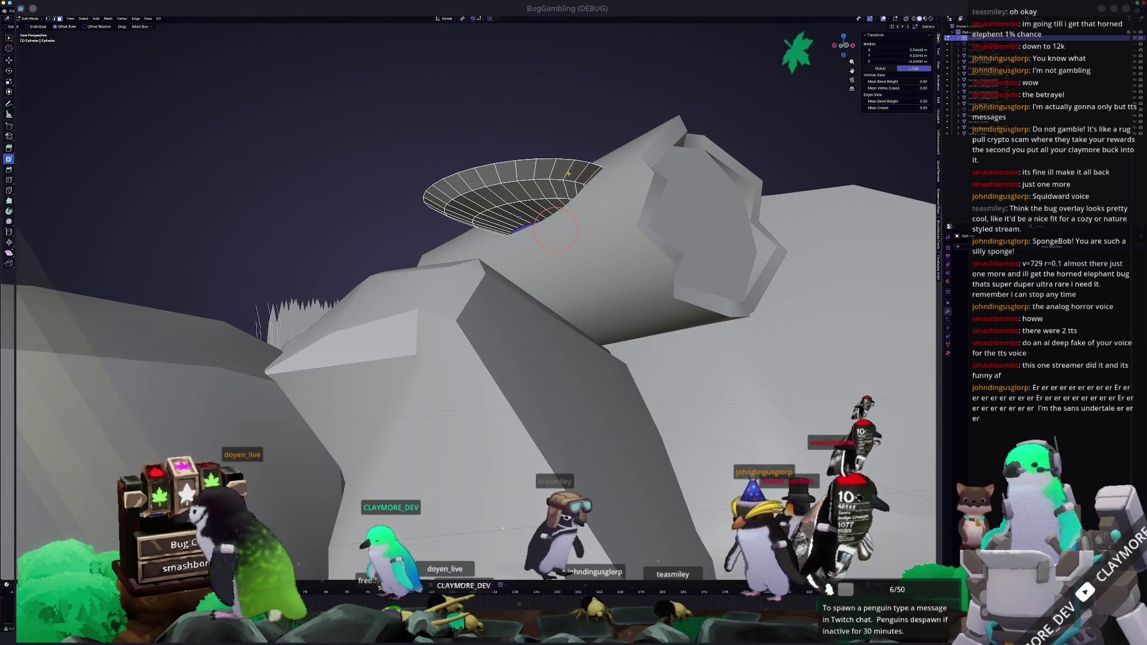
left_click(569, 174)
key("e")
left_click(634, 194)
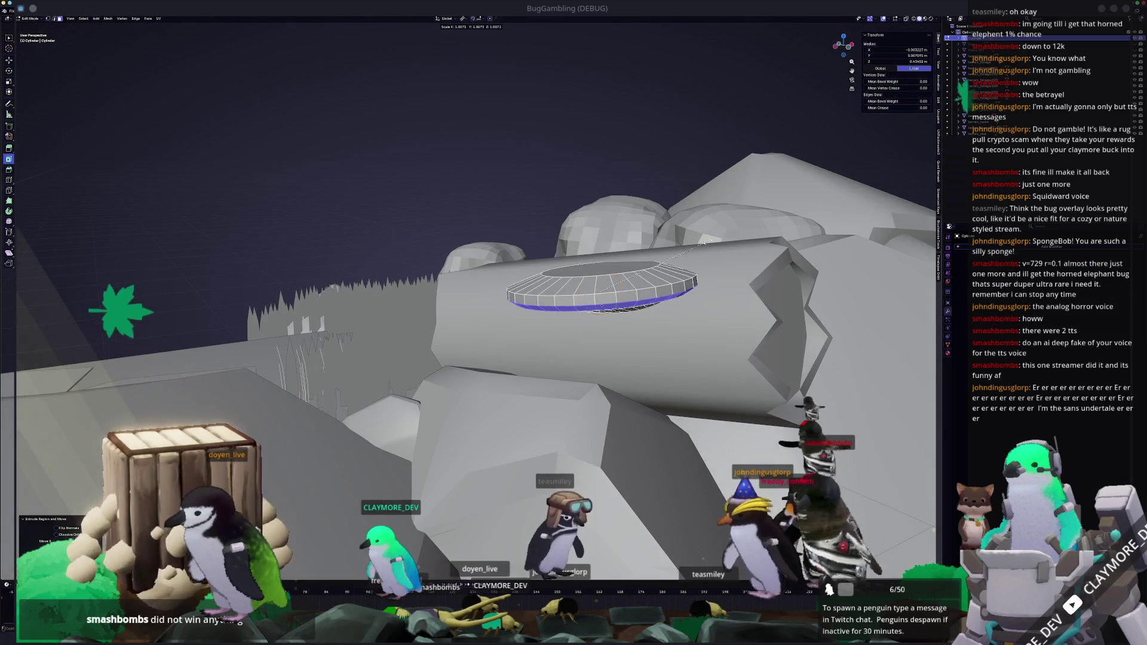
key("s")
left_click(720, 242)
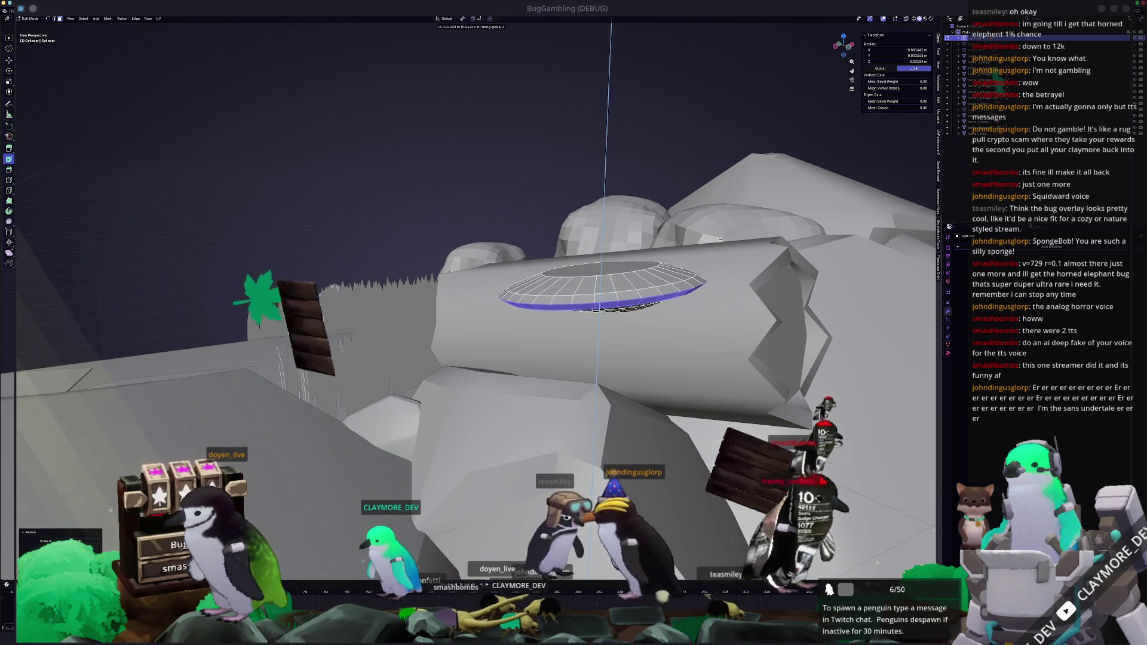
Step: Apply Shade Smooth to the mushroom cap and inspect the result
key("Tab")
left_click_drag(686, 283, 655, 300)
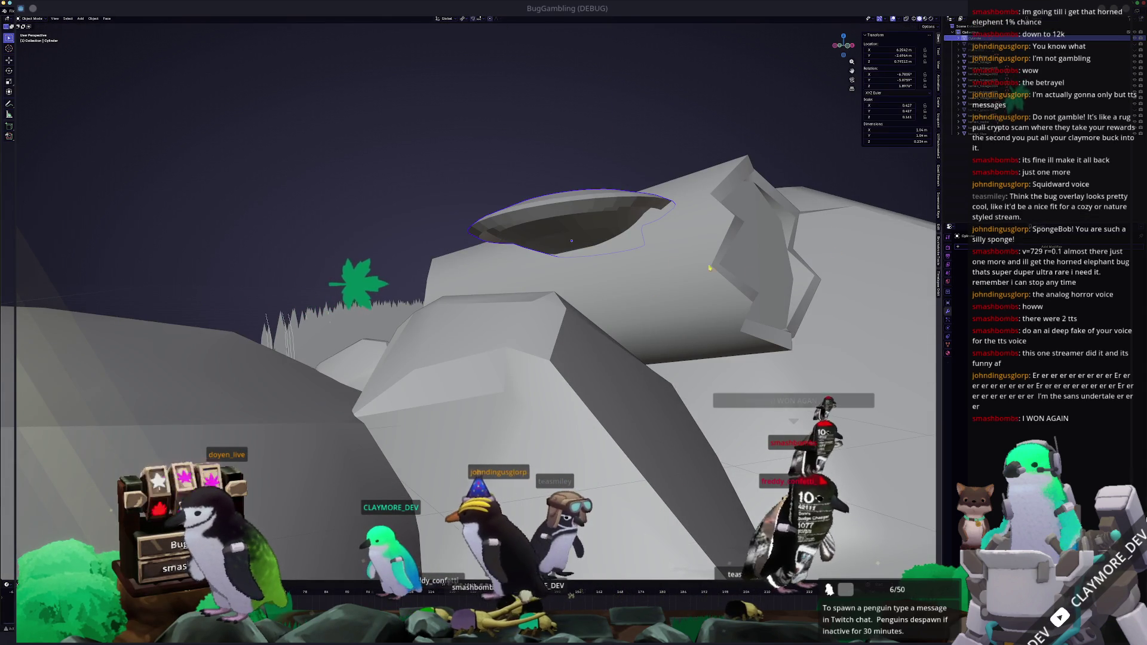
right_click(595, 216)
left_click(595, 215)
mouse_move(595, 217)
left_mouse_down()
mouse_move(595, 263)
mouse_move(595, 228)
mouse_move(613, 280)
left_mouse_up()
scroll(622, 277, "up", 3)
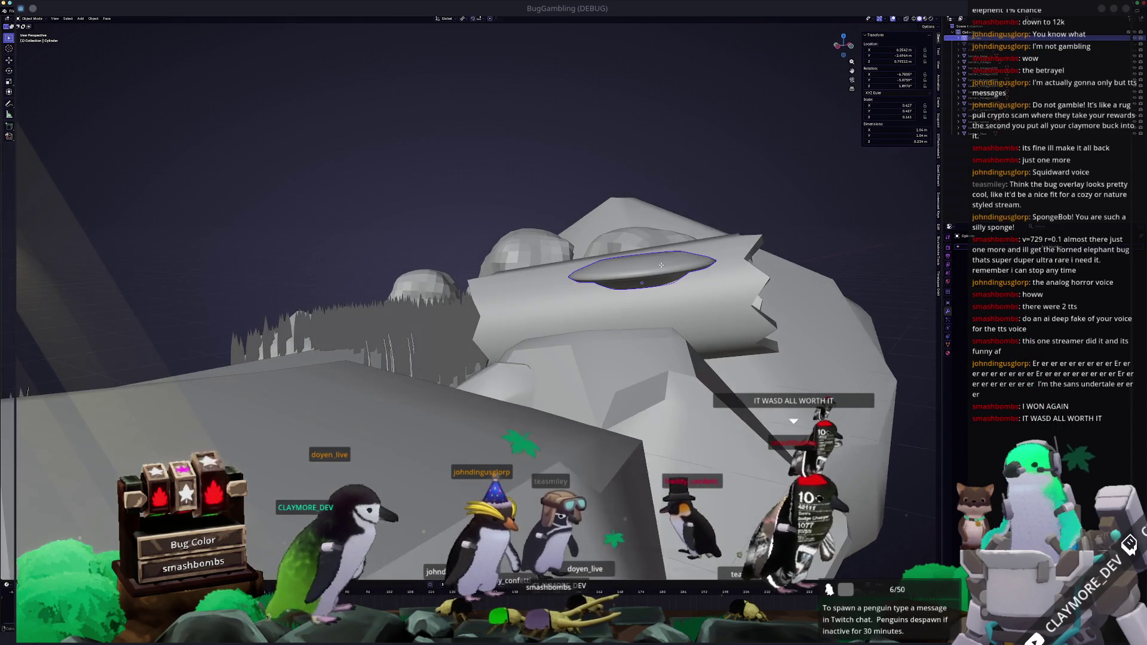
Step: Duplicate the cap twice, shrinking each copy, then select all three caps for mesh editing
key("shift+d")
key("s")
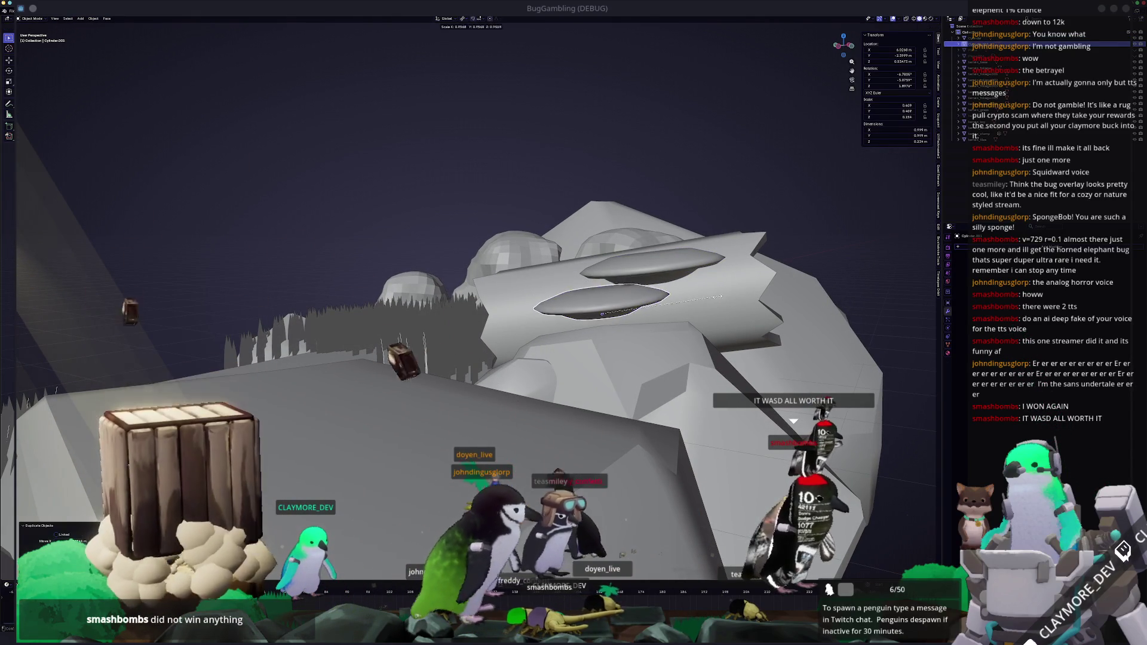
left_click(671, 292)
key("shift+d")
left_click(738, 296)
left_click(725, 294)
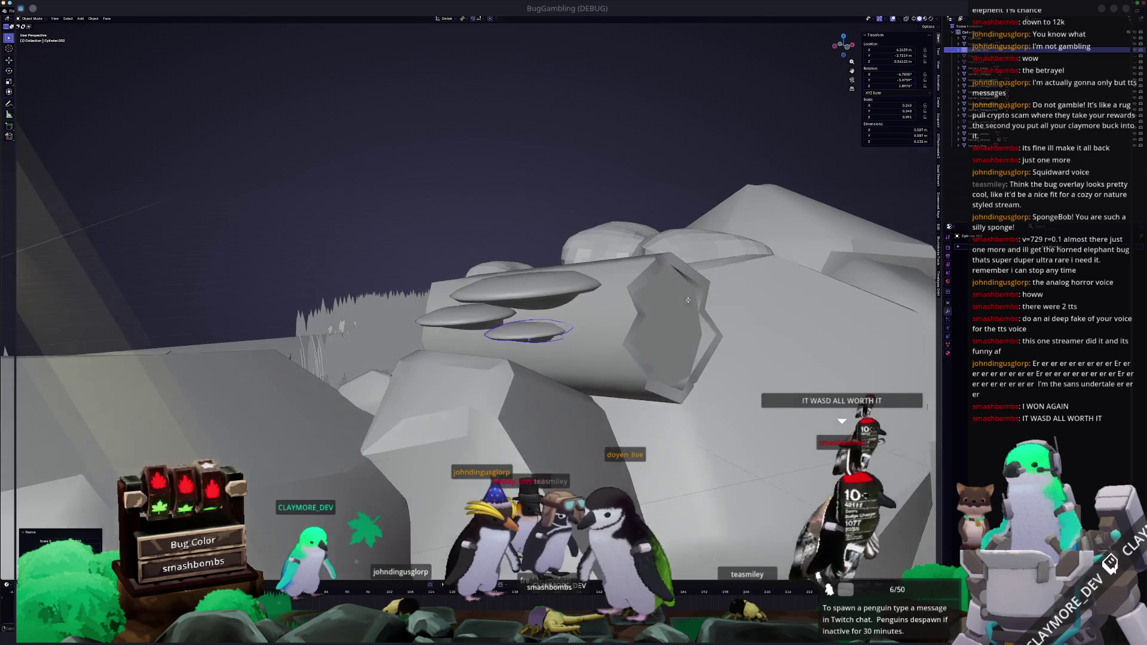
left_click(451, 352, "shift")
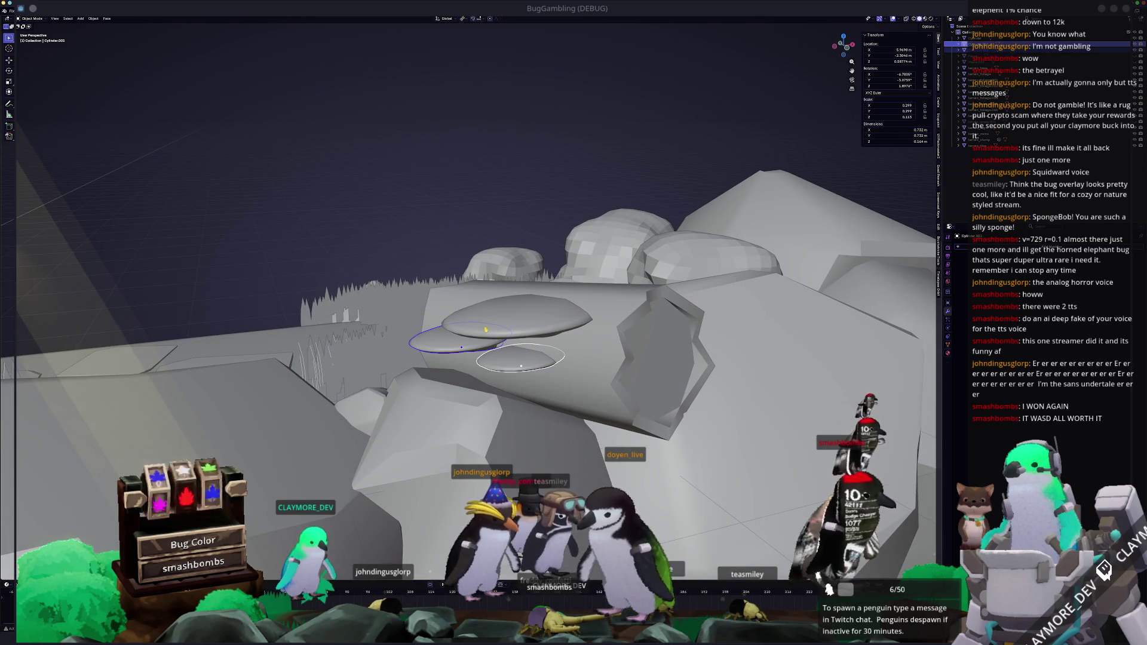
key("Tab")
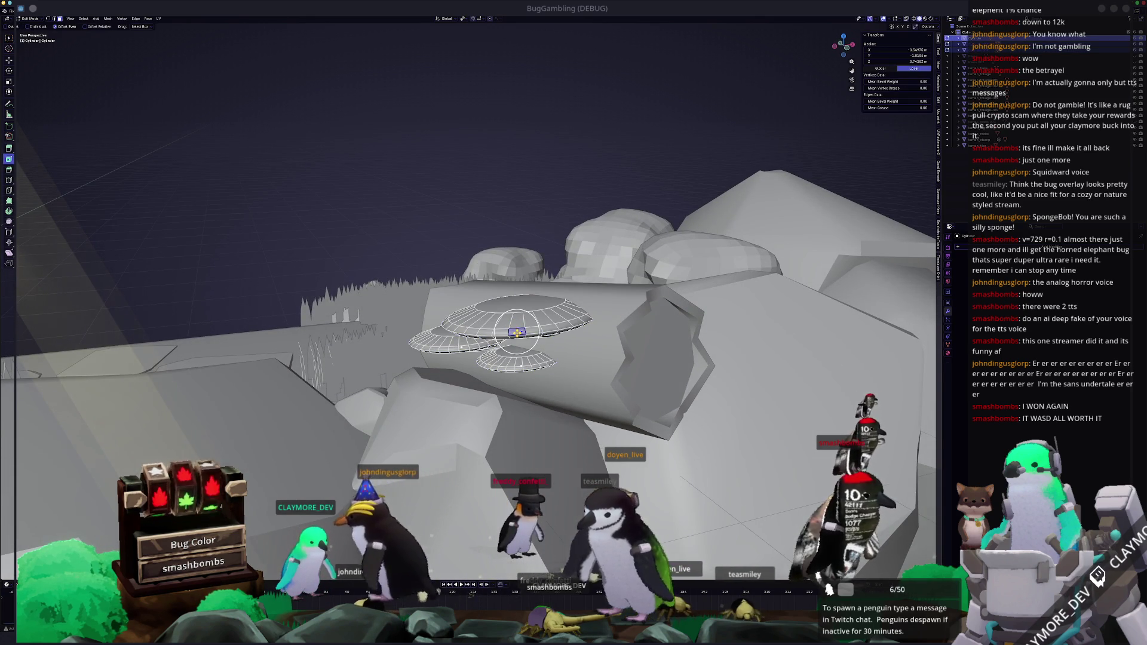
Step: Clear the mesh selection and pick the outer rim faces of the top and lower-right caps
scroll(472, 311, "up", 3)
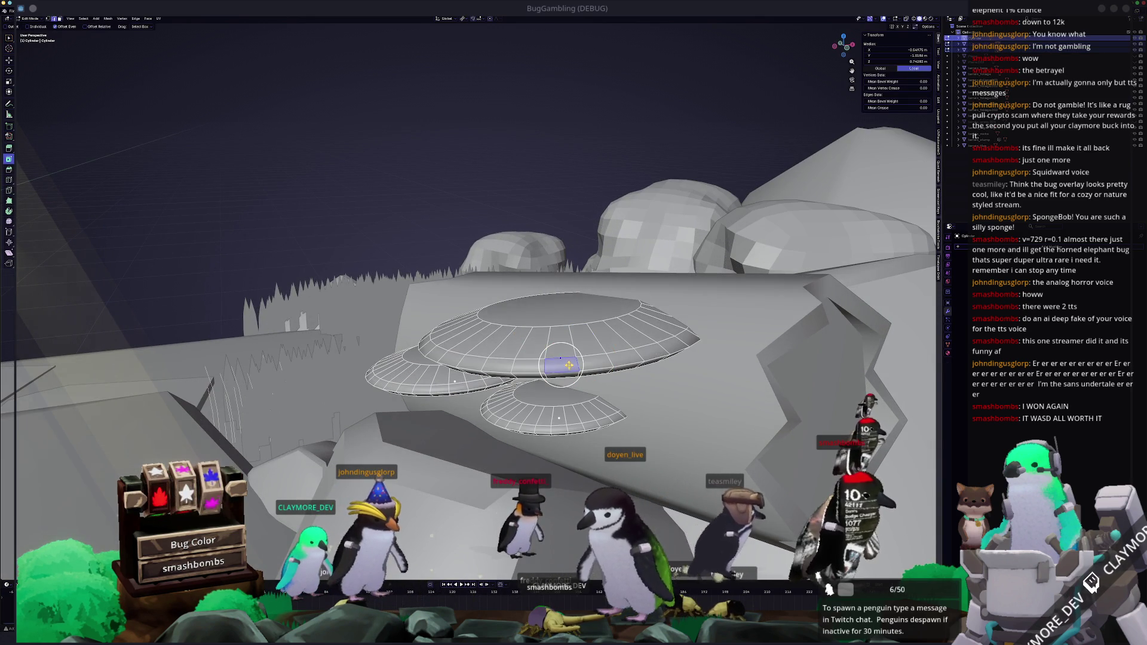
left_click_drag(561, 365, 800, 329)
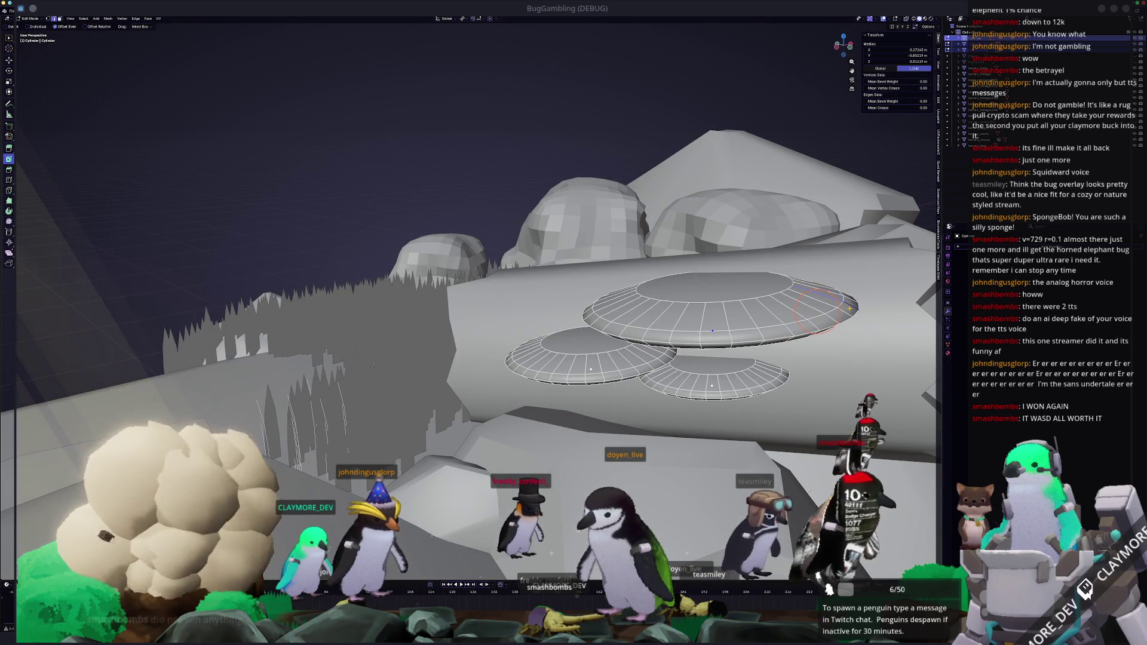
key("Tab")
key("Tab")
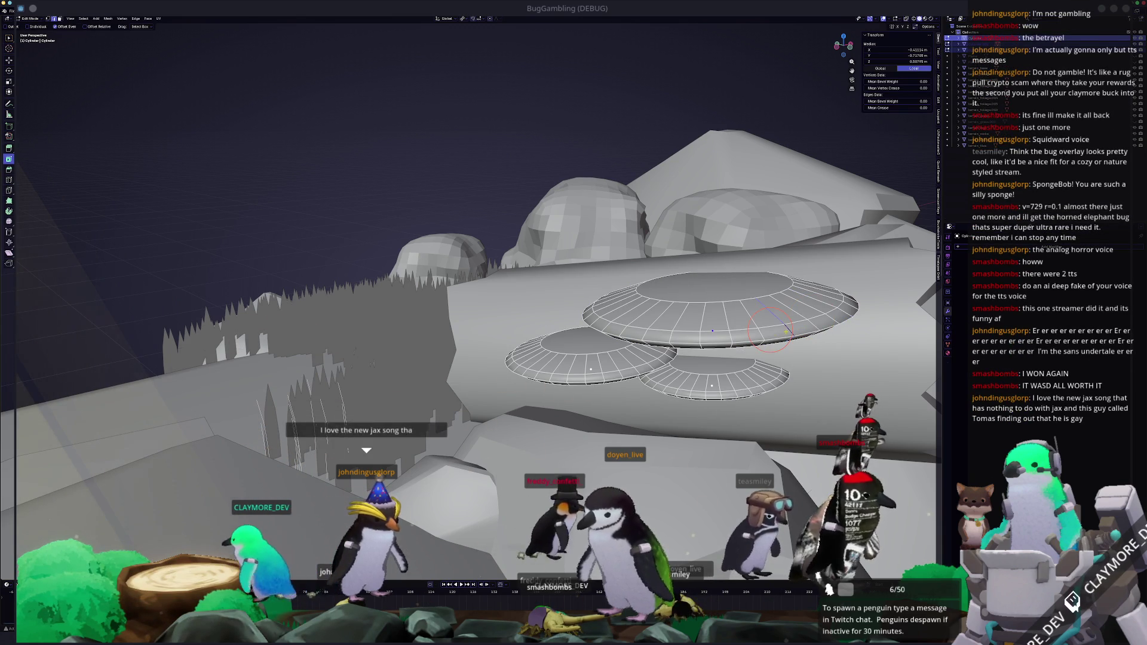
key("alt+a")
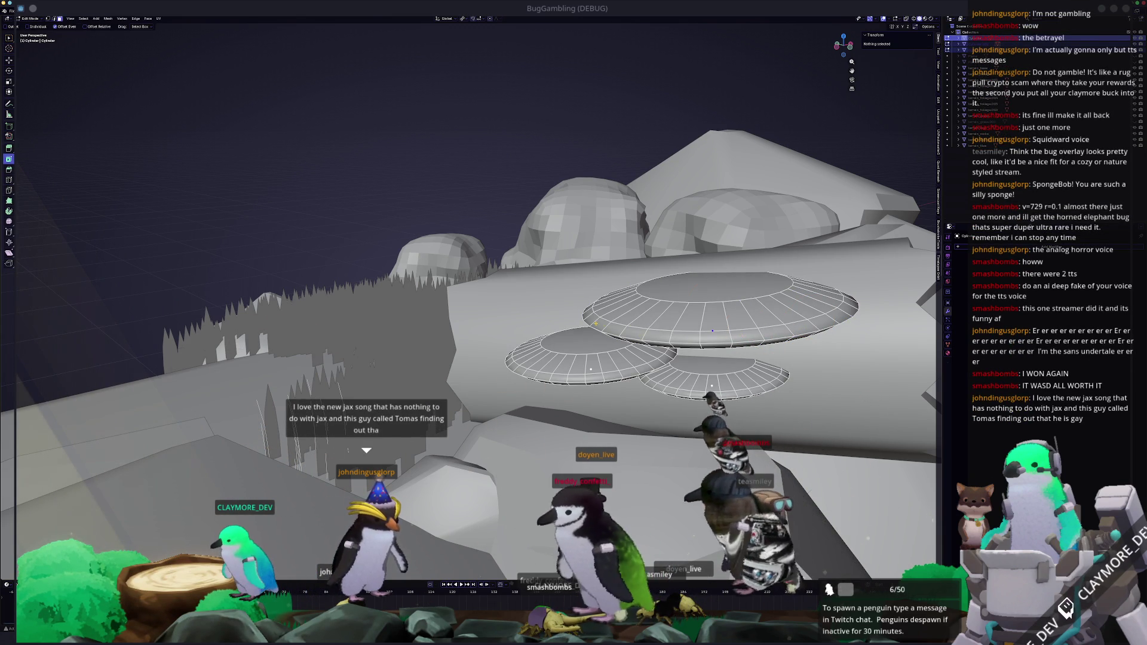
left_click(597, 325, "alt")
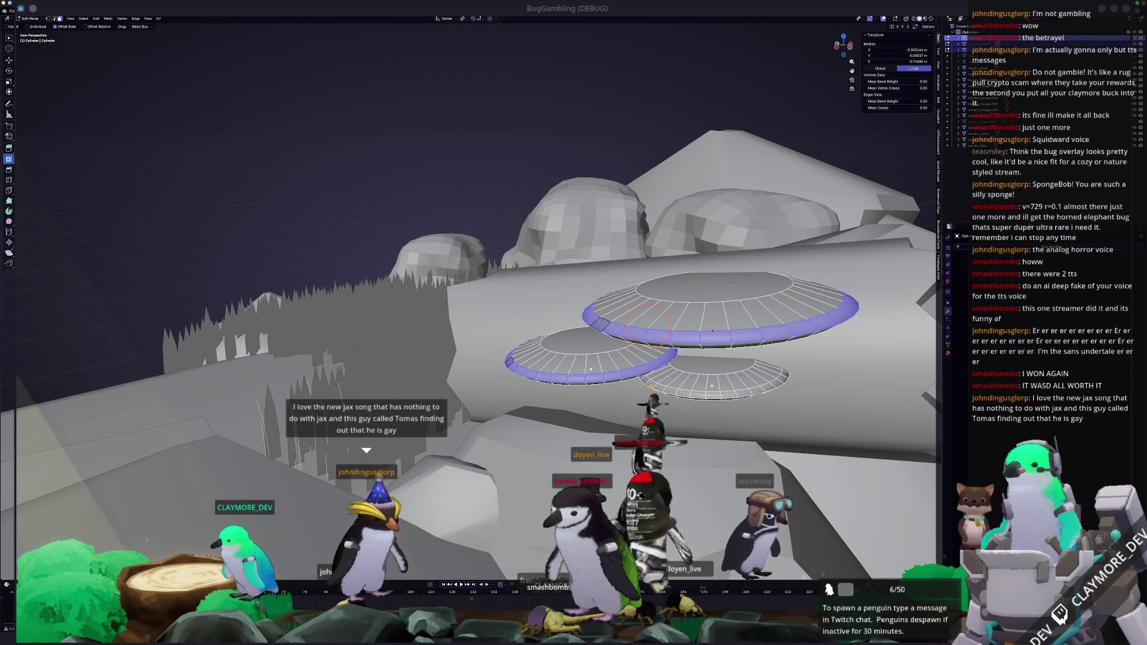
left_click(747, 391, "alt+shift")
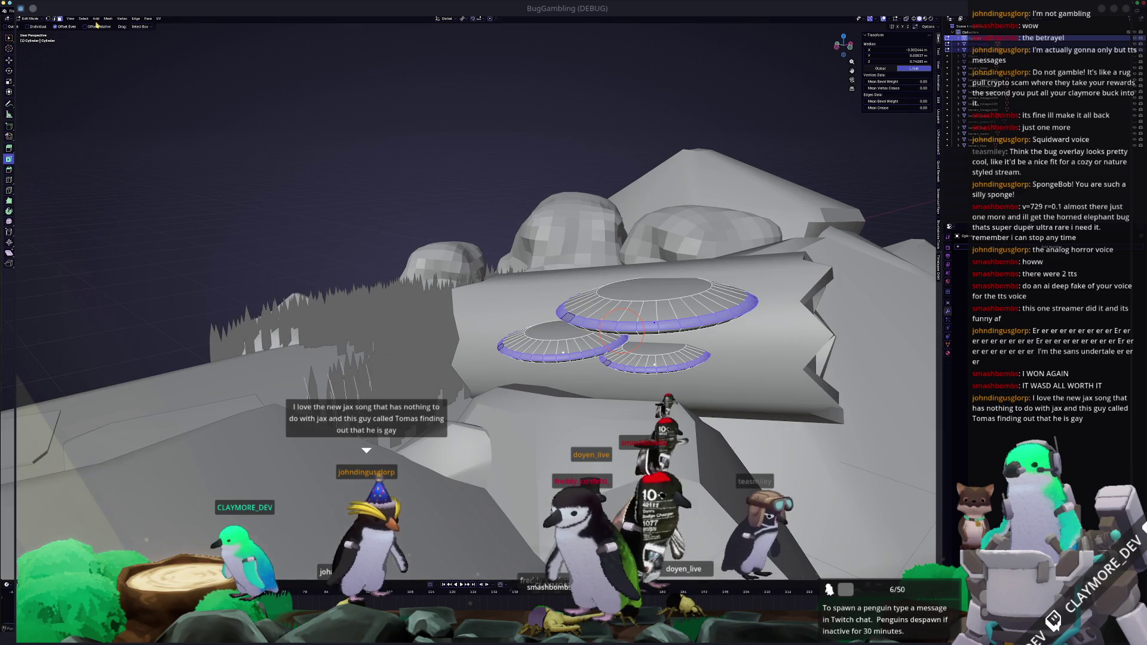
left_click(83, 18)
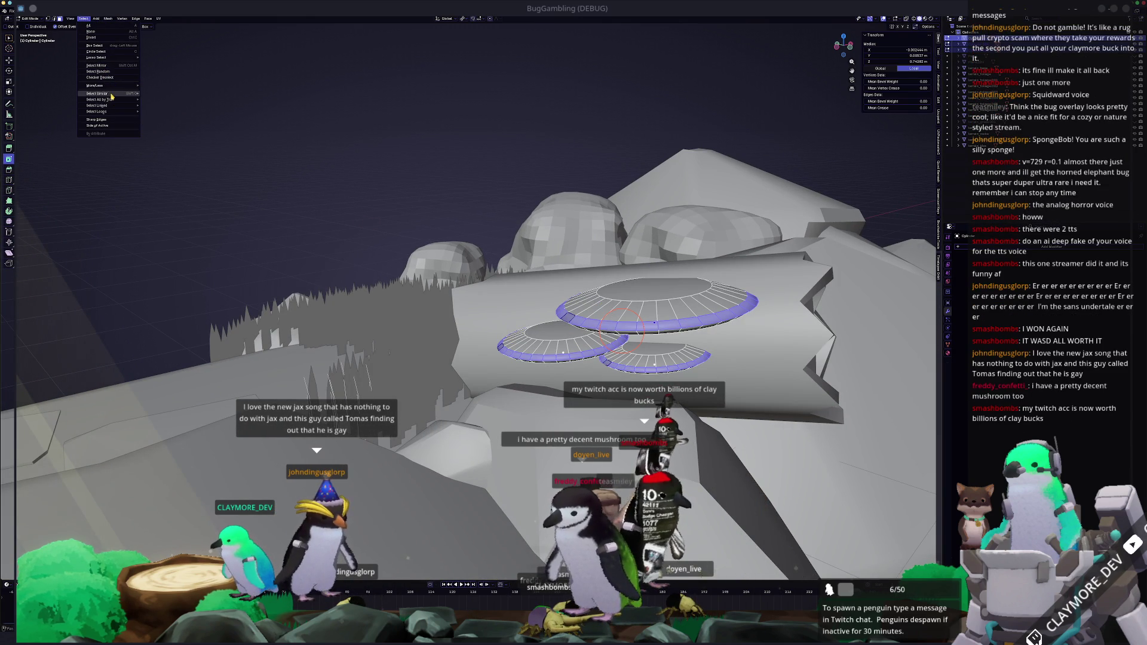
Step: Move the selected outer rim faces vertically along Z
left_click(105, 72)
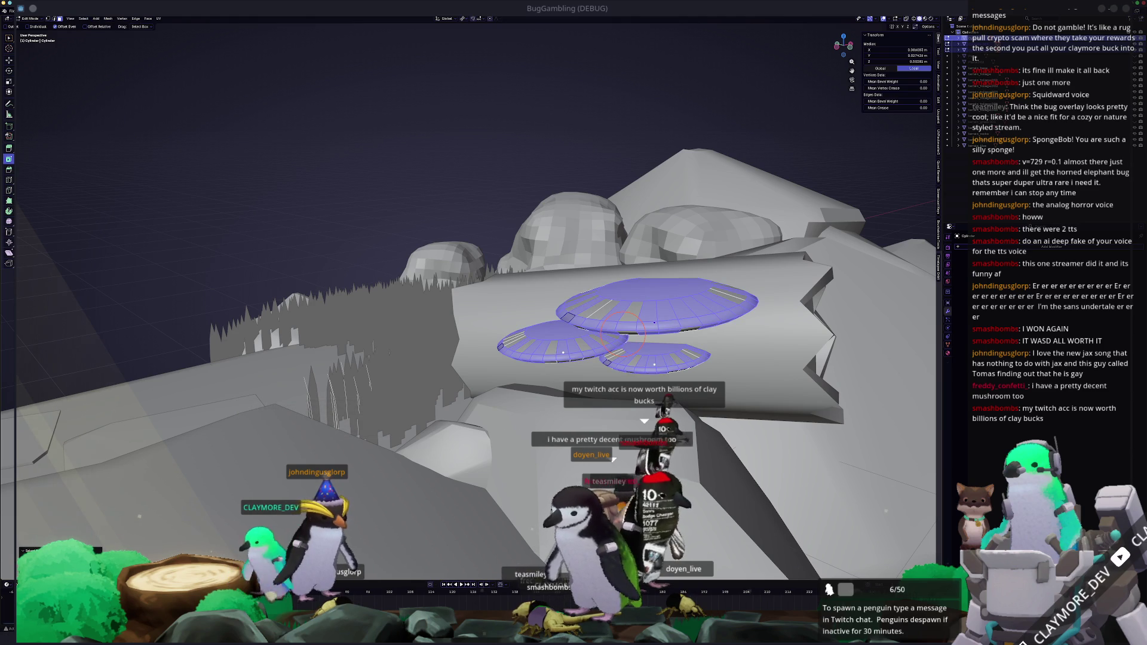
key("ctrl+z")
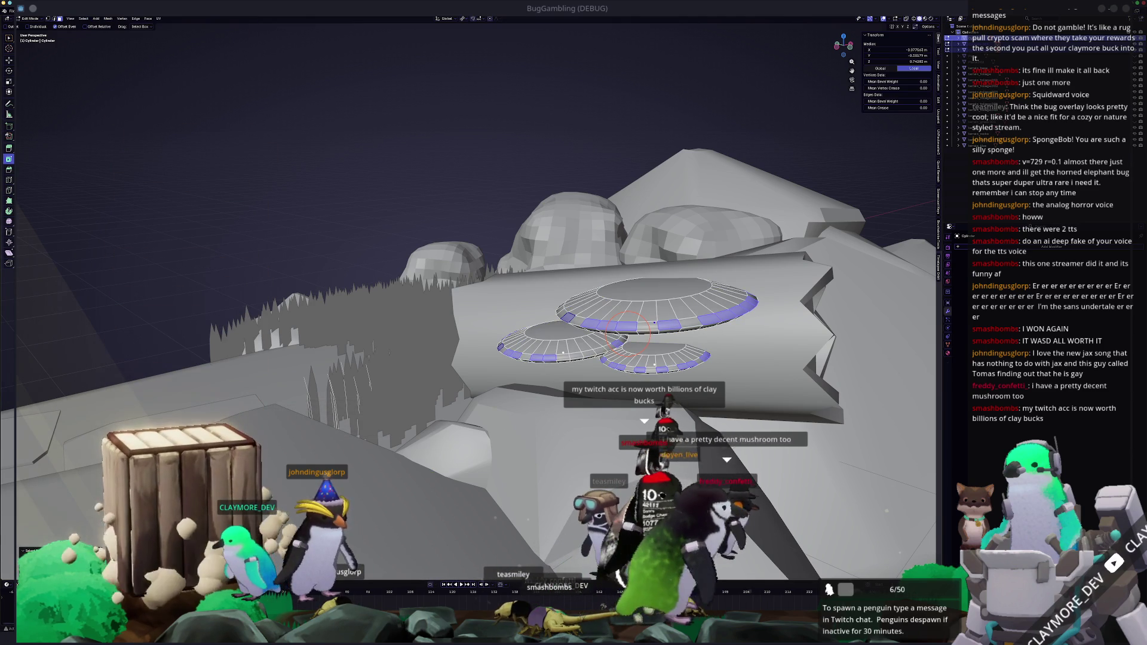
key("g")
key("z")
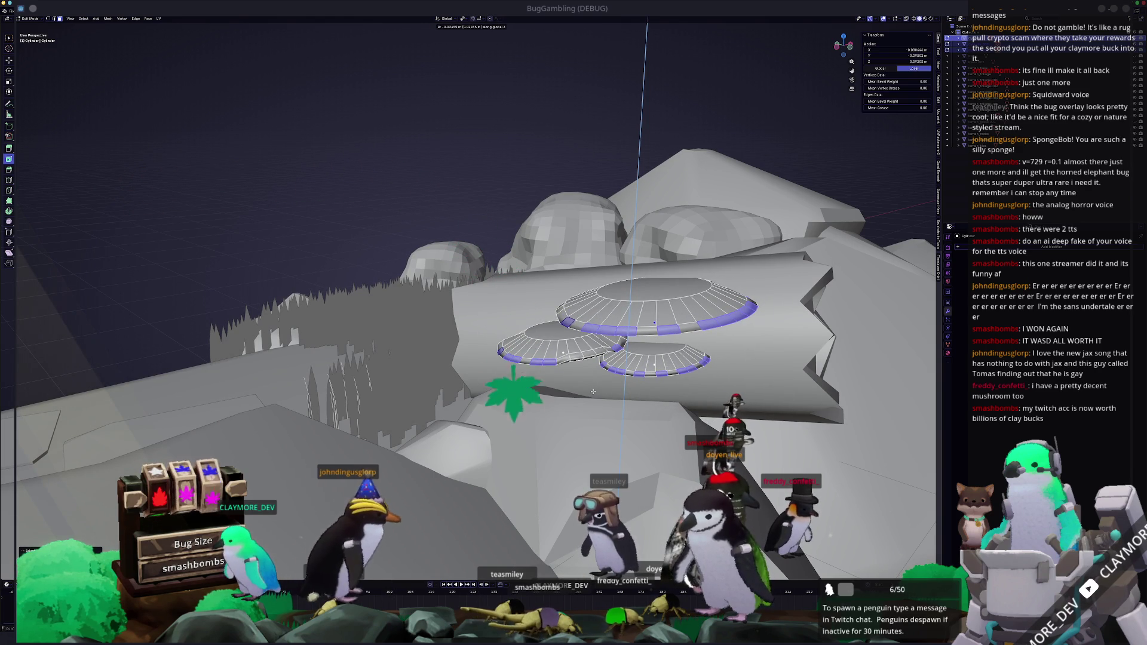
left_click(534, 394)
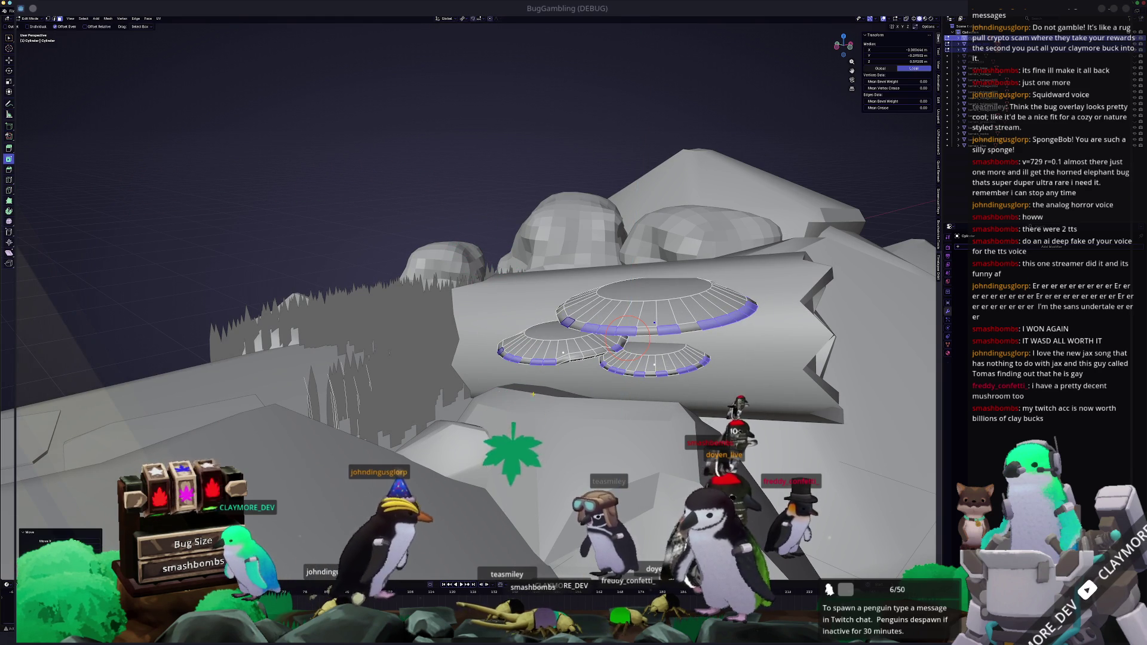
Step: Select similar ring faces, move them vertically along Z, and return to Object Mode
left_click(84, 19)
mouse_move(109, 100)
left_click(158, 100)
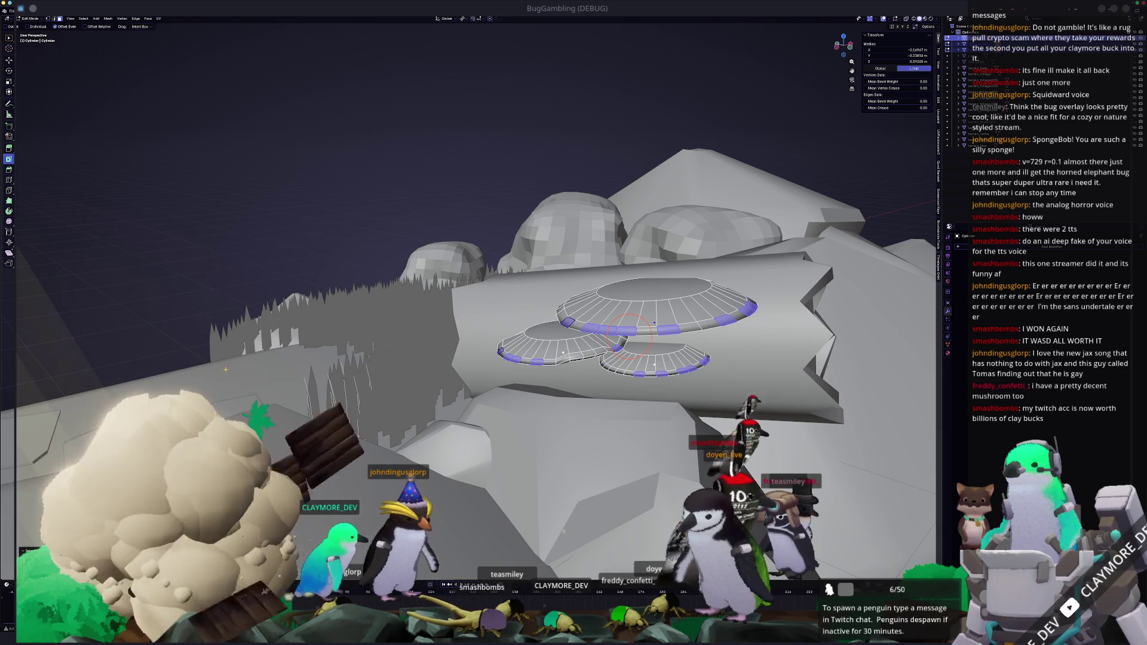
key("g")
key("z")
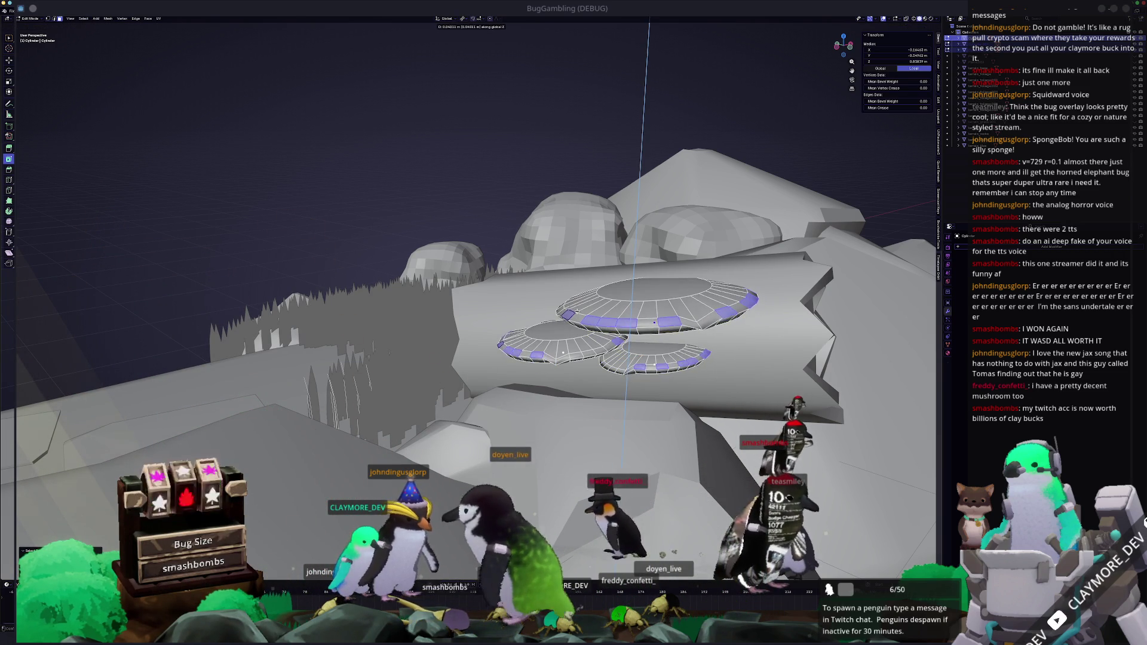
left_click(580, 315)
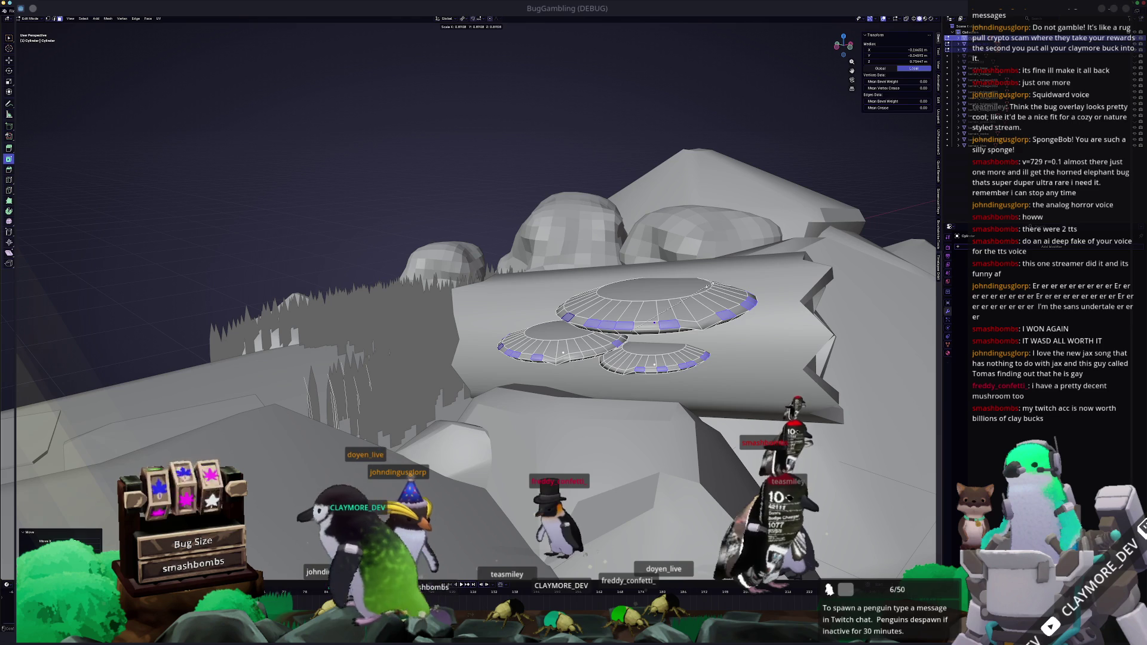
key("Tab")
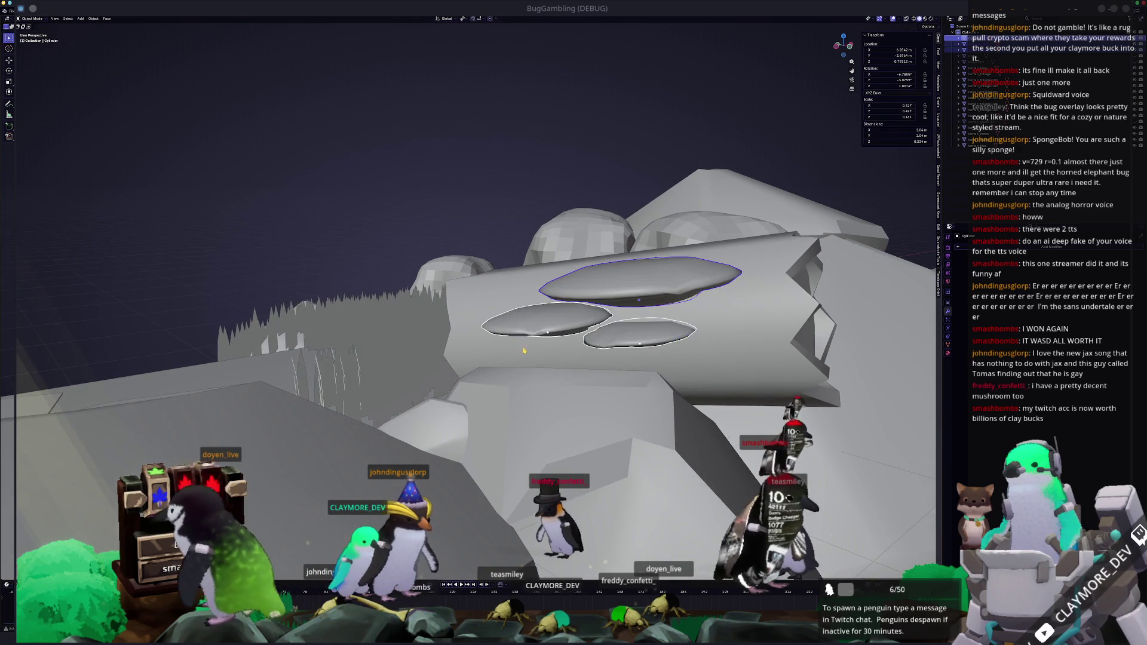
scroll(504, 350, "down", 2)
scroll(504, 351, "down", 1)
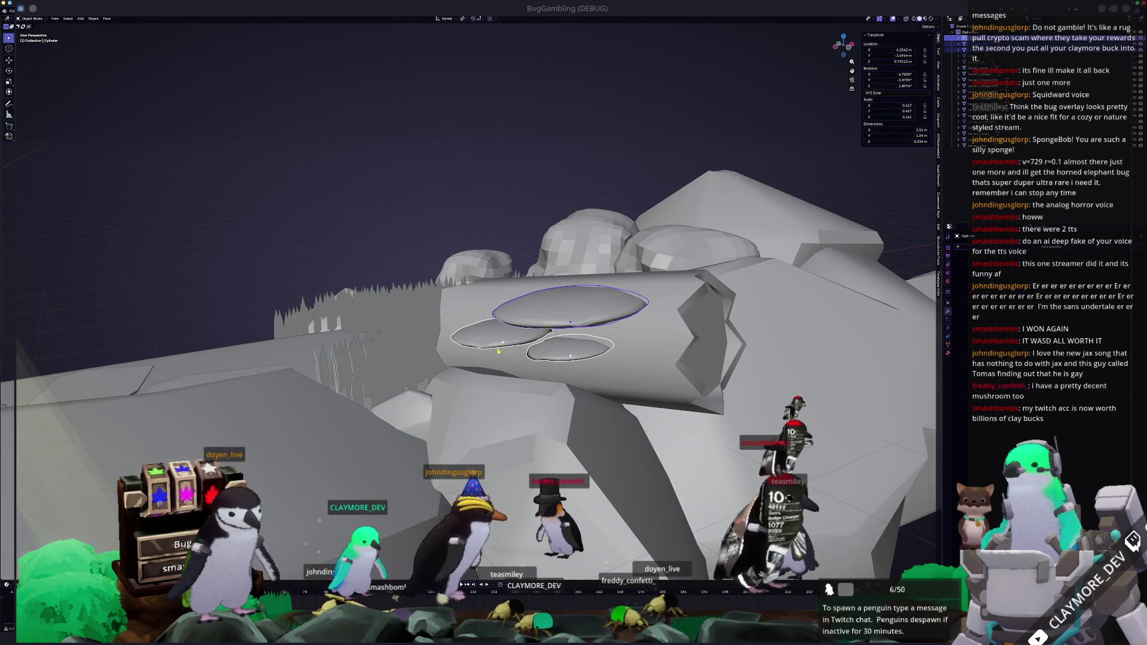
Step: Move the left and lower mushroom caps vertically along Z to their new height
key("Tab")
left_click(495, 326, "shift")
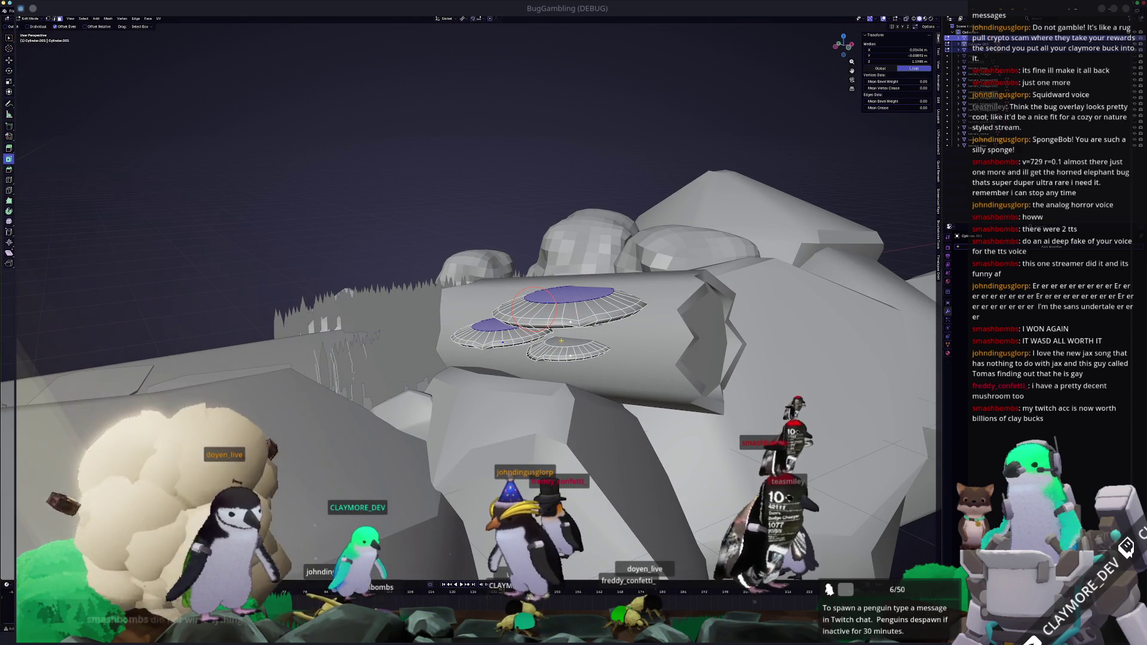
left_click(568, 350, "shift")
scroll(568, 334, "up", 2)
key("g")
key("z")
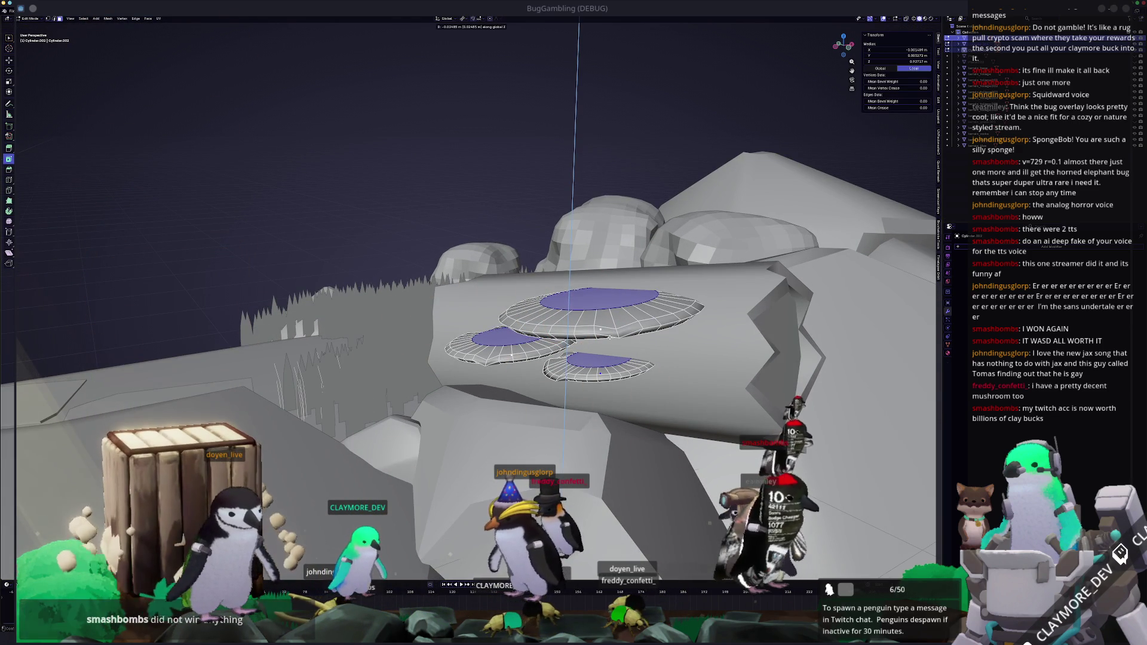
key("Return")
key("Tab")
scroll(555, 368, "down", 2)
scroll(554, 368, "up", 3)
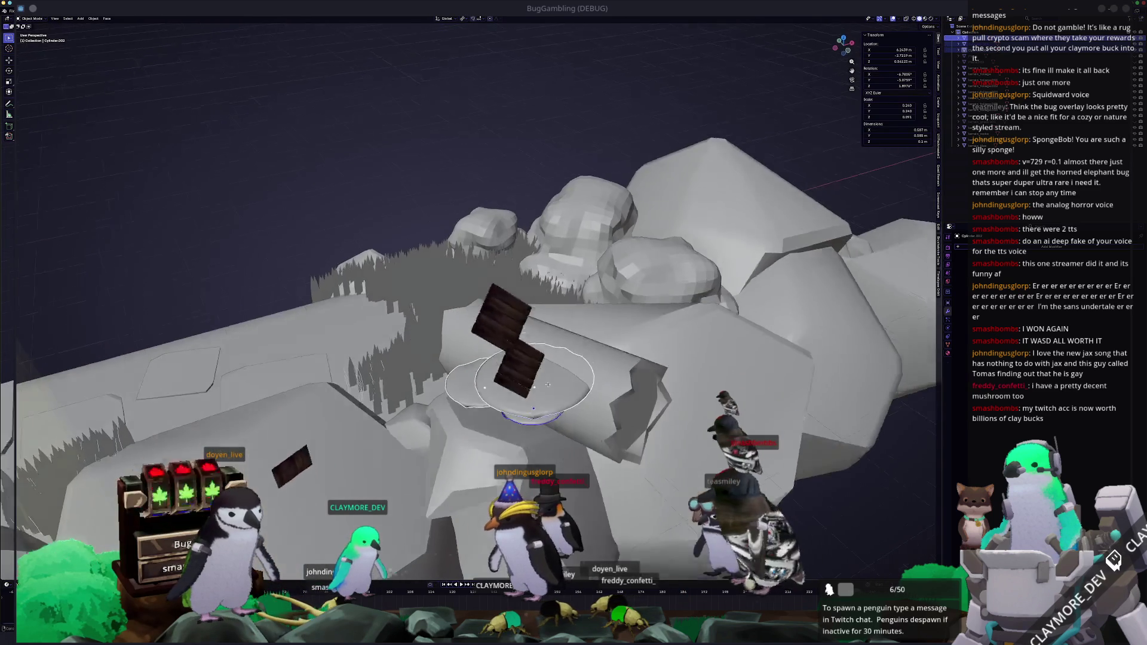
Step: From Top view, put the mushroom cap into Sculpt Mode and enlarge the brush
key("KP_7")
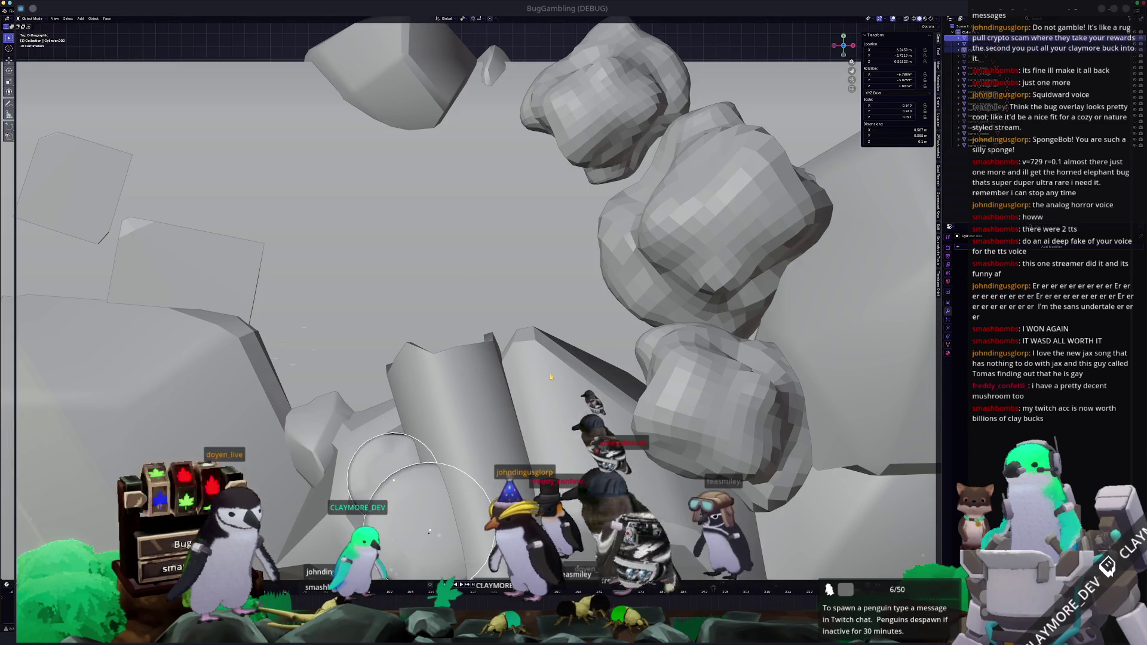
scroll(543, 375, "up", 3)
key("ctrl+Tab")
left_click(451, 297)
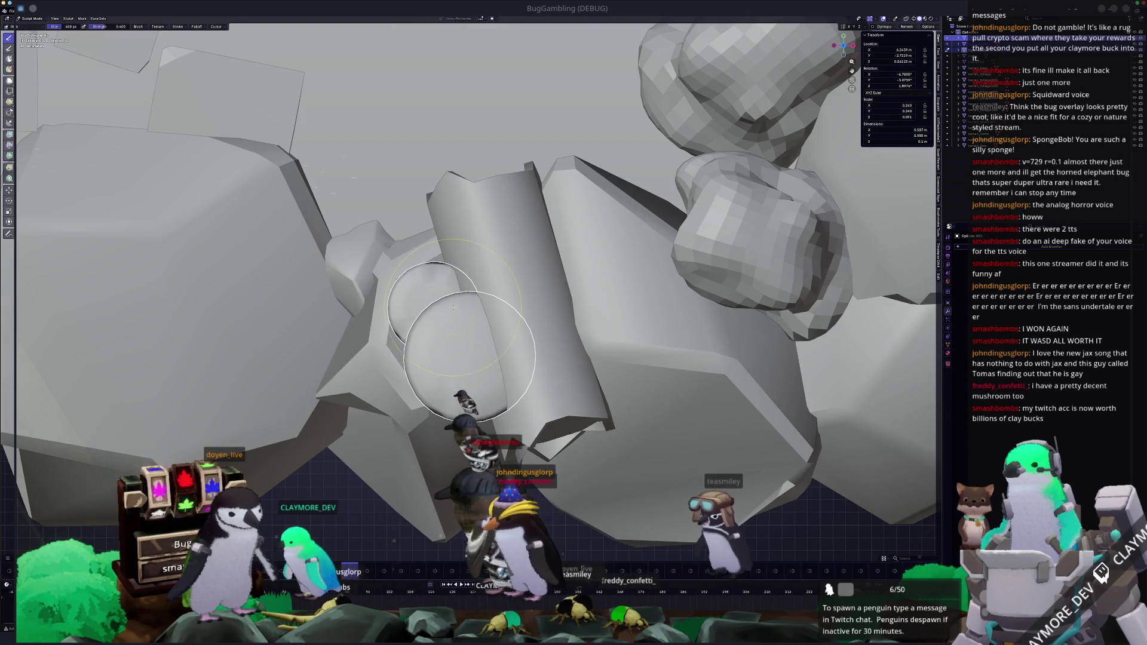
scroll(414, 391, "up", 2)
key("f")
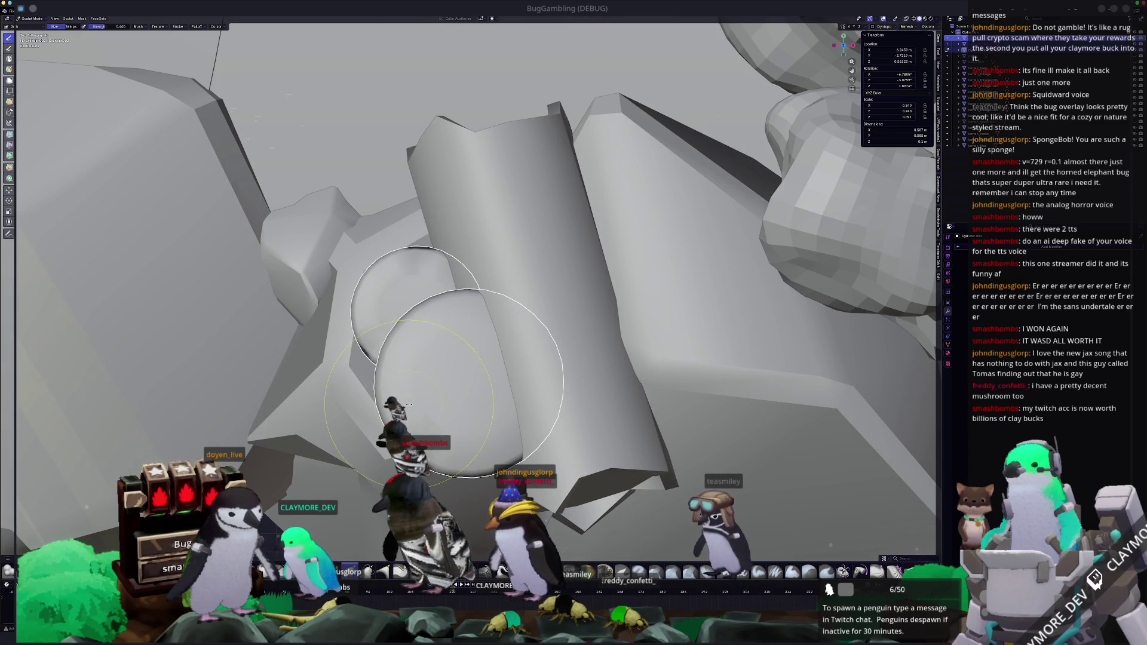
Step: Toggle between Object and Sculpt Mode, then orbit to a low angle on the shelf caps
key("ctrl+Tab")
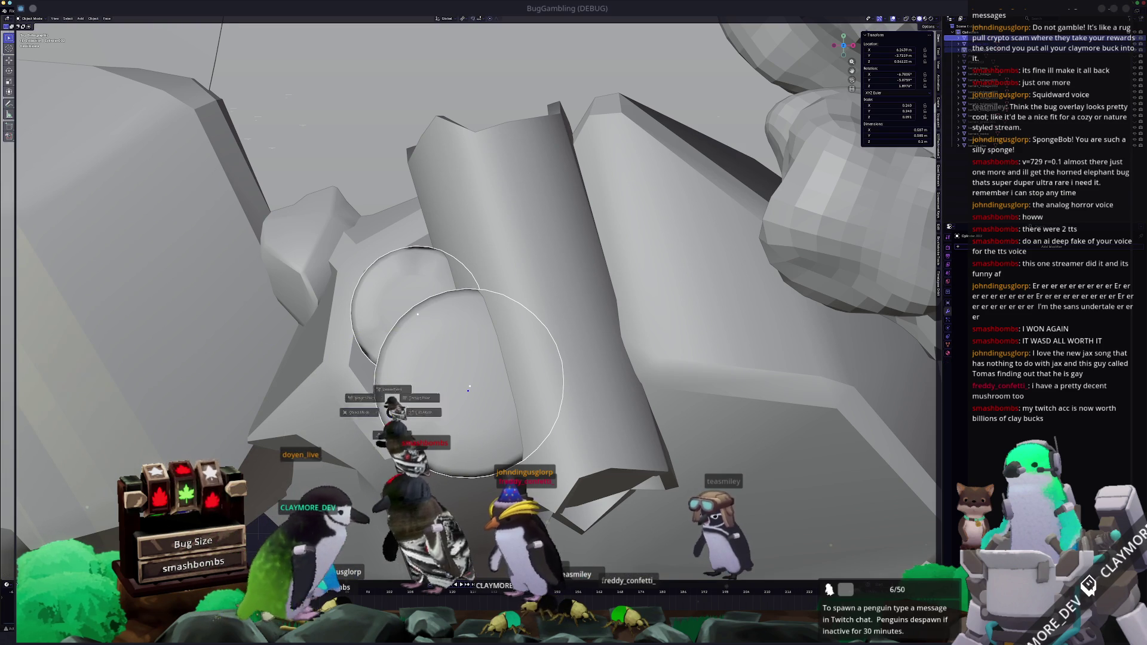
key("ctrl+Tab")
left_click(349, 423)
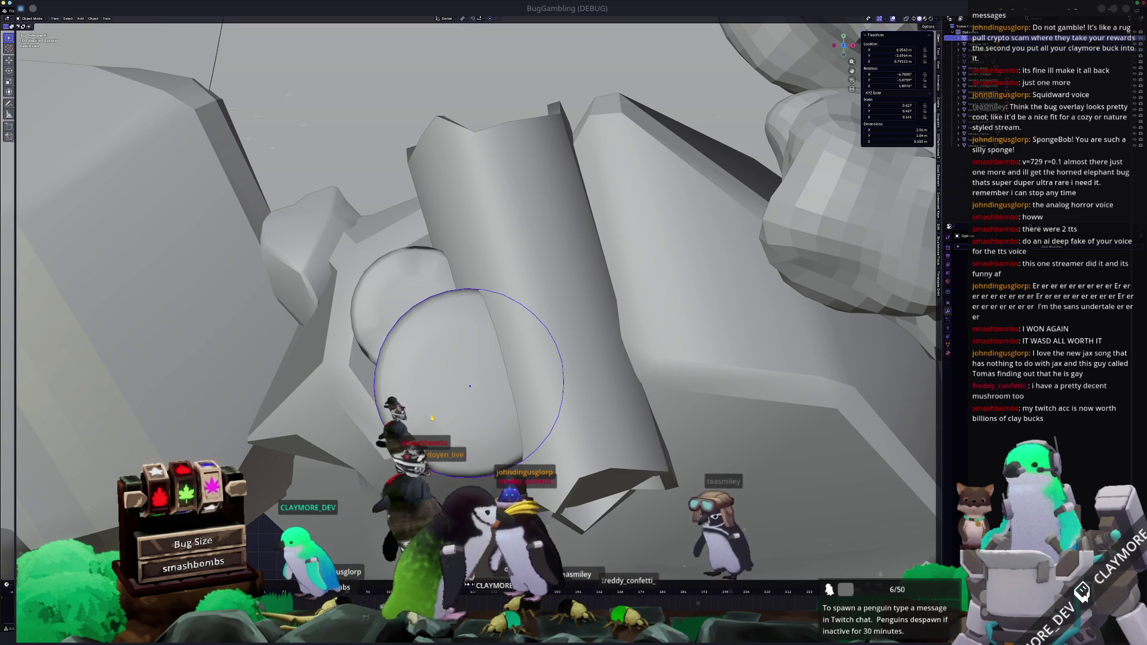
left_click(426, 445)
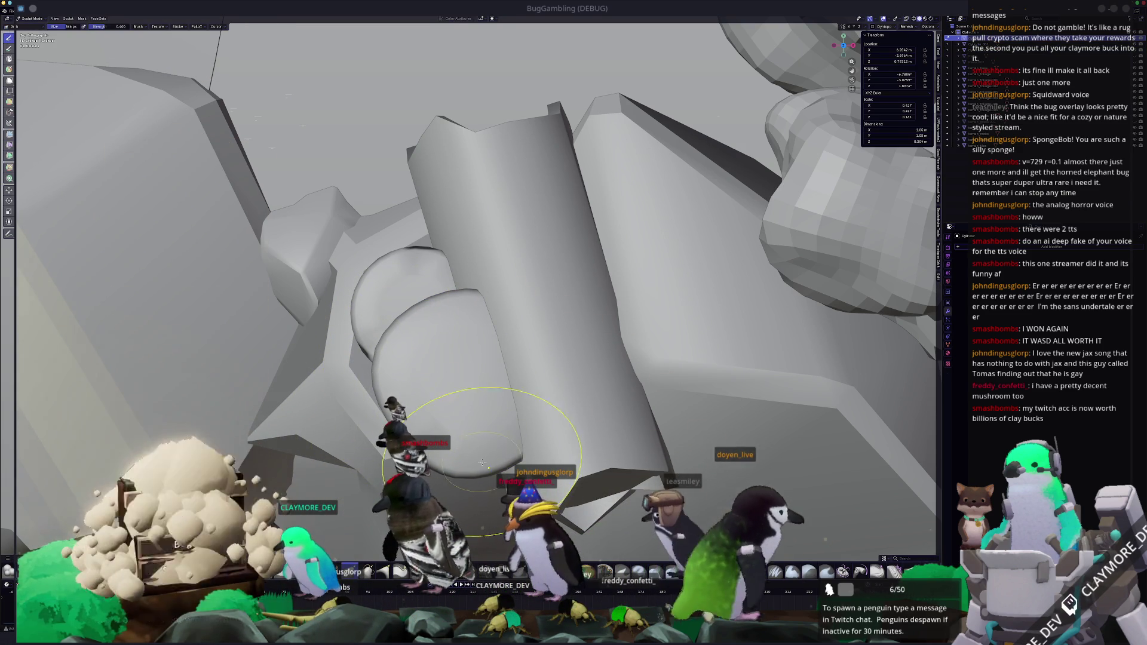
mouse_move(448, 279)
left_mouse_down()
mouse_move(413, 371)
mouse_move(519, 249)
left_mouse_up()
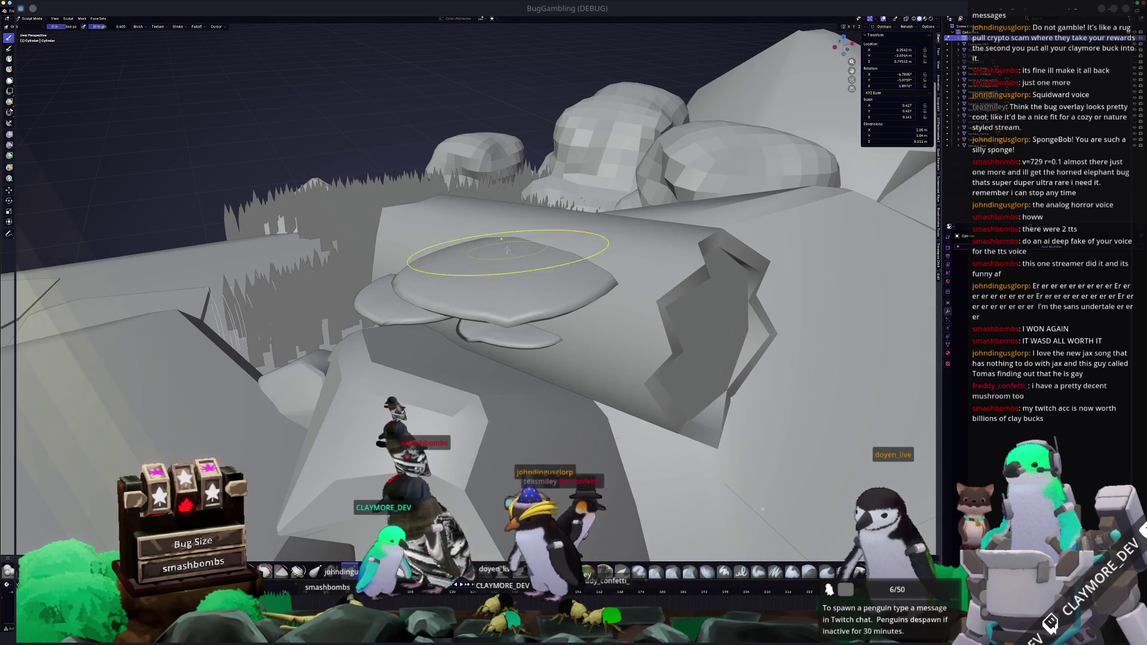
left_click_drag(568, 279, 588, 266)
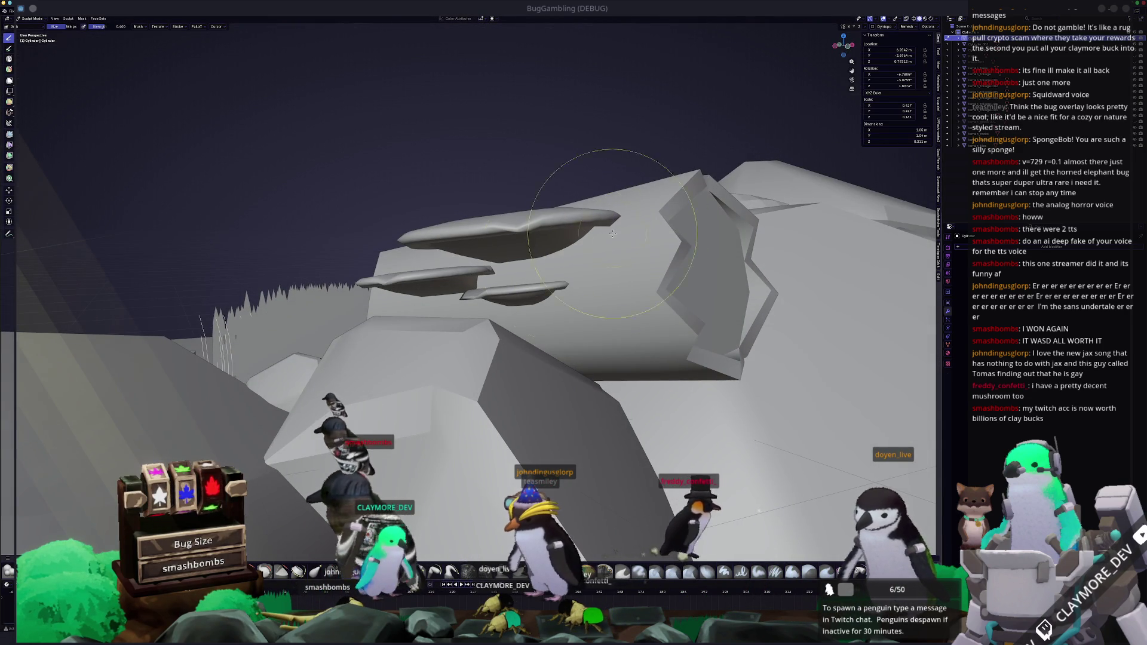
left_click_drag(615, 229, 436, 321)
Step: Switch the left mushroom cap into Sculpt Mode and shape it from a low side view
key("ctrl+Tab")
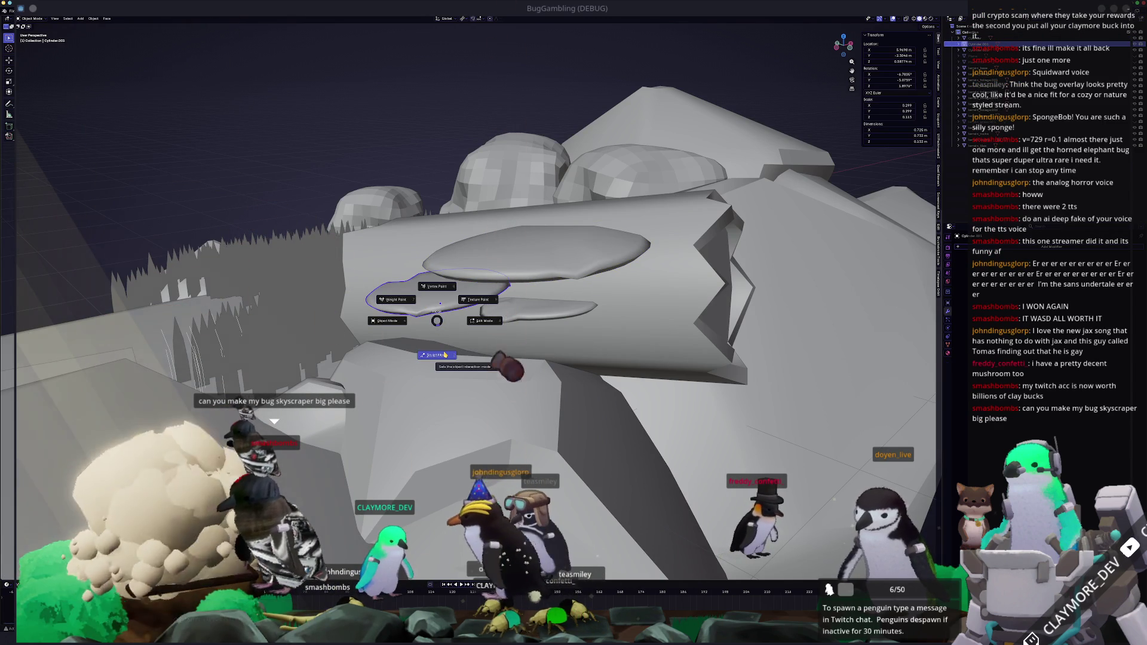
left_click(444, 355)
scroll(391, 312, "up", 2)
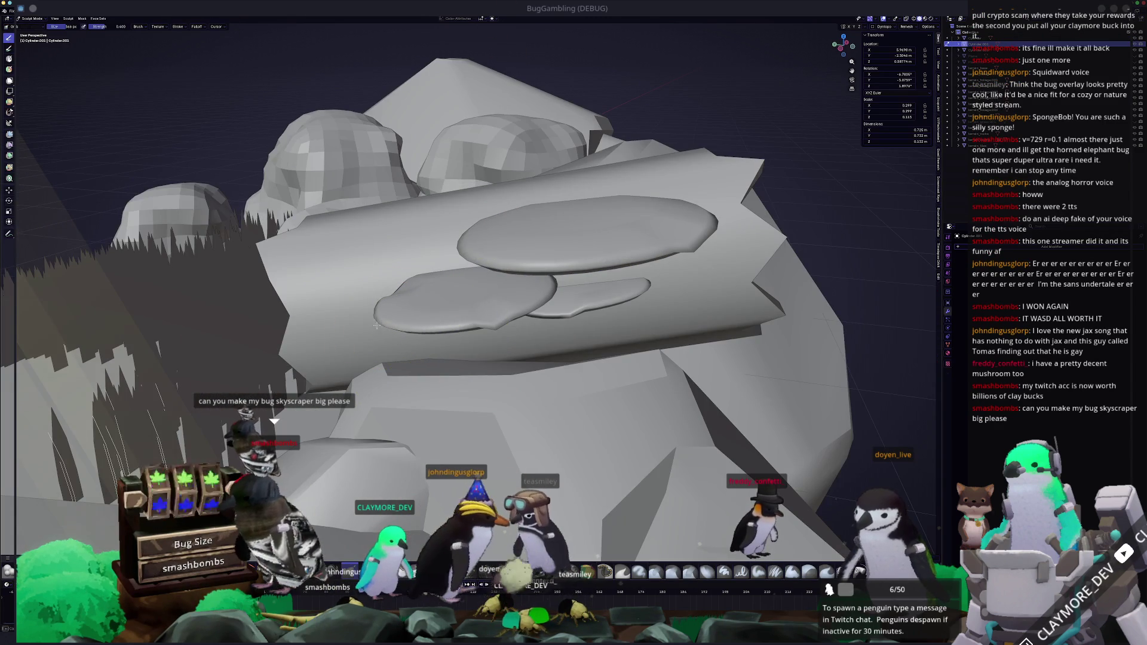
mouse_move(562, 289)
left_mouse_down()
mouse_move(456, 310)
mouse_move(445, 277)
left_mouse_up()
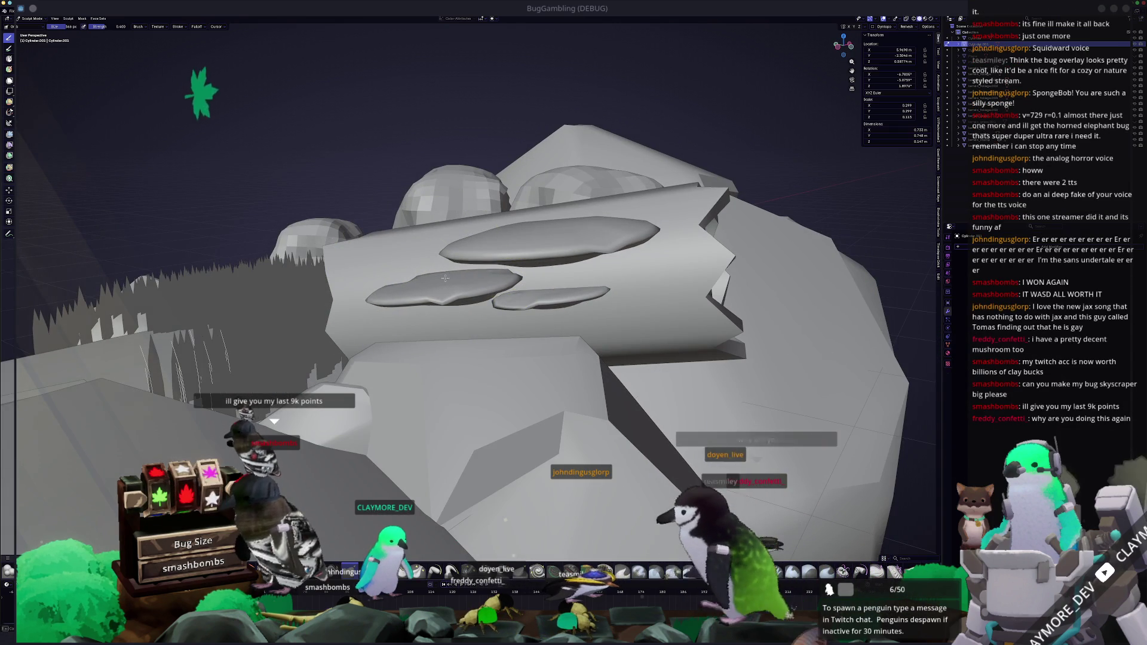
Step: Select the lower-right mushroom cap and sculpt it, viewing the caps from below
key("ctrl+Tab")
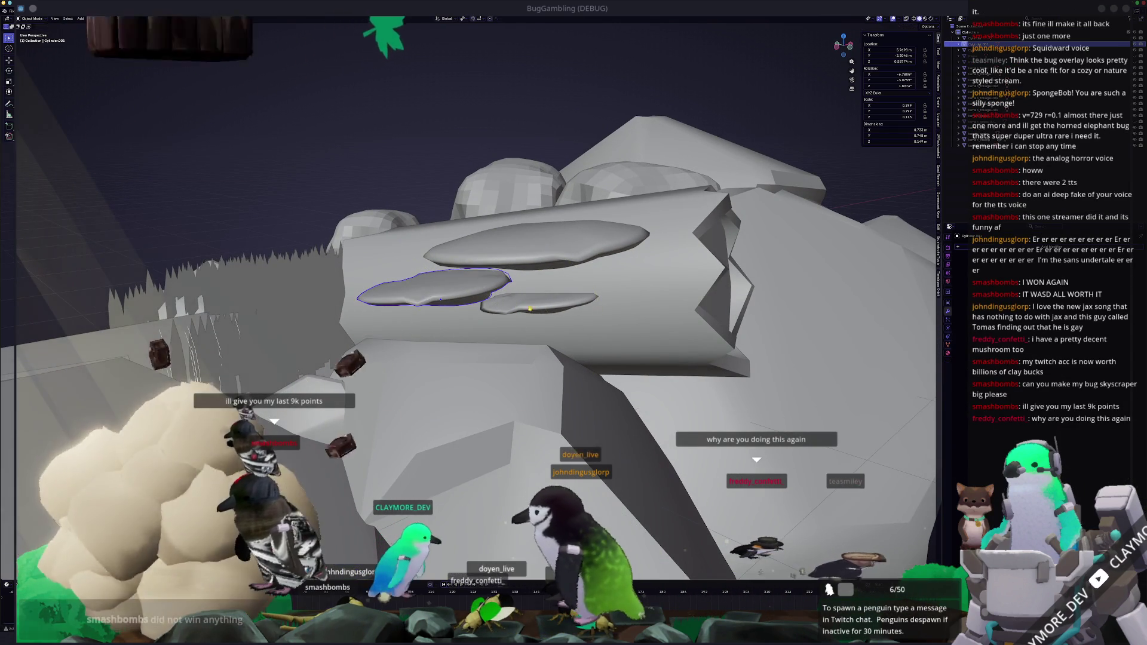
left_click(537, 306)
key("ctrl+Tab")
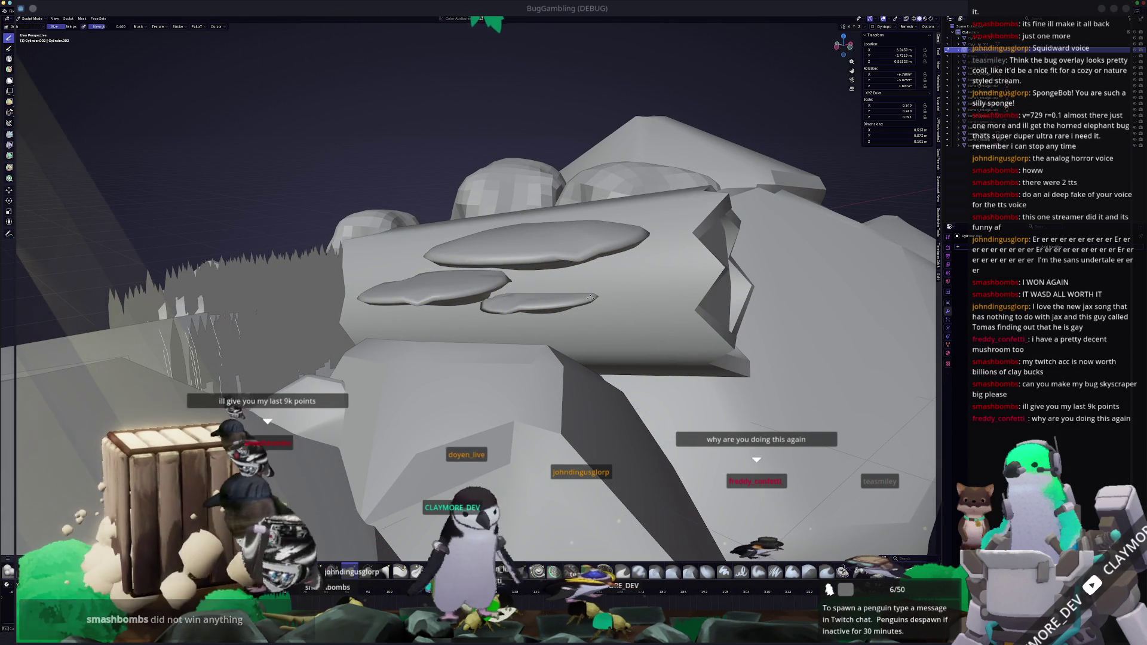
left_click_drag(589, 299, 492, 307)
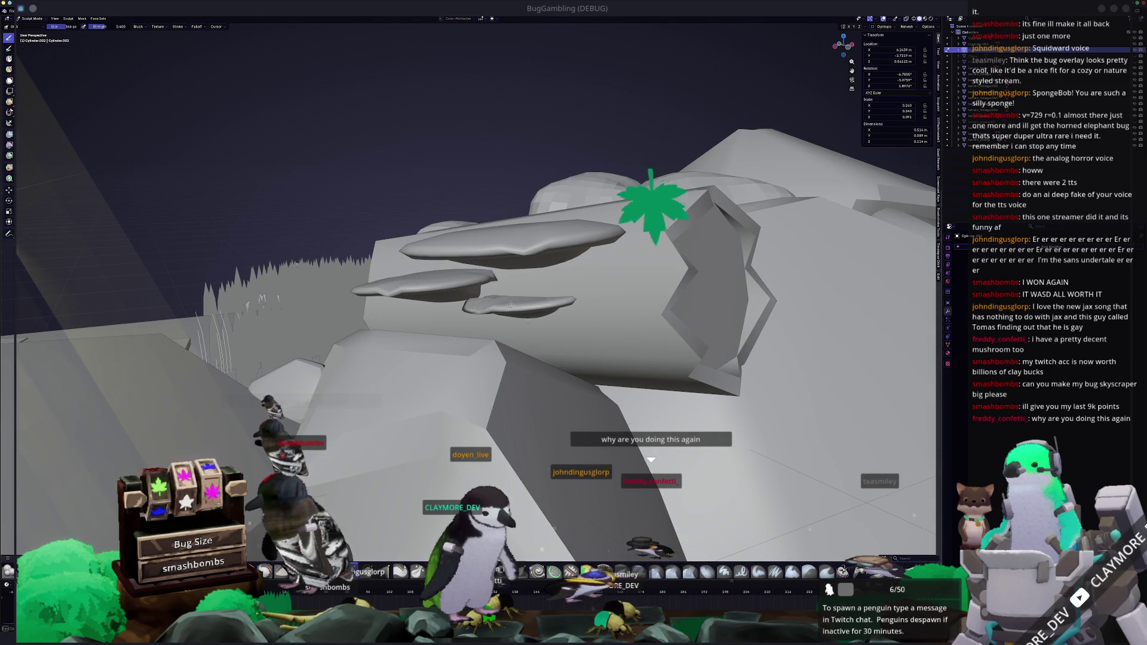
Step: Select only the left cap and apply All Transforms, resetting its scale to 1
key("ctrl+Tab")
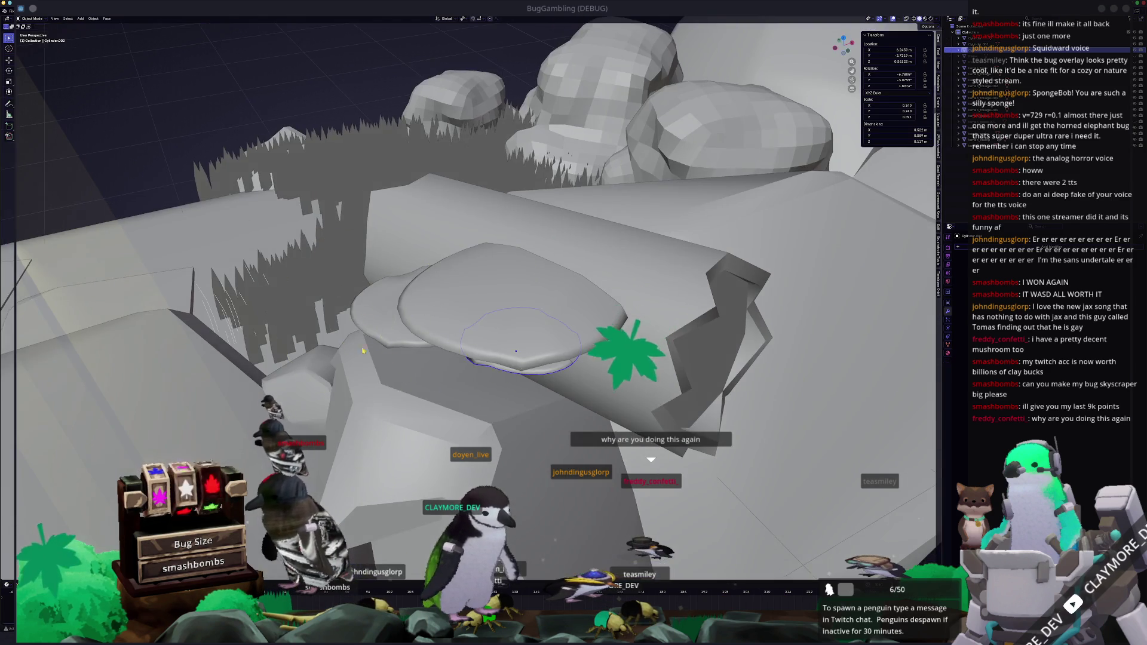
left_click(444, 293)
left_click(460, 289)
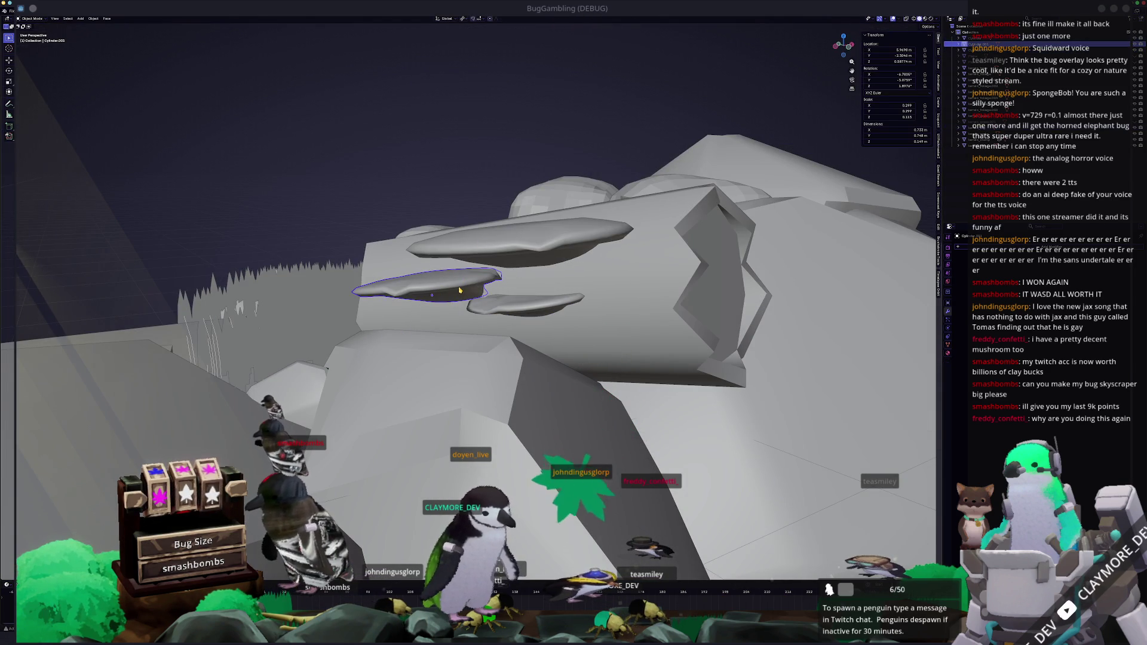
key("ctrl+a")
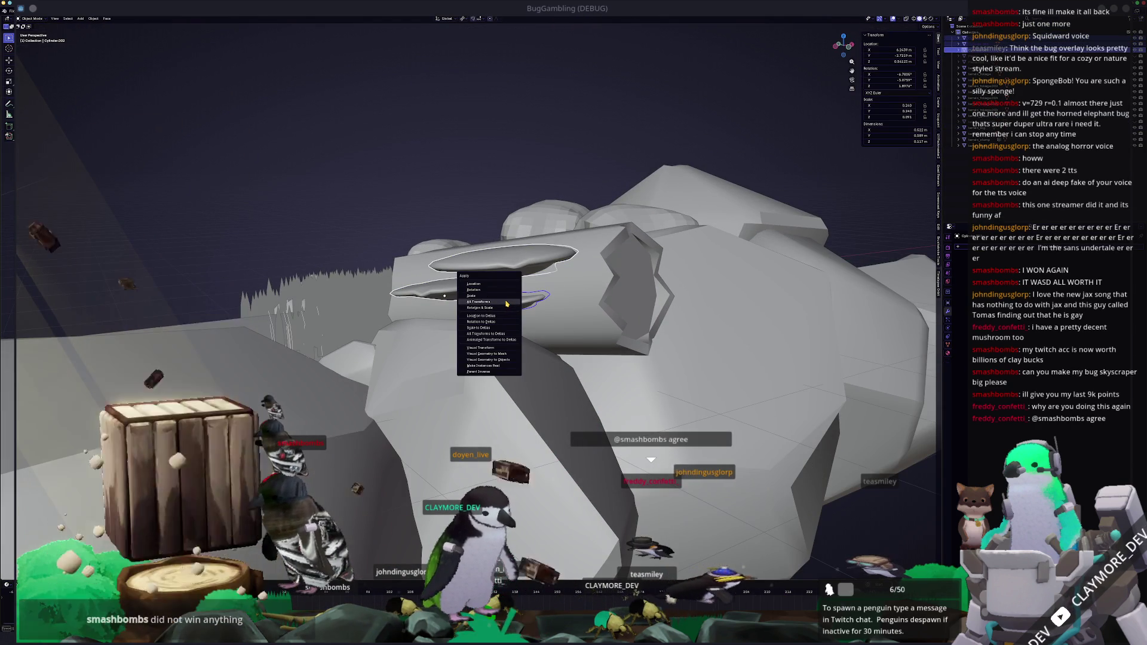
left_click(506, 304)
scroll(483, 305, "down", 5)
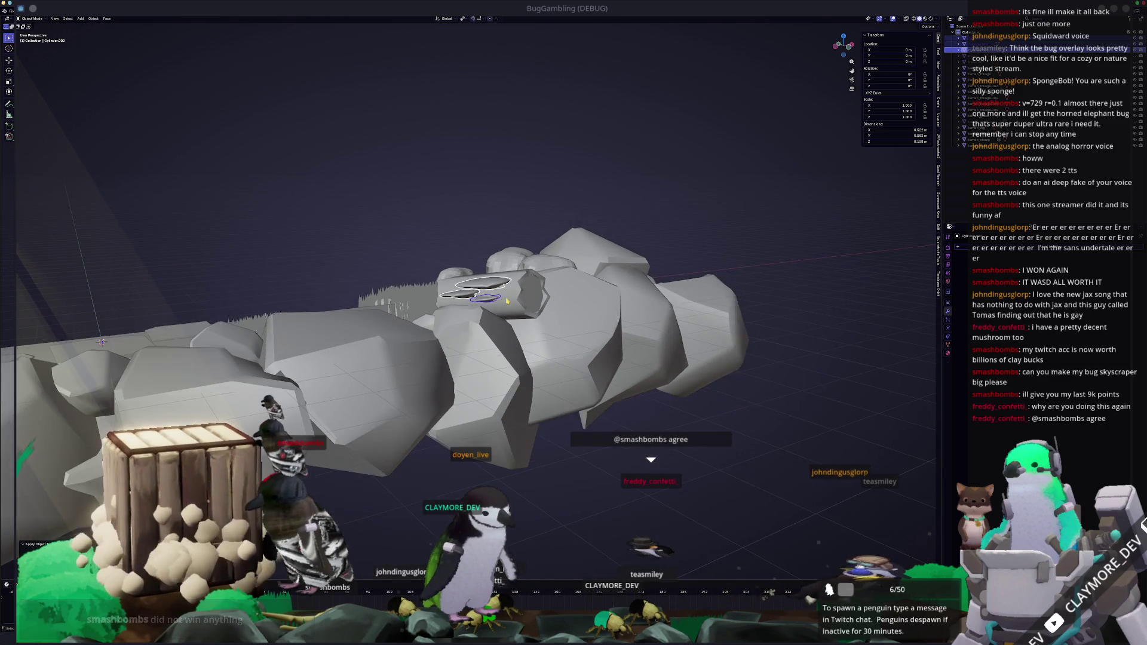
scroll(483, 305, "up", 3)
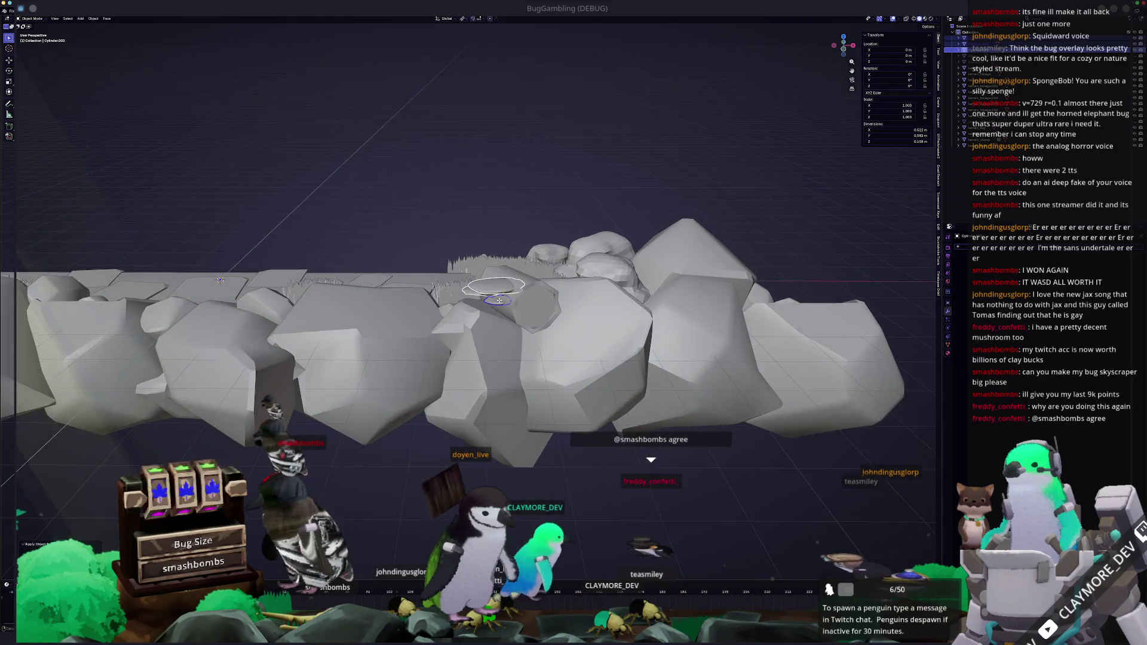
right_click(524, 273)
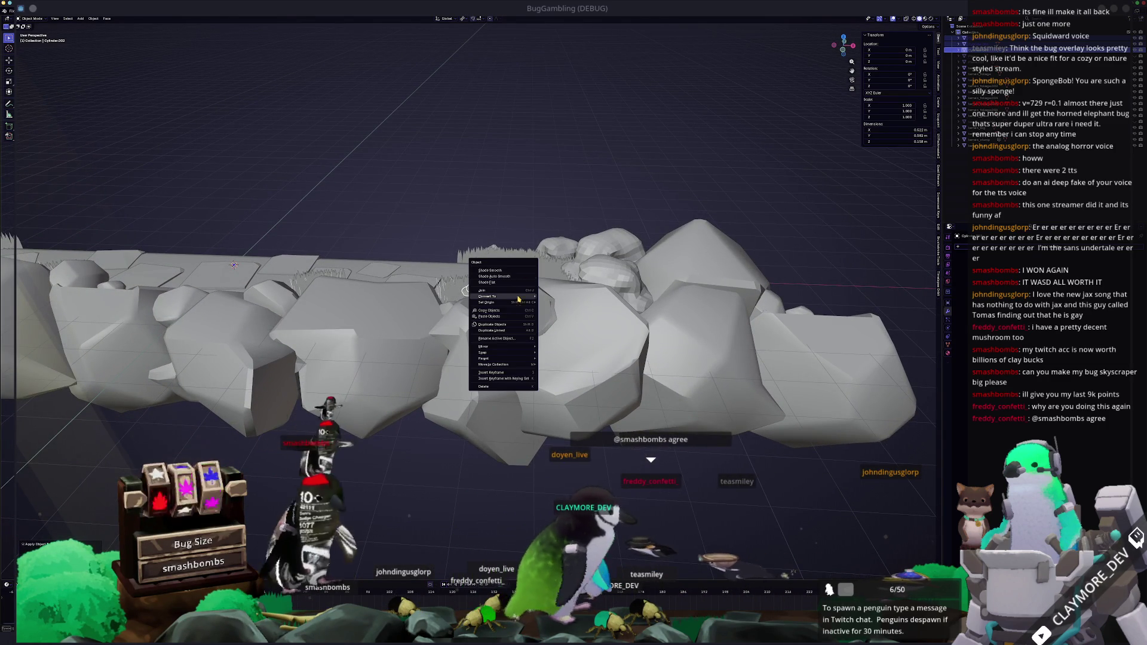
Step: Rename the mushroom object to LogFungus and enter Edit Mode with circle select
left_click(525, 299)
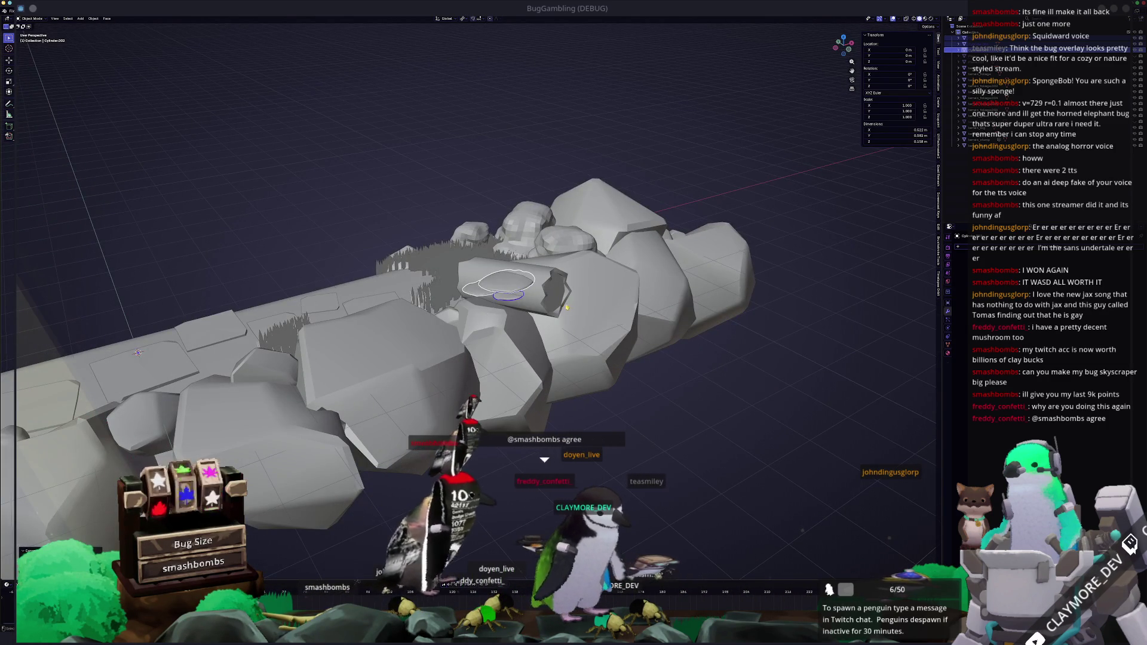
key("F2")
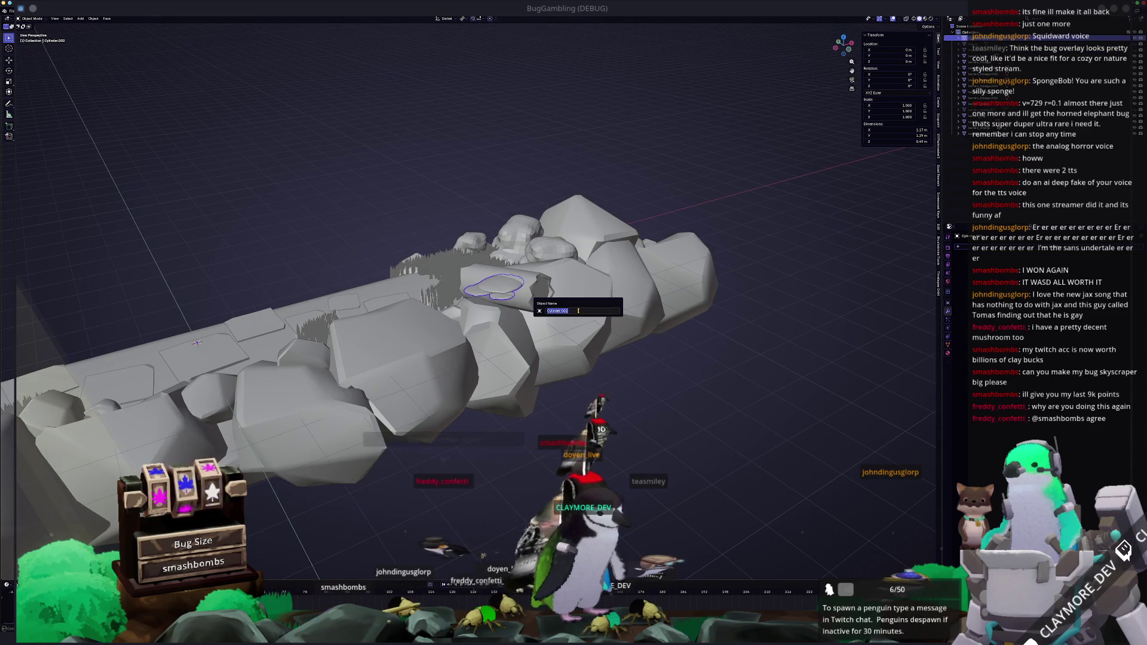
type("Fungus")
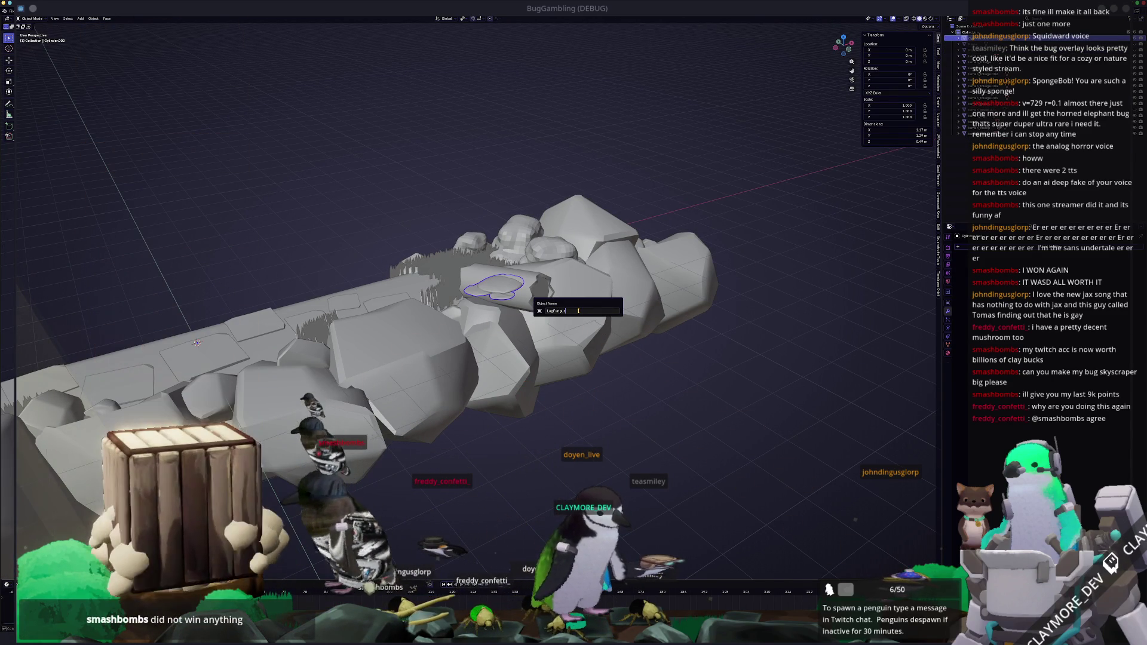
key("Return")
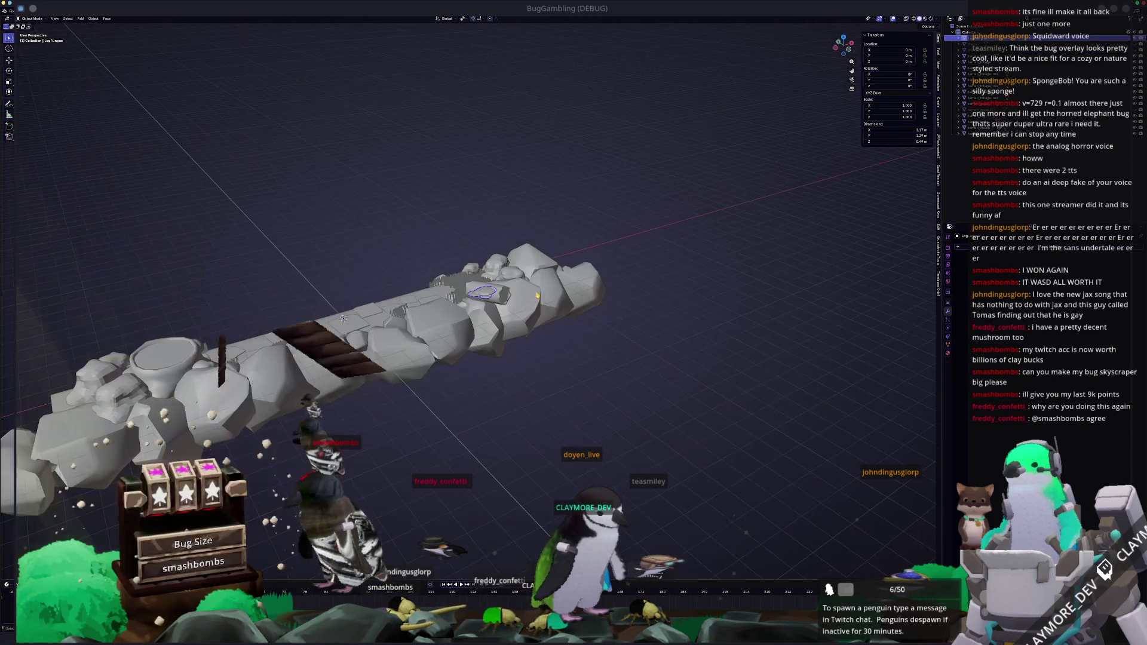
scroll(418, 299, "down", 3)
scroll(418, 299, "up", 4)
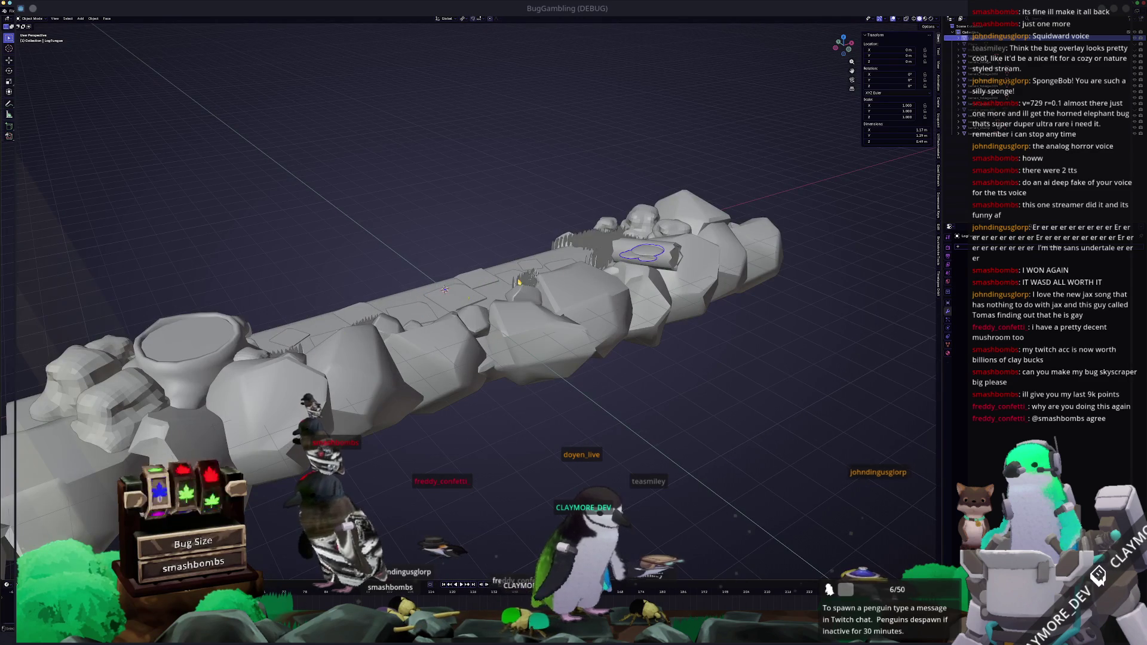
key("Tab")
key("c")
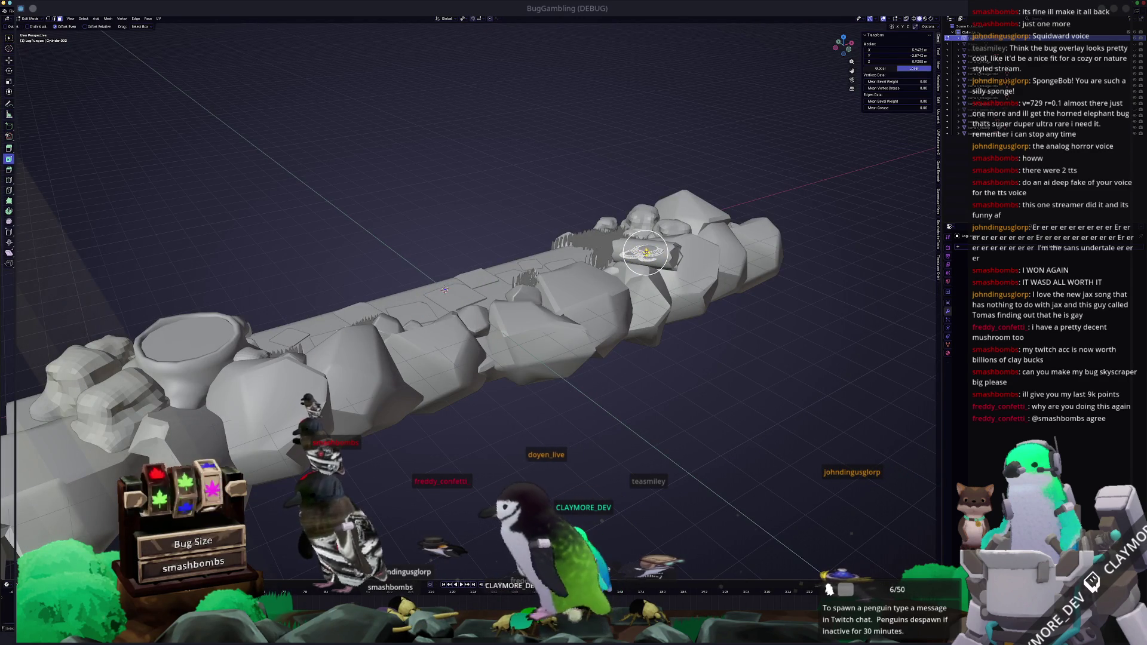
Step: From Top view, pick the fungus cylinder and enter Edit Mode on it
key("KP_7")
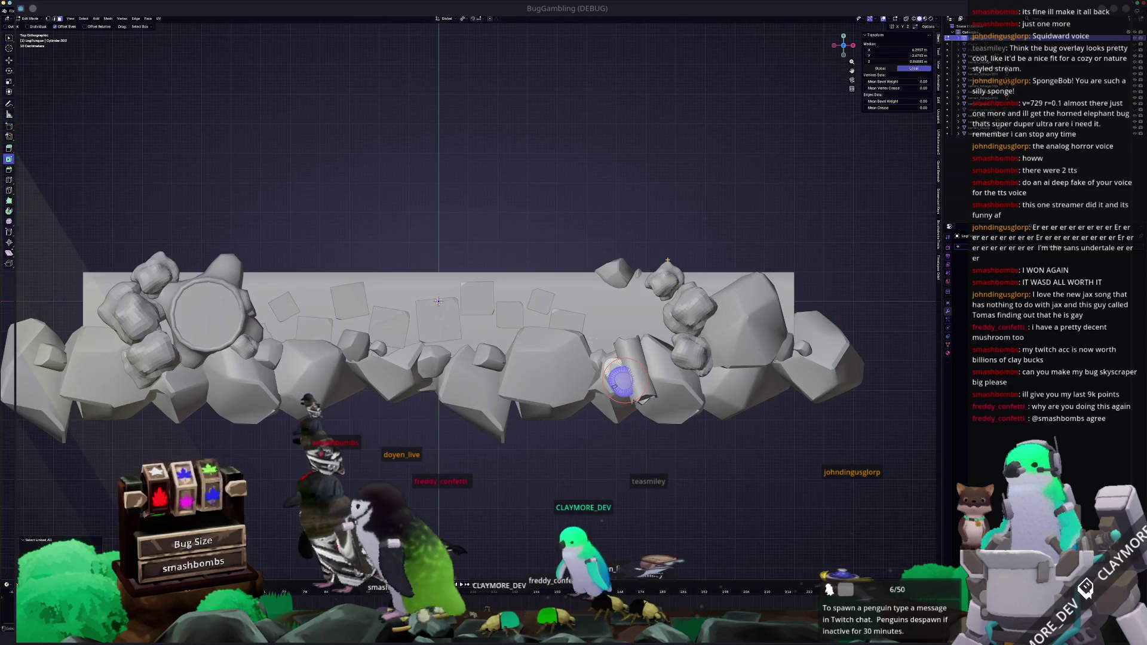
left_click_drag(621, 379, 704, 370)
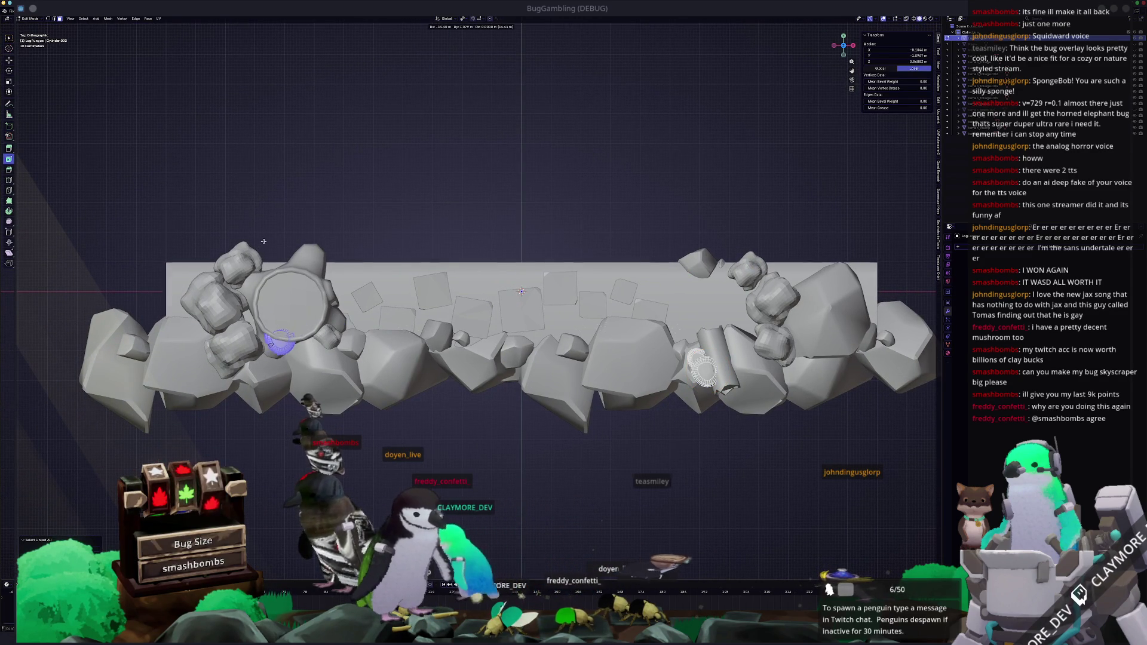
key("Escape")
key("Tab")
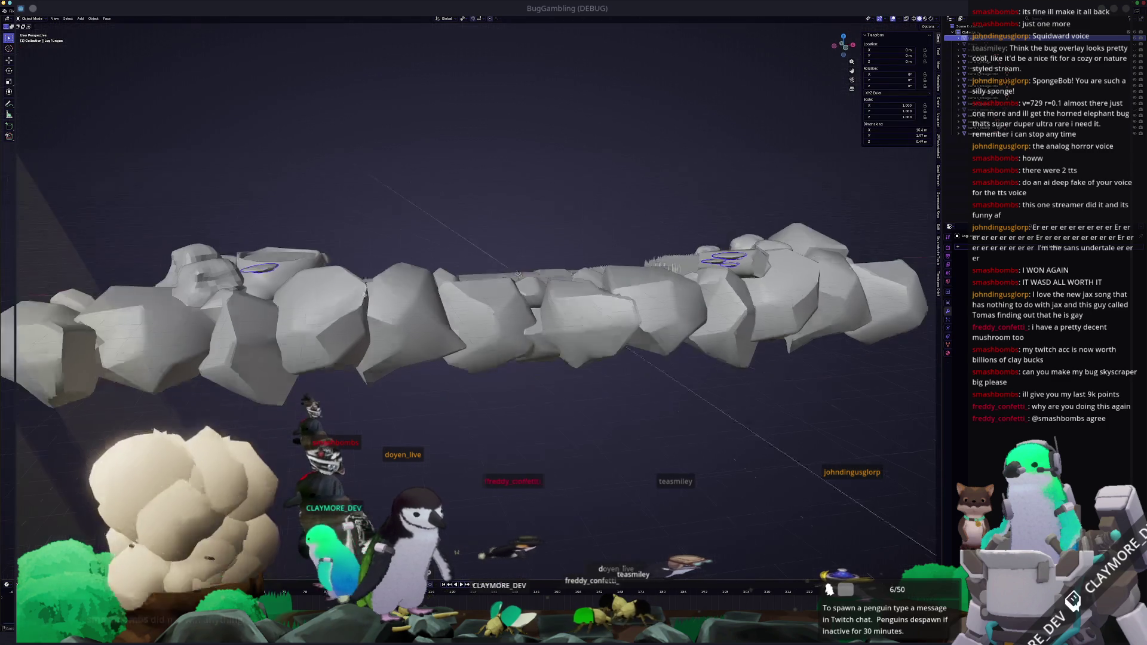
key("g")
key("z")
left_click(365, 295)
key("Tab")
Step: Select the fungus disc faces using X-ray, then move and tilt them onto the log
left_click(261, 257)
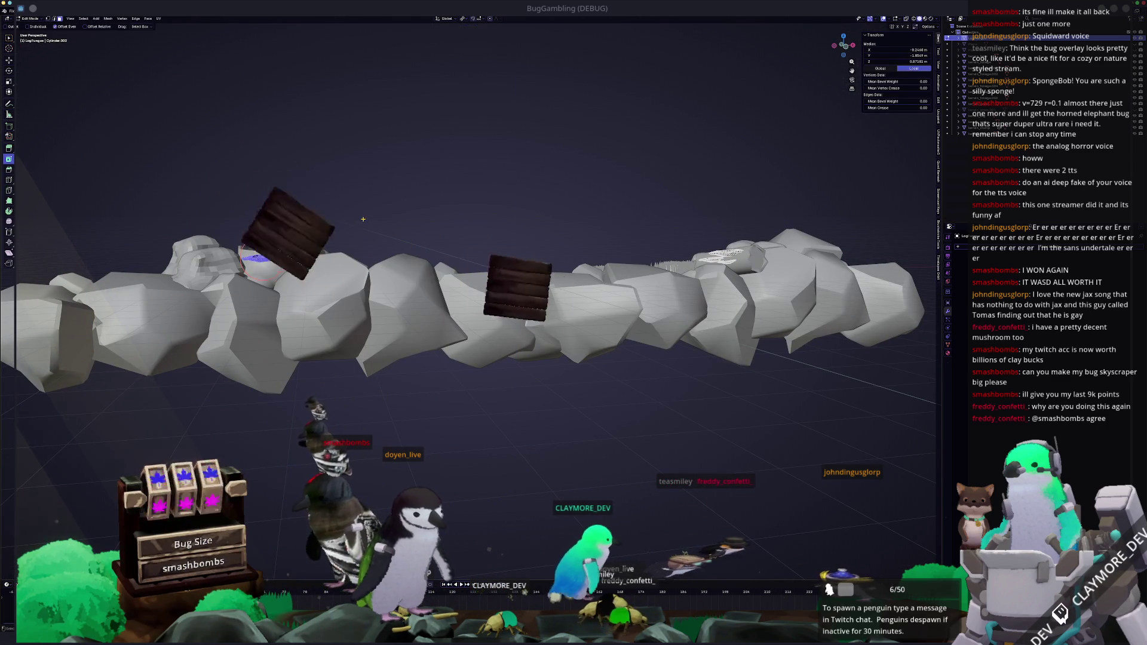
key("alt+z")
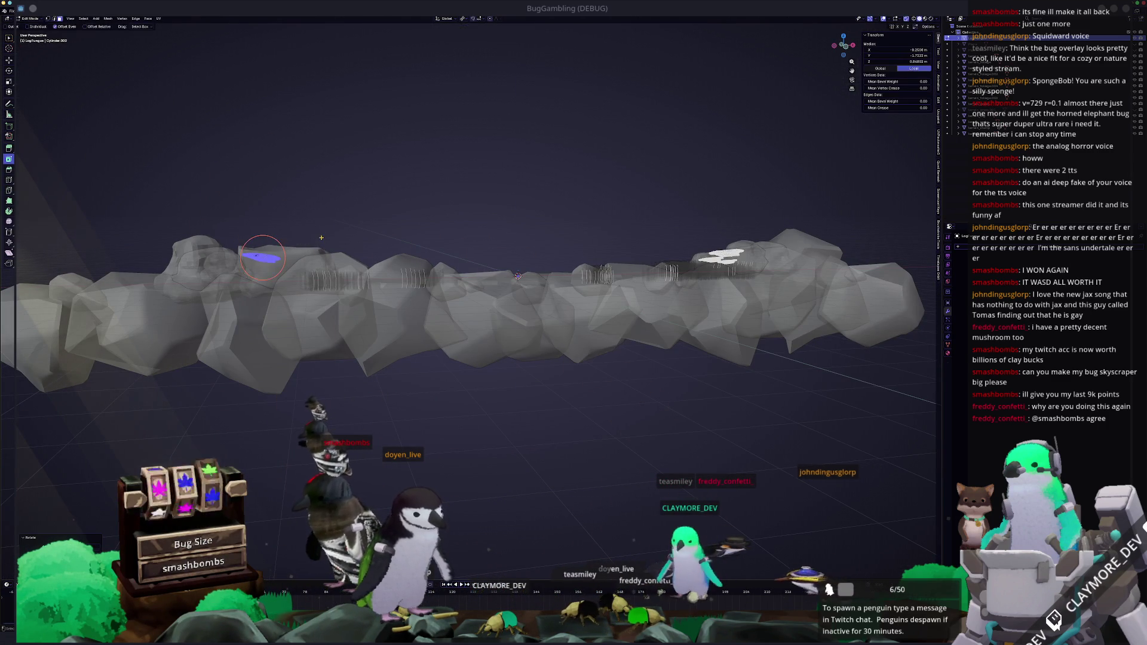
key("alt+z")
scroll(655, 231, "up", 6)
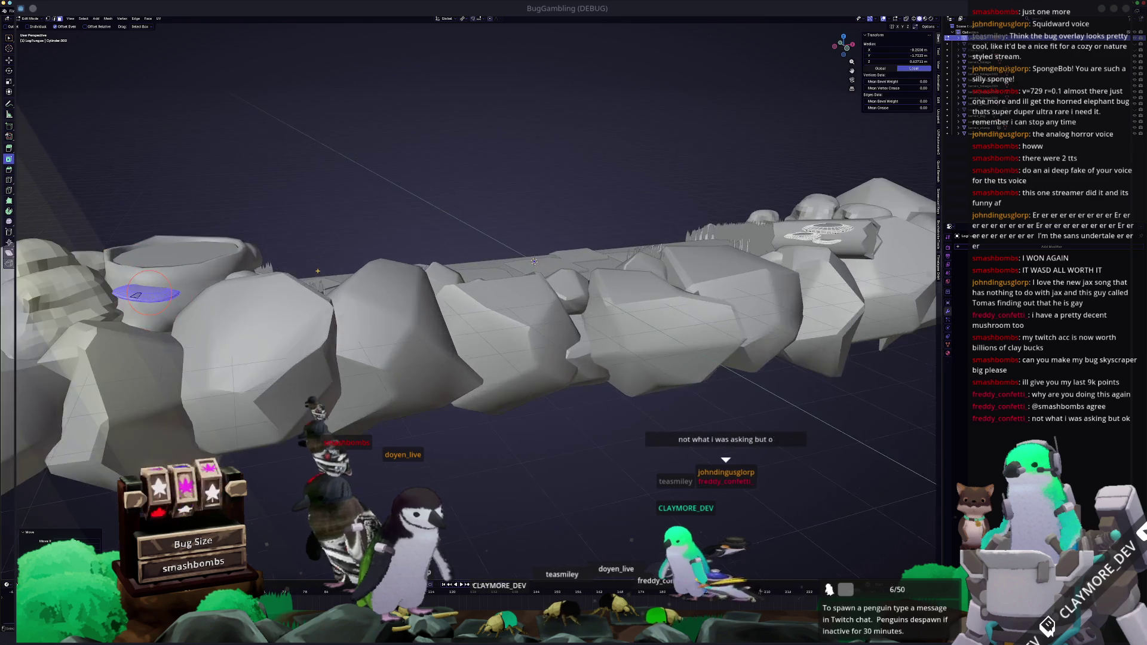
scroll(464, 290, "up", 3)
key("g")
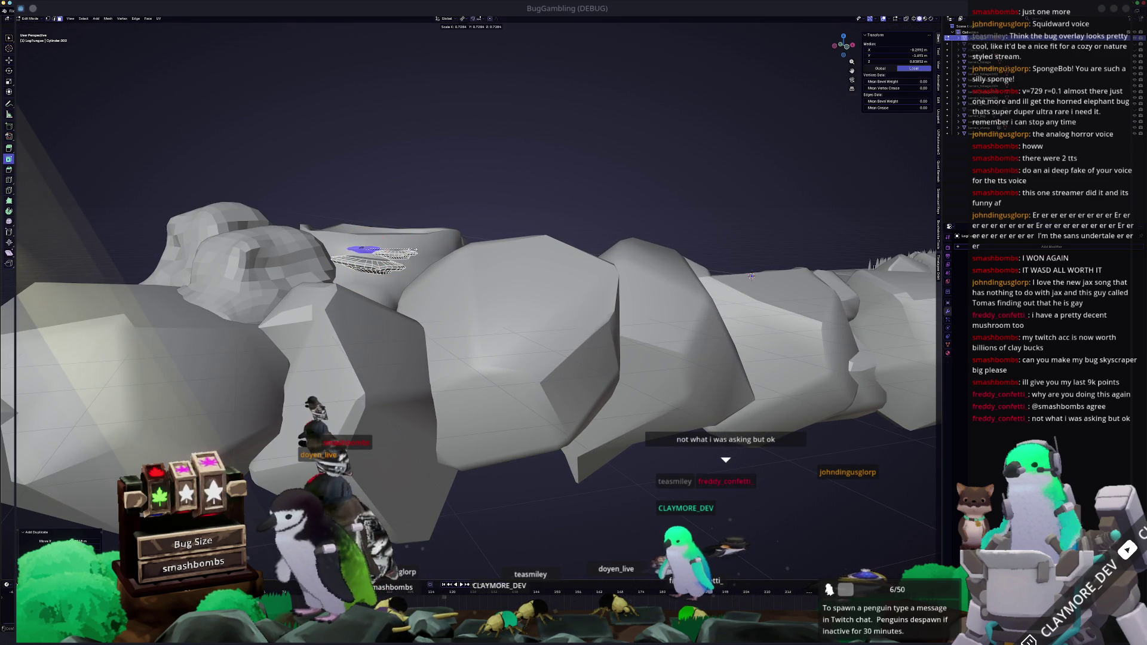
left_click(416, 251)
key("r")
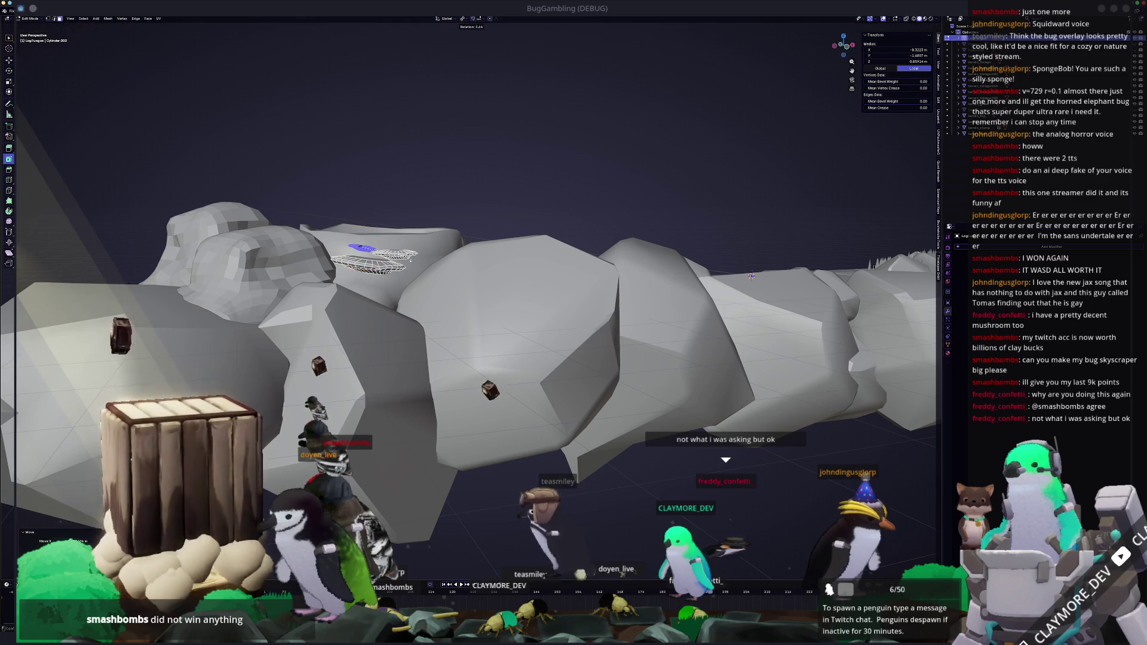
left_click(411, 261)
Step: Return to Object Mode and move the fungus object onto the log
key("Tab")
scroll(389, 275, "up", 3)
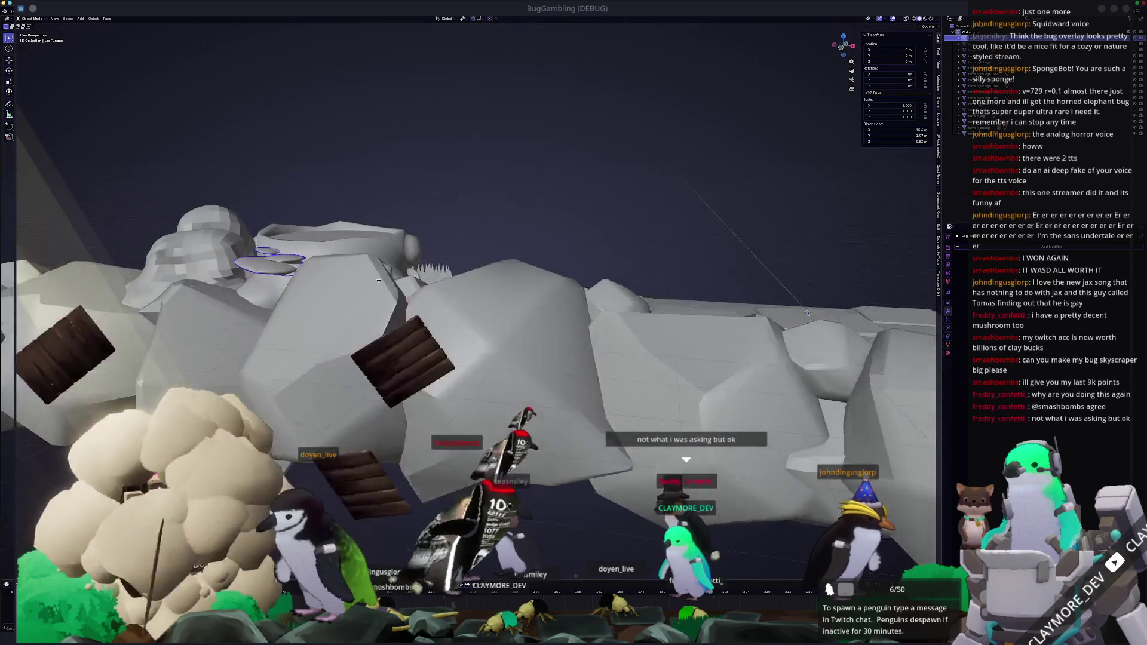
scroll(379, 280, "down", 3)
key("g")
left_click(409, 279)
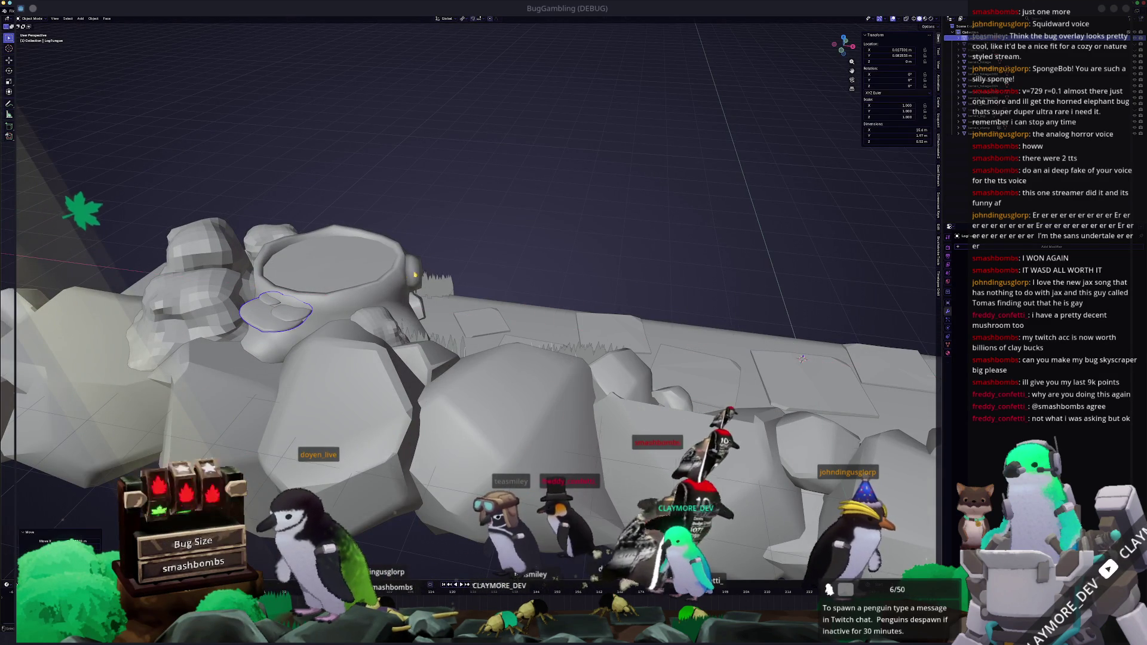
Step: Select the fungus objects, apply their location, and rename them terrain_fungus
mouse_move(408, 279)
left_mouse_down()
mouse_move(450, 269)
mouse_move(660, 296)
left_mouse_up()
left_click(663, 297)
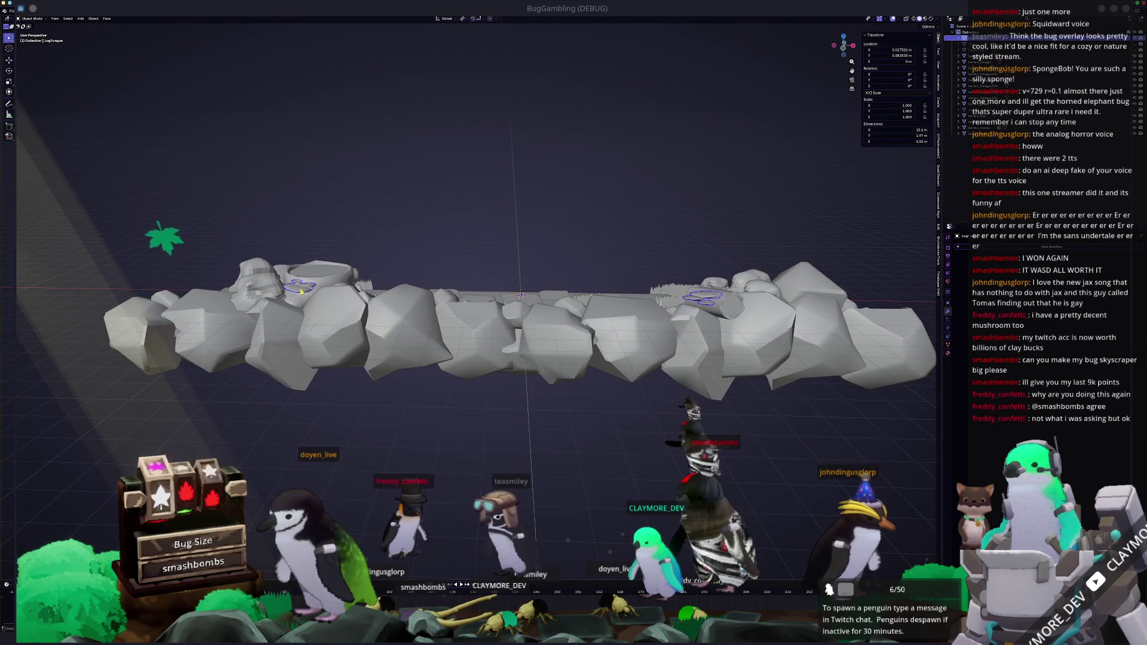
key("ctrl+a")
left_click(582, 257)
scroll(621, 254, "up", 2)
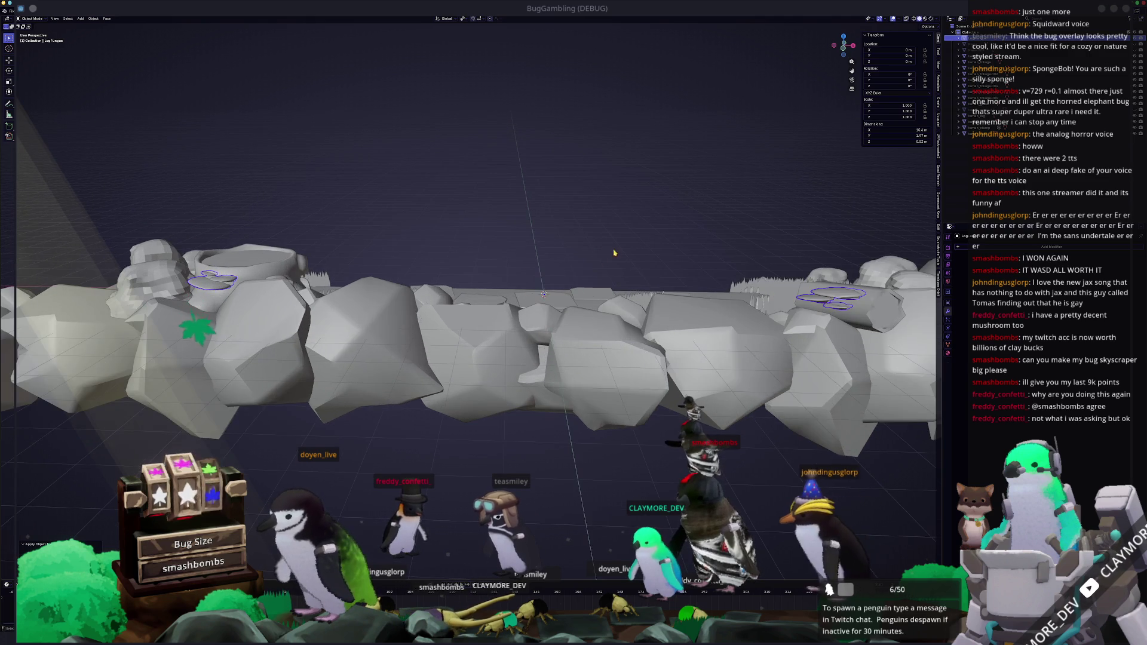
key("F2")
type("terrain_fungu")
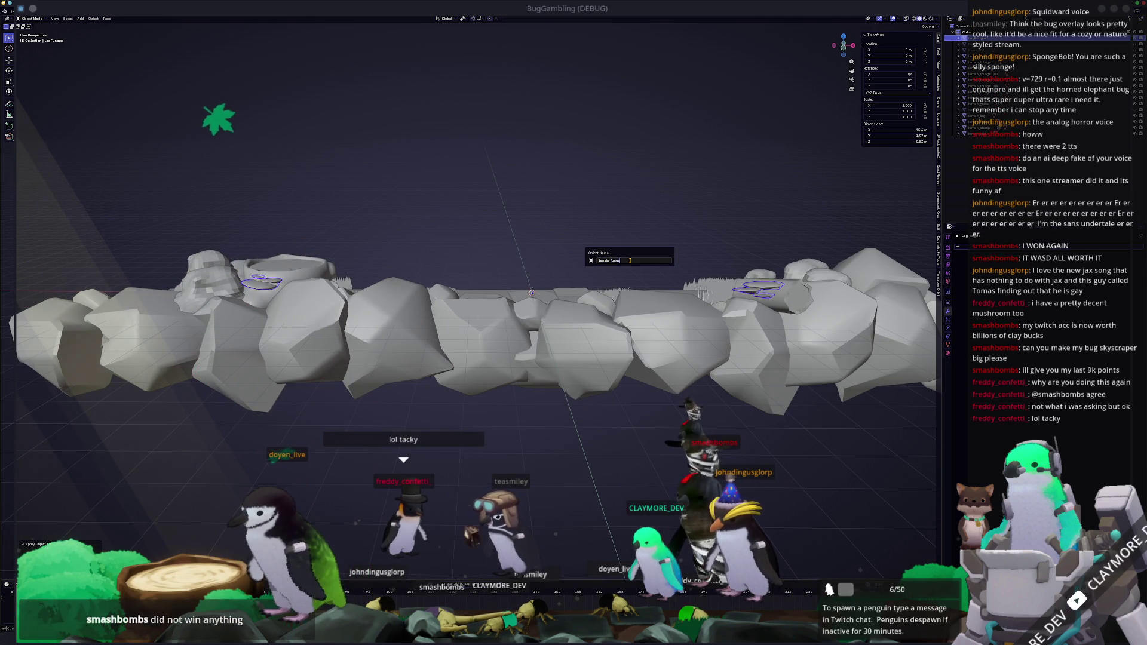
type("s")
key("Return")
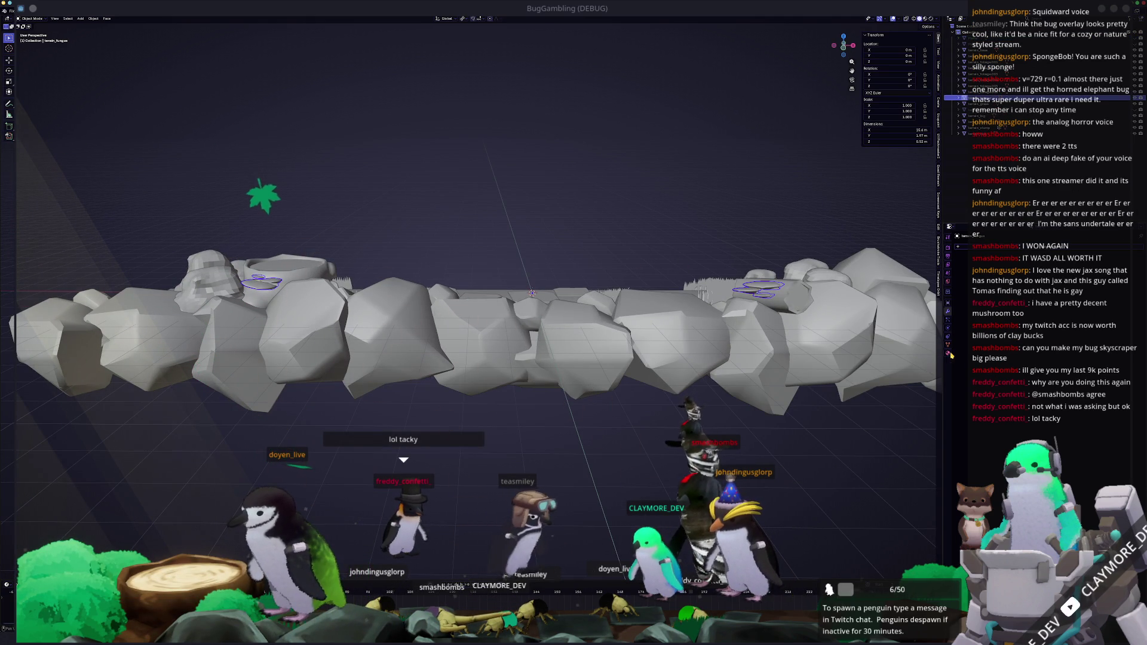
Step: Apply all transforms, enter Edit Mode and switch to the UV Editing workspace
left_click(947, 353)
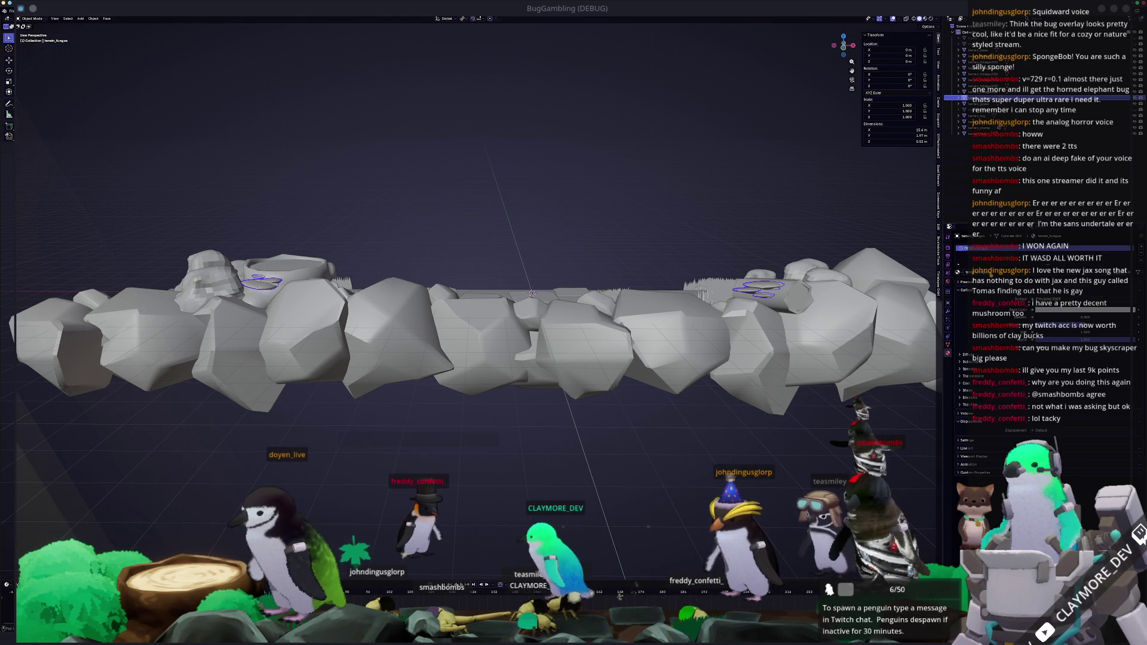
key("ctrl+a")
left_click(555, 220)
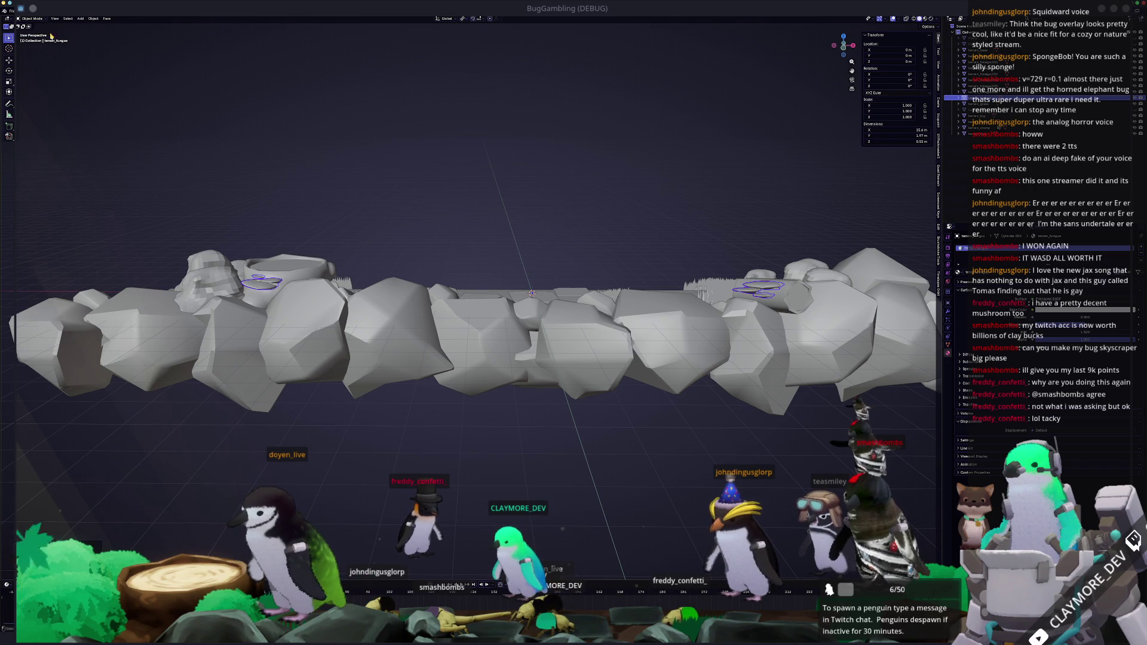
key("Tab")
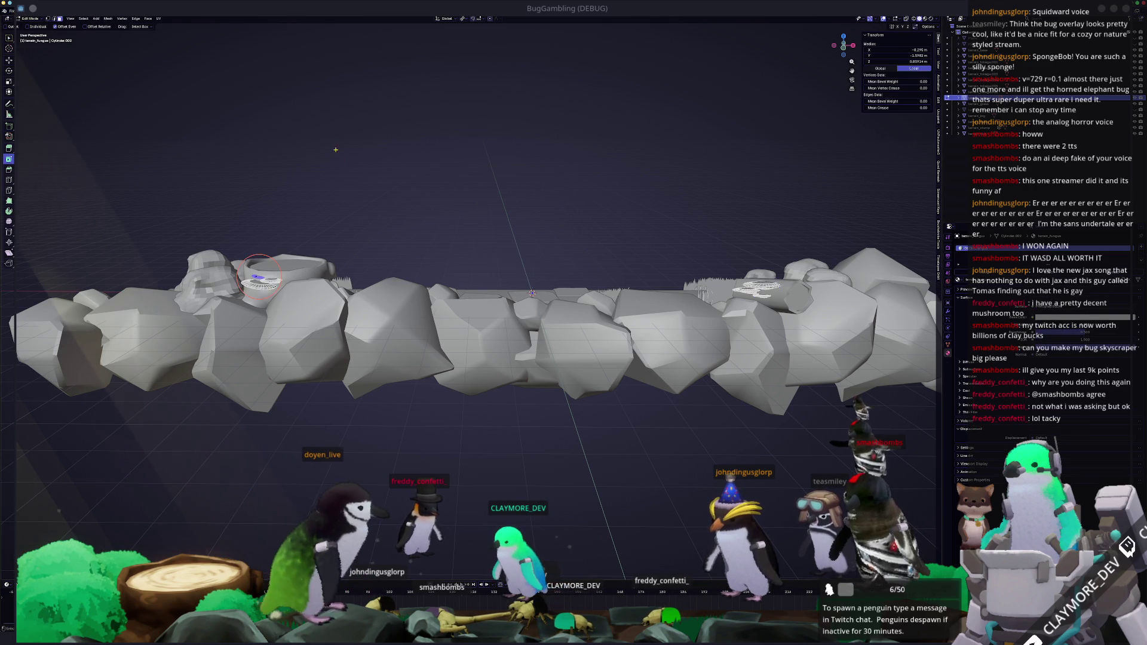
key("ctrl+Page_Down")
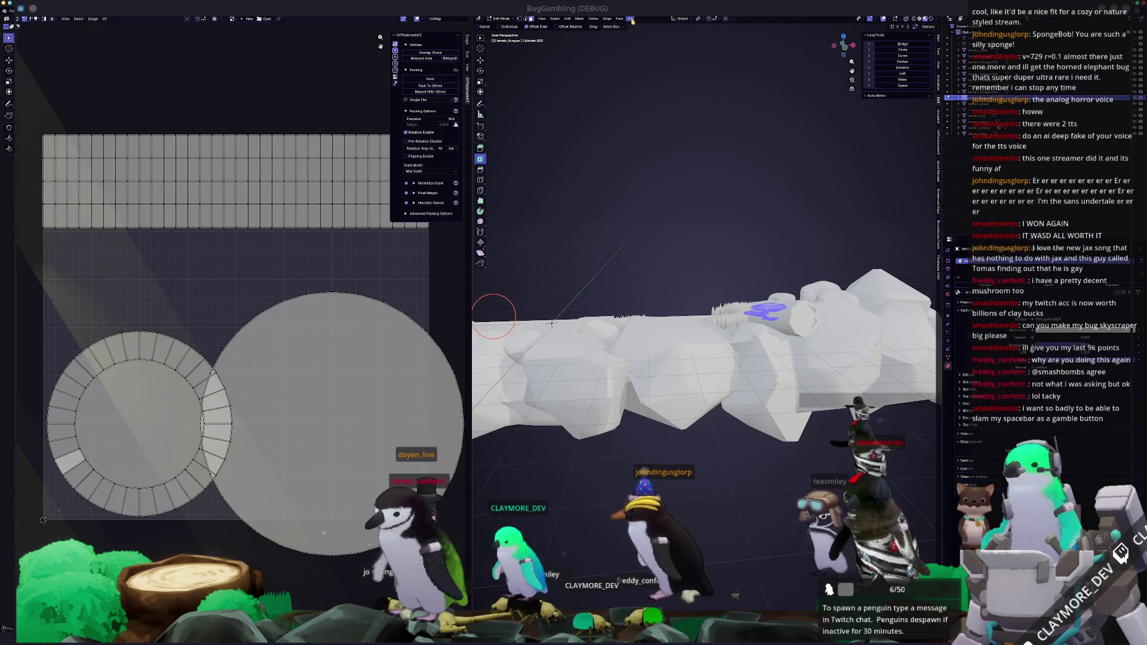
Step: Unwrap the mesh with Smart UV Project, re-running it for smaller islands
left_click(630, 19)
left_click(643, 45)
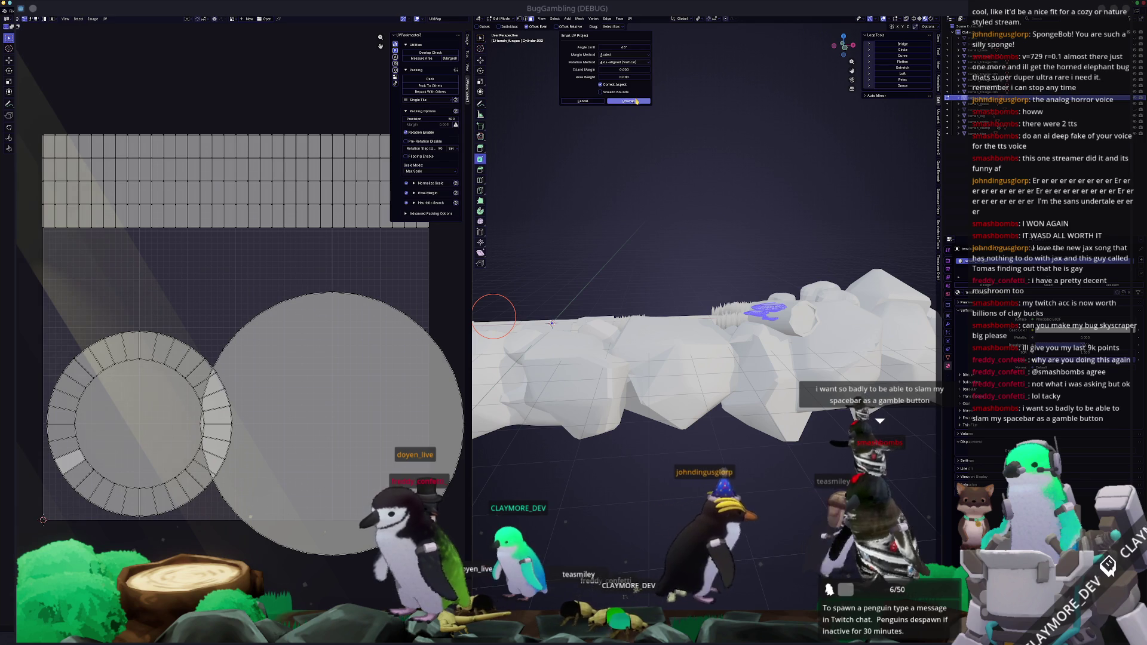
left_click(637, 101)
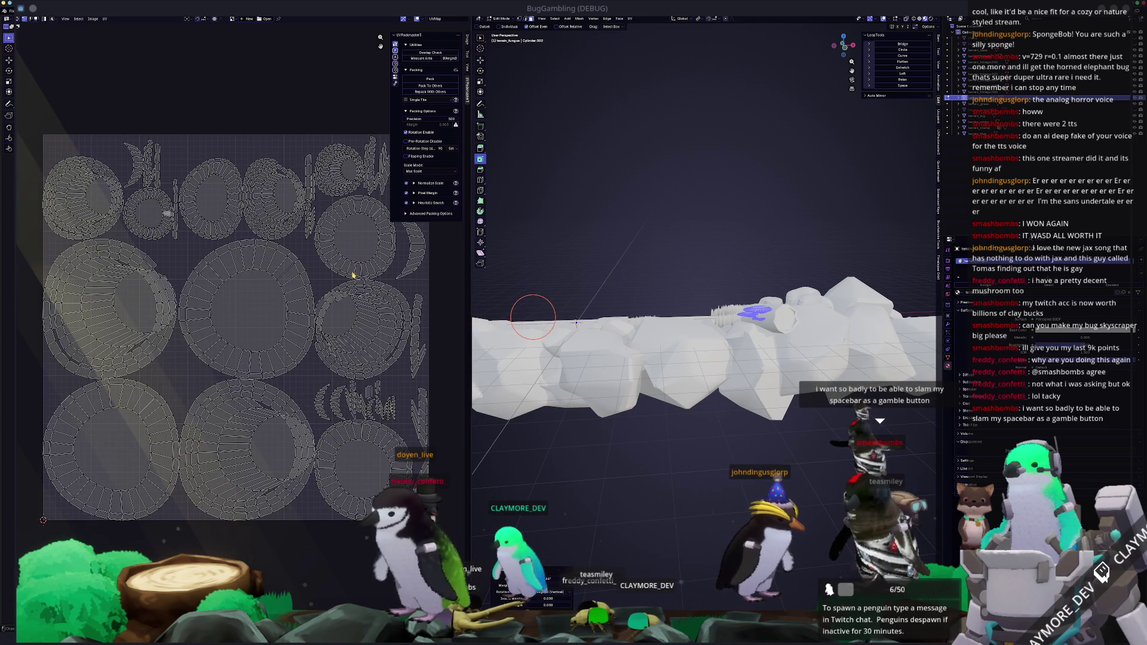
left_click(630, 19)
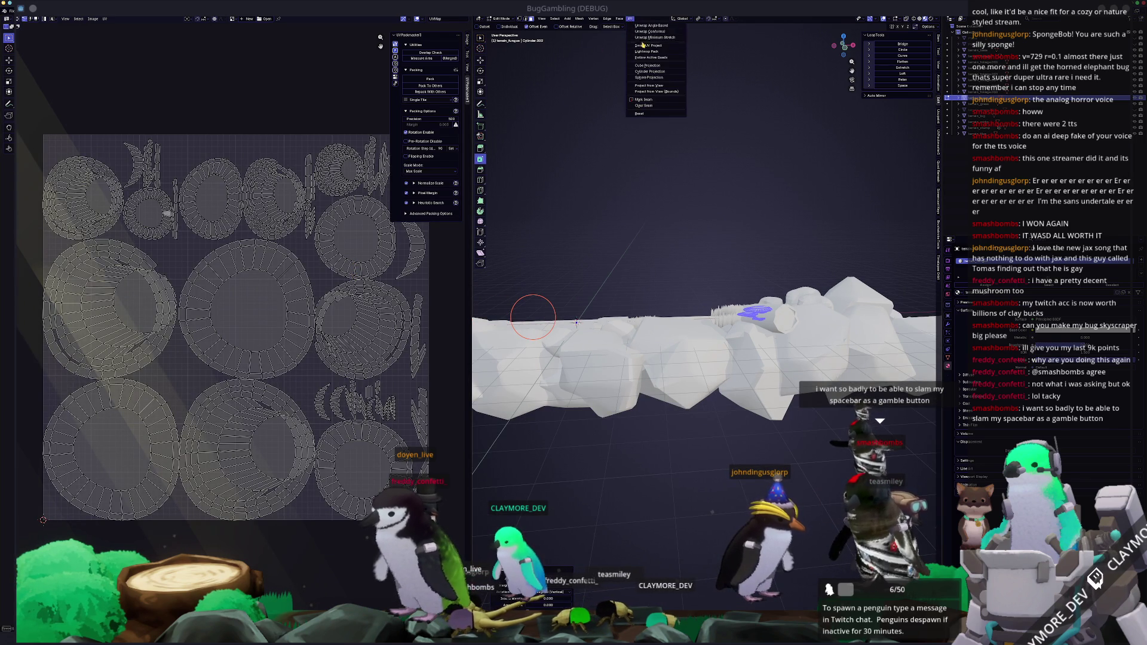
left_click(651, 45)
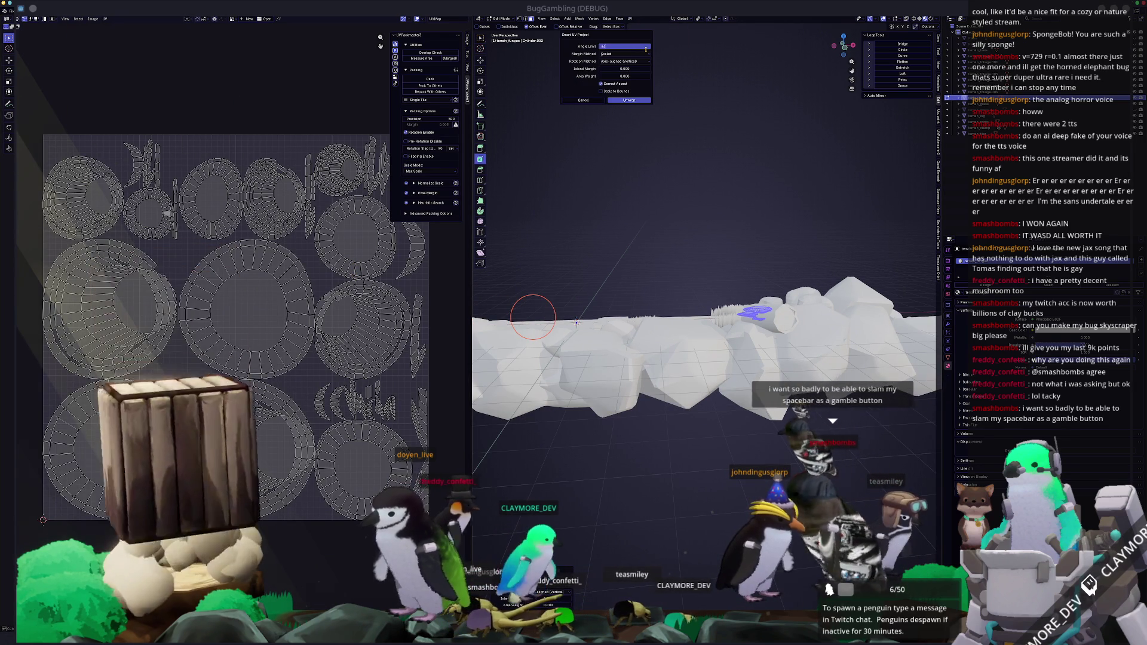
key("Return")
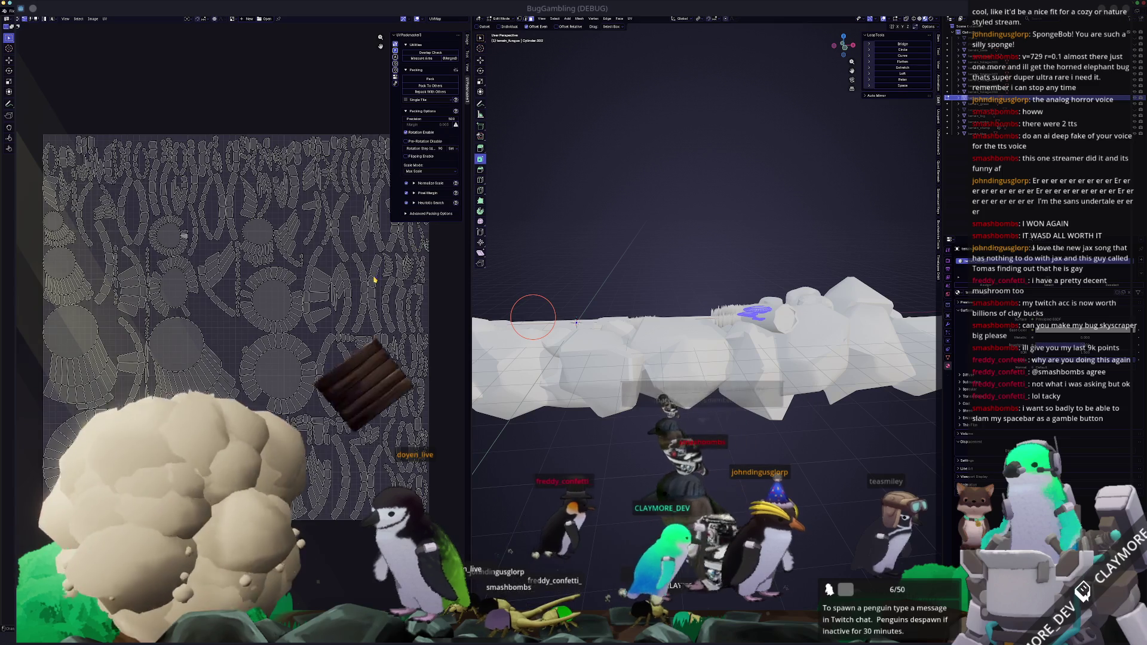
Step: Select all UV islands, pack them tightly, and return to Object Mode
key("a")
left_click(431, 79)
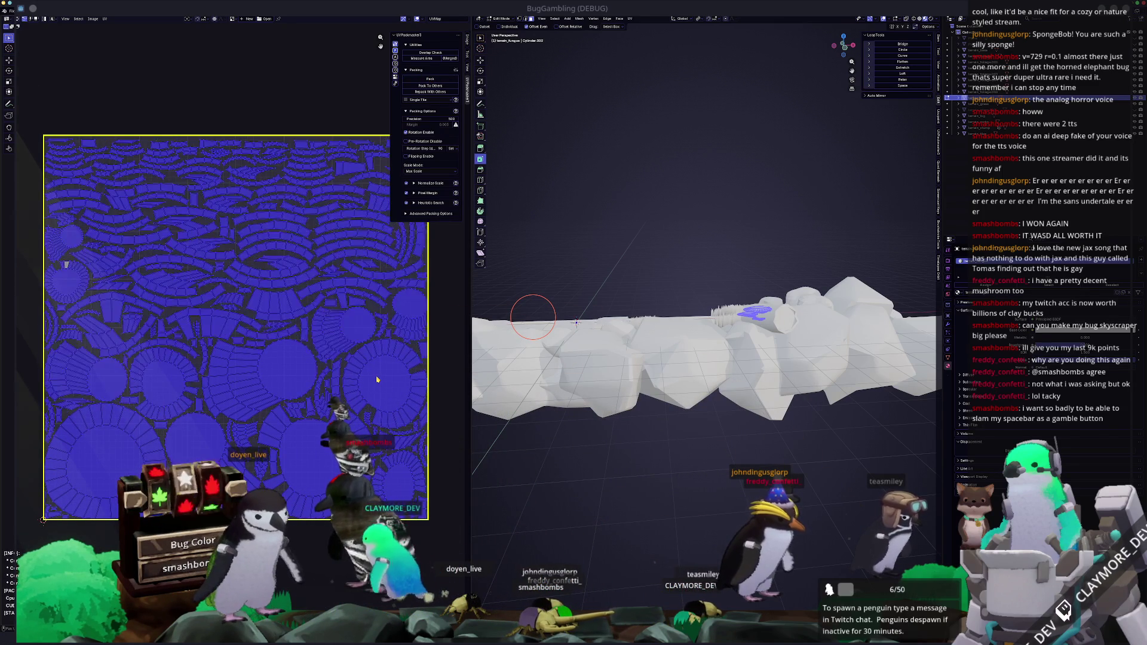
key("Tab")
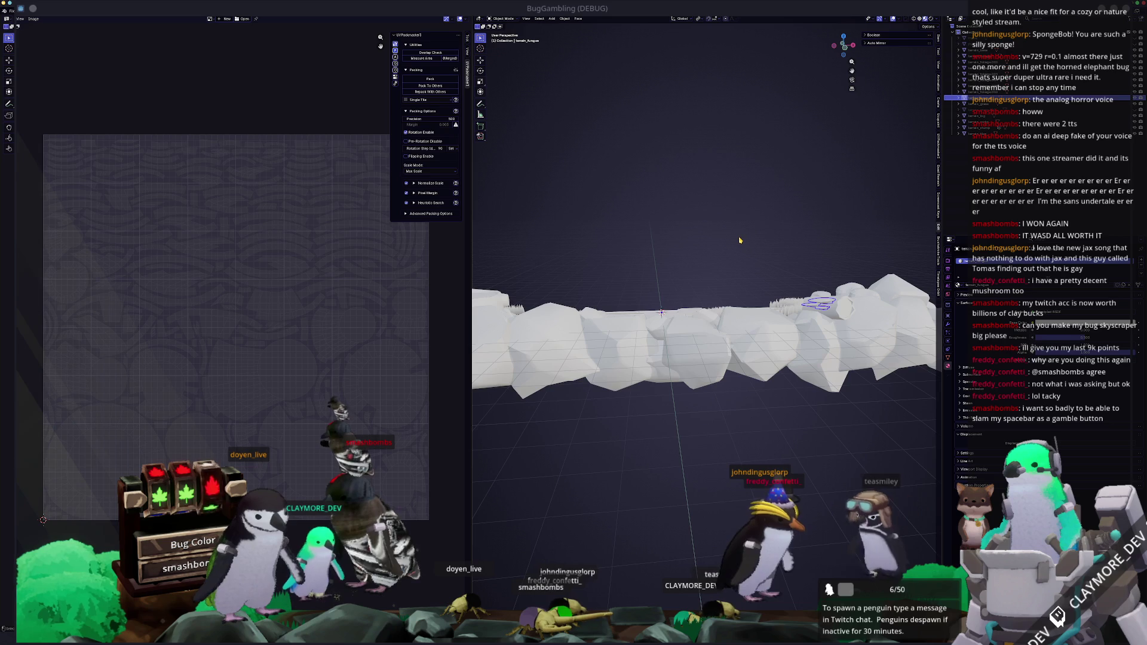
Step: Export the fungus mesh as terrain_fungus.fbx and switch over to Substance Painter
mouse_move(740, 240)
left_mouse_down()
mouse_move(719, 251)
mouse_move(729, 266)
mouse_move(649, 279)
mouse_move(657, 296)
mouse_move(629, 283)
mouse_move(656, 295)
left_mouse_up()
key("KP_7")
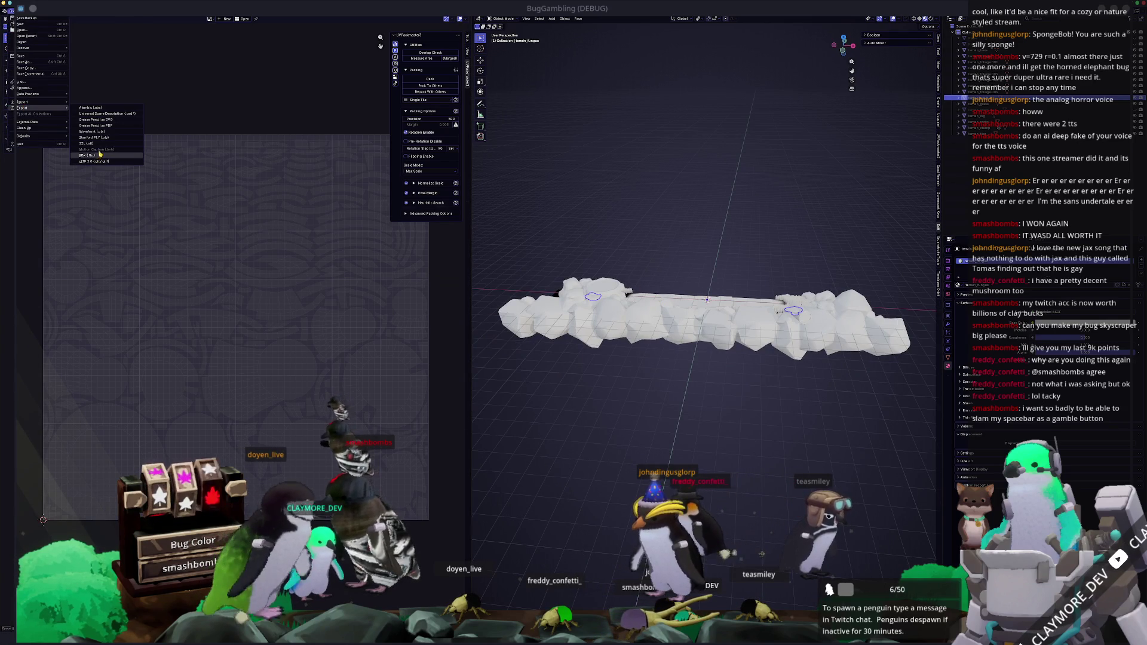
left_click(99, 155)
left_click(451, 460)
type("terrain_fu")
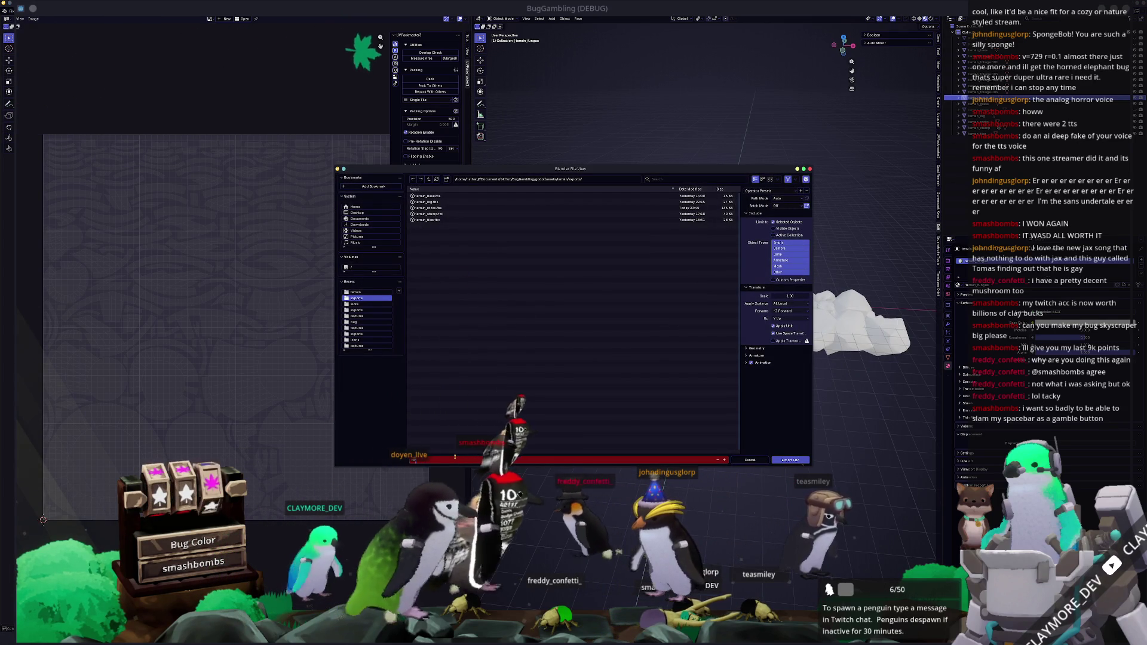
type("ngus")
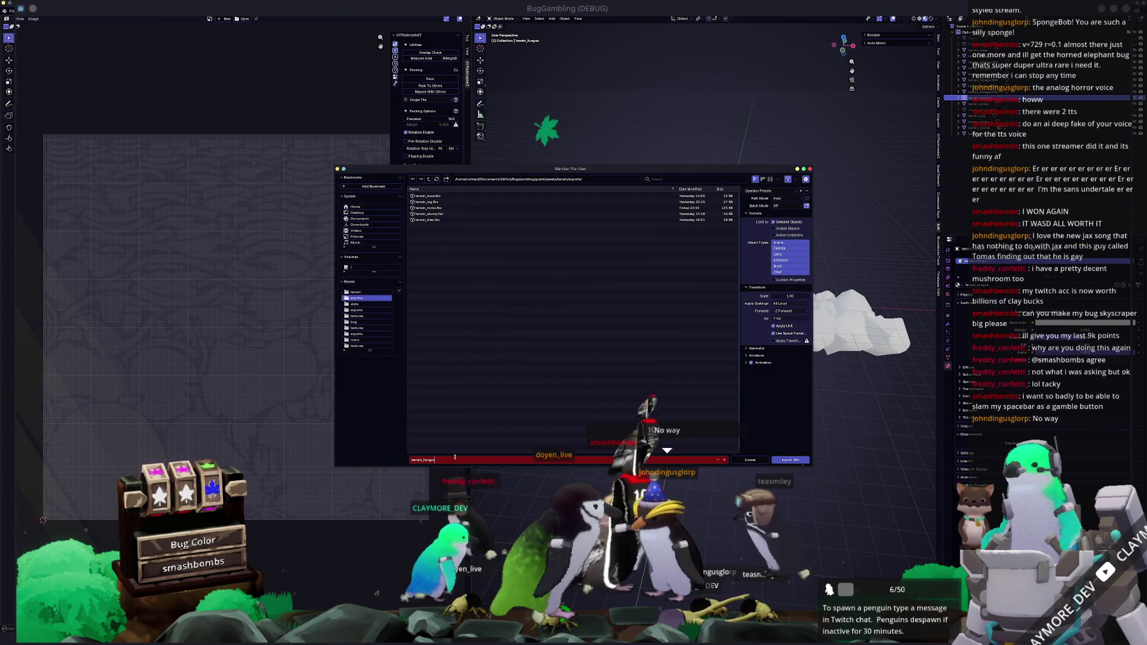
key("Return")
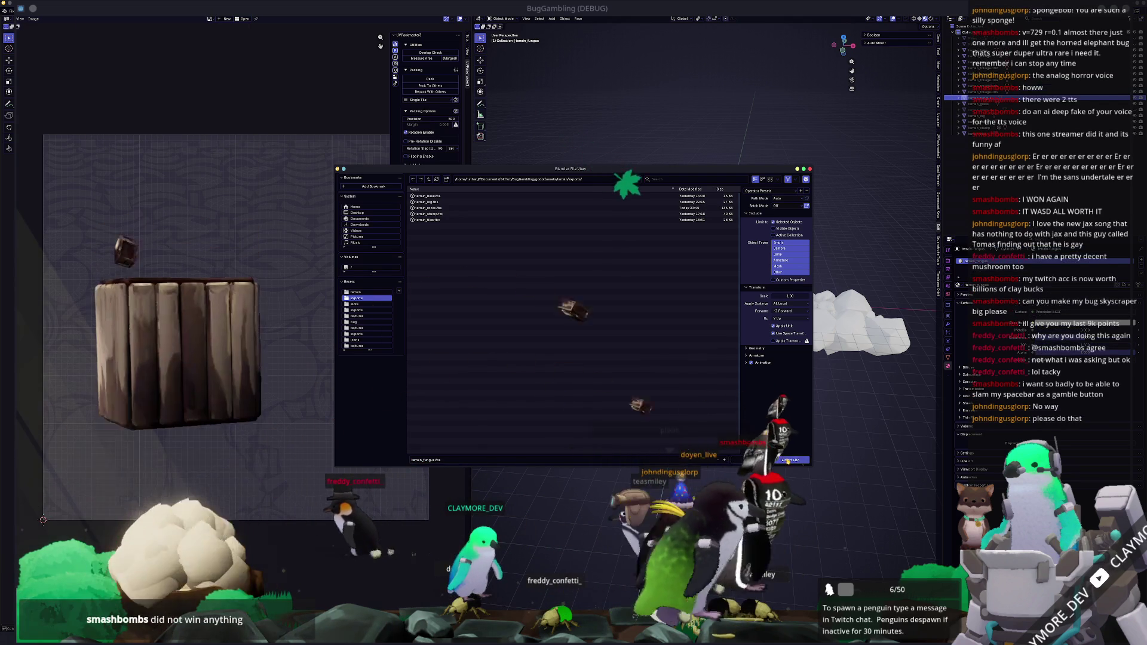
key("Return")
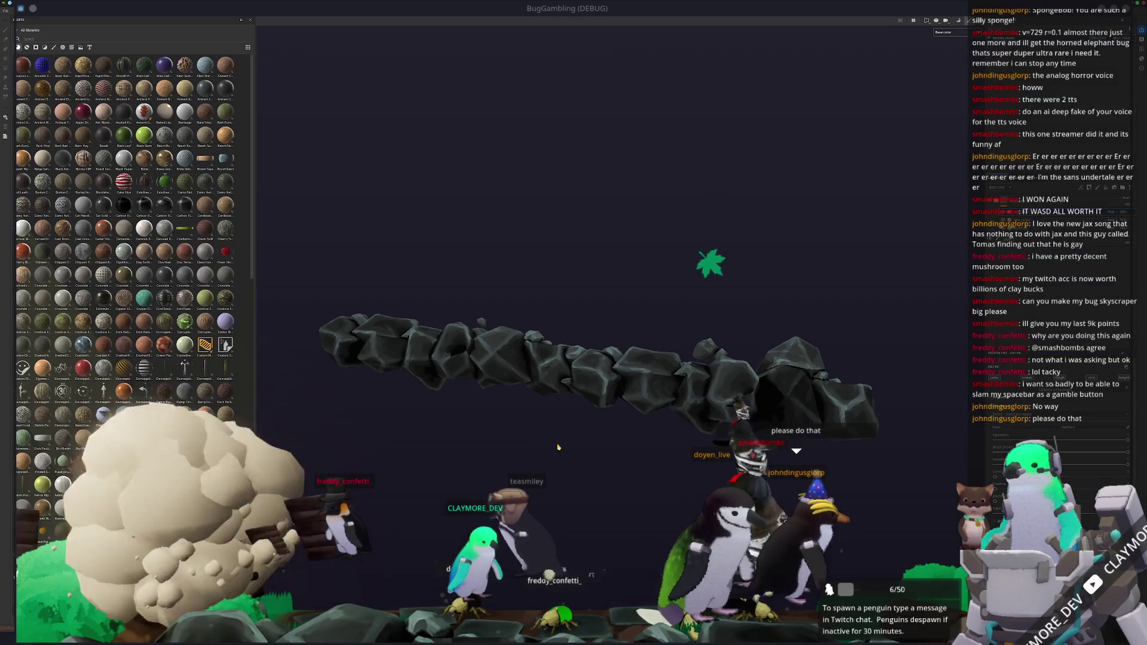
key("alt+Tab")
Step: Create a new project from the terrain folder's fbx mesh, saving the previous project
left_click(7, 14)
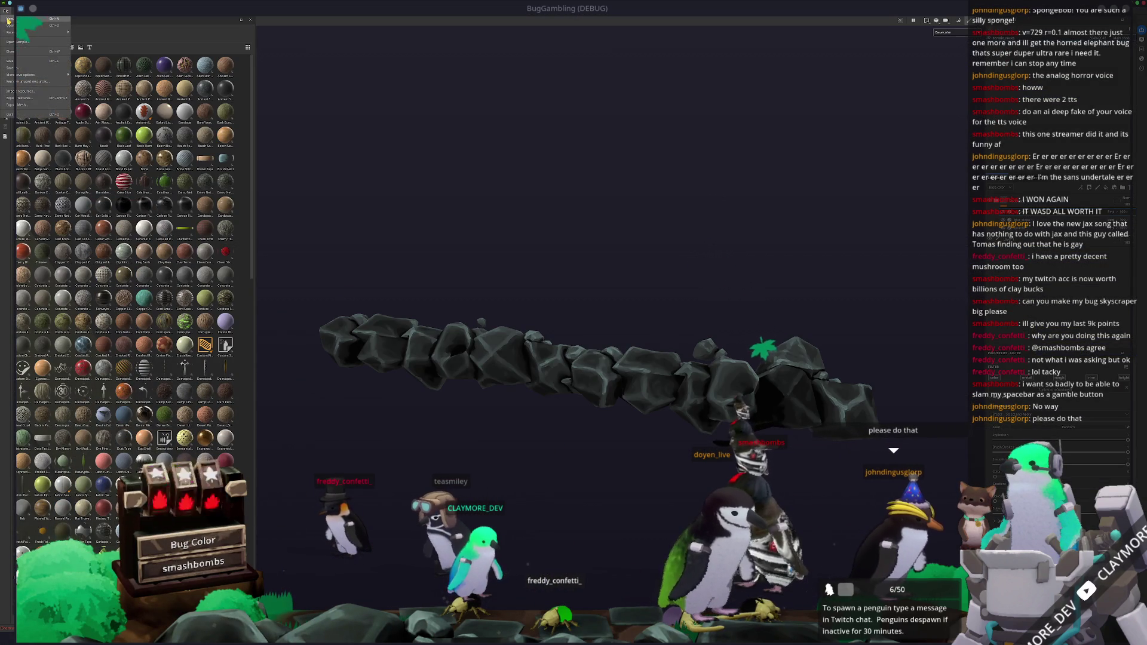
left_click(30, 25)
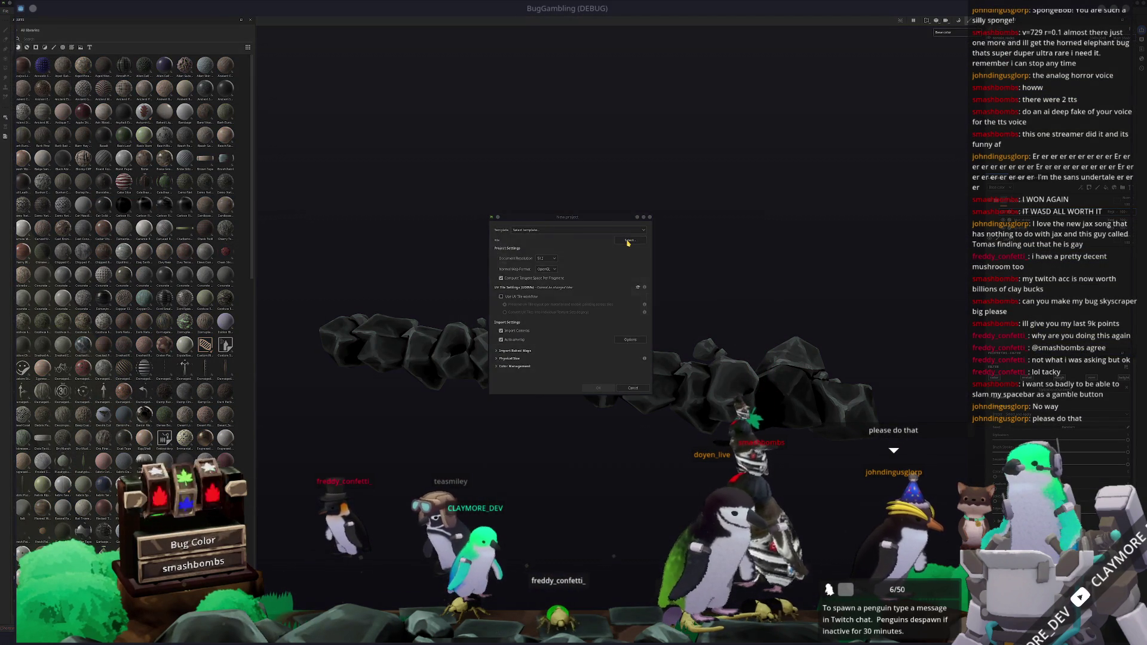
left_click(628, 242)
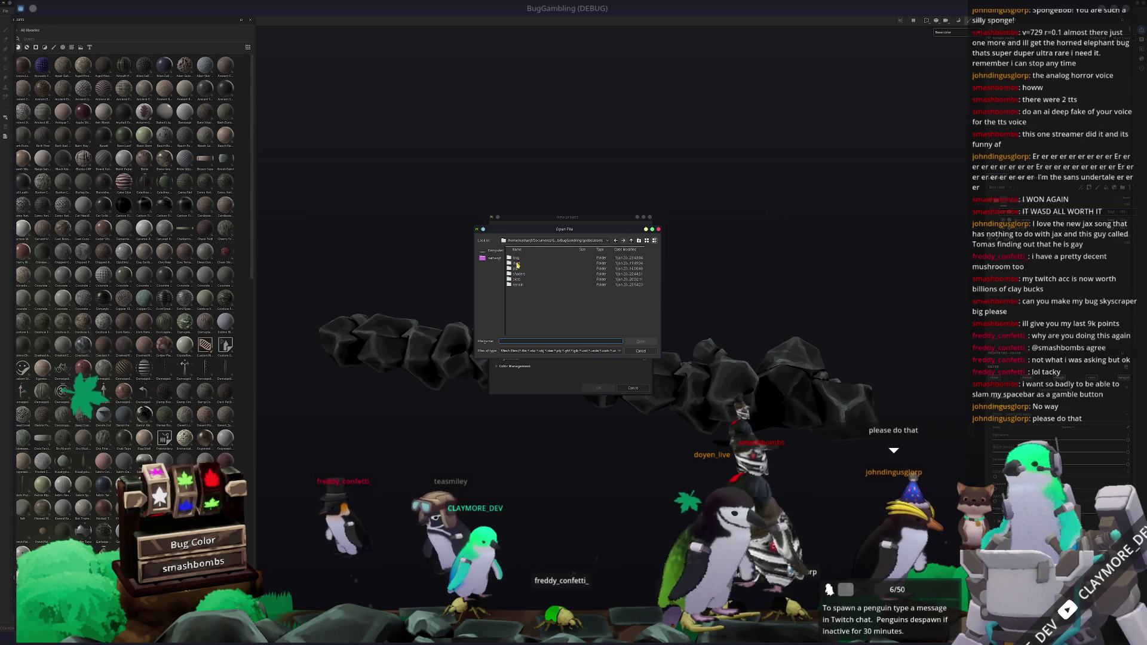
double_click(517, 285)
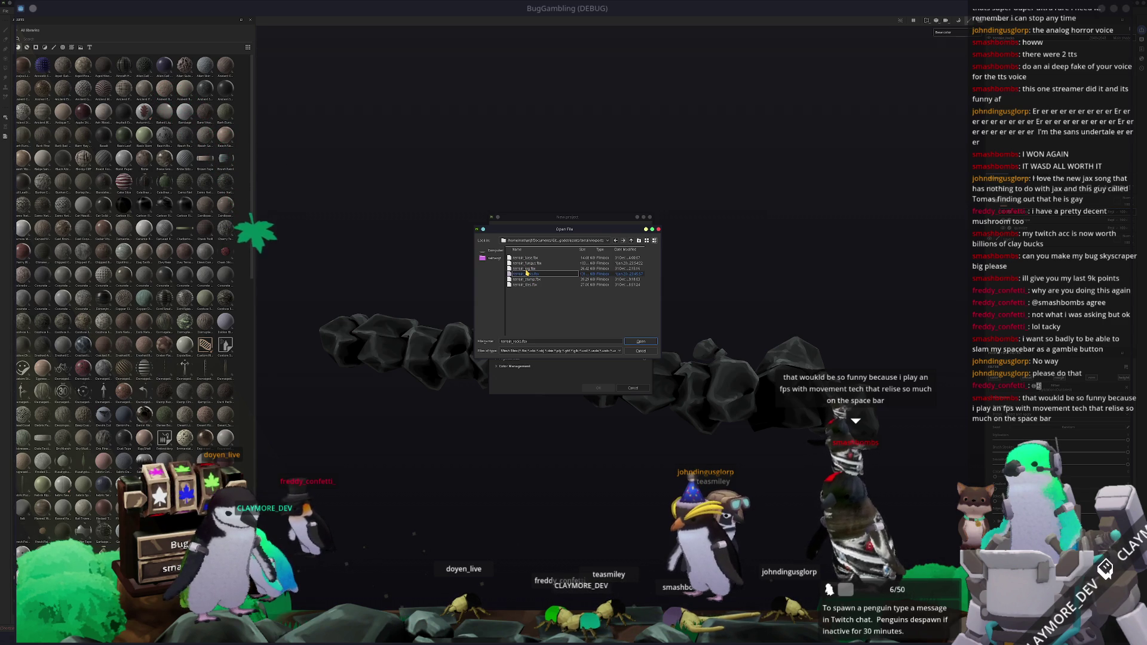
left_click(534, 278)
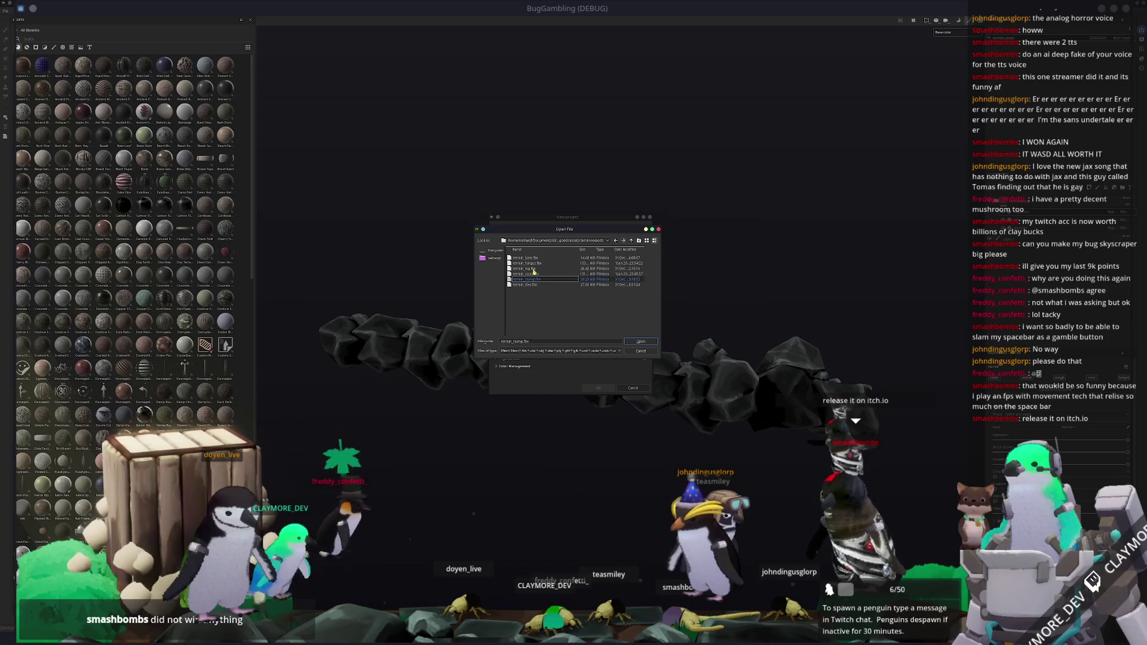
left_click(640, 342)
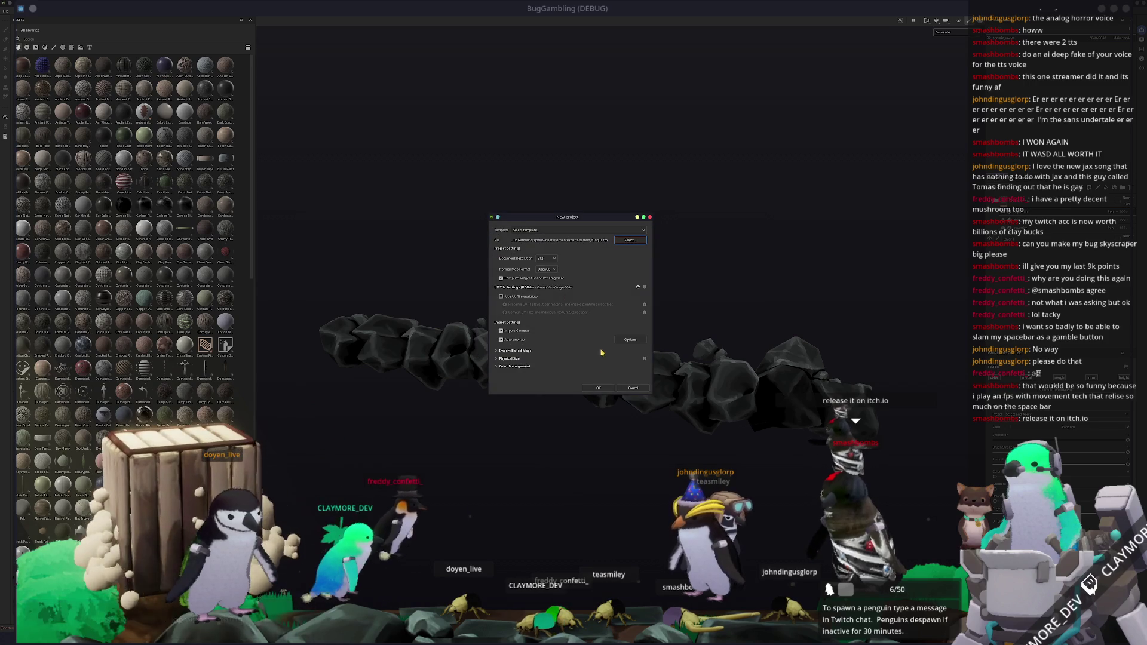
left_click(600, 389)
left_click(558, 315)
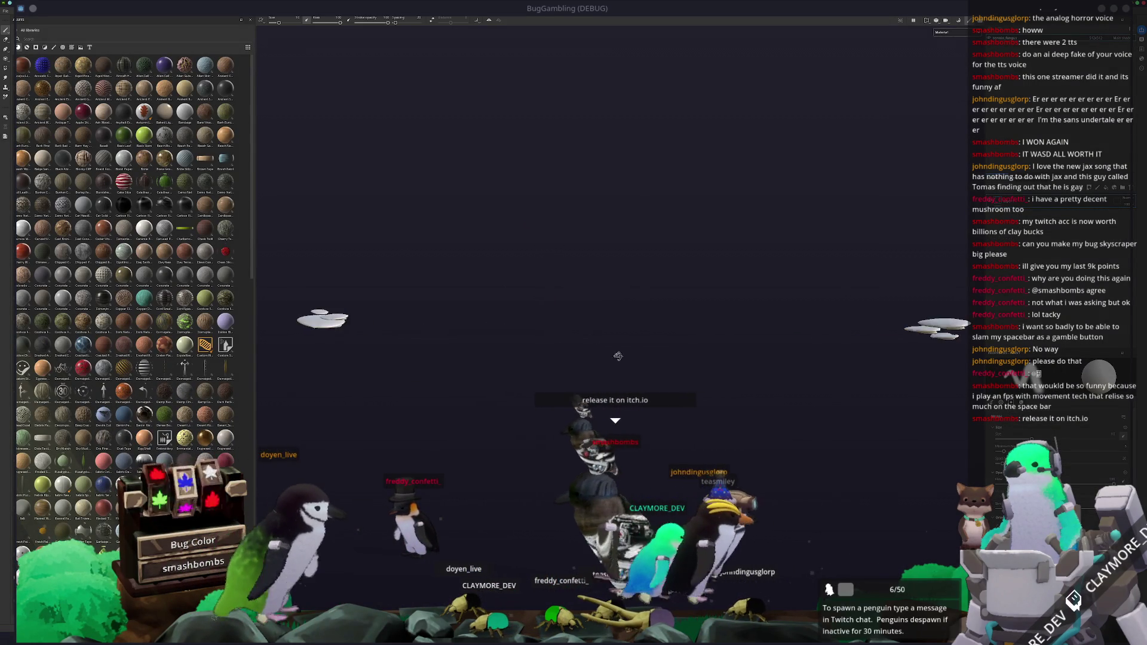
Step: Filter the shelf for 'Rock', apply a rock material to the fungus, and view Base color
key("ctrl+shift+b")
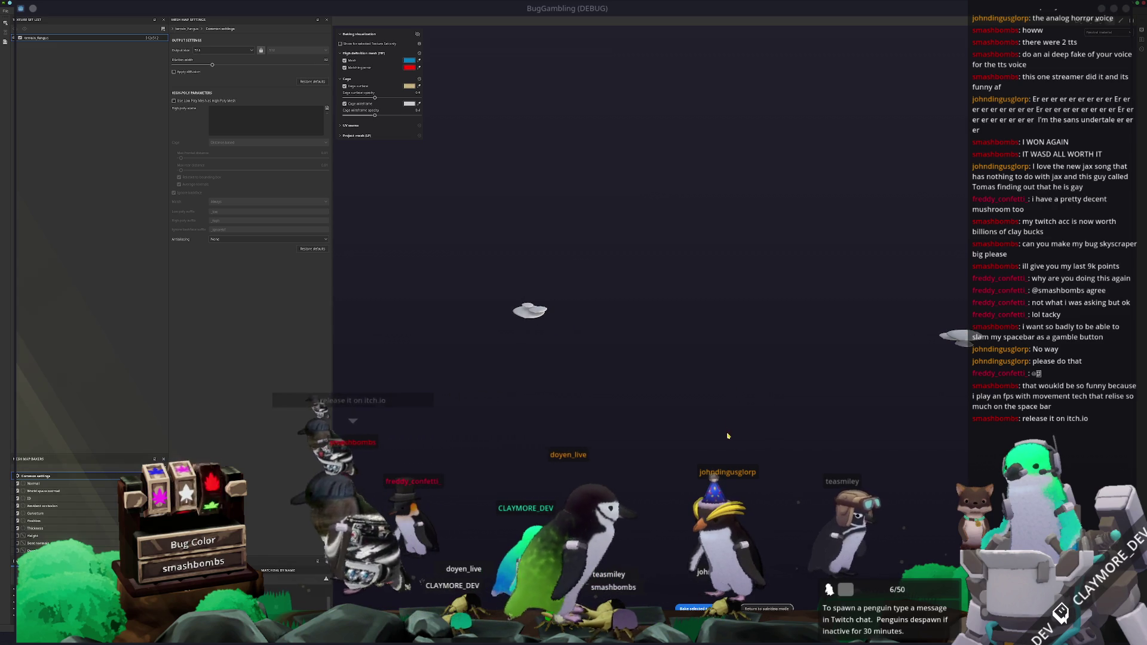
key("ctrl+shift+b")
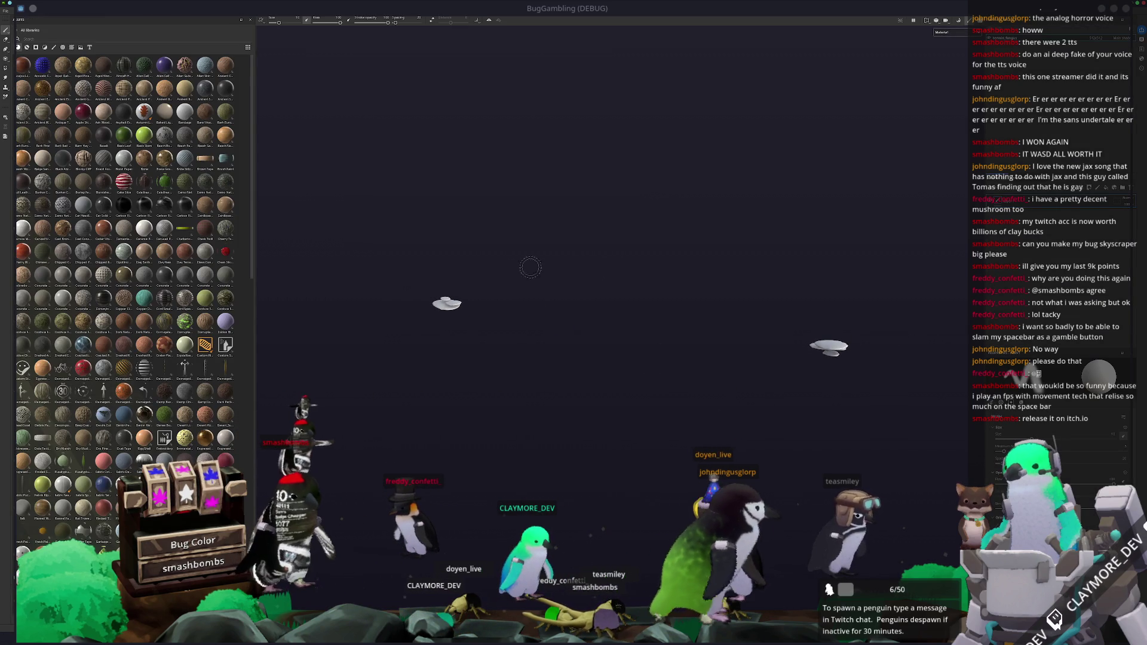
scroll(132, 299, "down", 15)
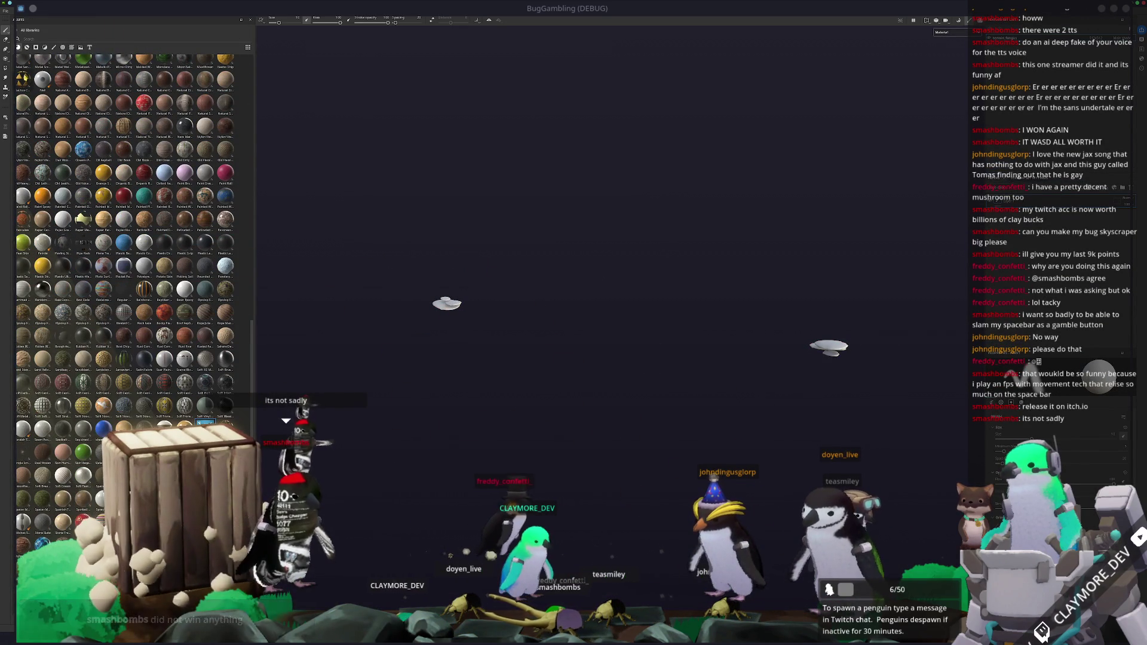
left_click(28, 47)
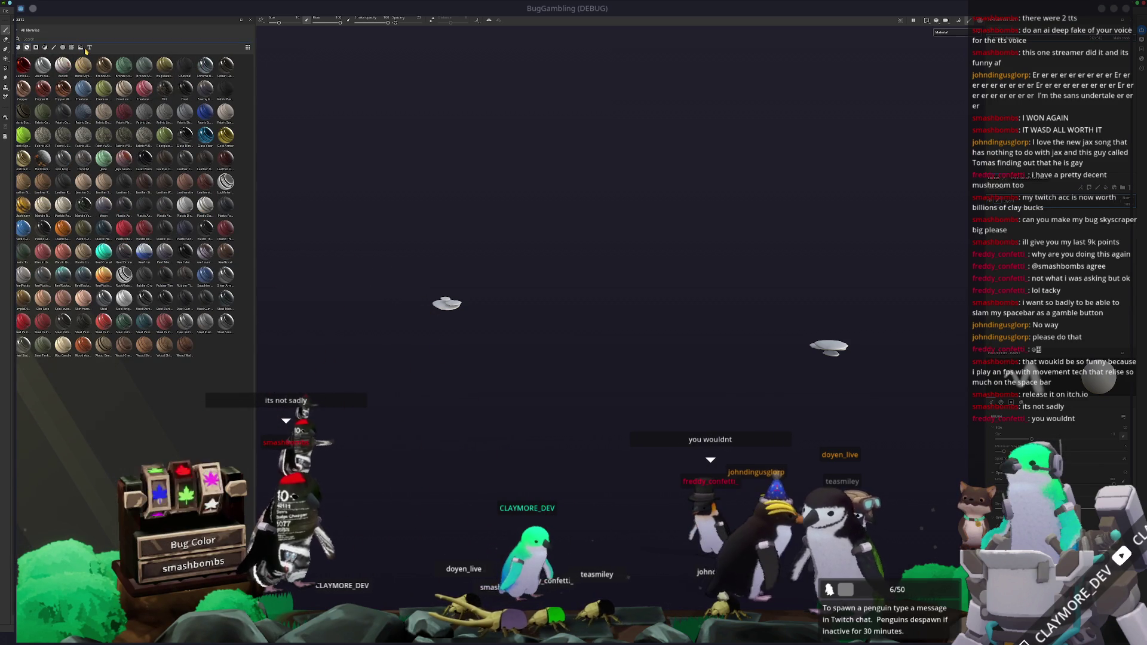
type("Rock")
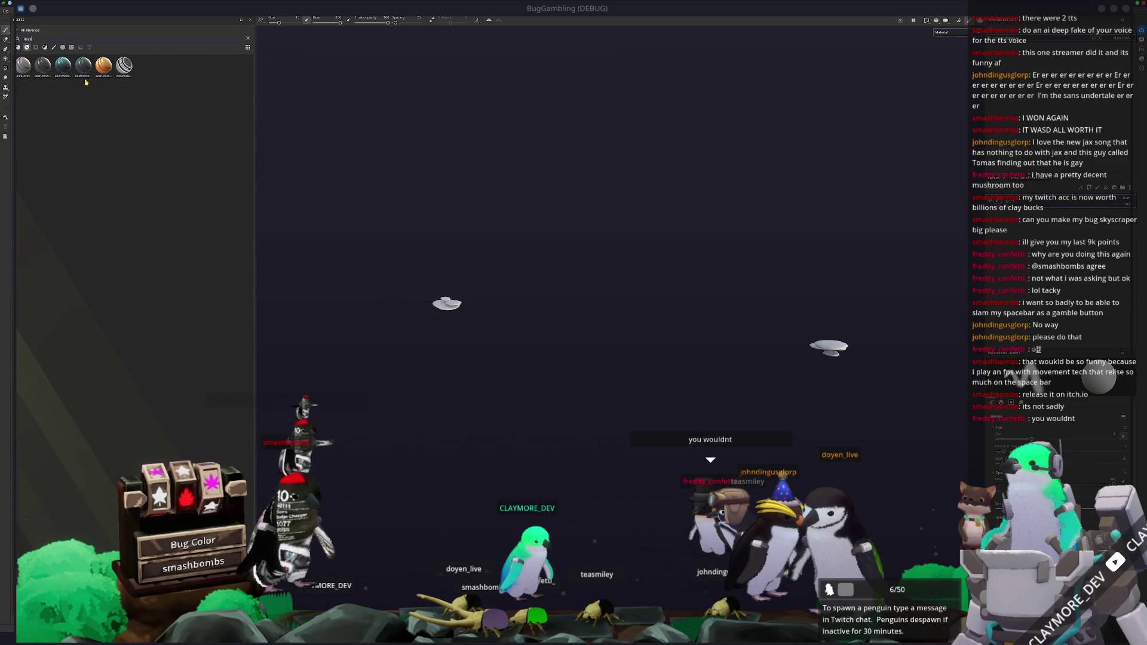
left_click_drag(1043, 255, 1043, 256)
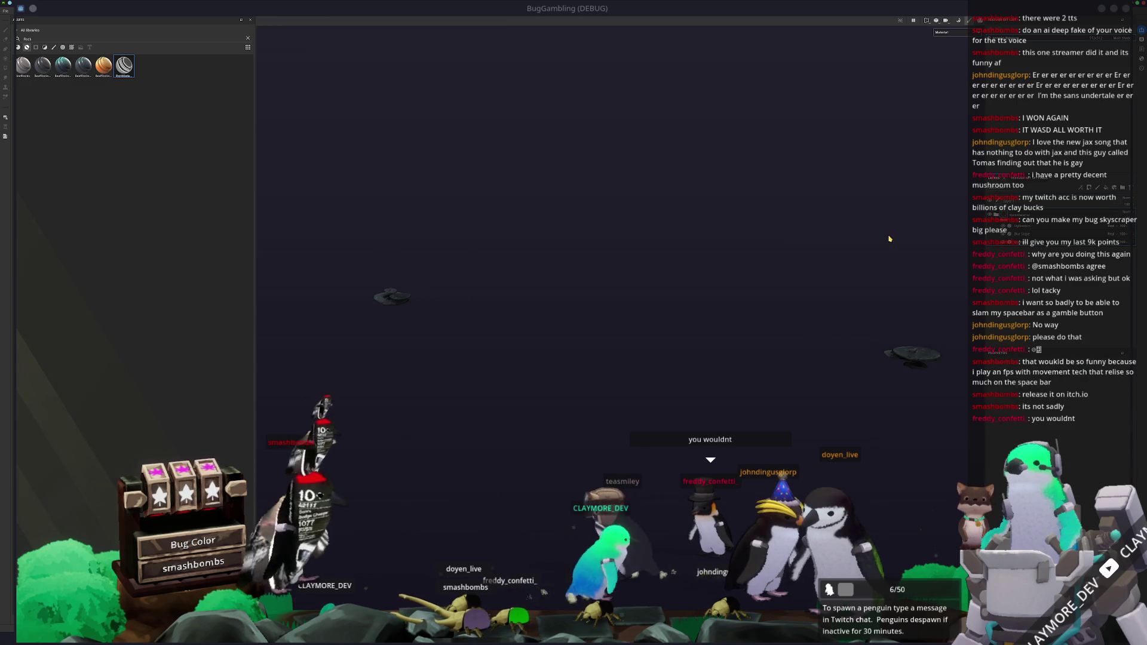
left_click(949, 31)
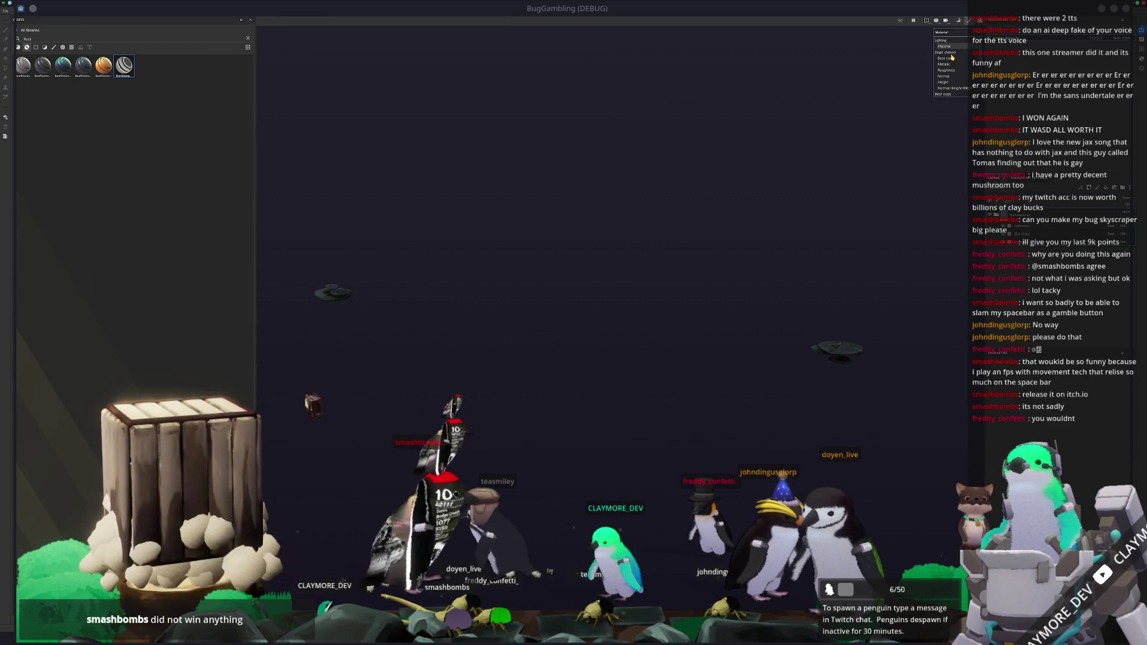
left_click(953, 57)
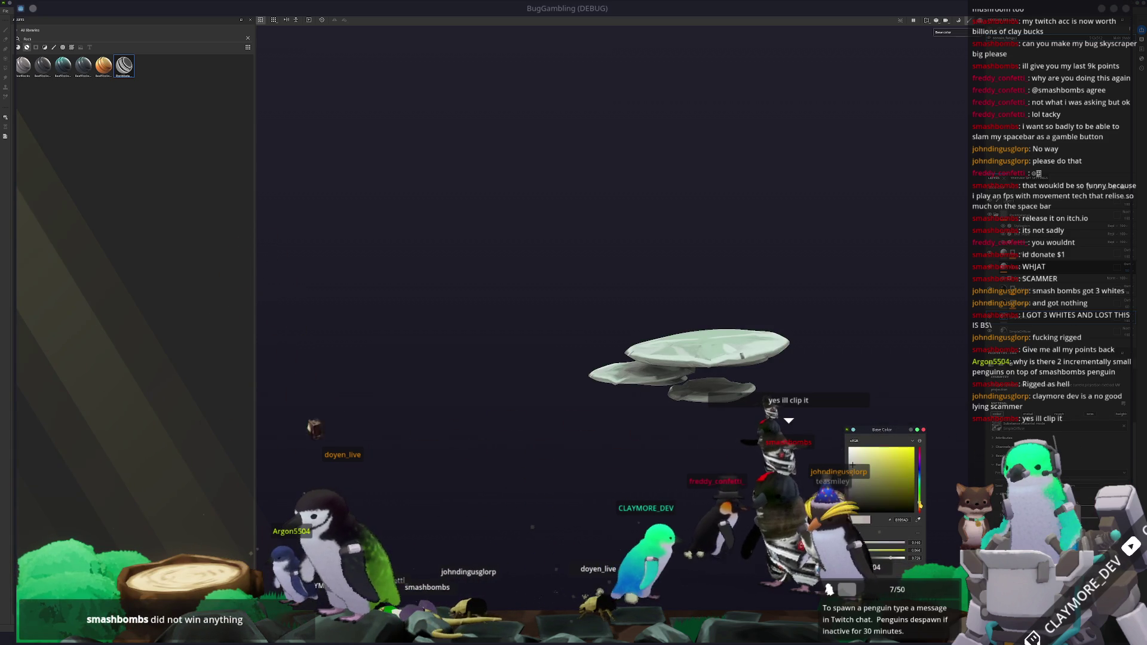
Step: Shift the fungus base colour toward pale tan and add a mask to its layer
left_click_drag(920, 504, 917, 458)
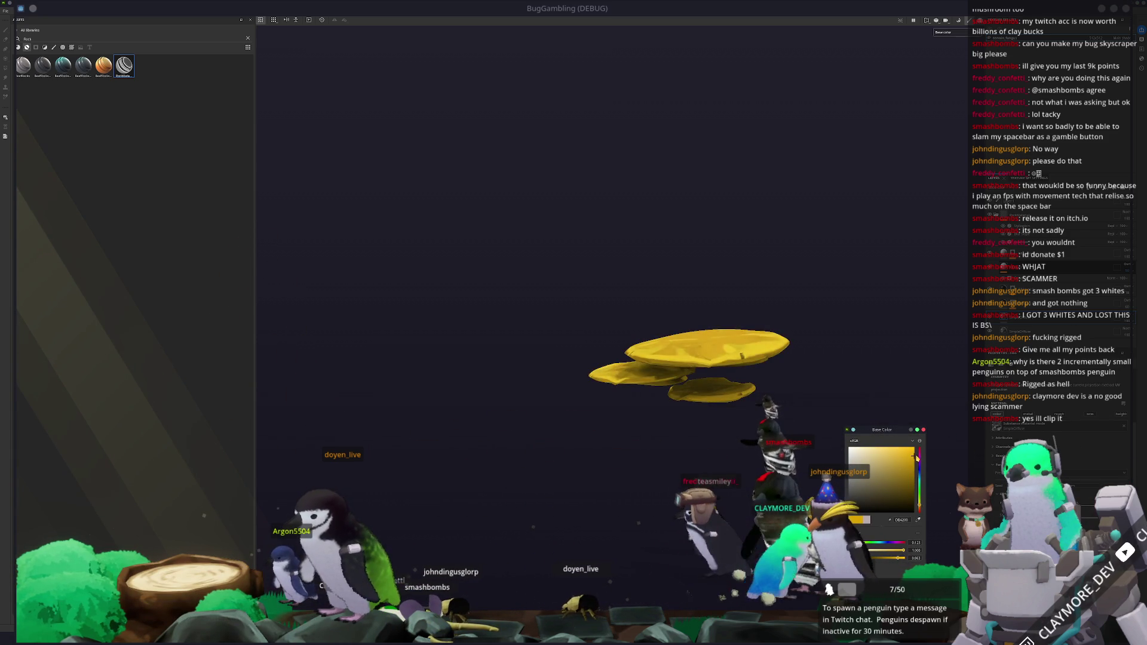
left_click(1011, 323)
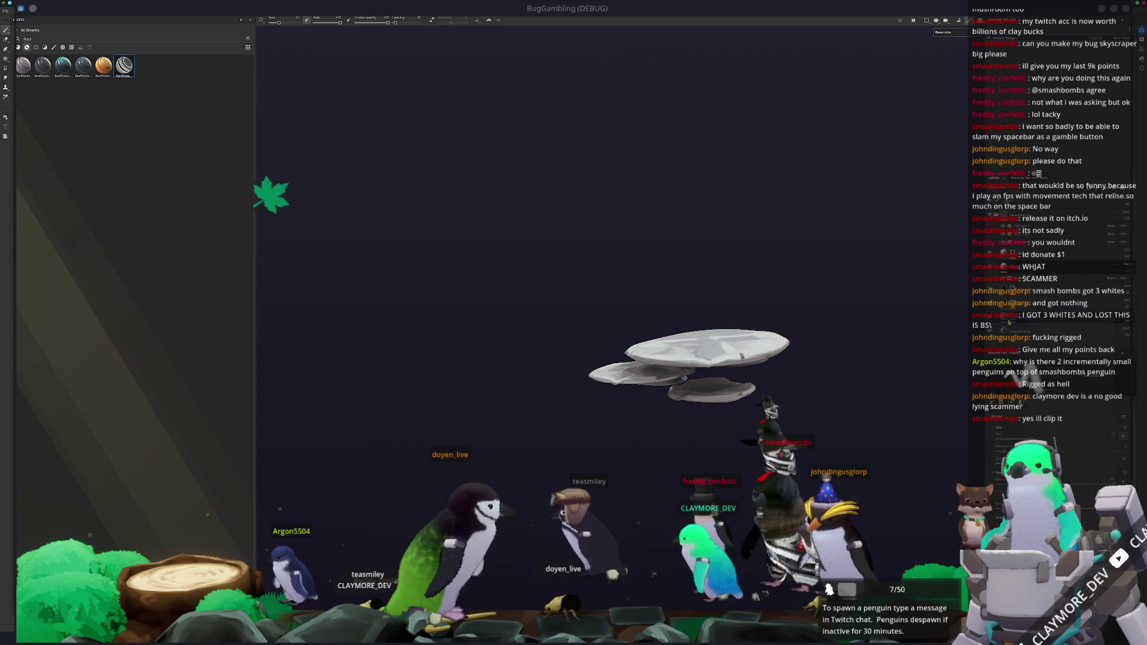
right_click(1012, 320)
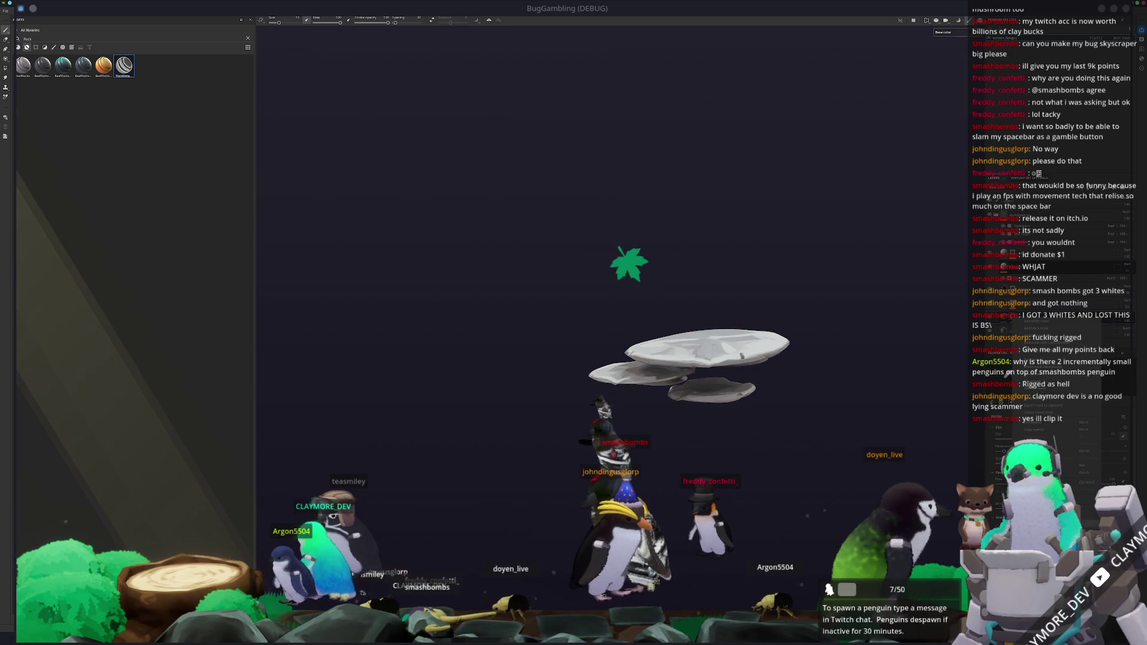
left_click(1041, 430)
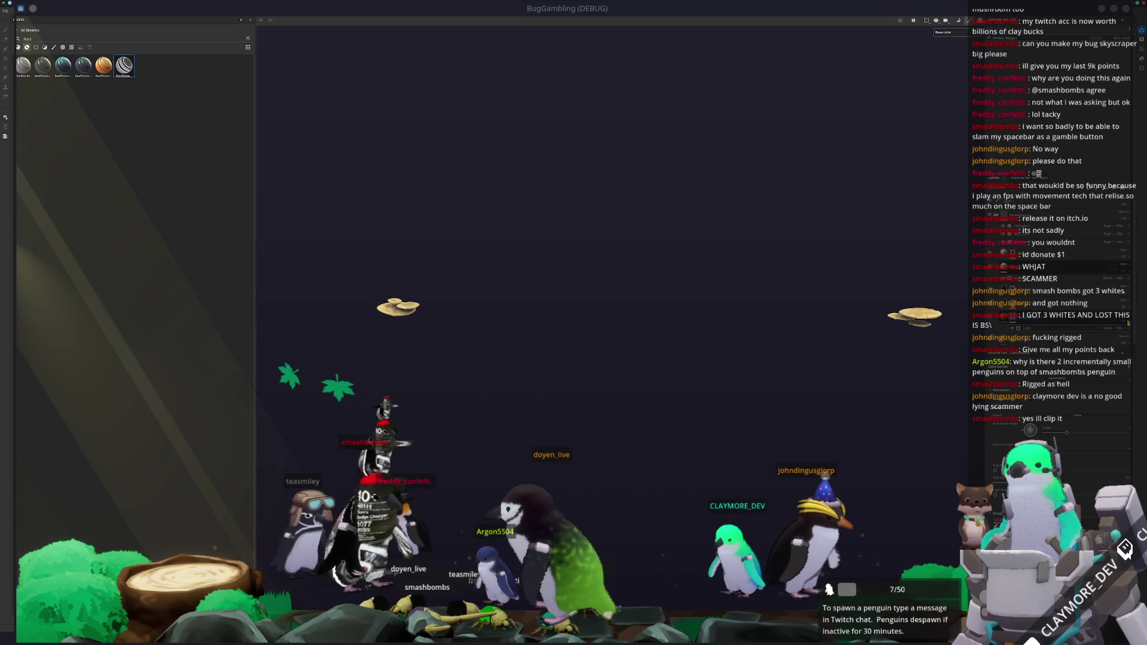
Step: Save the Substance Painter project as terrain_fungus in the godot assets/terrain folder
key("ctrl+s")
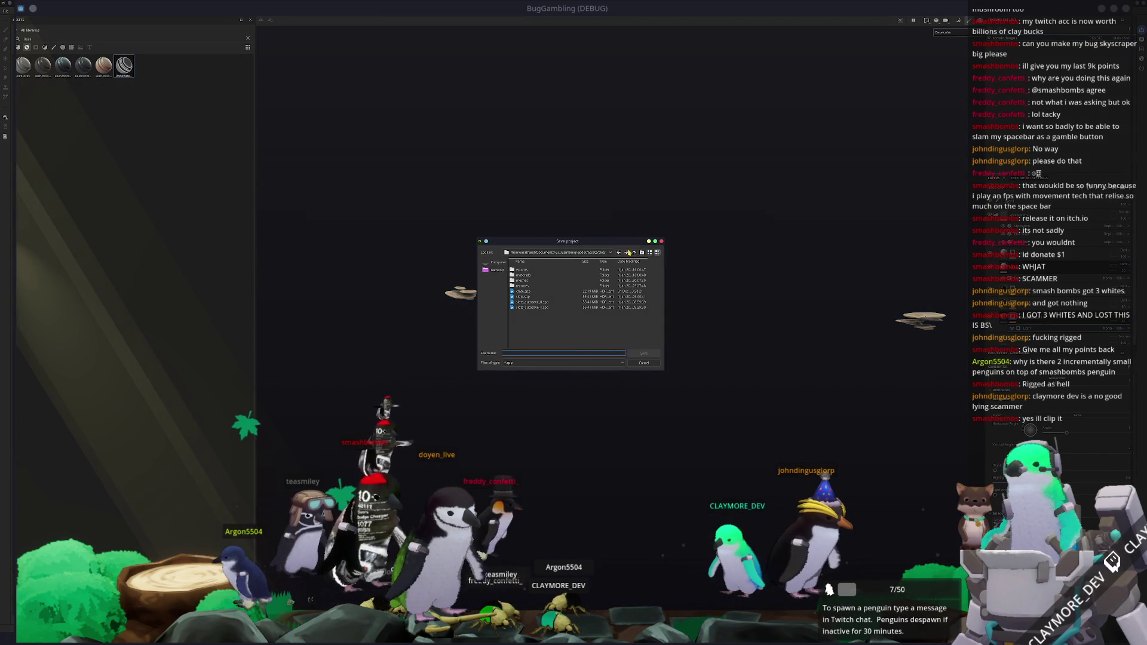
left_click(634, 253)
left_click(634, 253)
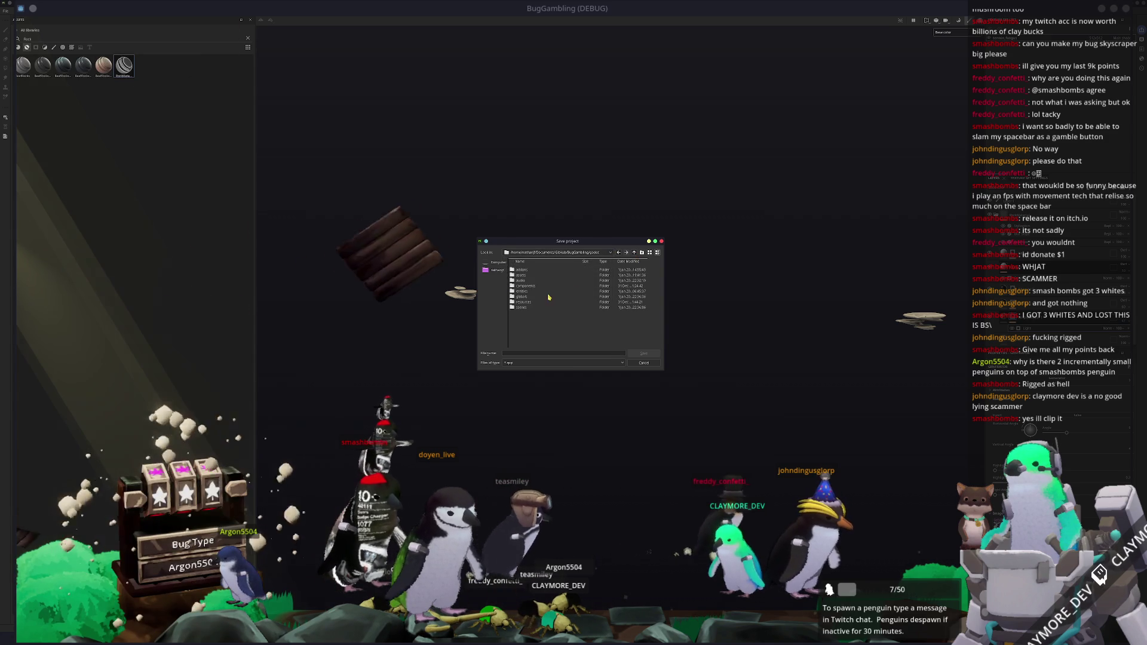
double_click(521, 276)
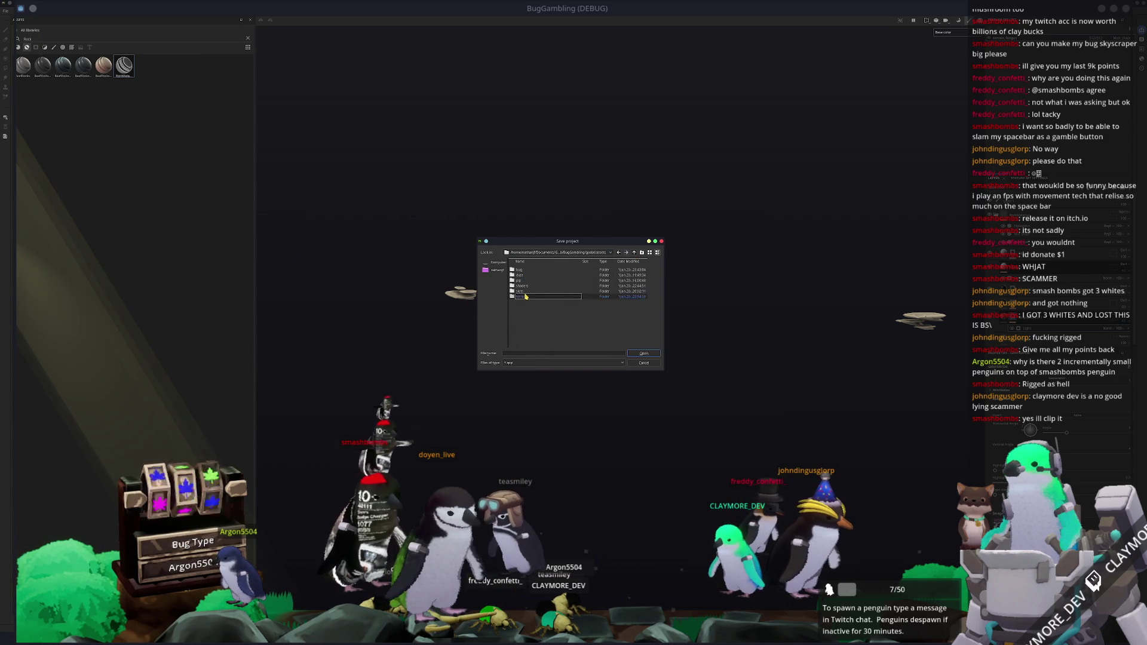
double_click(522, 296)
type("te")
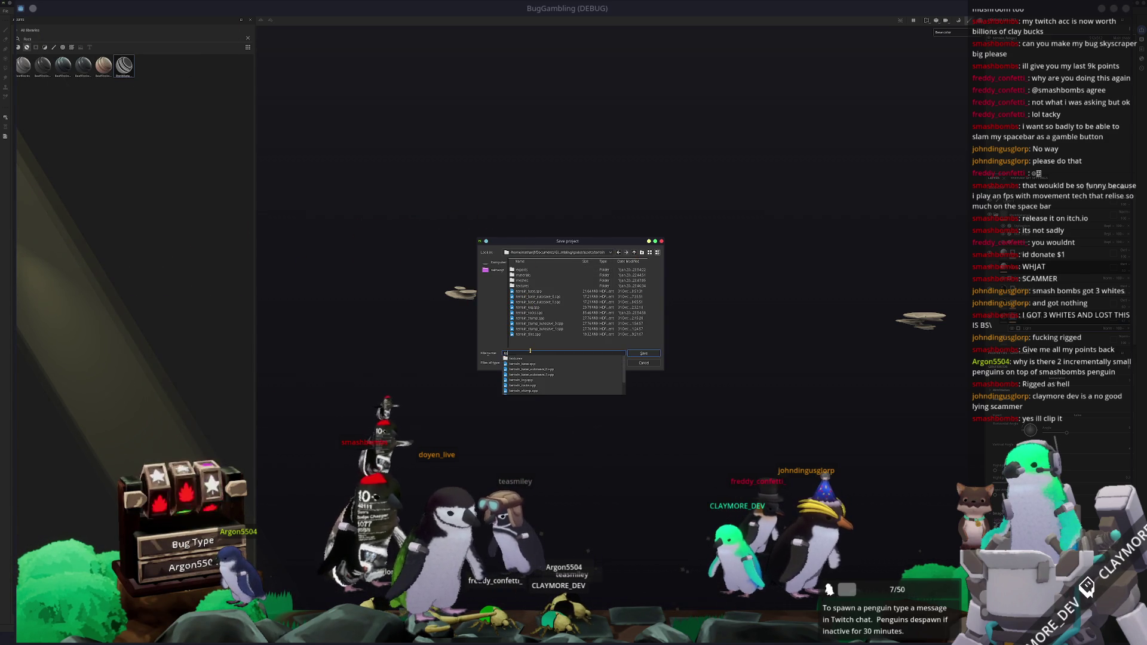
type("fungus")
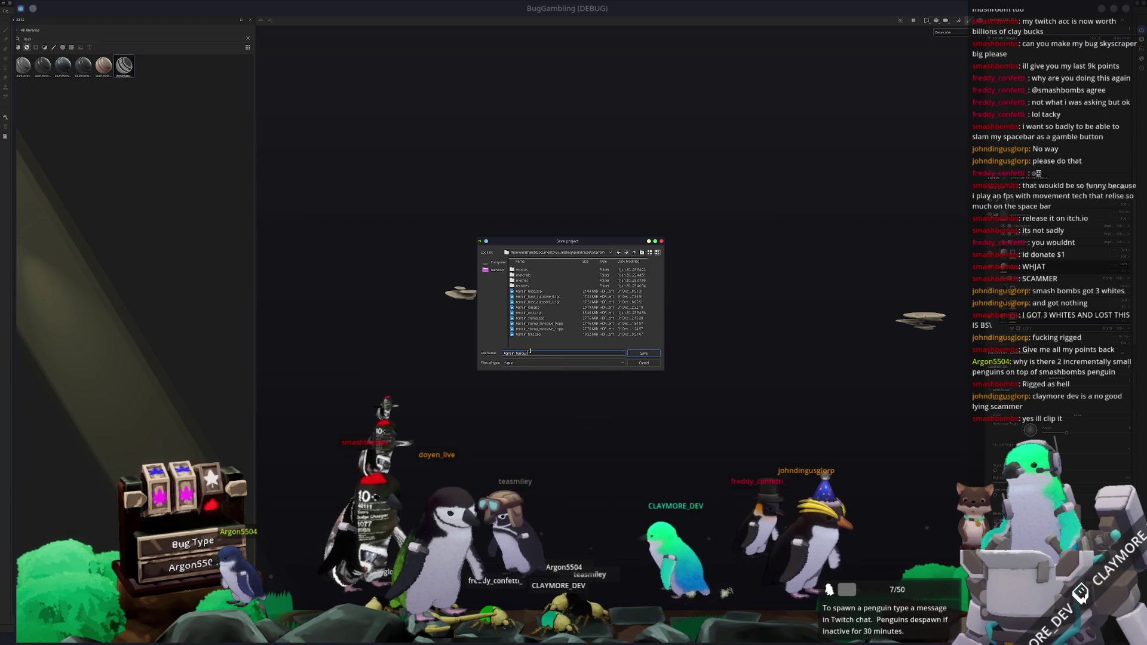
key("Return")
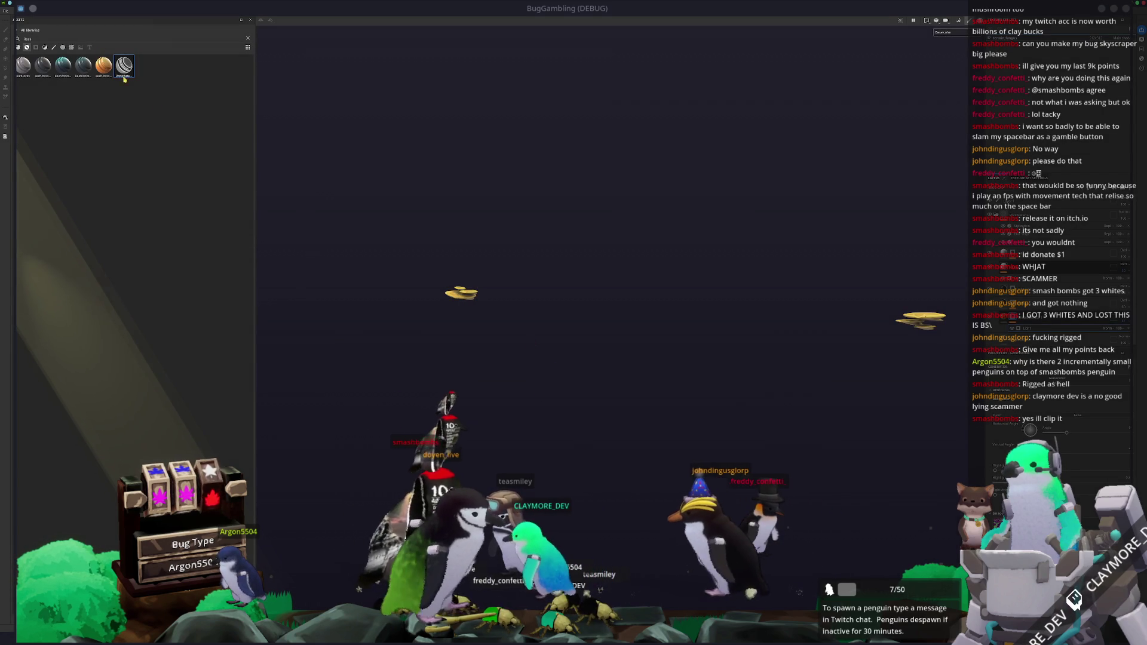
left_click(7, 11)
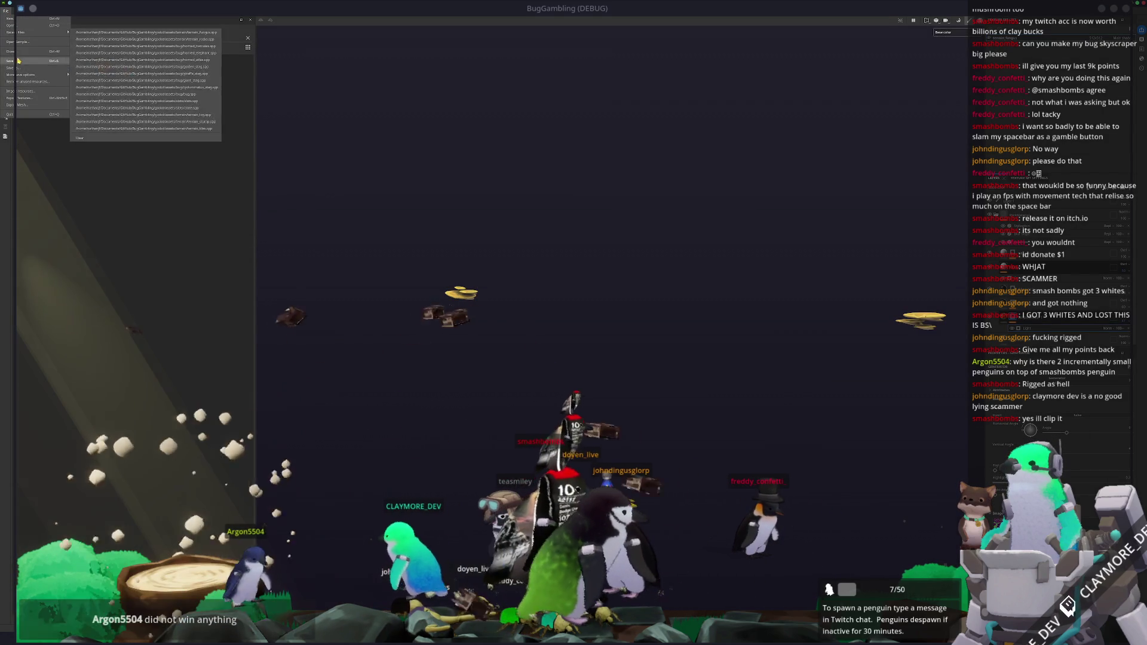
Step: Export the terrain_fungus texture maps to the chosen output folder, then return to Blender
left_click(24, 98)
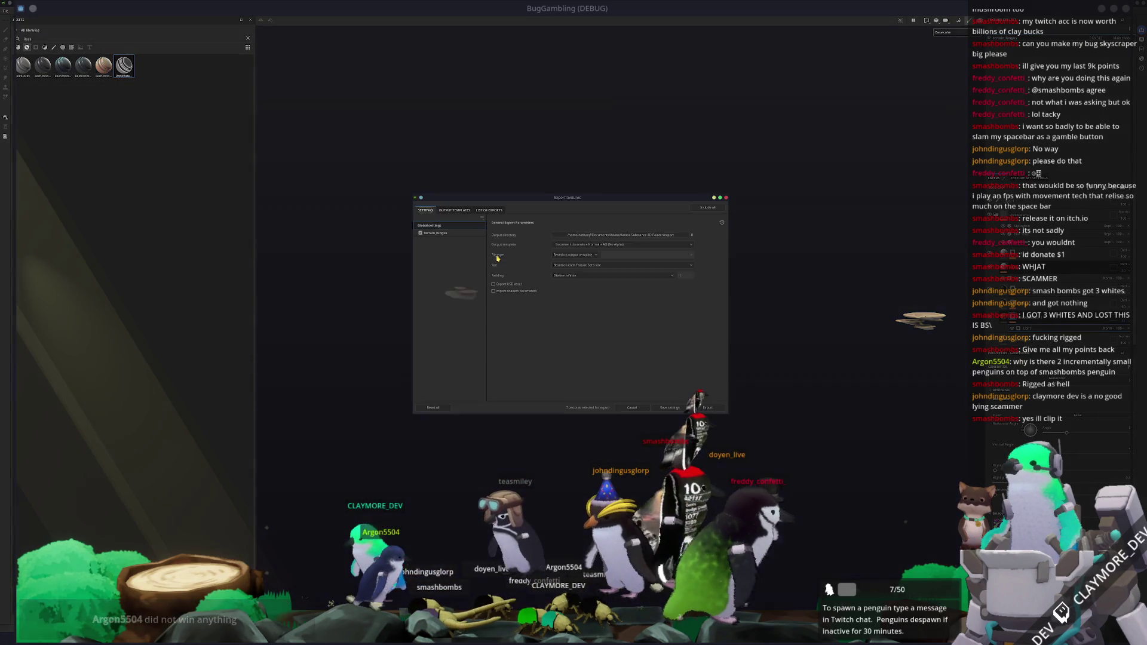
left_click(614, 234)
left_click(589, 255)
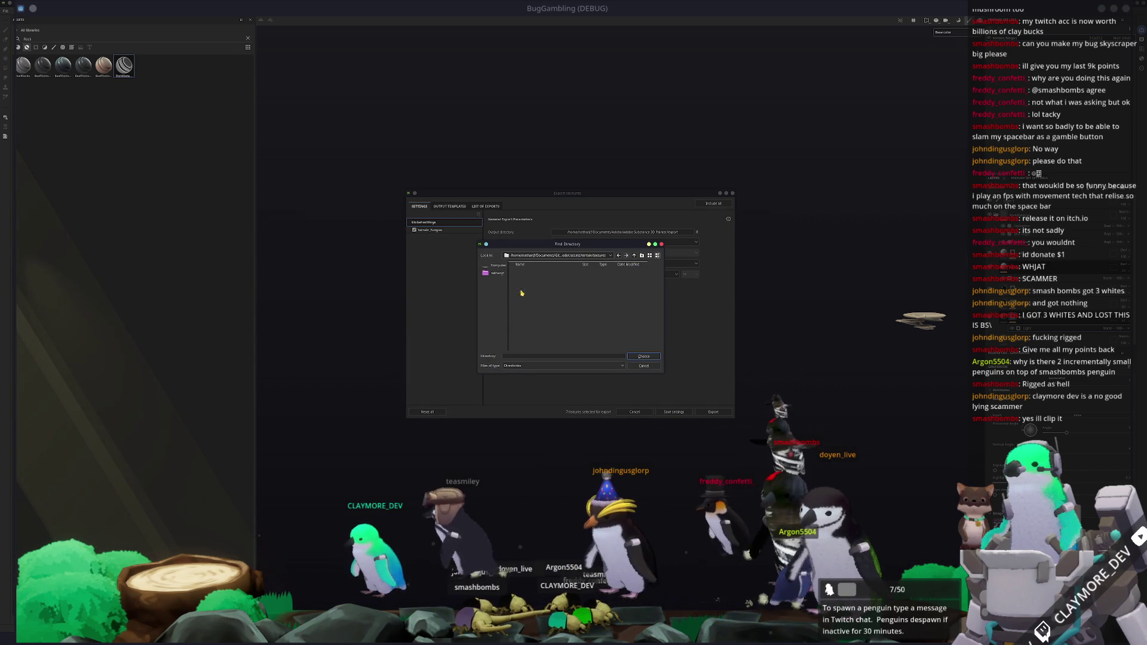
left_click(639, 357)
left_click(445, 230)
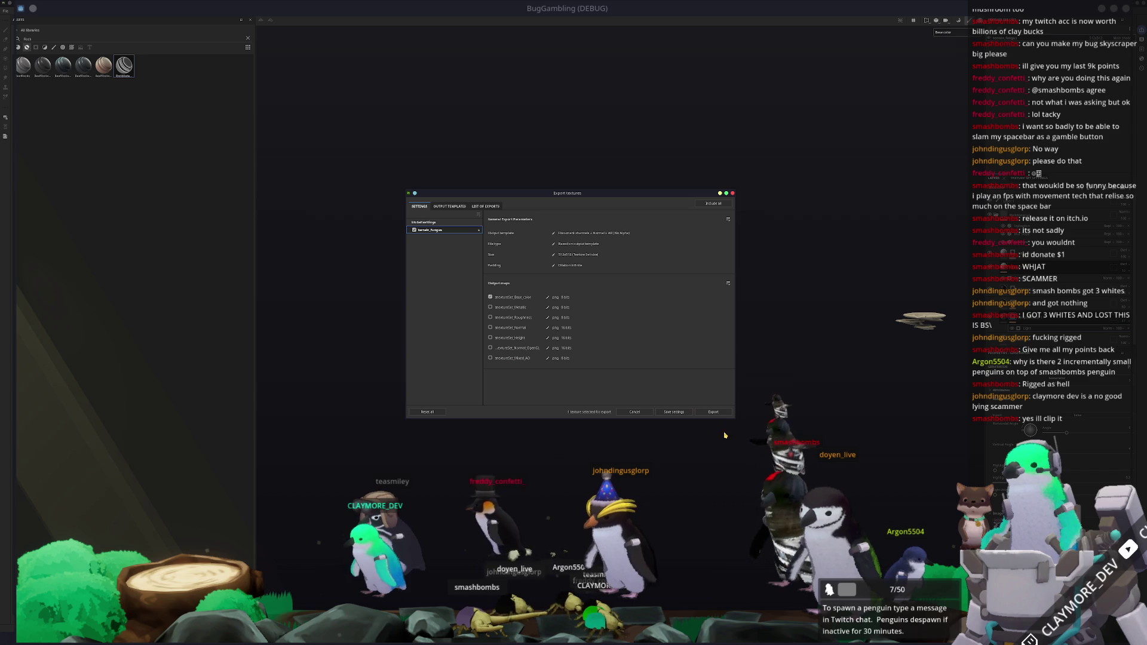
left_click(713, 412)
key("alt+Tab")
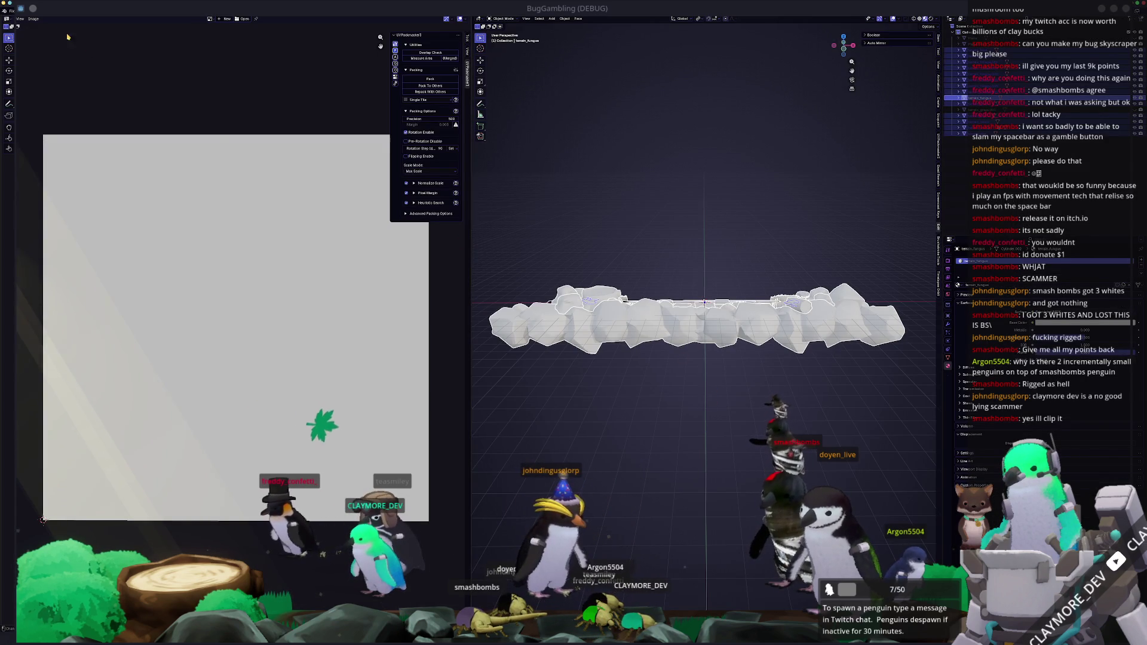
Step: Export the terrain mesh as terrain.glb in glTF 2.0 format into the terrains folder
left_click(11, 11)
mouse_move(24, 108)
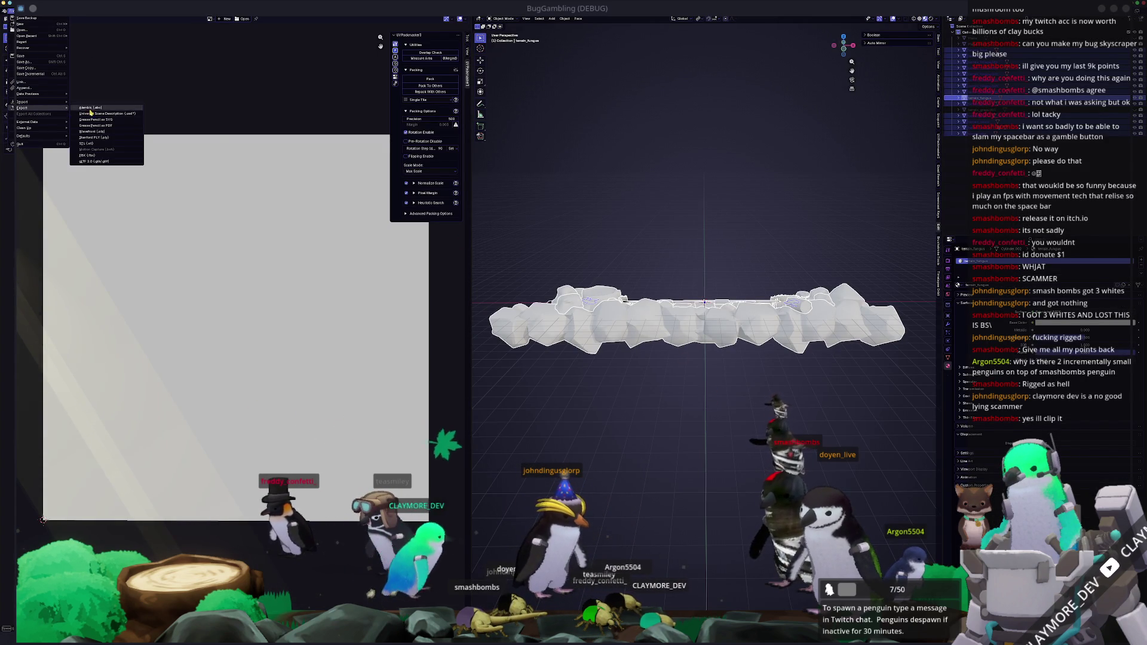
left_click(89, 162)
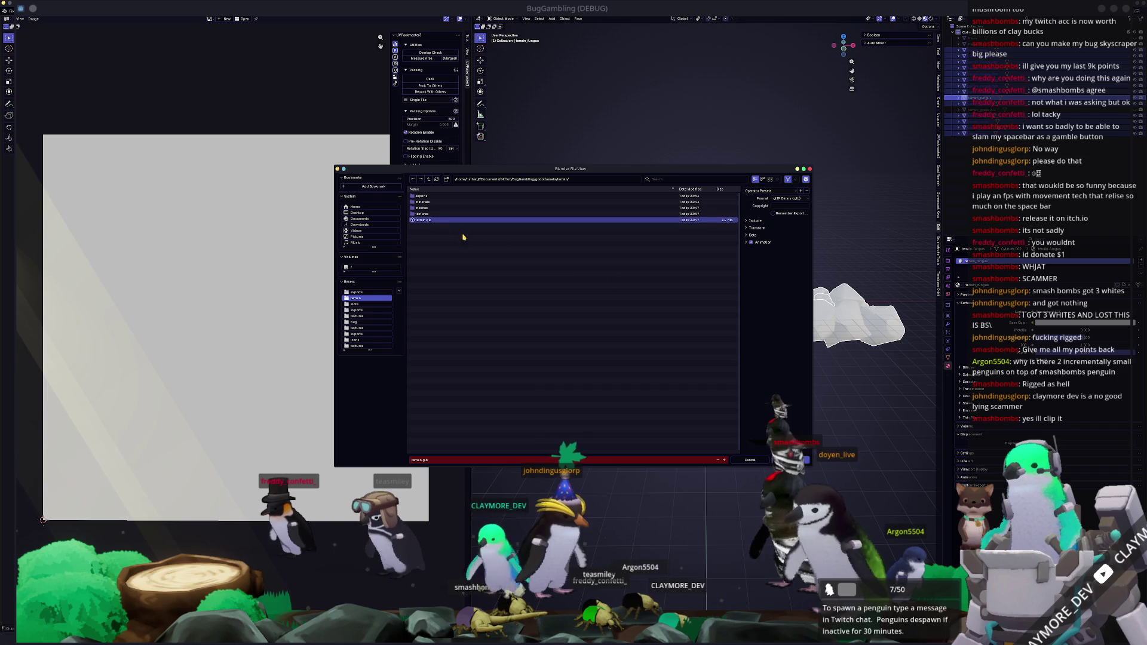
left_click(795, 460)
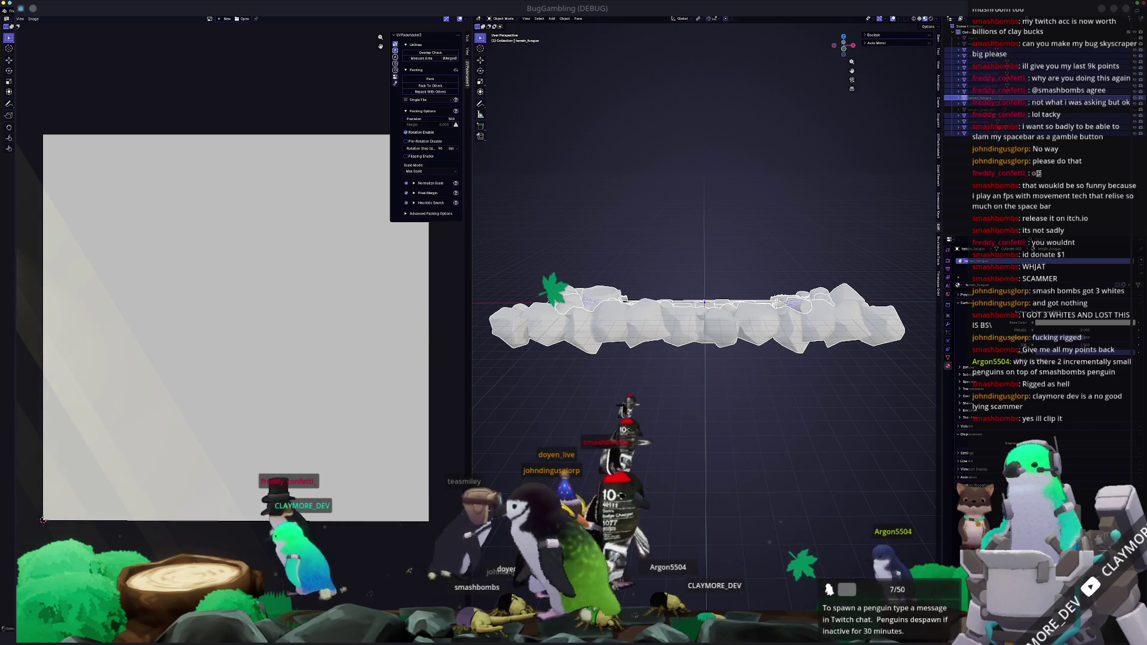
key("alt+Tab")
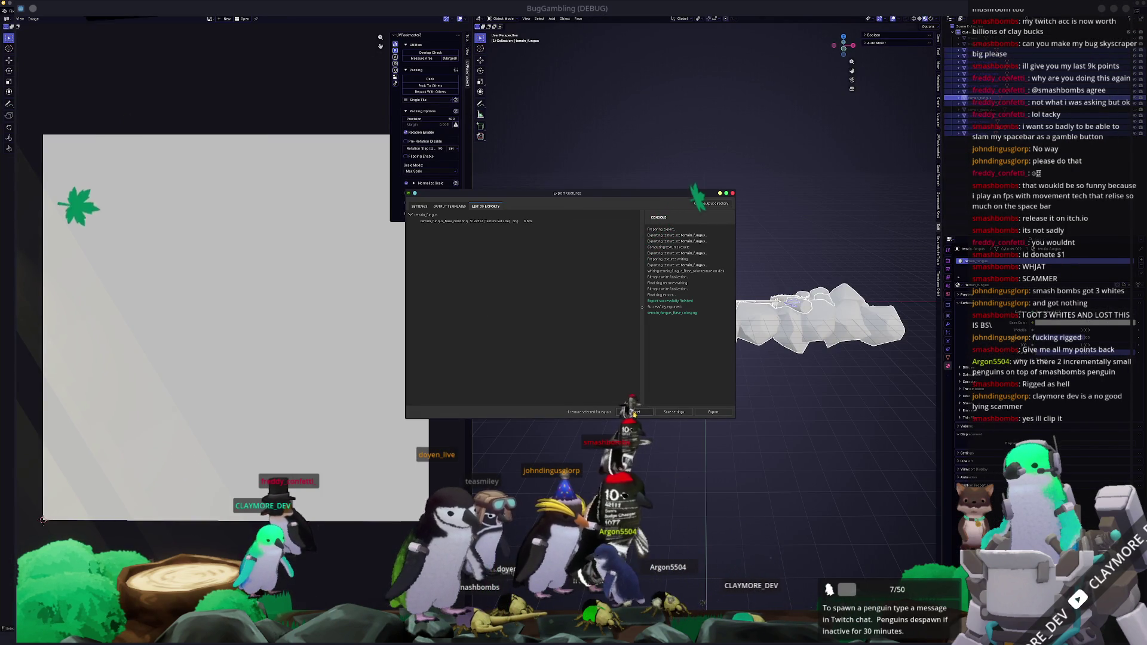
Step: Switch from Substance Painter's finished export through Blender to the Godot editor
key("alt+Tab")
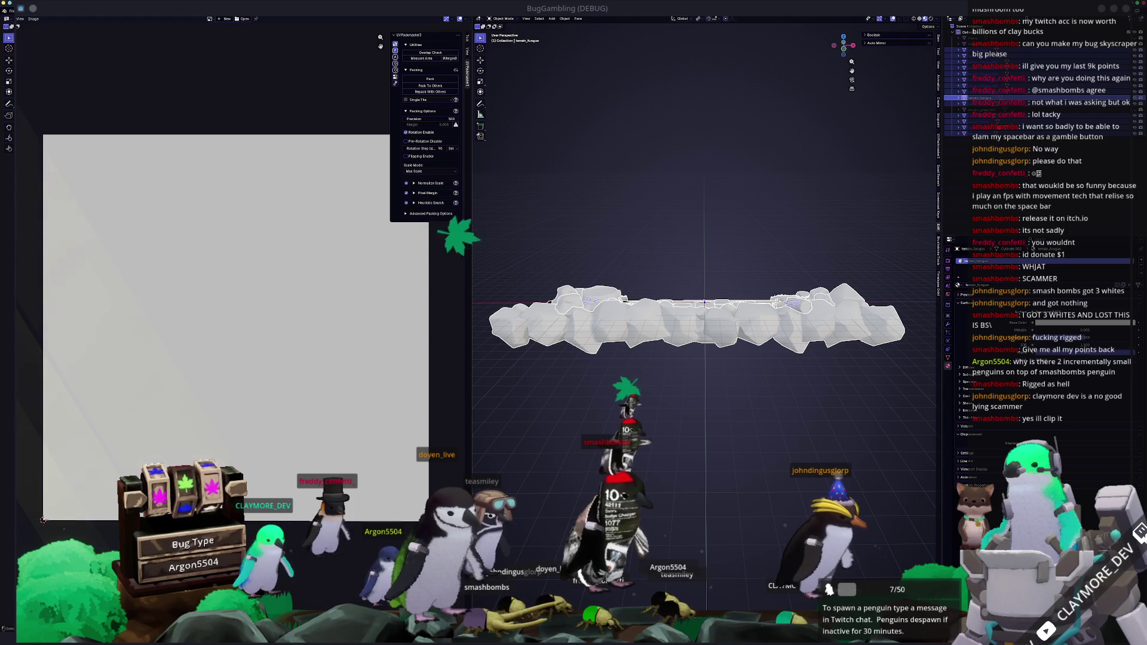
key("alt+Tab")
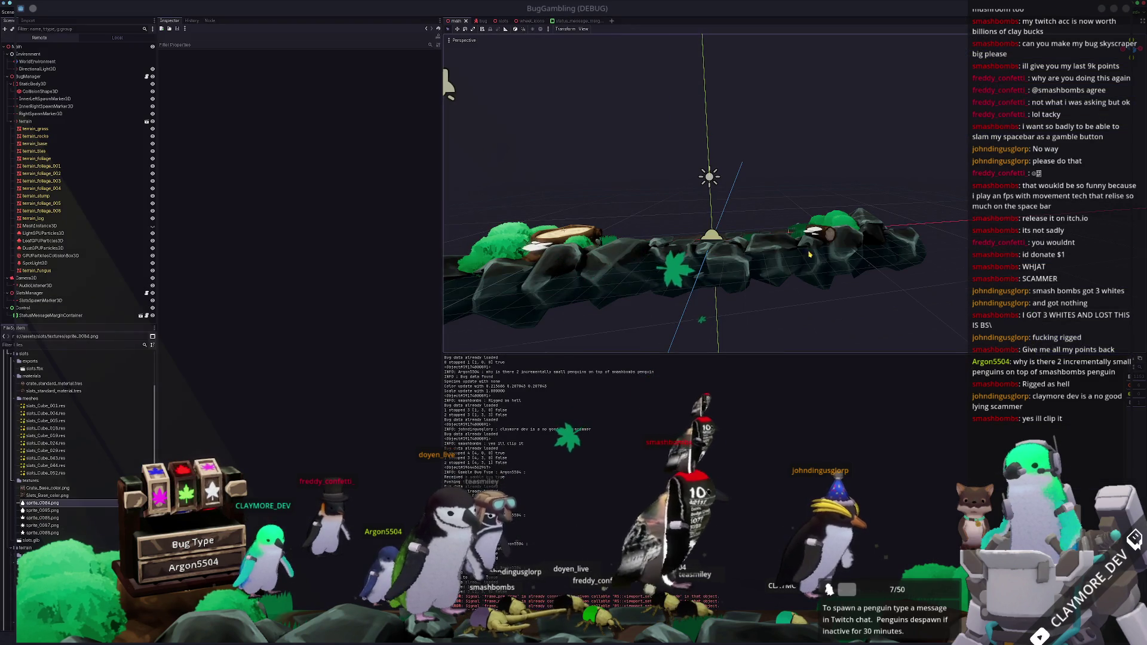
Step: Duplicate terrain_log_standard_material.tres as terrain_fungus_standard_material.tres
left_click(36, 271)
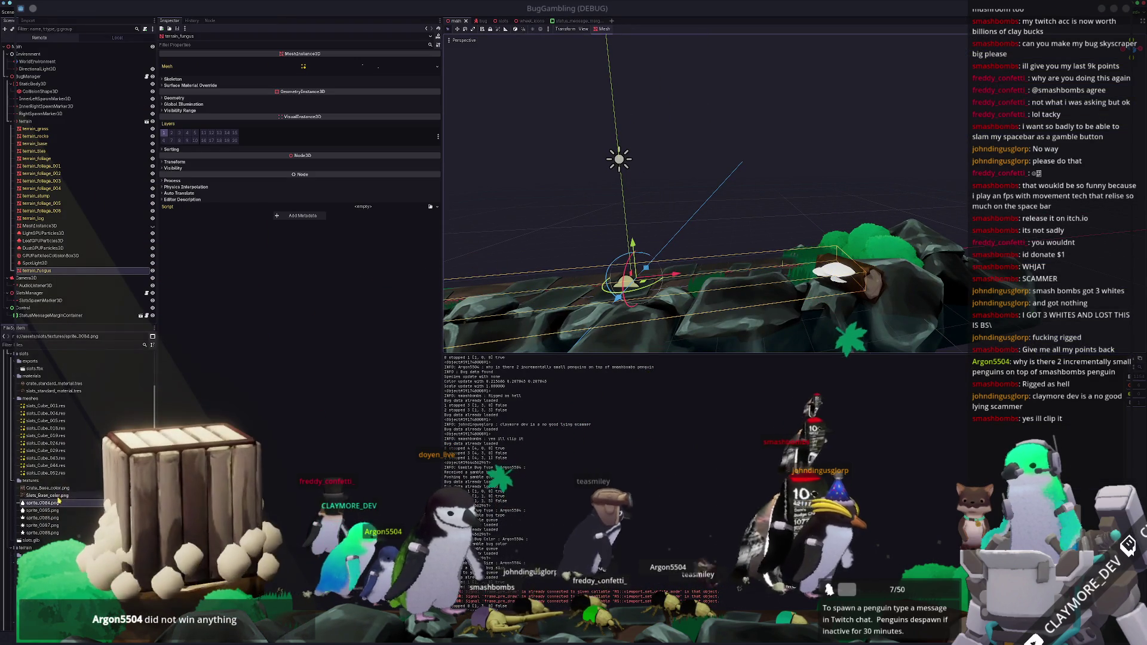
scroll(45, 458, "up", 2)
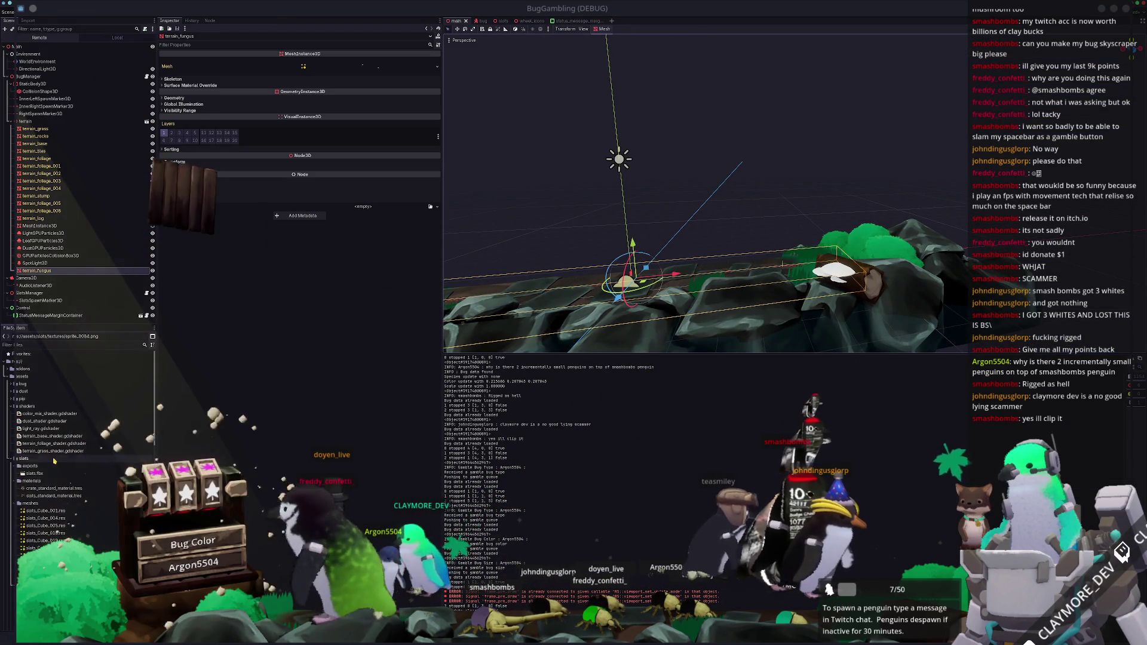
scroll(59, 458, "down", 6)
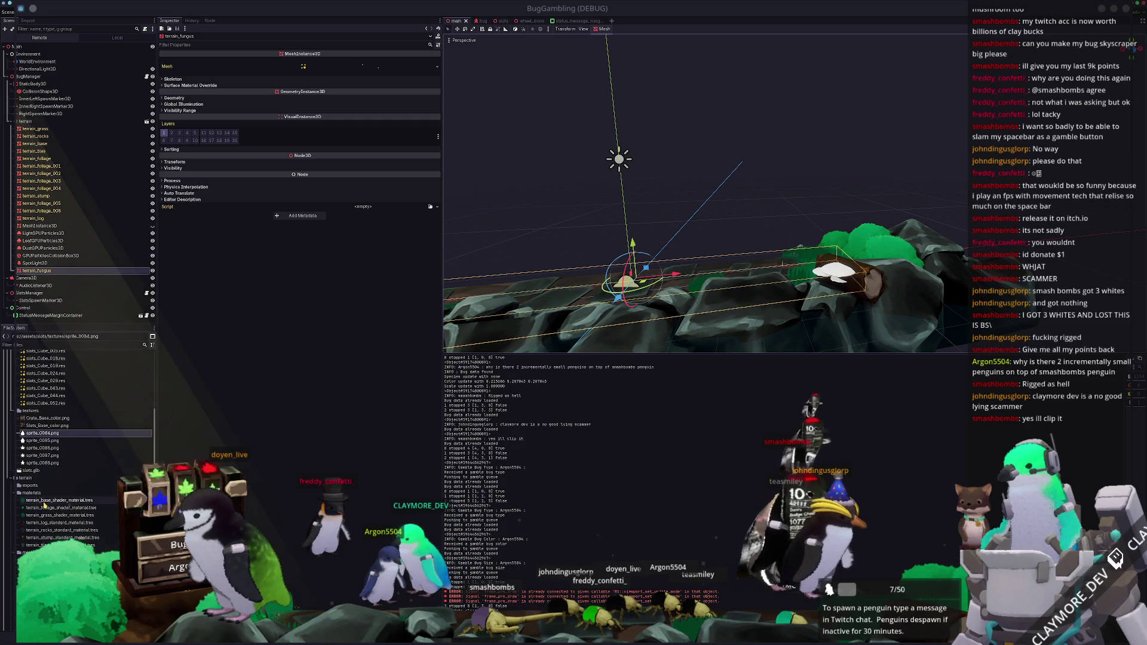
left_click(50, 523)
key("ctrl+d")
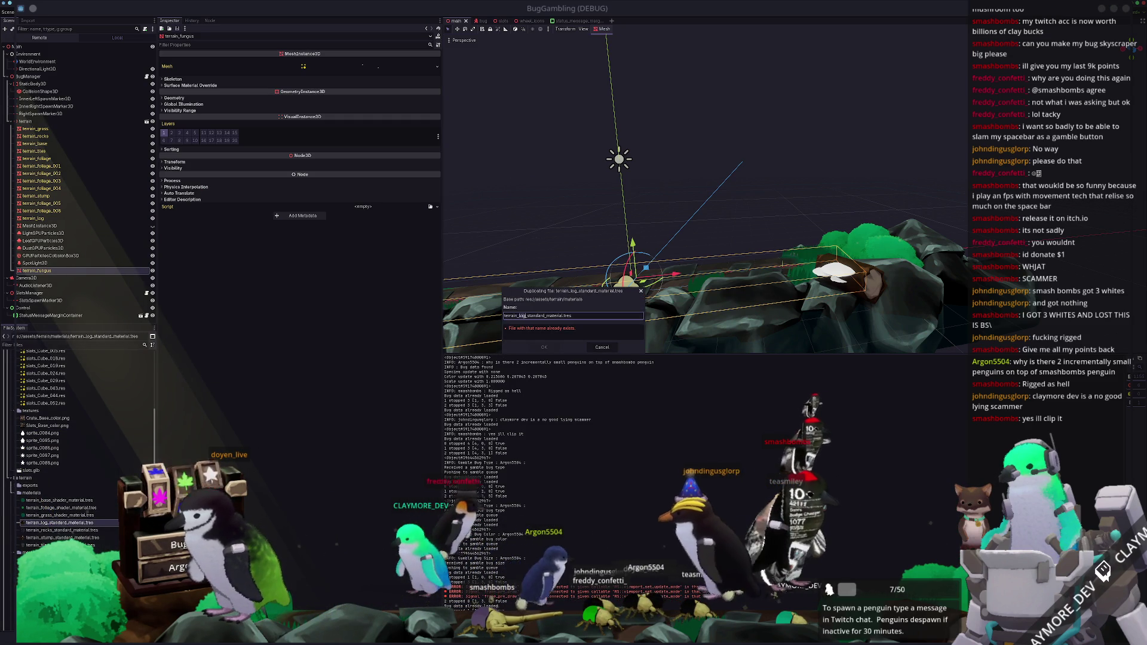
key("BackSpace")
key("BackSpace")
key("BackSpace")
type("fungus")
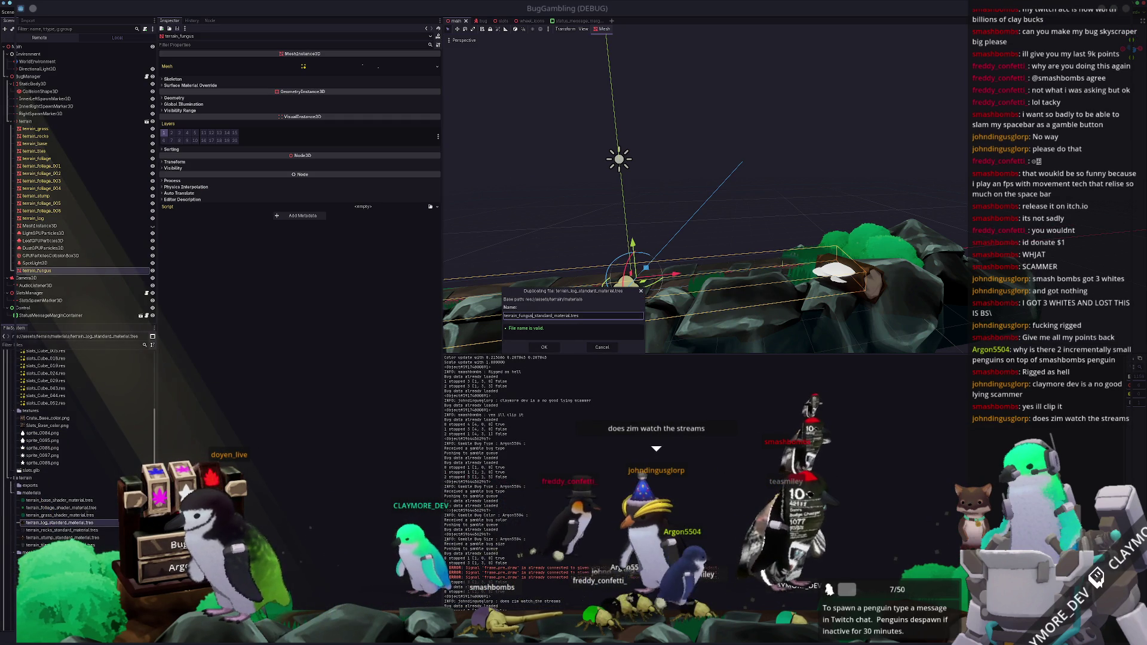
key("Return")
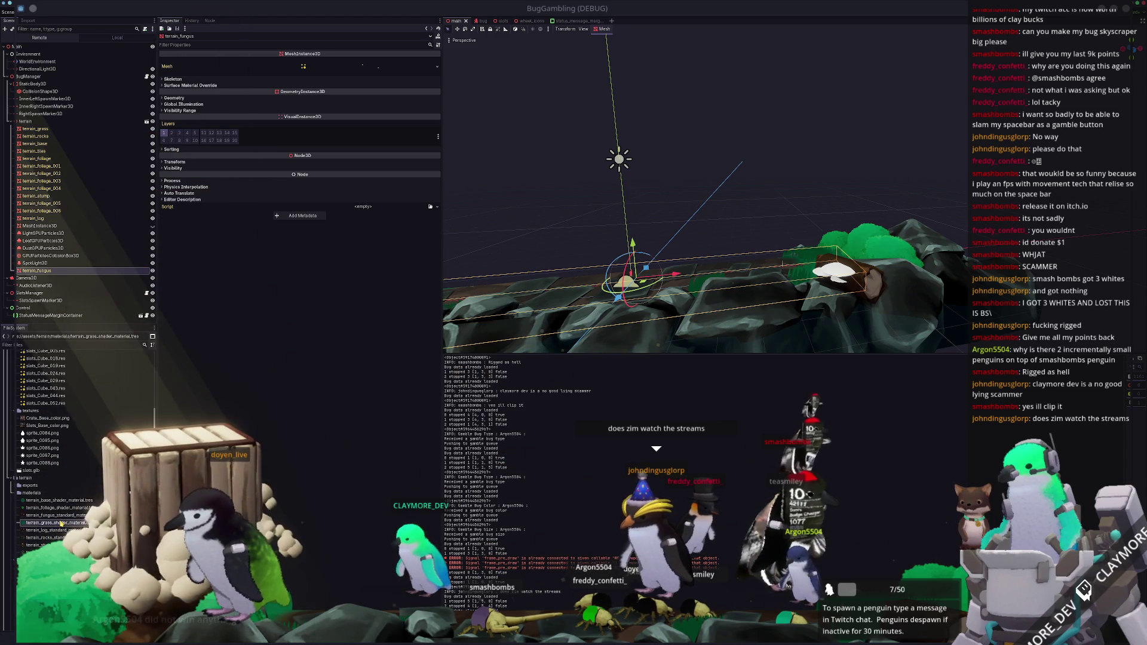
Step: Quick-load the terrain_fungus texture as the fungus material's albedo texture
left_click(60, 523)
left_click(60, 530)
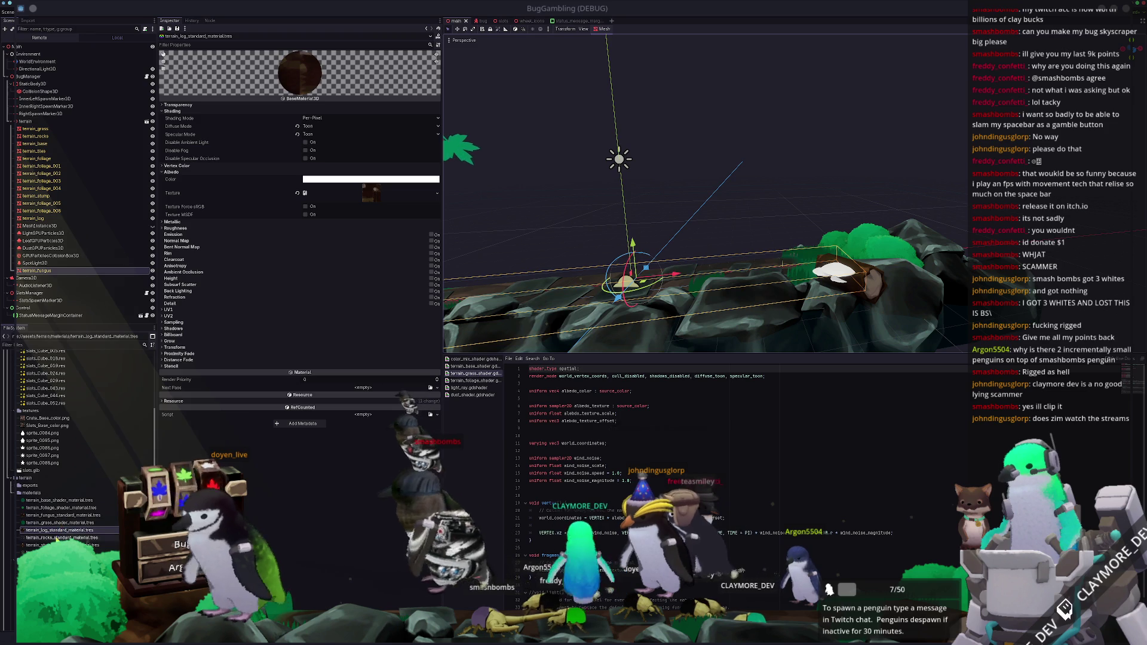
left_click(53, 516)
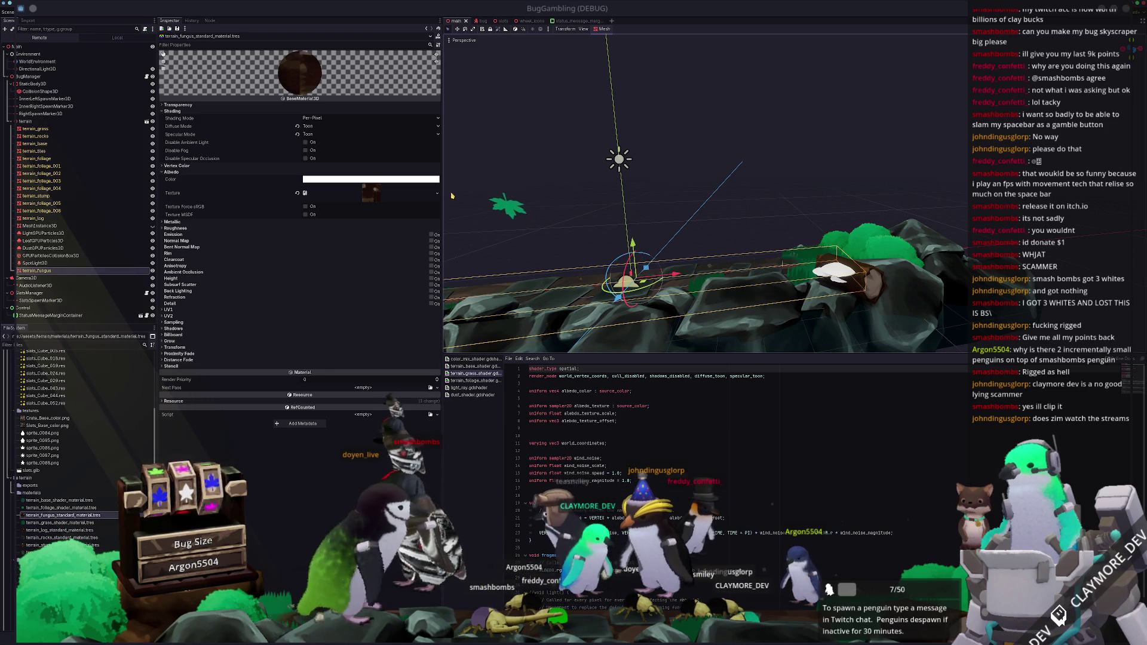
left_click(438, 193)
left_click(386, 346)
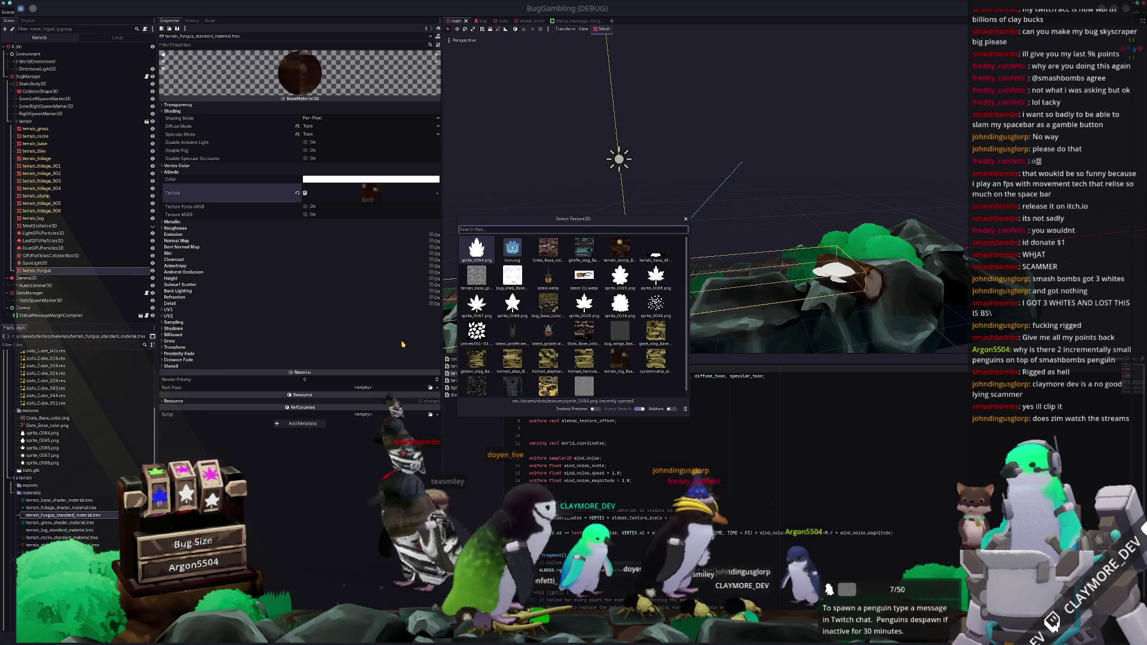
type("fung")
key("Return")
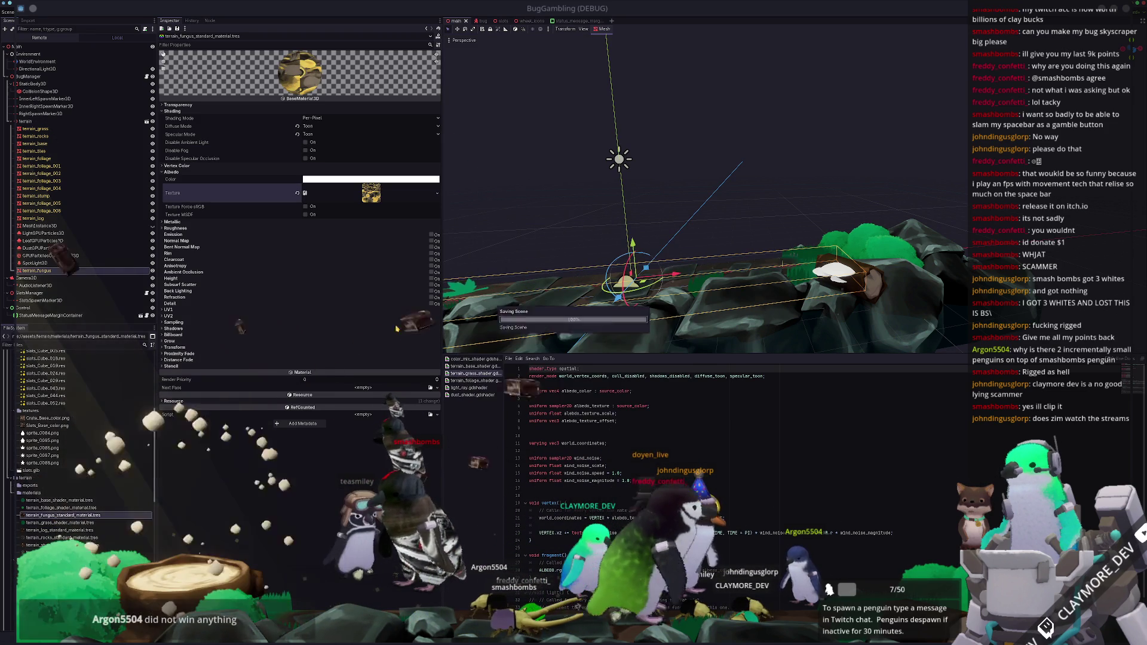
Step: Apply the fungus material as terrain_fungus's Material Override and check it on the logs
left_click_drag(55, 516, 60, 272)
left_click(77, 274)
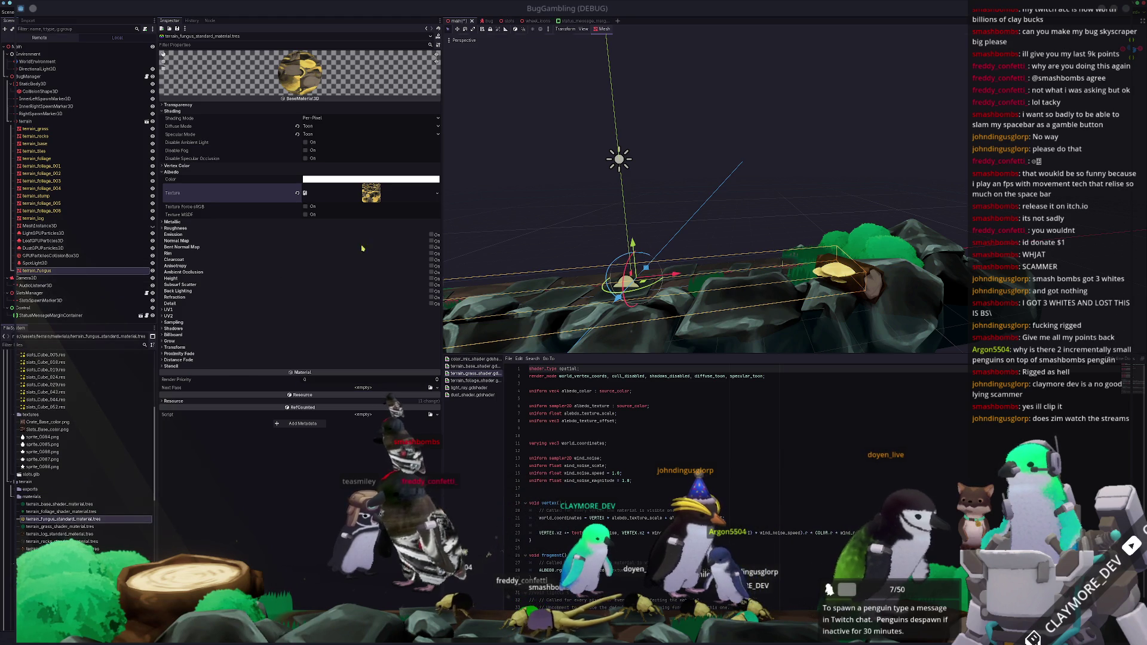
left_click_drag(733, 160, 655, 400)
key("alt+Tab")
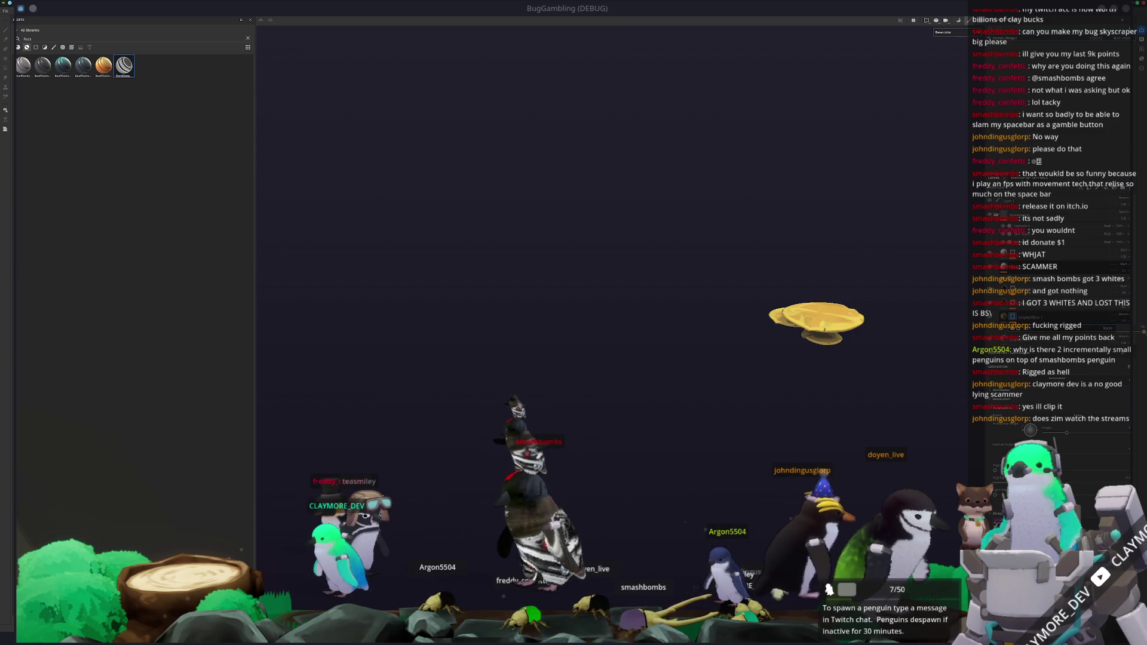
Step: Re-export the updated fungus textures from Substance Painter and return to Godot
key("ctrl+shift+e")
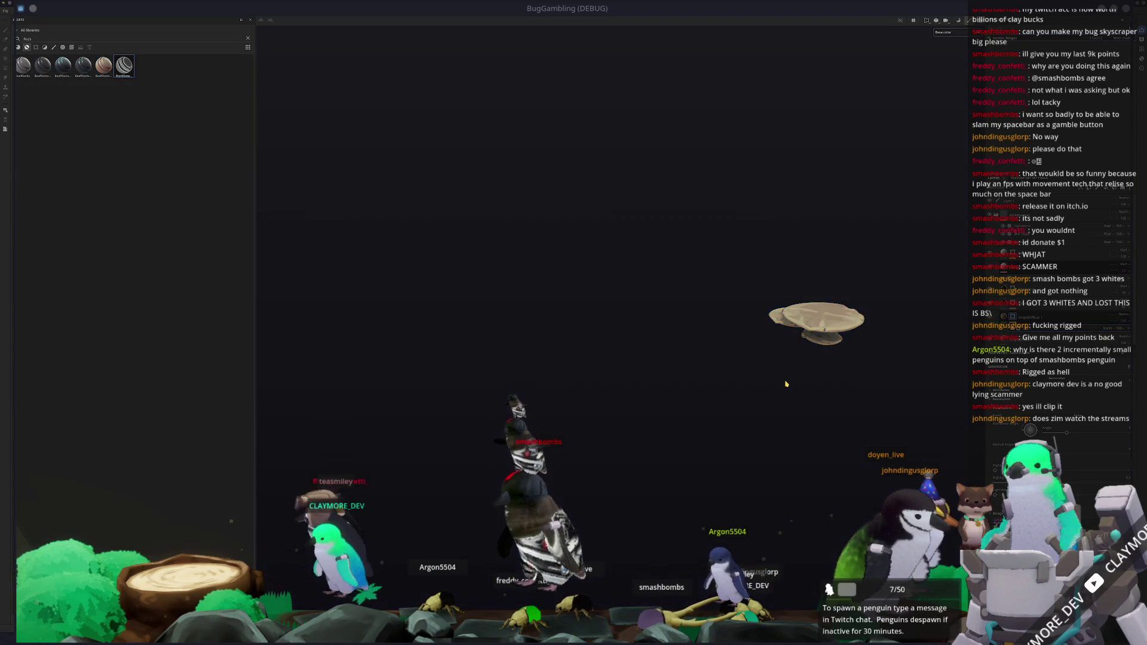
left_click(714, 412)
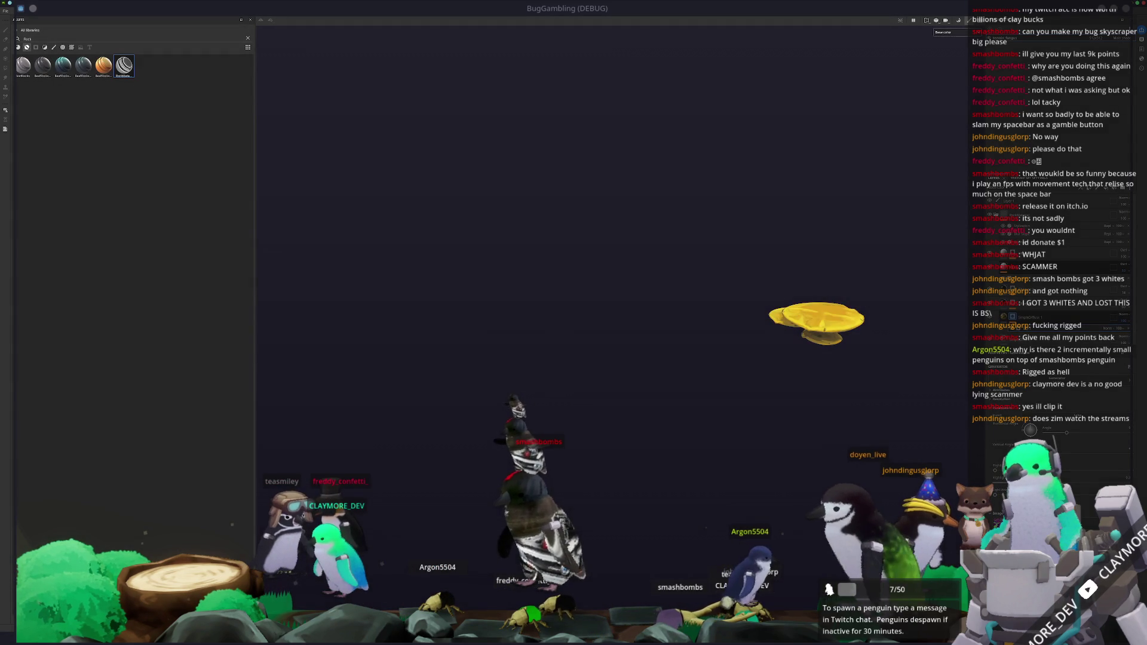
key("alt+Tab")
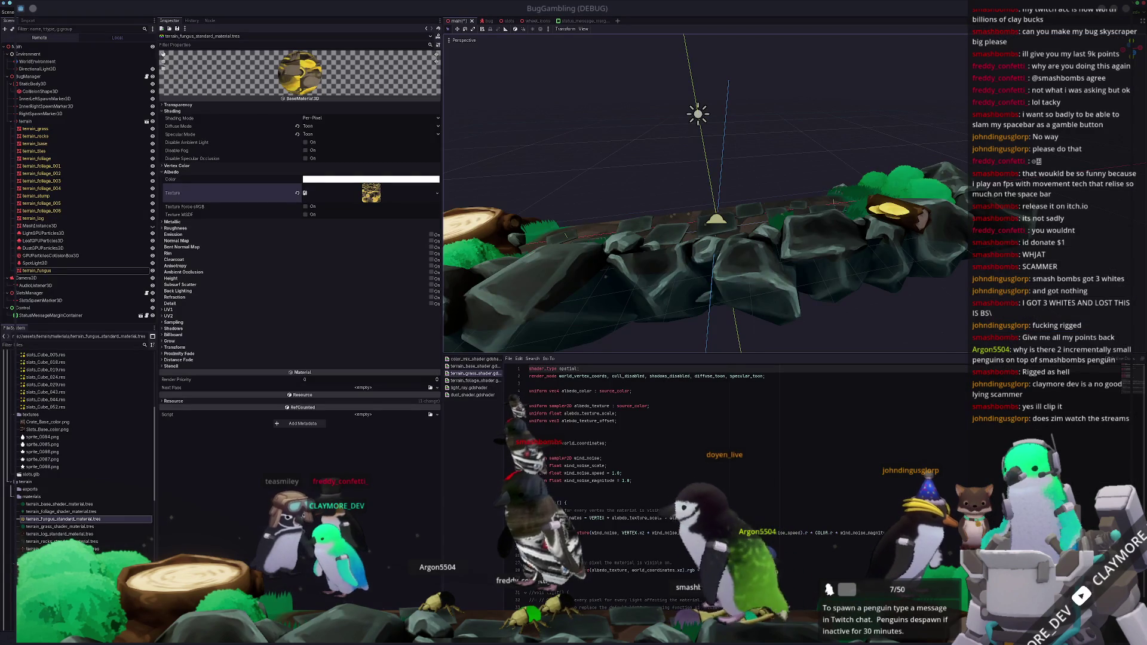
Step: Review the fungus material's Albedo Texture in the Inspector and scroll through the output log
scroll(844, 312, "down", 2)
scroll(844, 312, "up", 5)
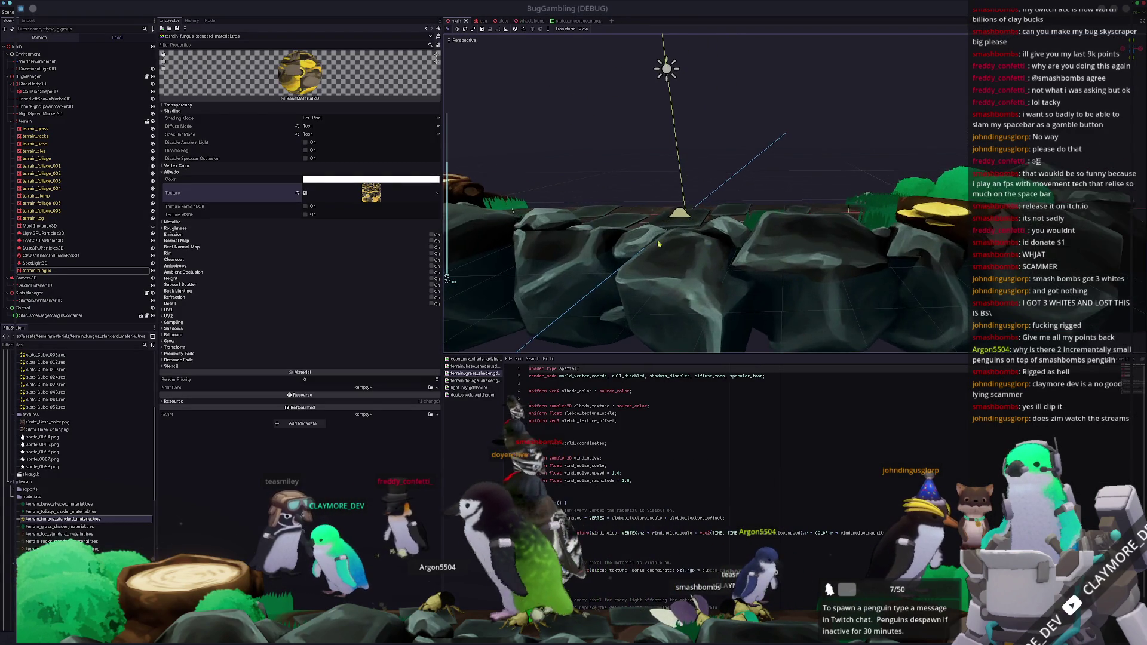
scroll(660, 244, "down", 6)
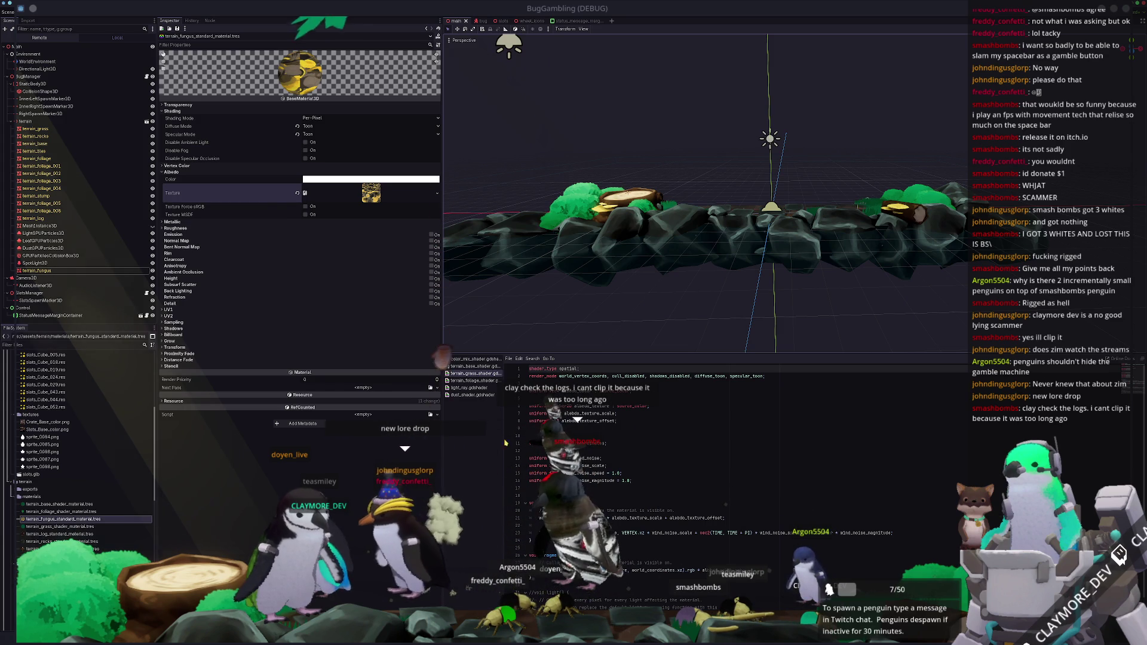
left_click(500, 537)
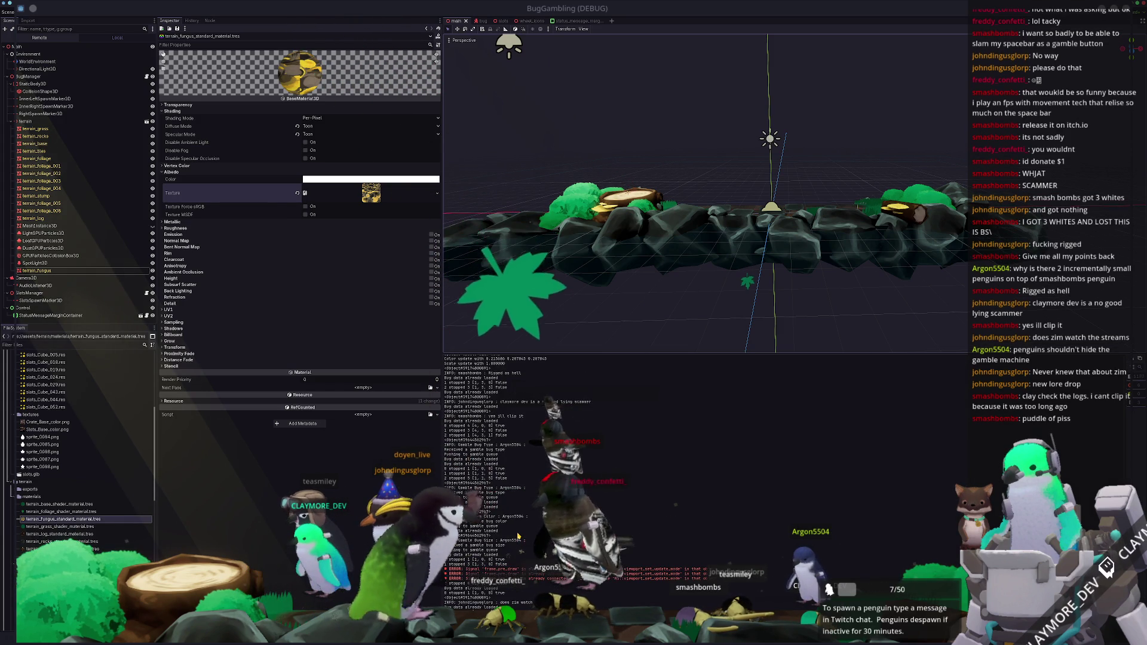
scroll(468, 505, "up", 2)
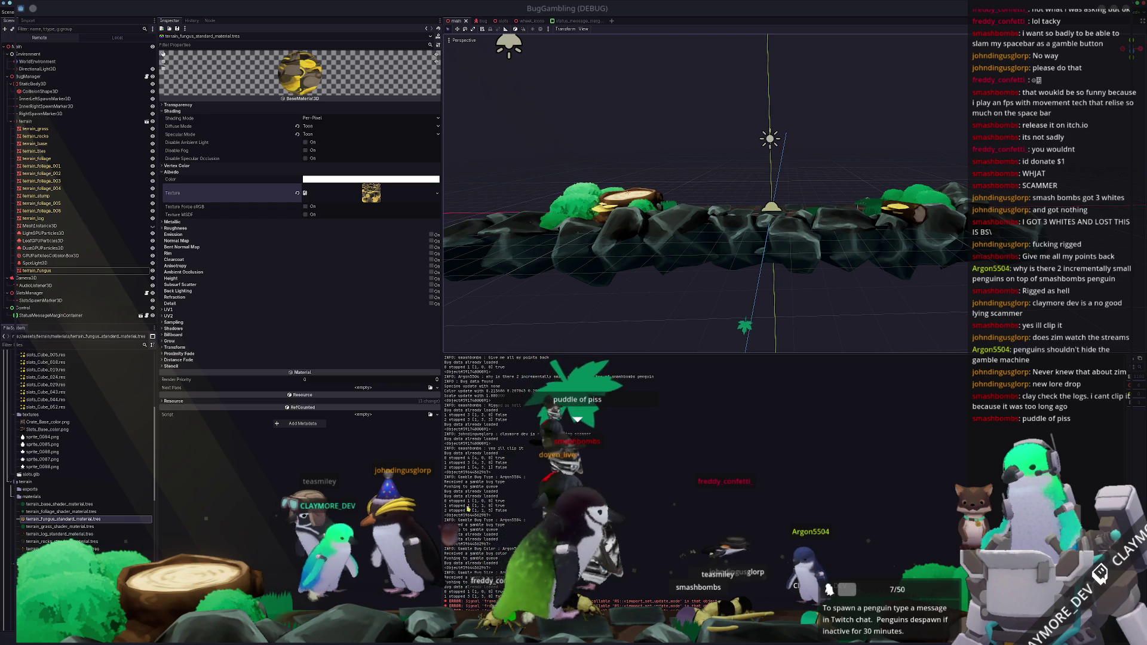
left_click_drag(508, 511, 453, 506)
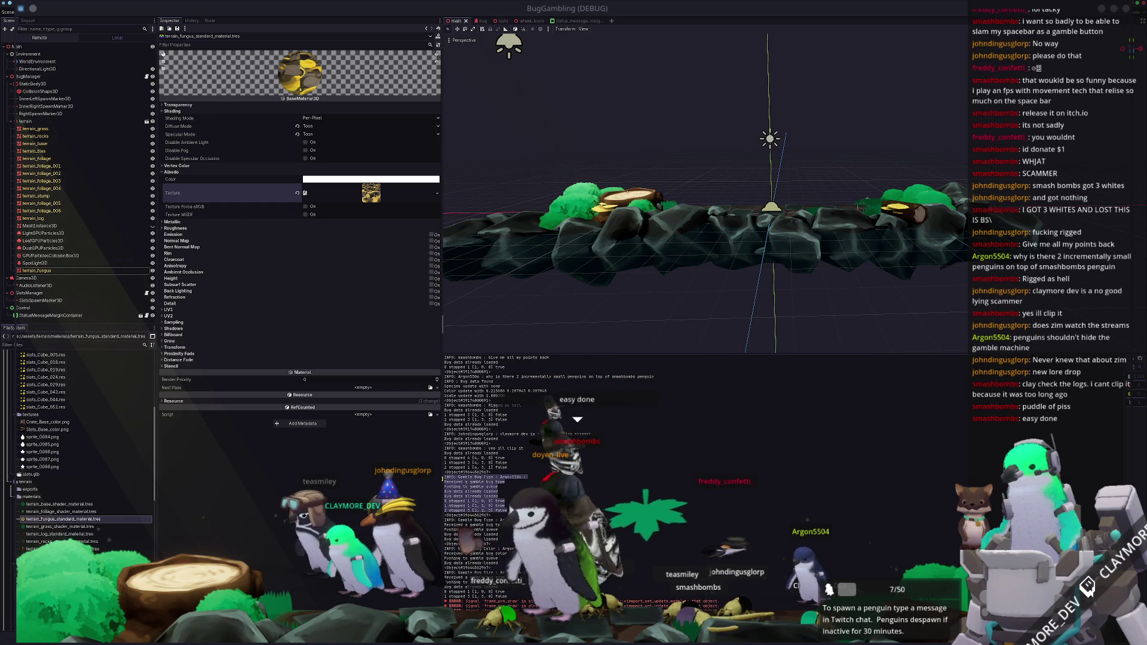
scroll(508, 478, "up", 6)
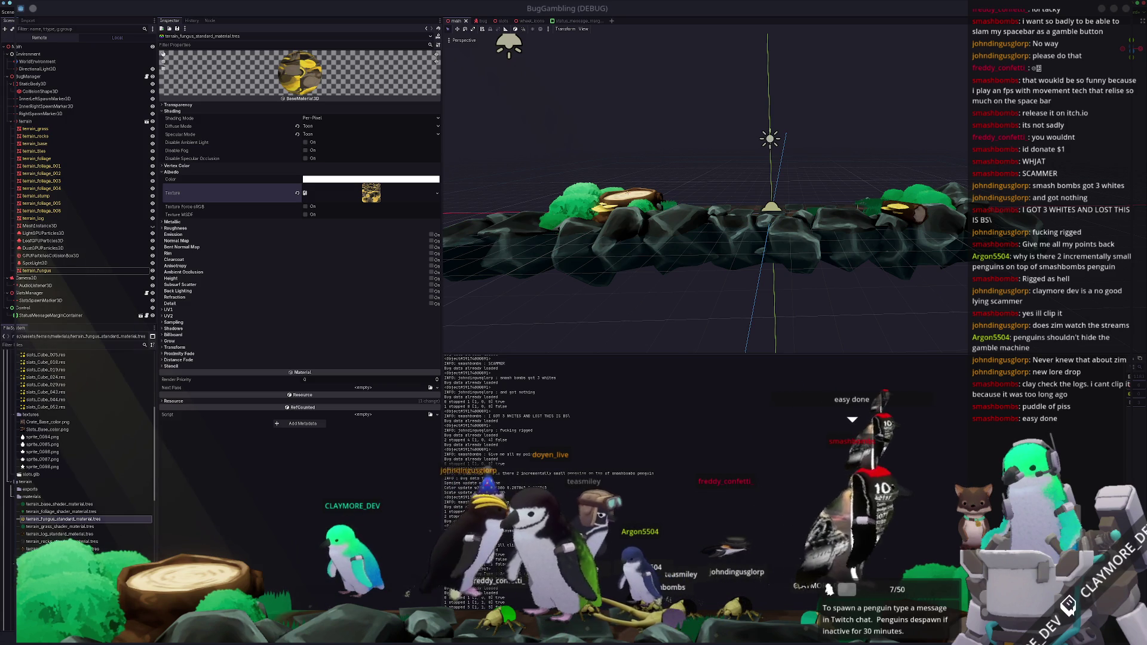
scroll(499, 482, "up", 2)
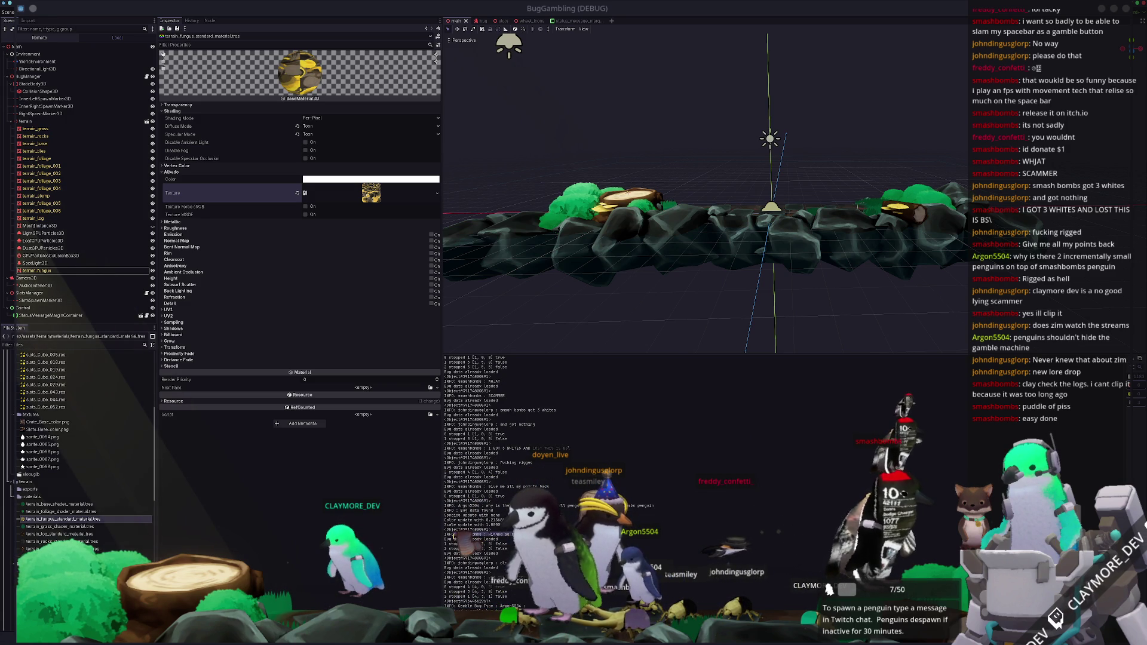
scroll(496, 526, "up", 2)
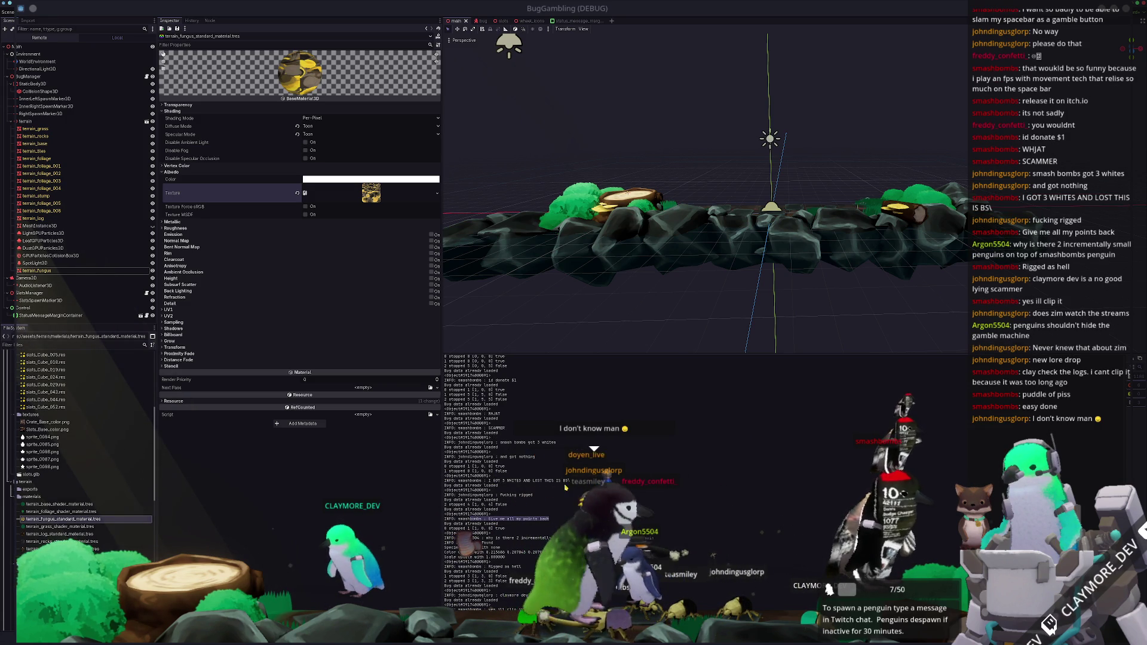
scroll(502, 496, "up", 2)
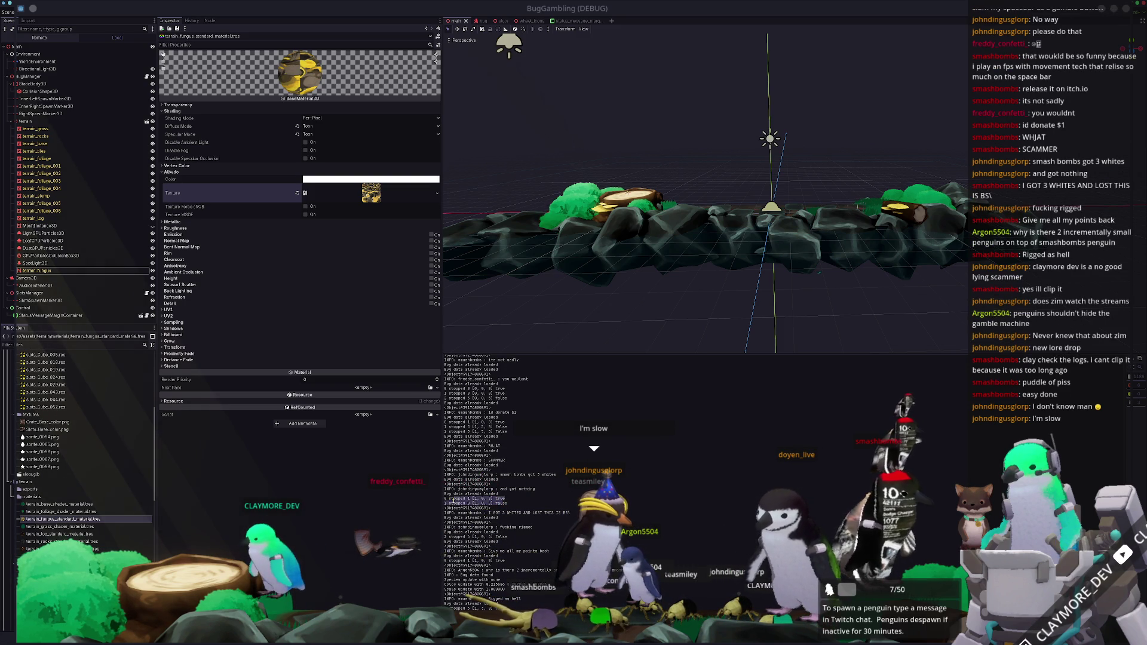
scroll(502, 496, "up", 4)
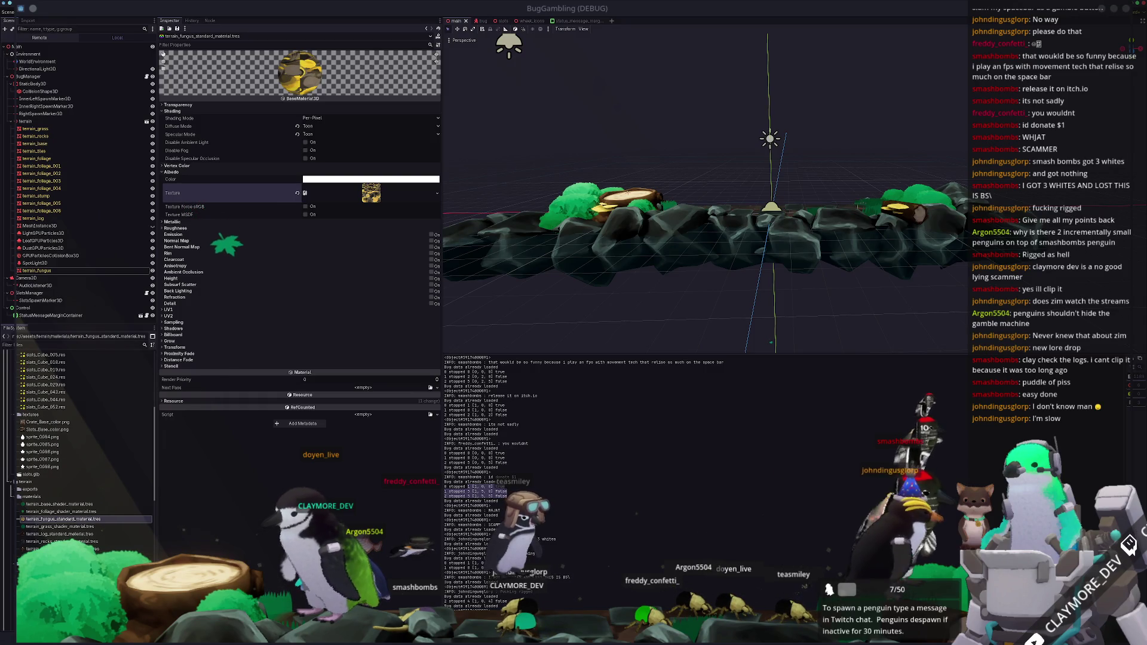
Step: Inspect the wheel segment calculation in _on_wheel_callback of slots_spin_state.gd in VS Code
key("alt+Tab")
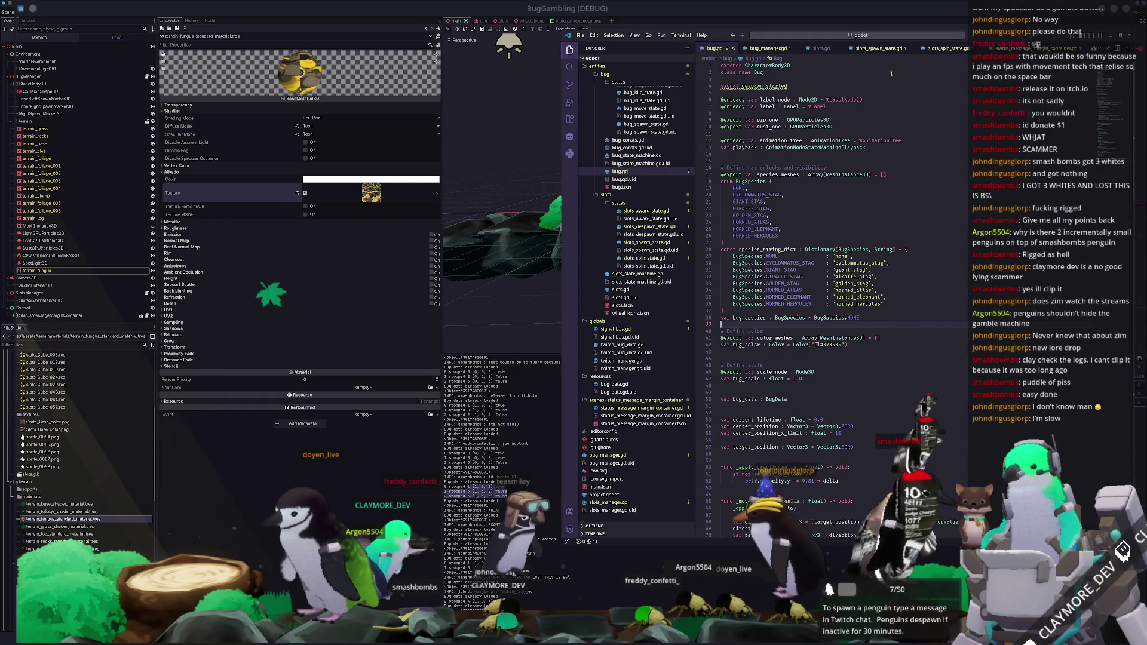
left_click(944, 48)
scroll(848, 321, "down", 10)
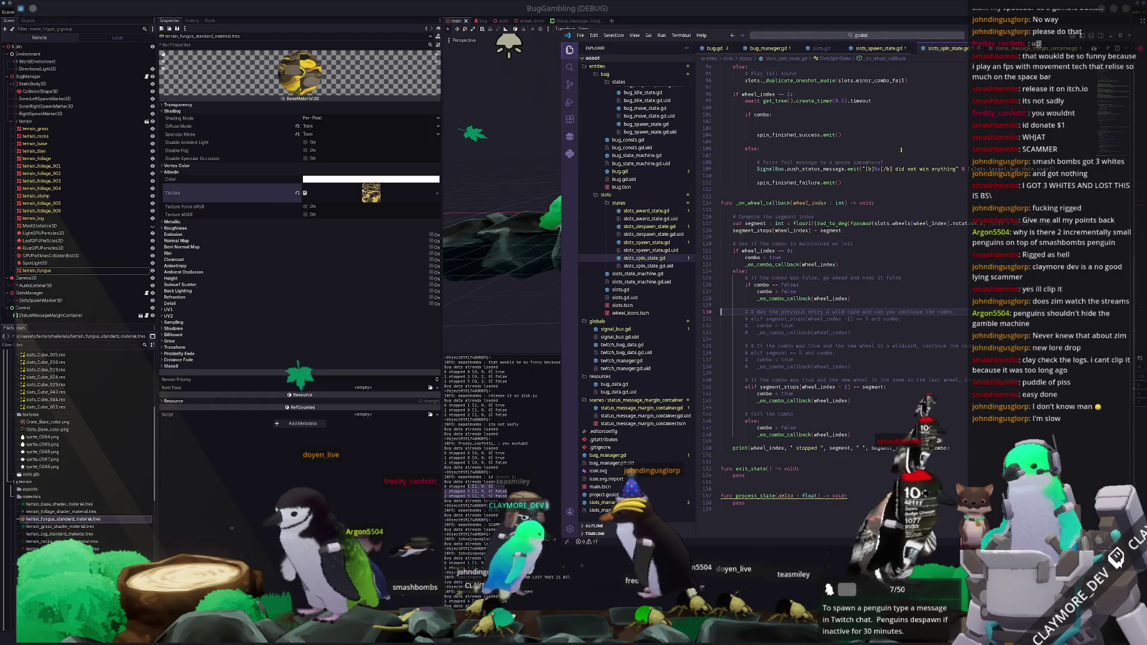
scroll(848, 321, "up", 2)
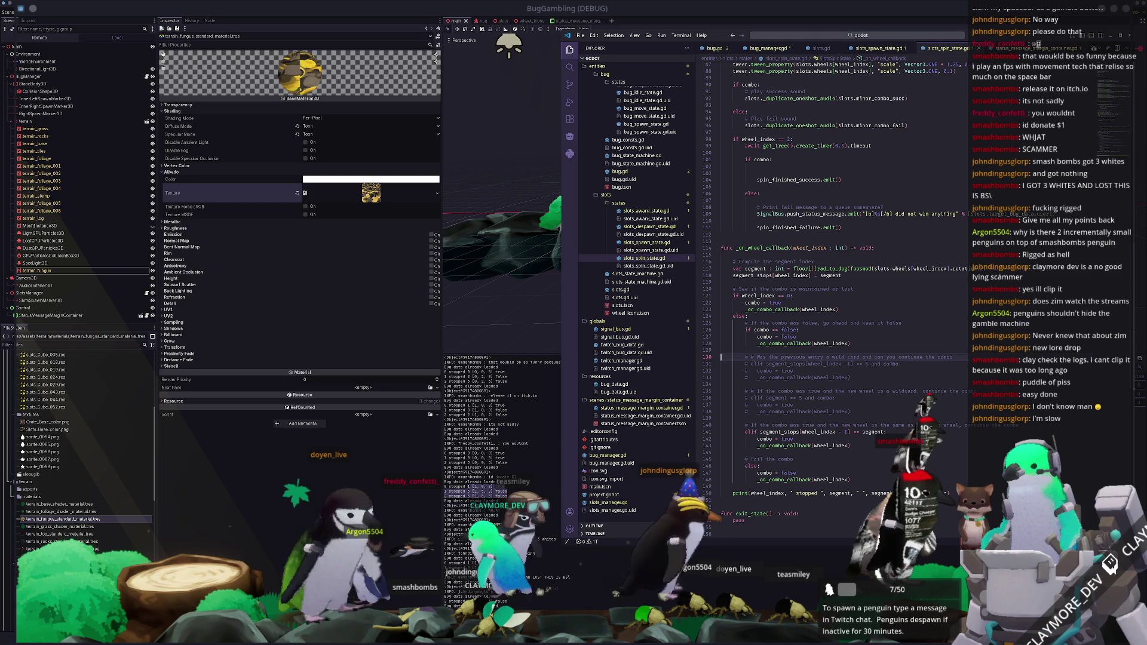
left_click(781, 269)
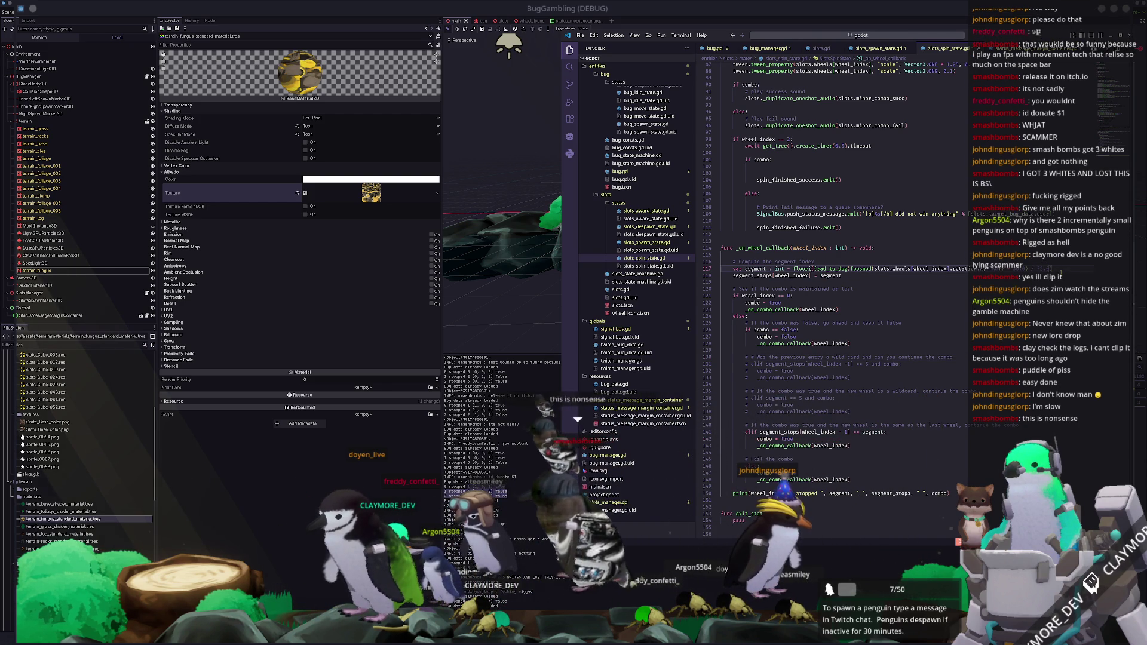
scroll(837, 299, "up", 10)
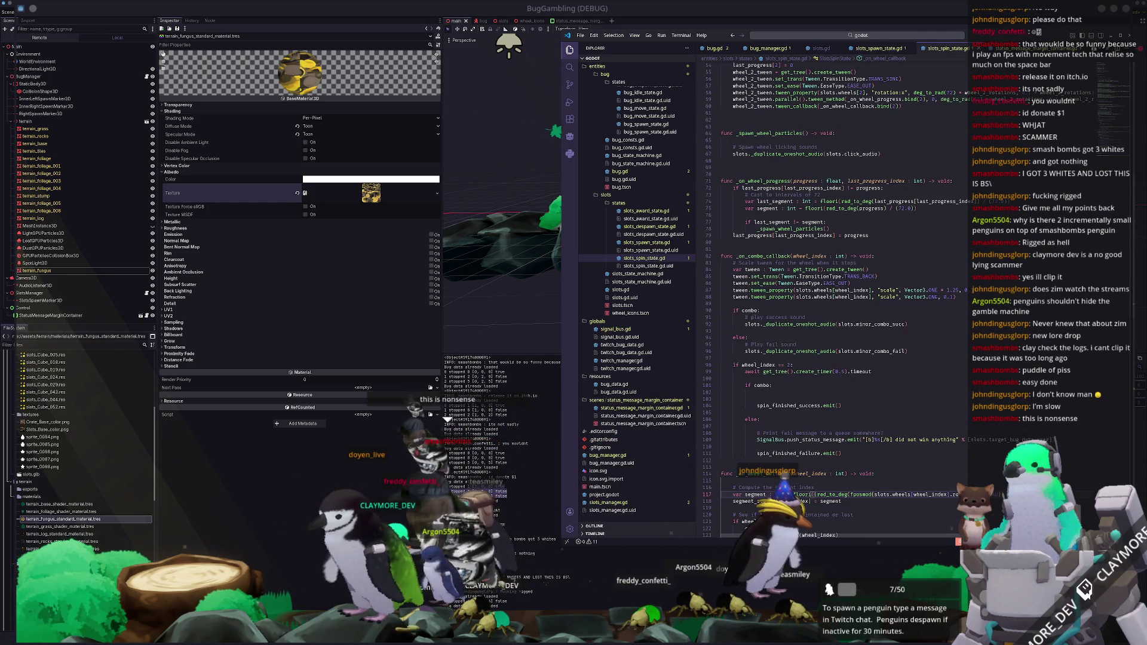
scroll(836, 299, "down", 8)
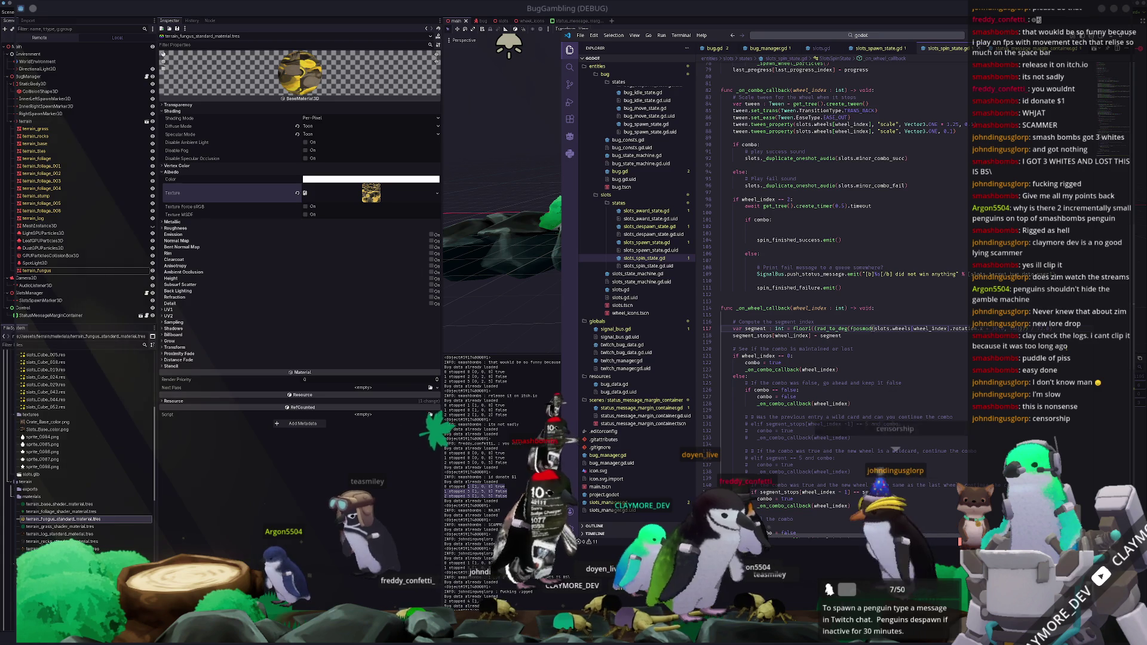
Step: Launch KolourPaint and narrow its window to sit beside the code
key("super")
type("ka")
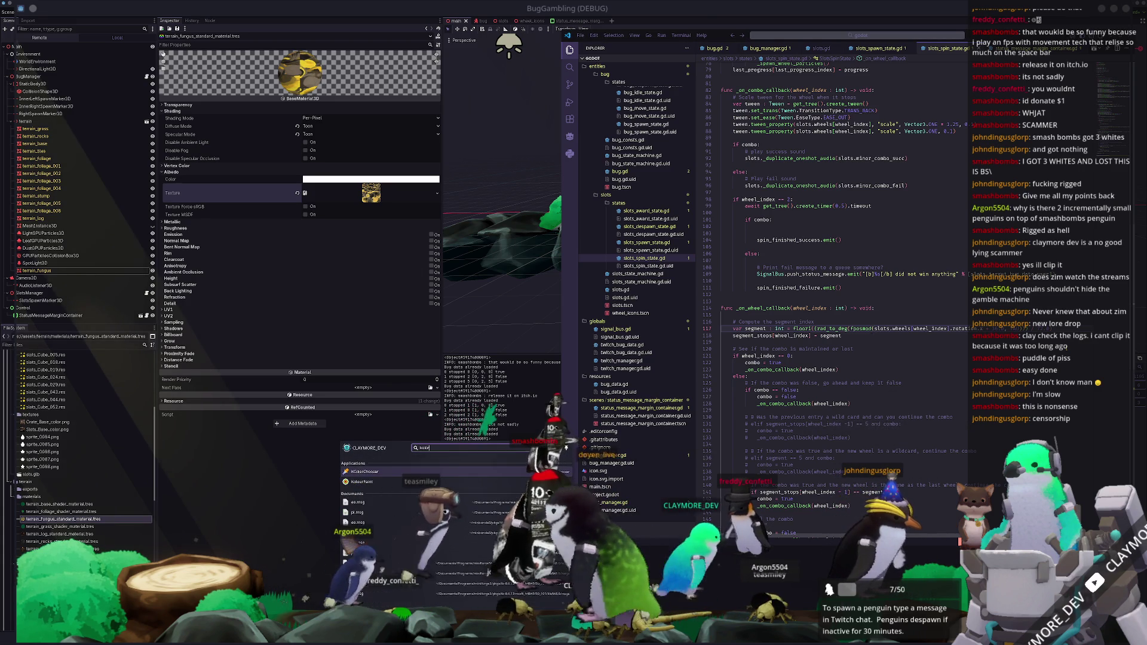
type("r")
key("Down")
key("Return")
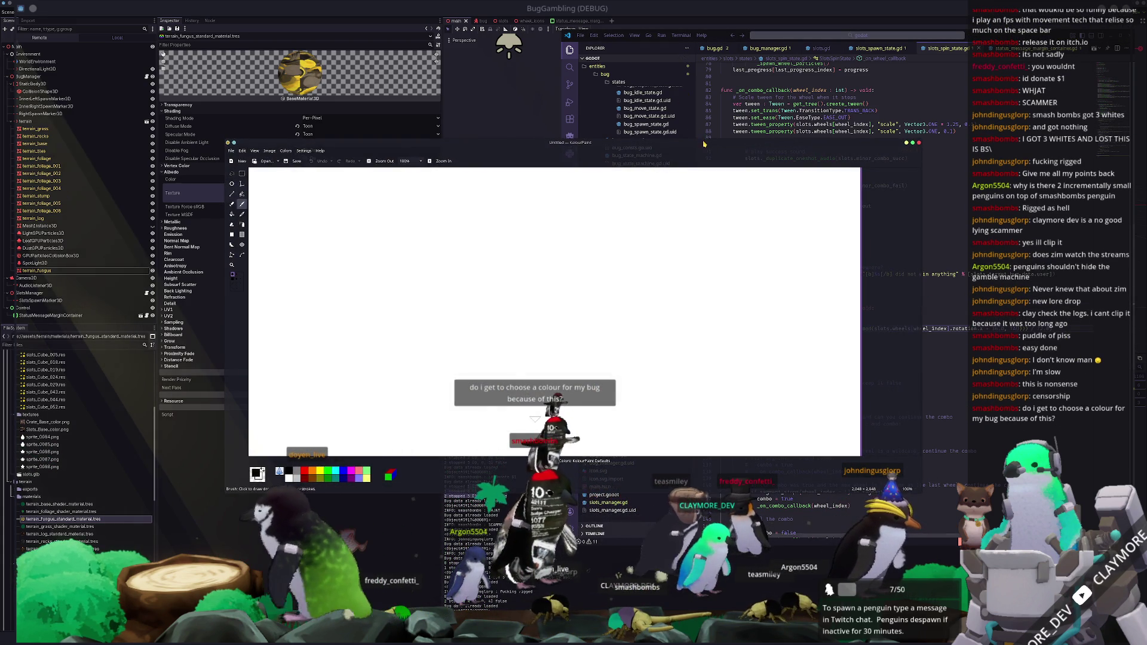
left_click_drag(719, 149, 646, 152)
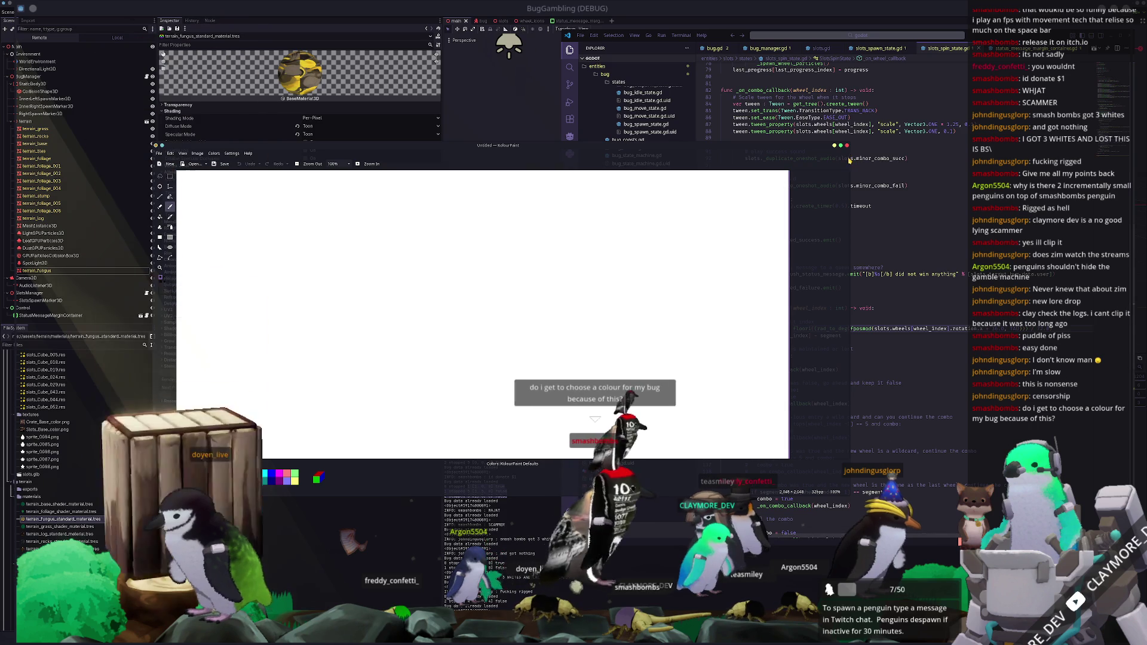
left_click_drag(849, 178, 626, 178)
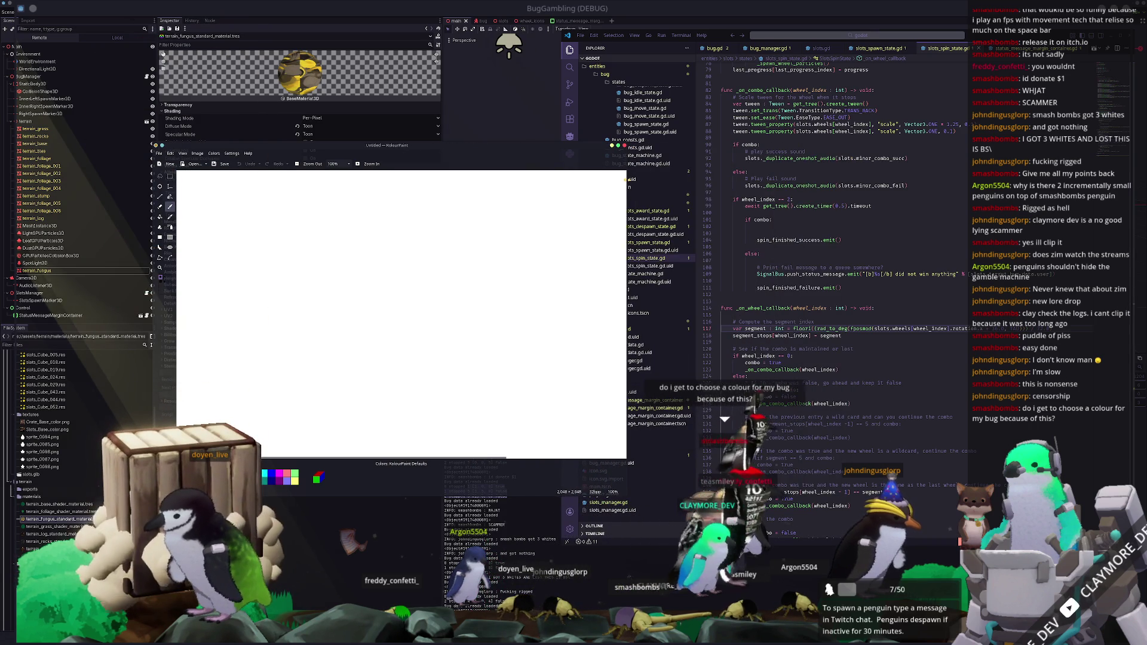
Step: Sketch the slot wheel as a circle with spokes, undo stray strokes, and write 72 in a slice
mouse_move(280, 274)
left_mouse_down()
mouse_move(455, 224)
mouse_move(446, 205)
left_mouse_up()
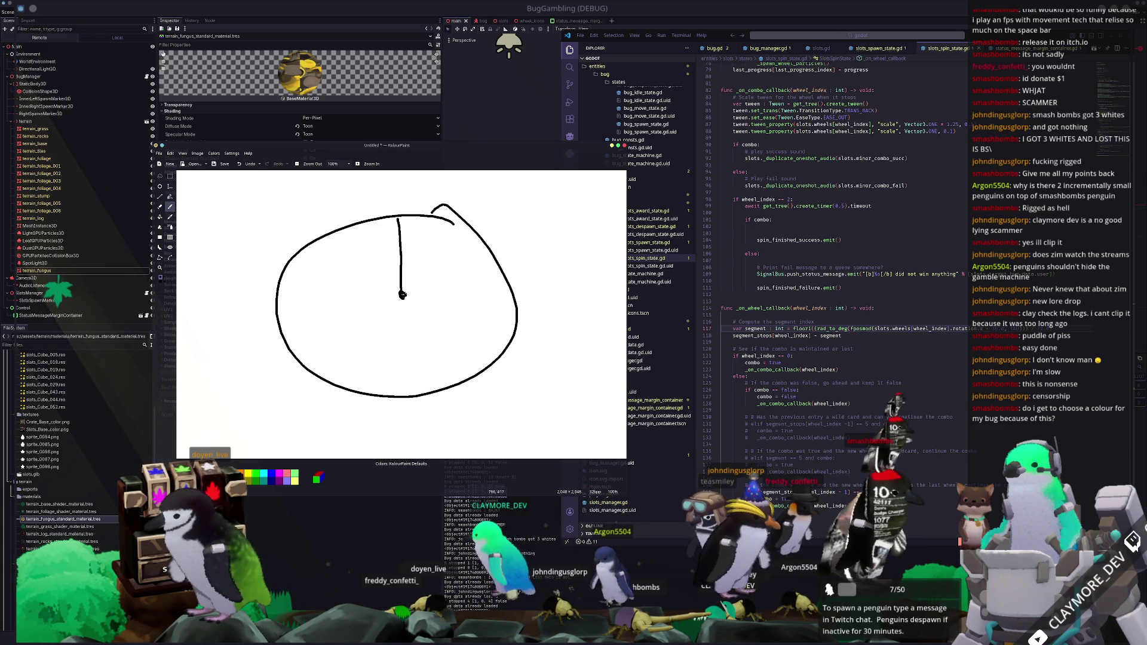
left_click_drag(493, 261, 402, 294)
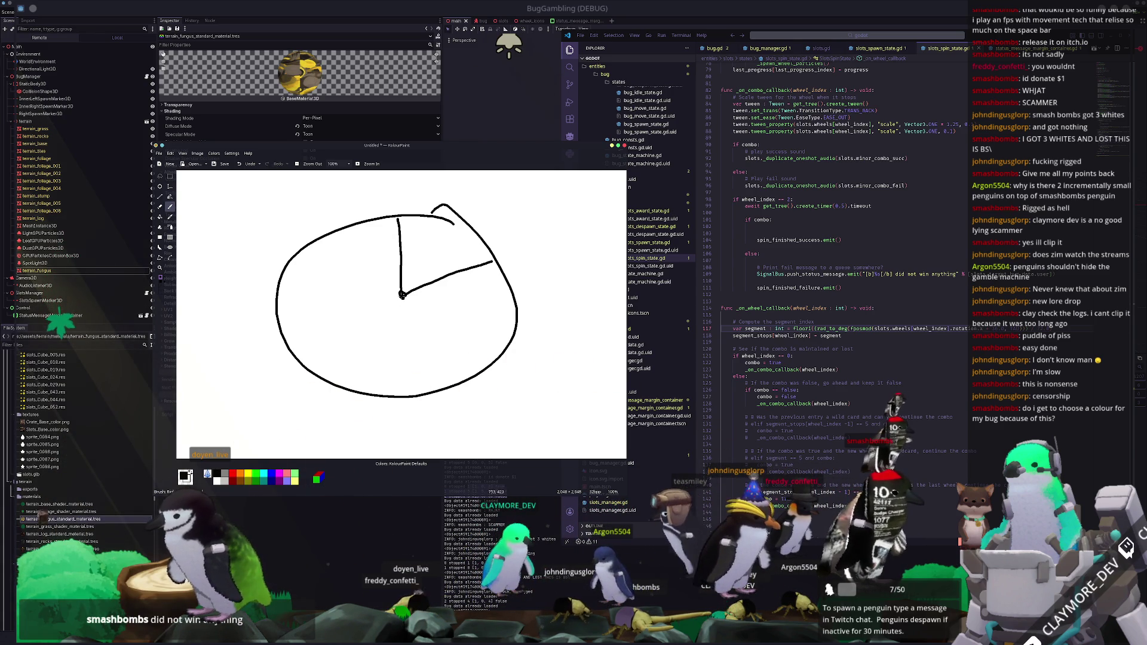
left_click_drag(299, 277, 402, 295)
mouse_move(357, 374)
left_mouse_down()
mouse_move(401, 296)
mouse_move(471, 357)
left_mouse_up()
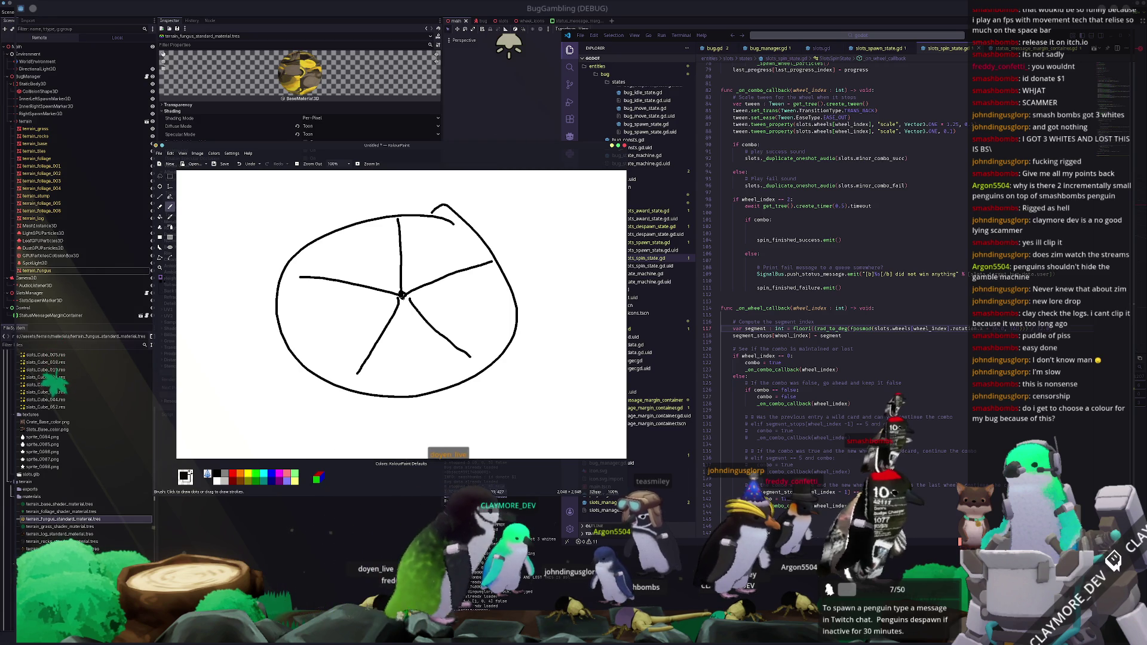
key("ctrl+z")
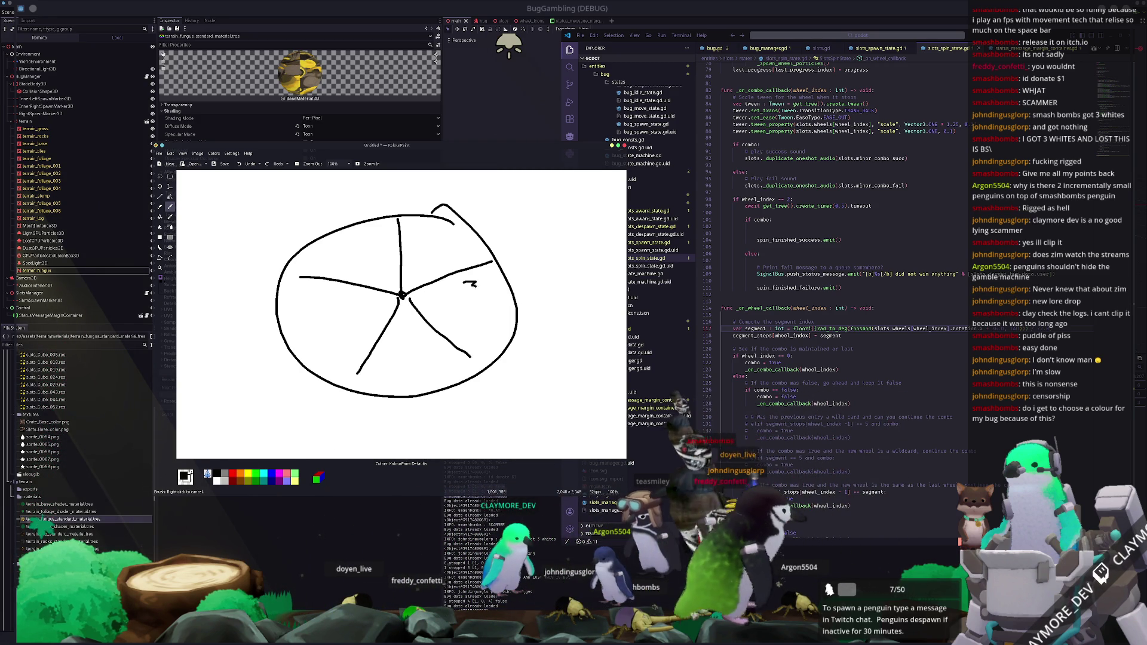
key("ctrl+z")
left_click_drag(438, 298, 446, 309)
mouse_move(404, 269)
left_mouse_down()
mouse_move(428, 276)
mouse_move(383, 272)
mouse_move(377, 284)
left_mouse_up()
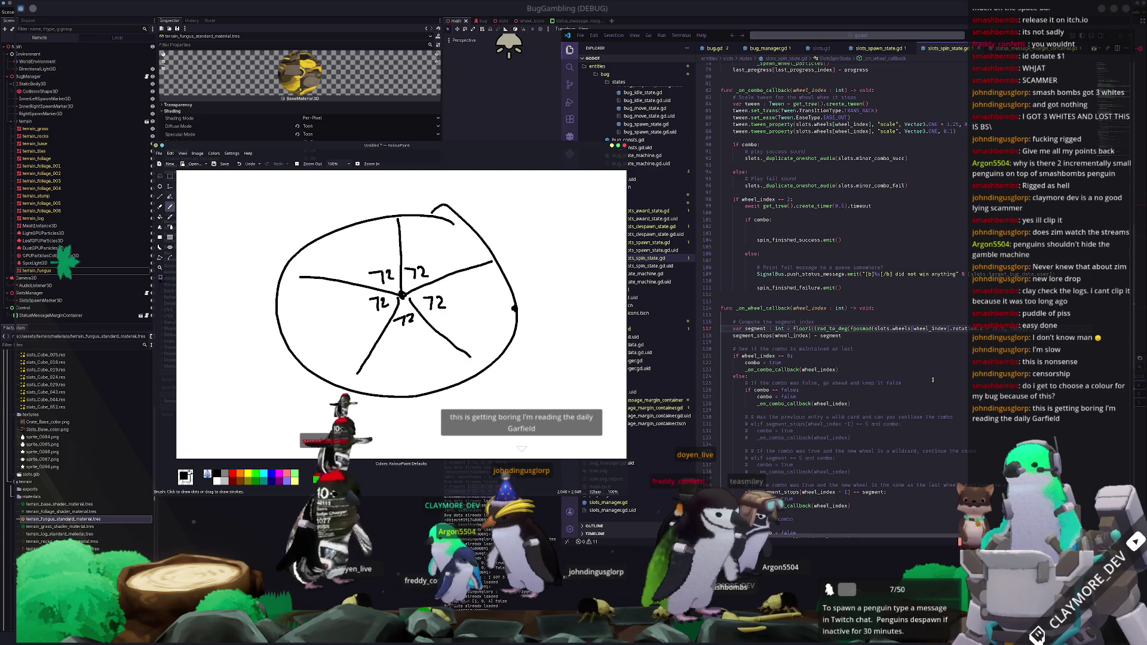
Step: Check the script in VS Code, then bring the running game window forward
left_click(872, 329)
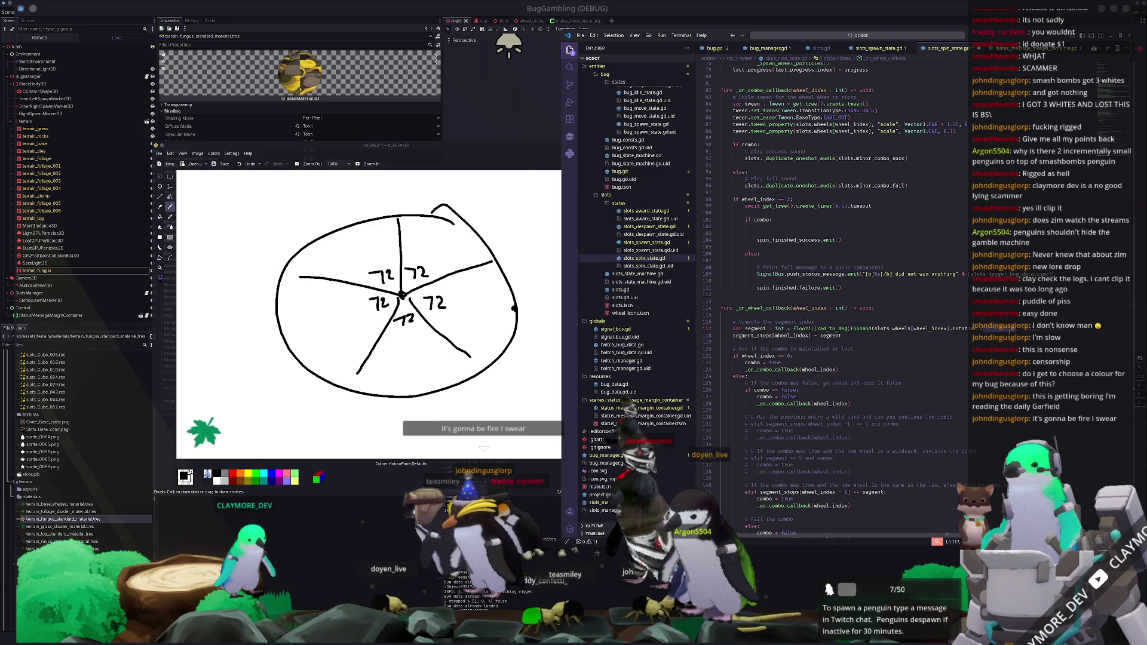
mouse_move(1010, 328)
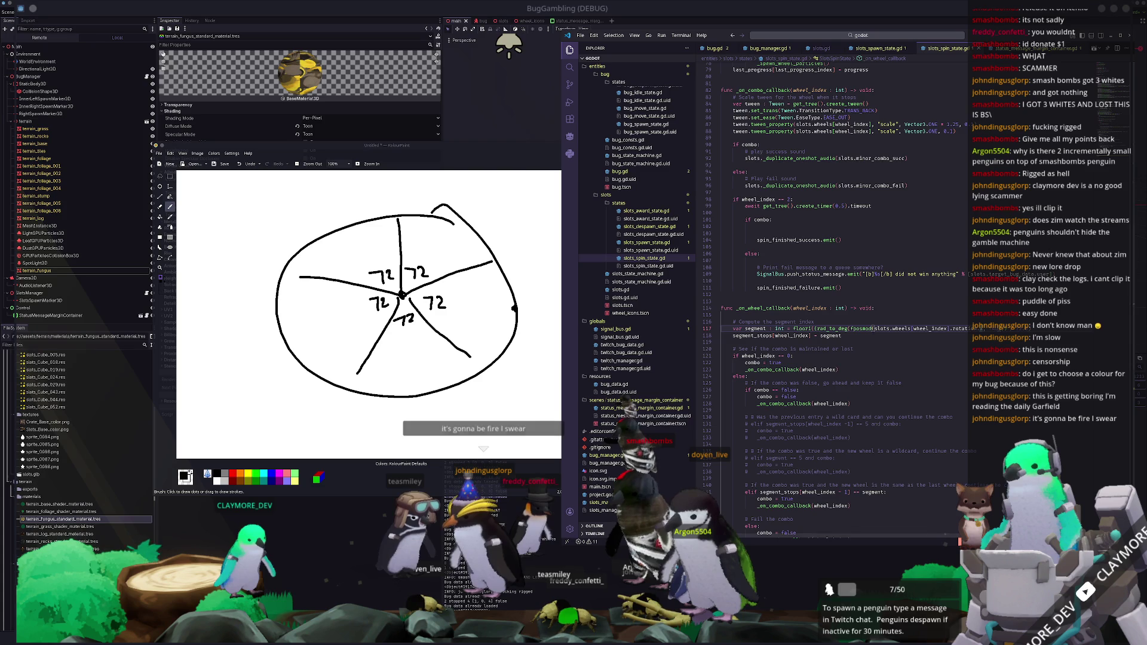
left_click(808, 596)
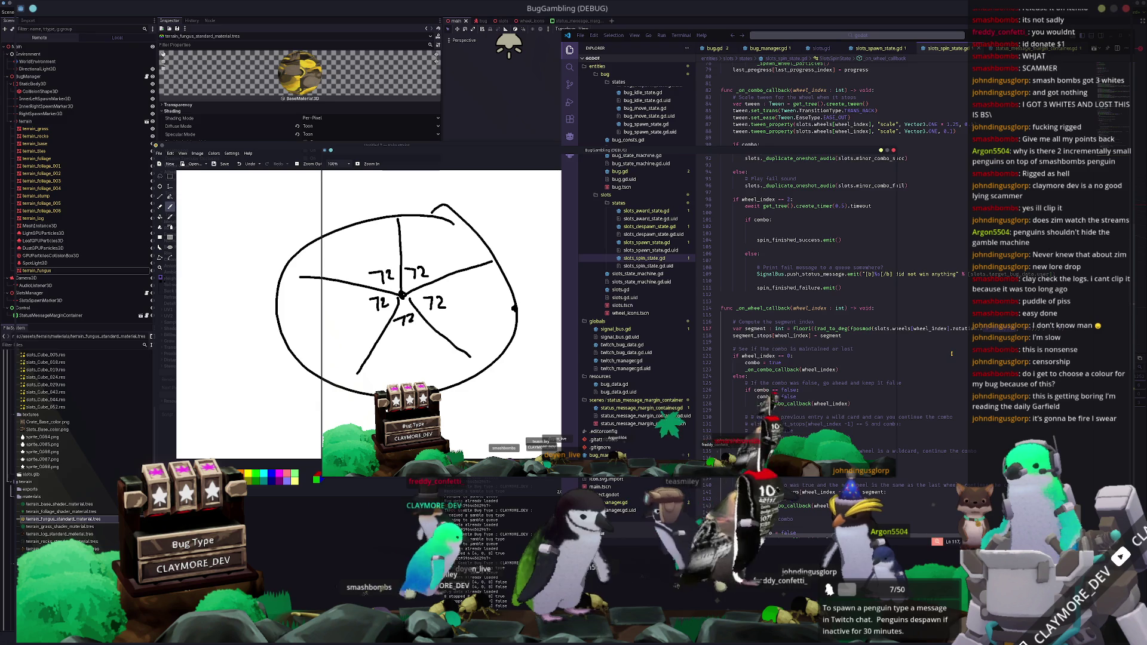
Step: Restart the BugGambling game from Godot with F5 and bring its slot-machine window forward
left_click(911, 356)
key("alt+Tab")
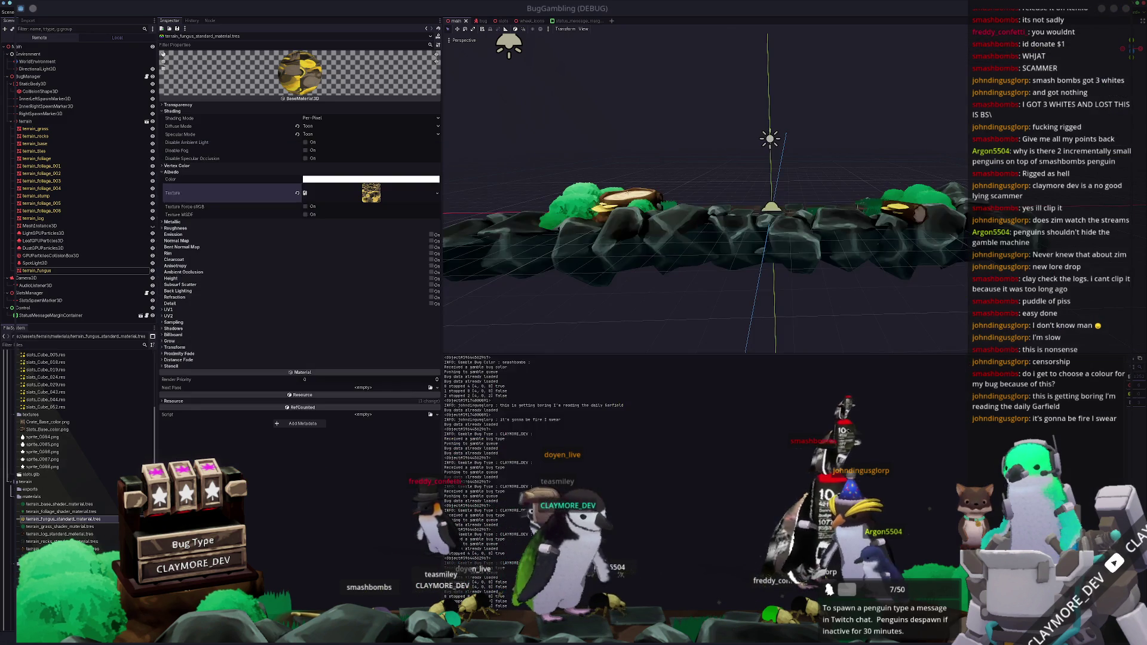
key("F5")
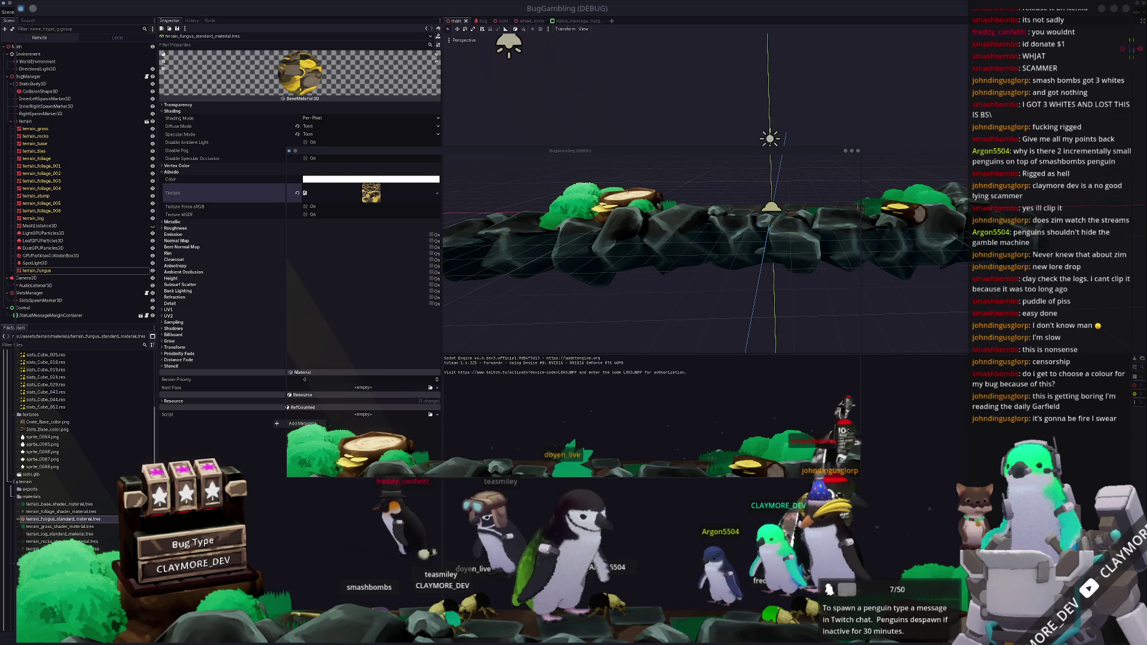
key("alt+Tab")
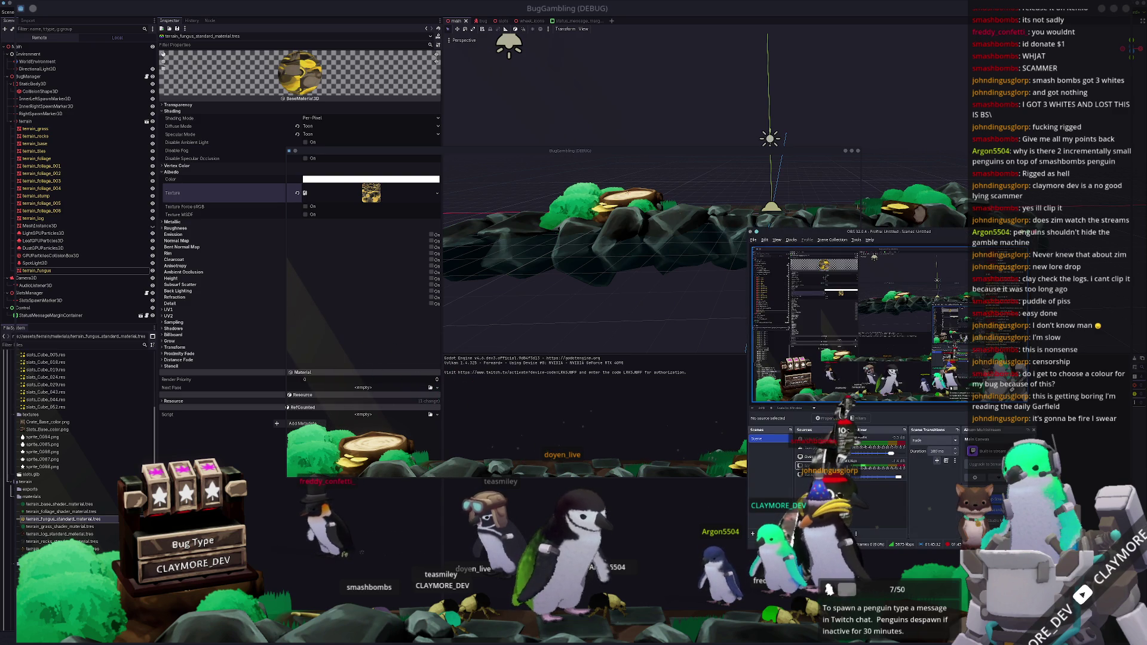
key("alt+Tab")
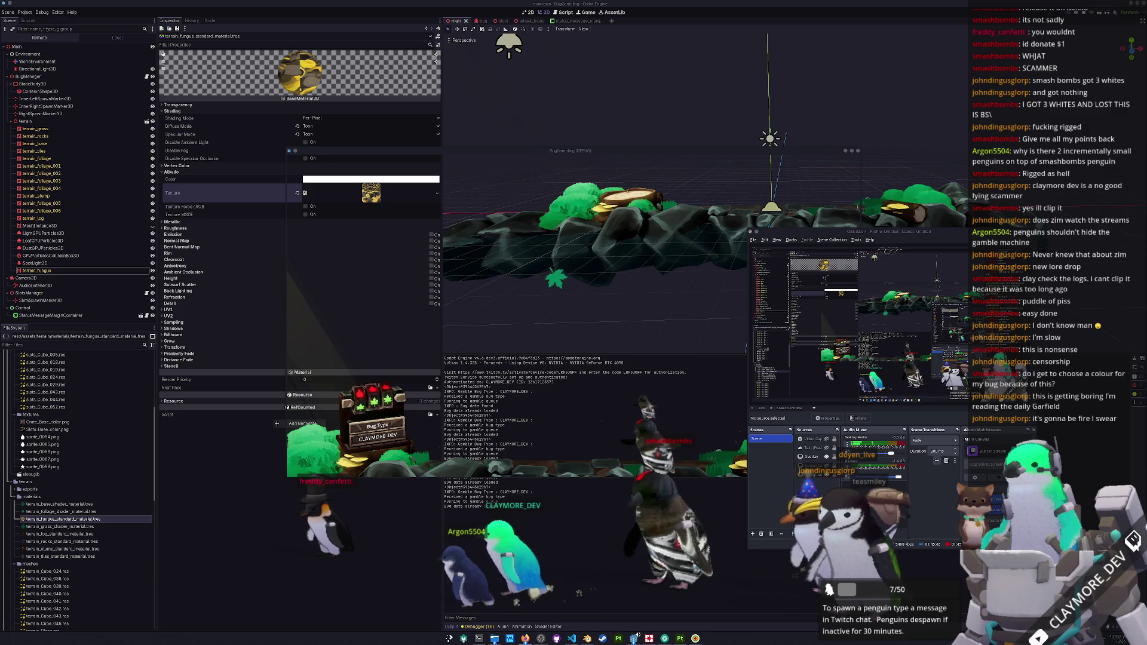
left_click(605, 454)
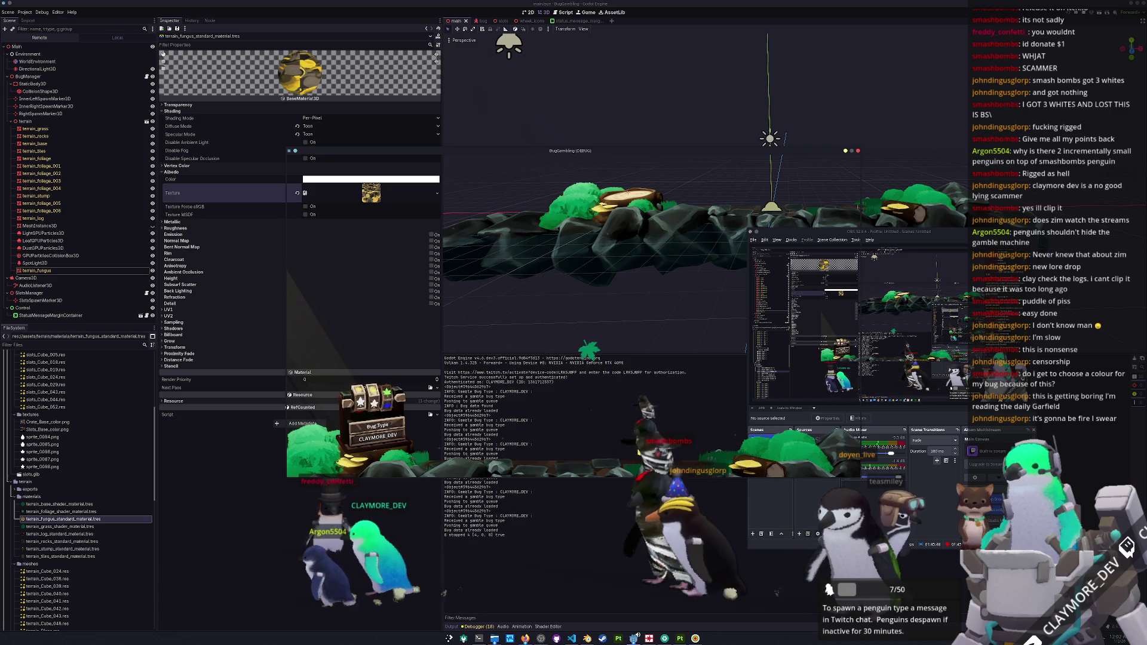
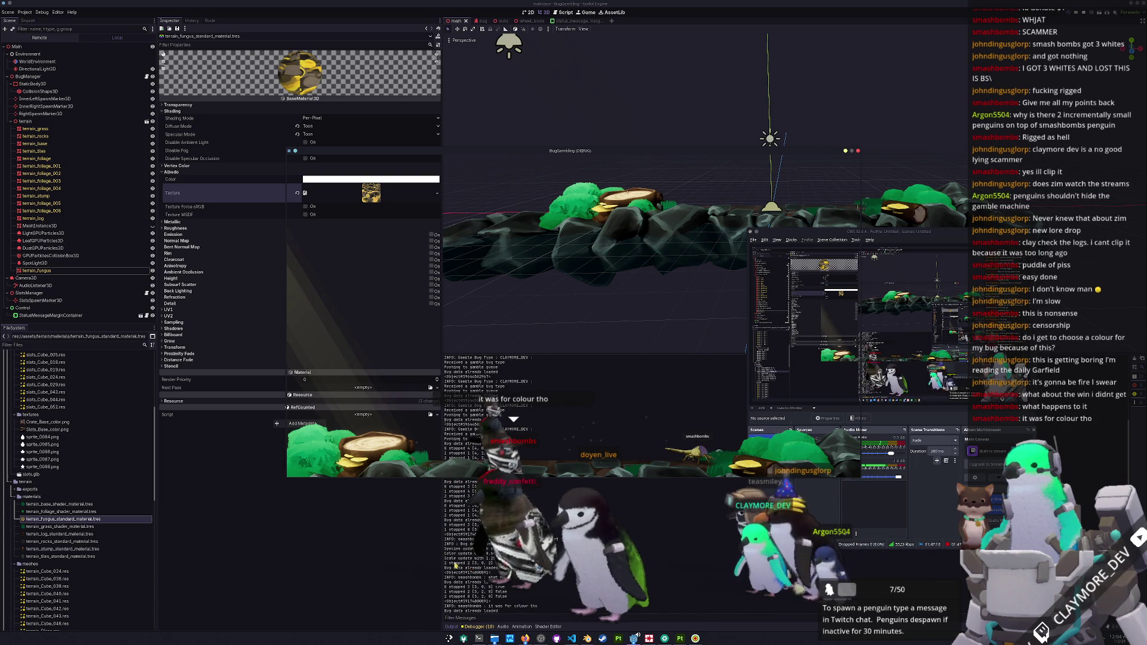
Step: Bring Godot forward, zoom out the terrain scene, then Alt+Tab to Substance 3D Painter
left_click(245, 196)
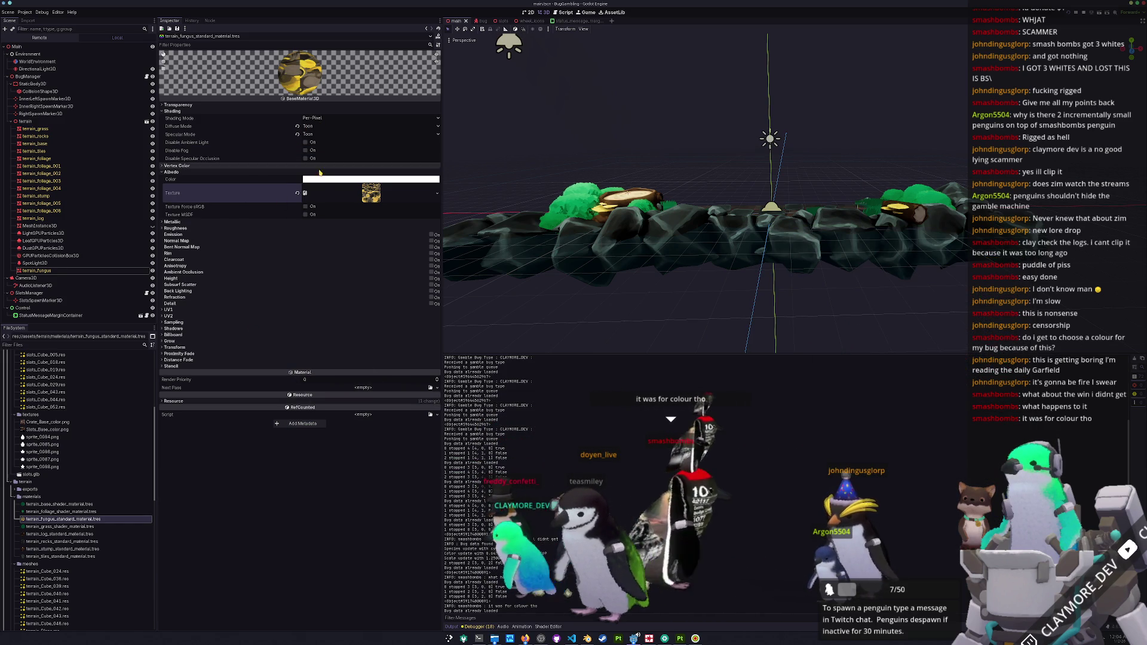
scroll(514, 289, "down", 4)
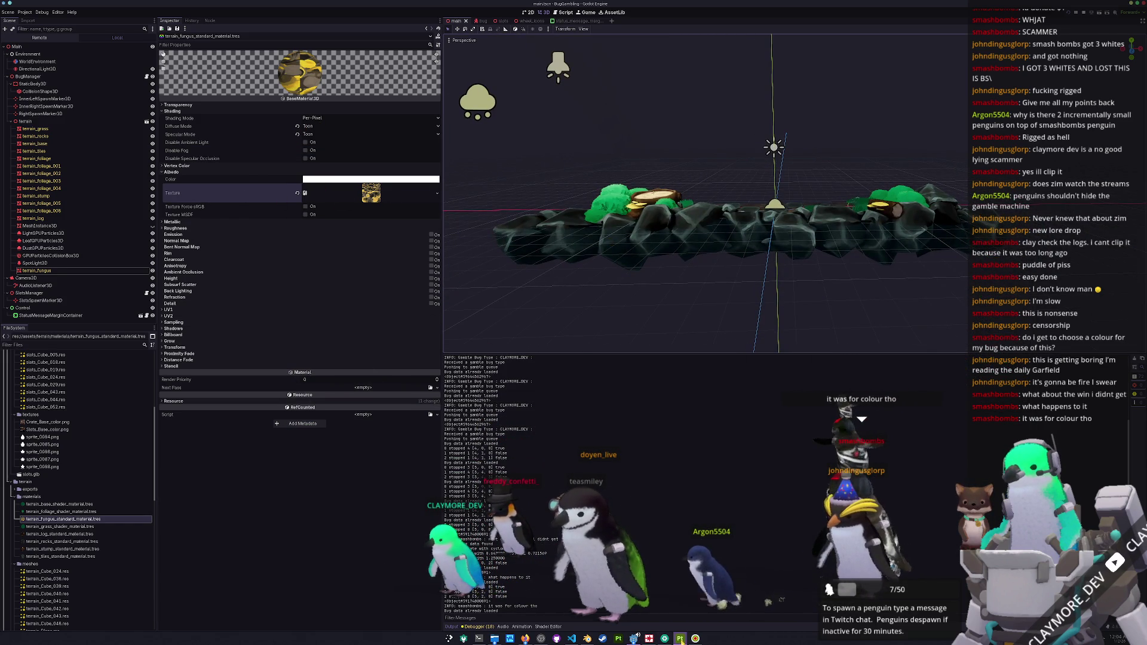
key("alt+Tab")
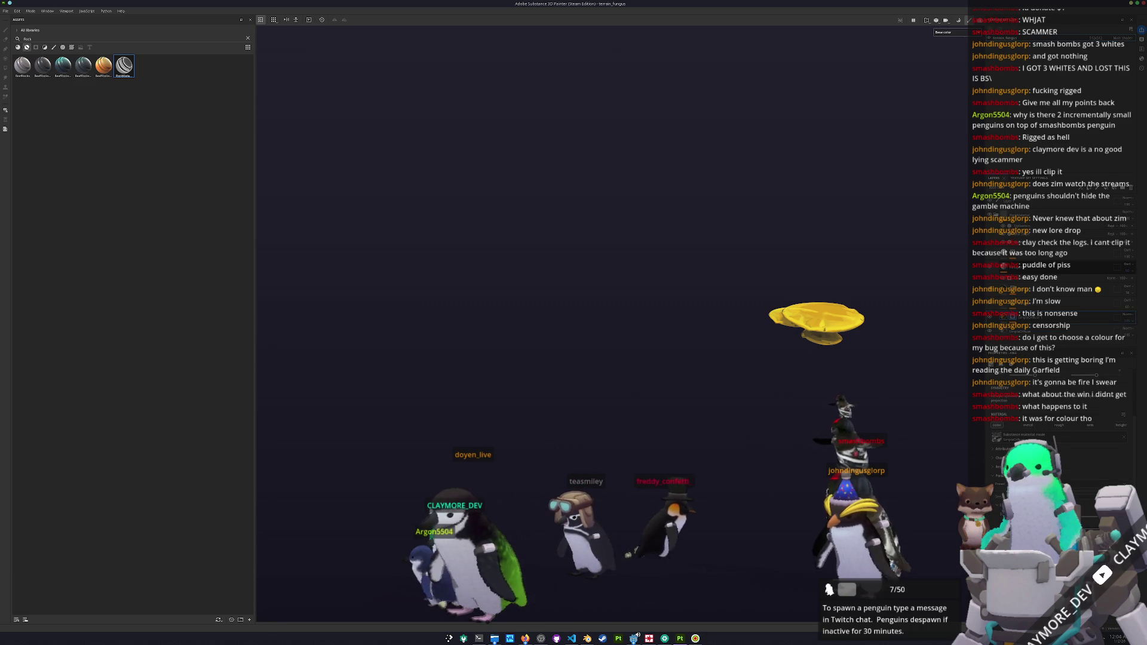
Step: Change the mushroom's base colour to red (E10000)
left_click(1051, 496)
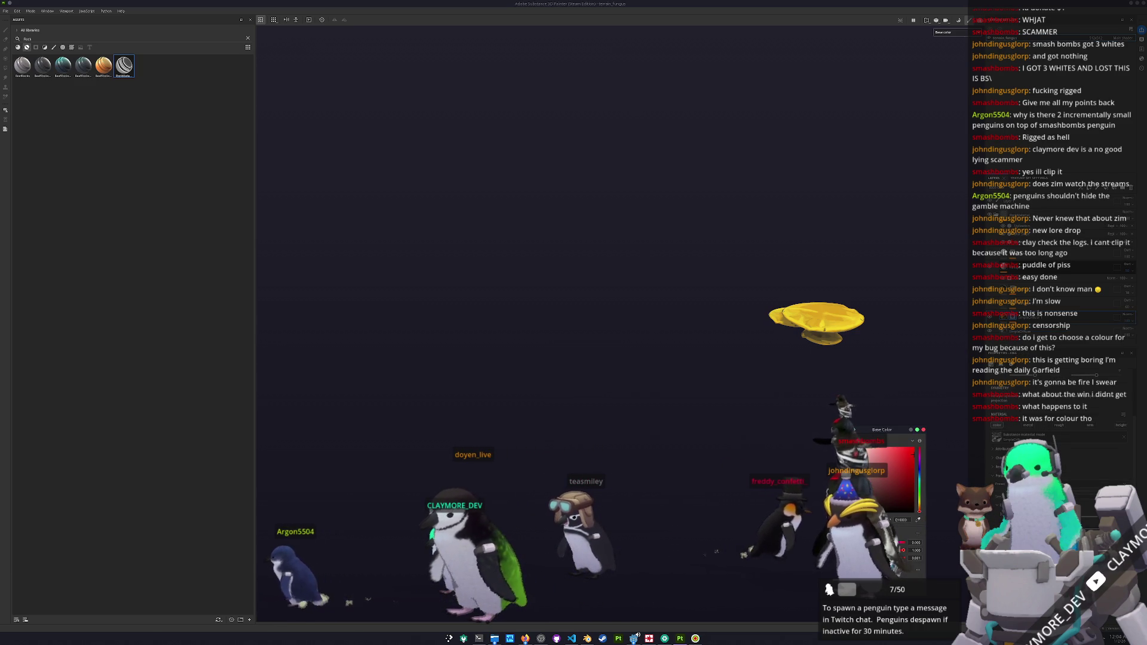
left_click(919, 510)
left_click(923, 431)
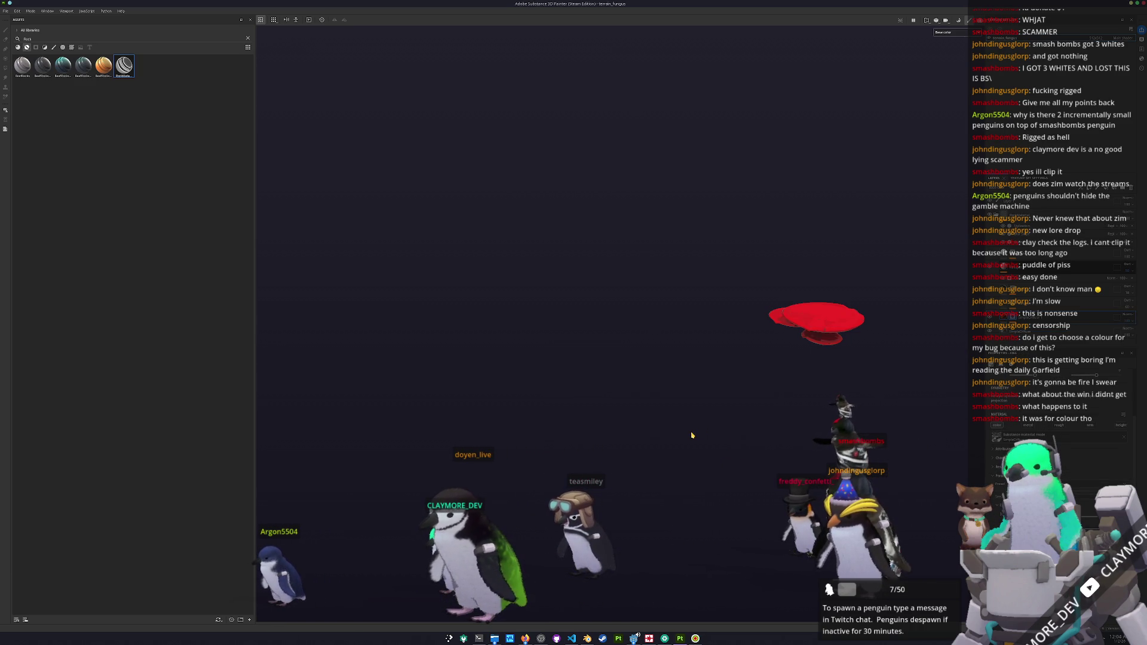
Step: Export the red mushroom textures, check them in Godot, and return to Painter
left_click(634, 638)
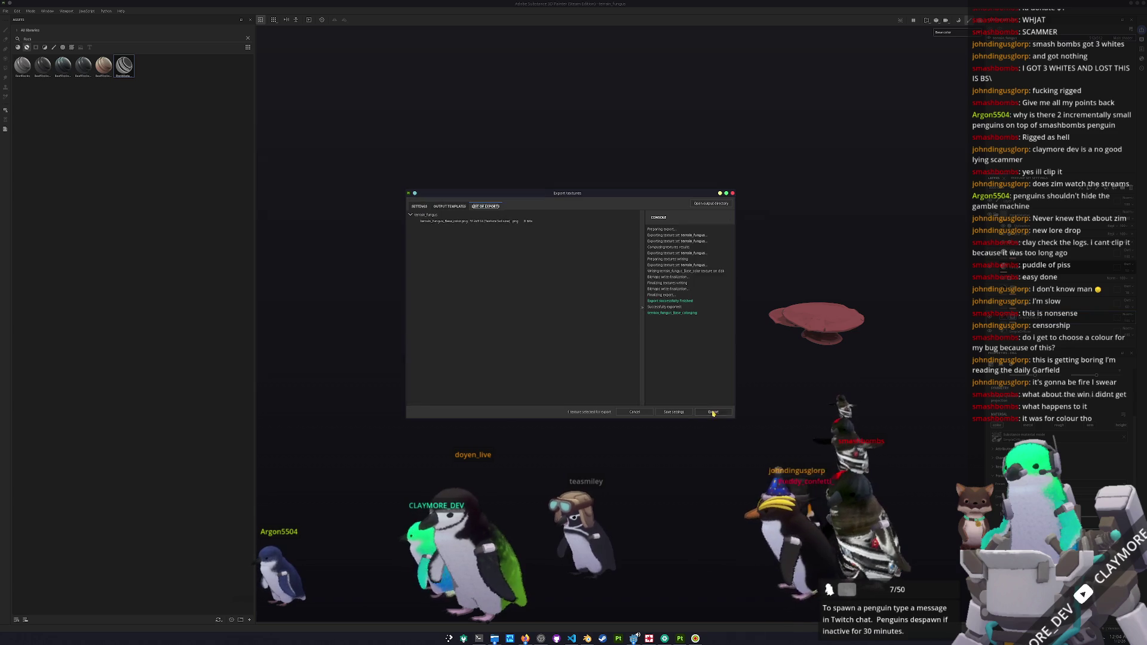
left_click(634, 638)
left_click(678, 638)
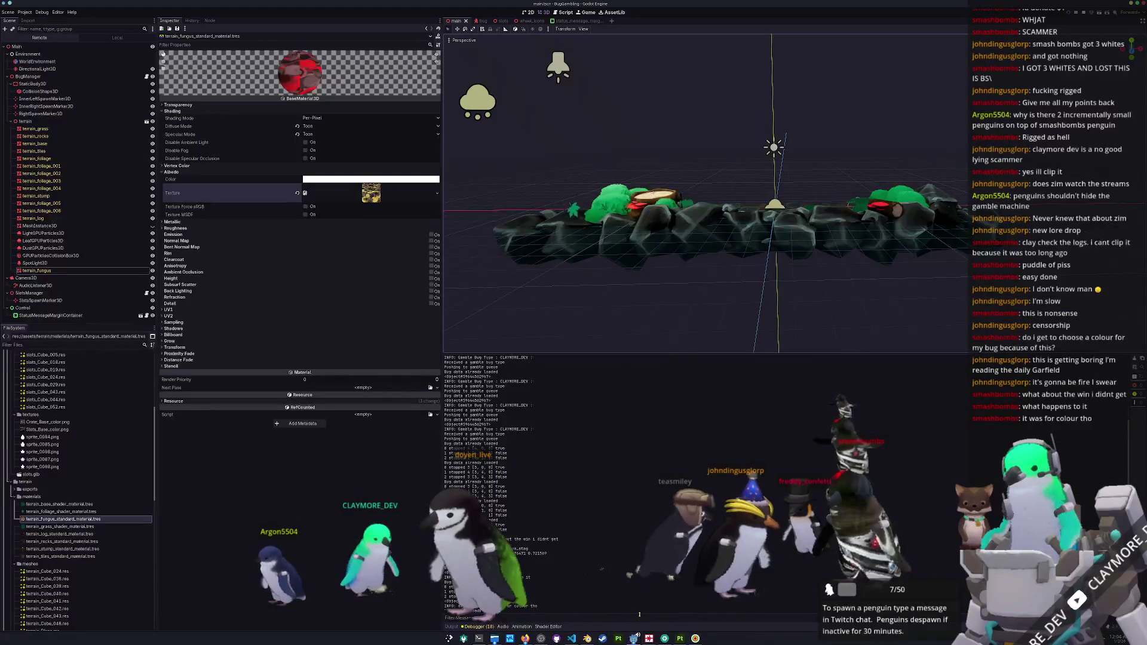
key("alt+Tab")
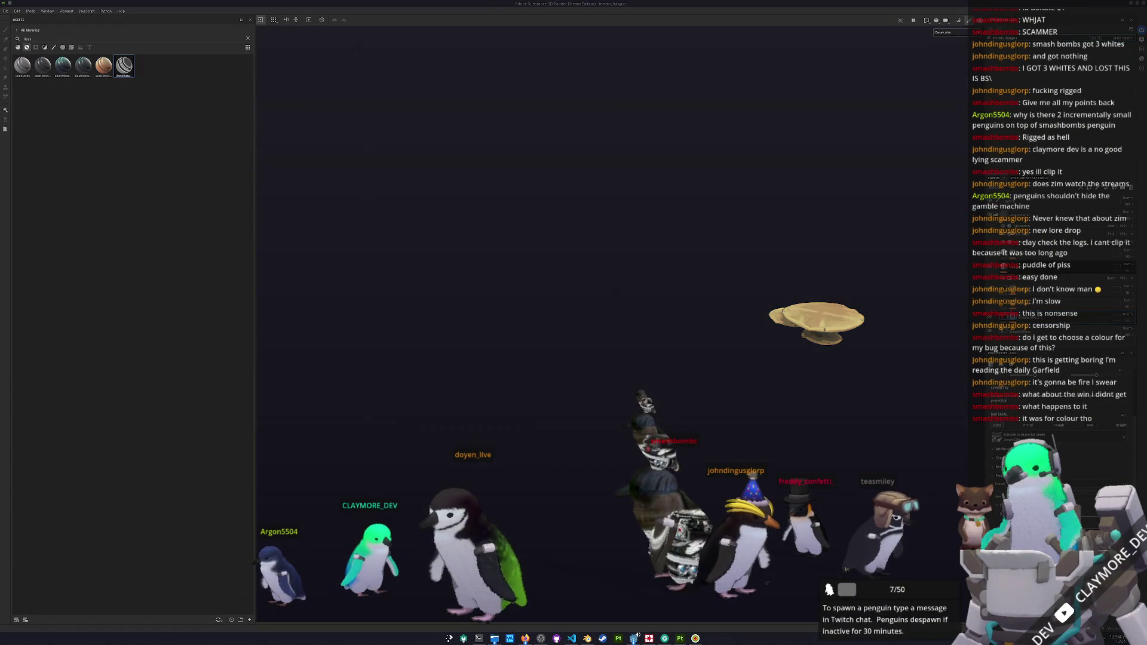
key("ctrl+shift+e")
Step: Export the textures and move the dark blue mushroom task to In progress
left_click(706, 412)
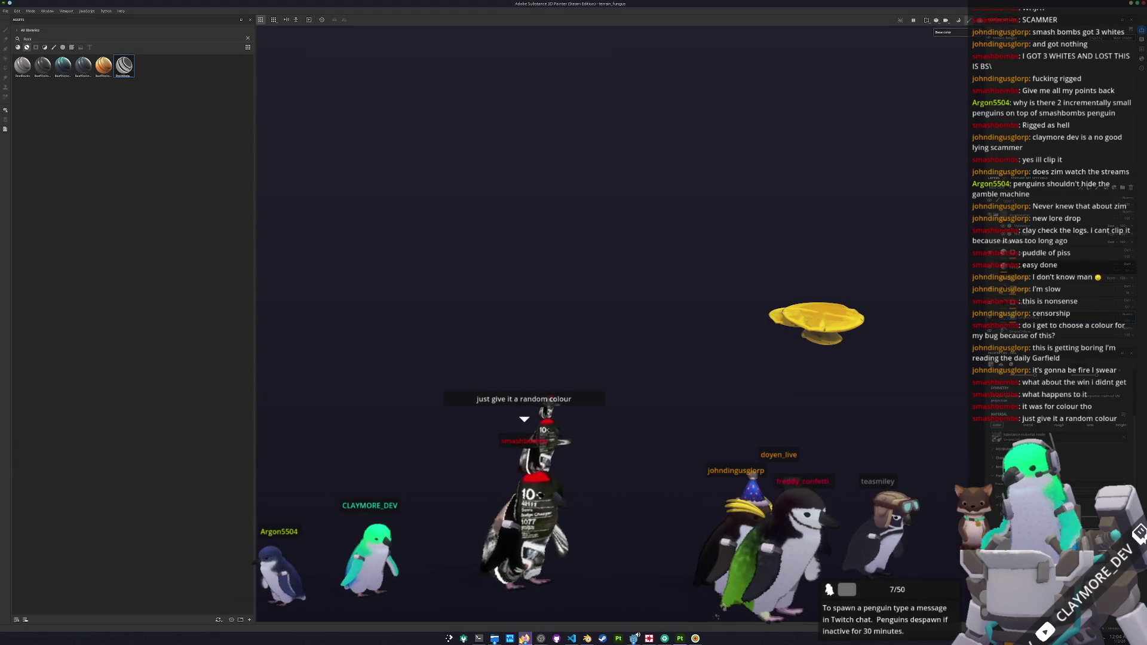
left_click(524, 638)
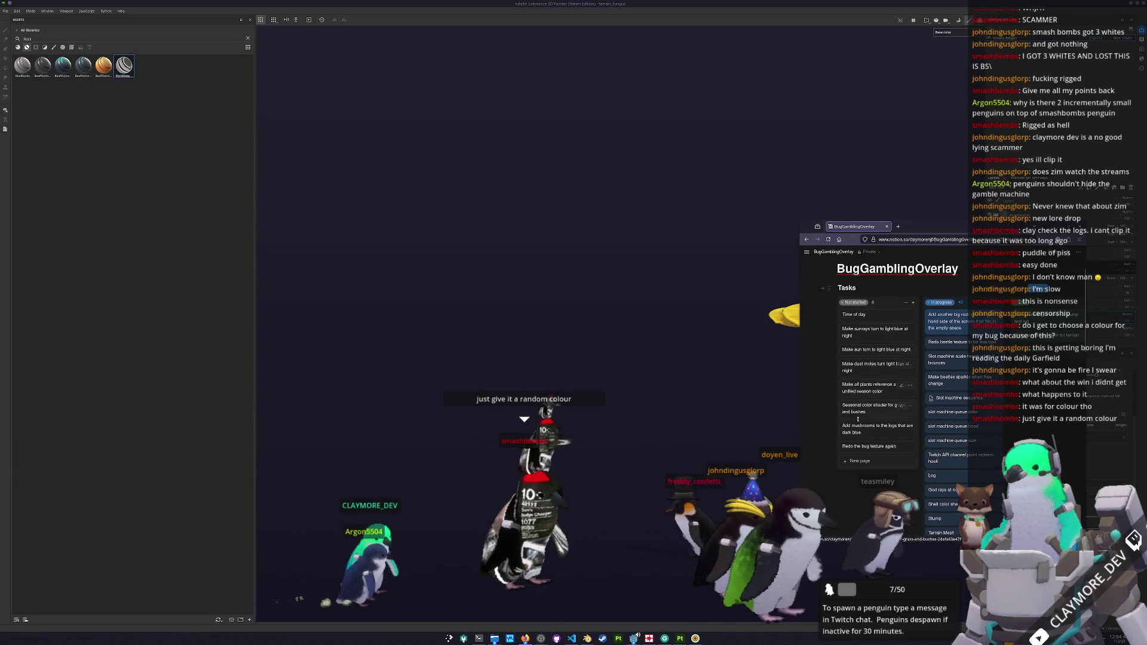
left_click_drag(950, 304, 950, 306)
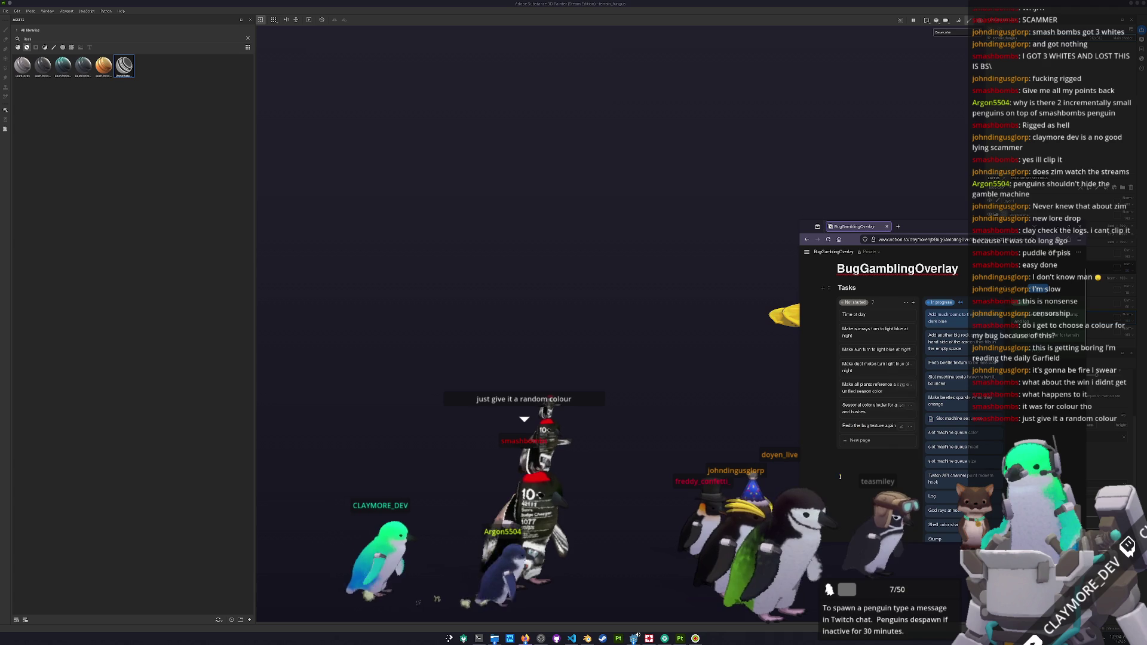
key("alt+Tab")
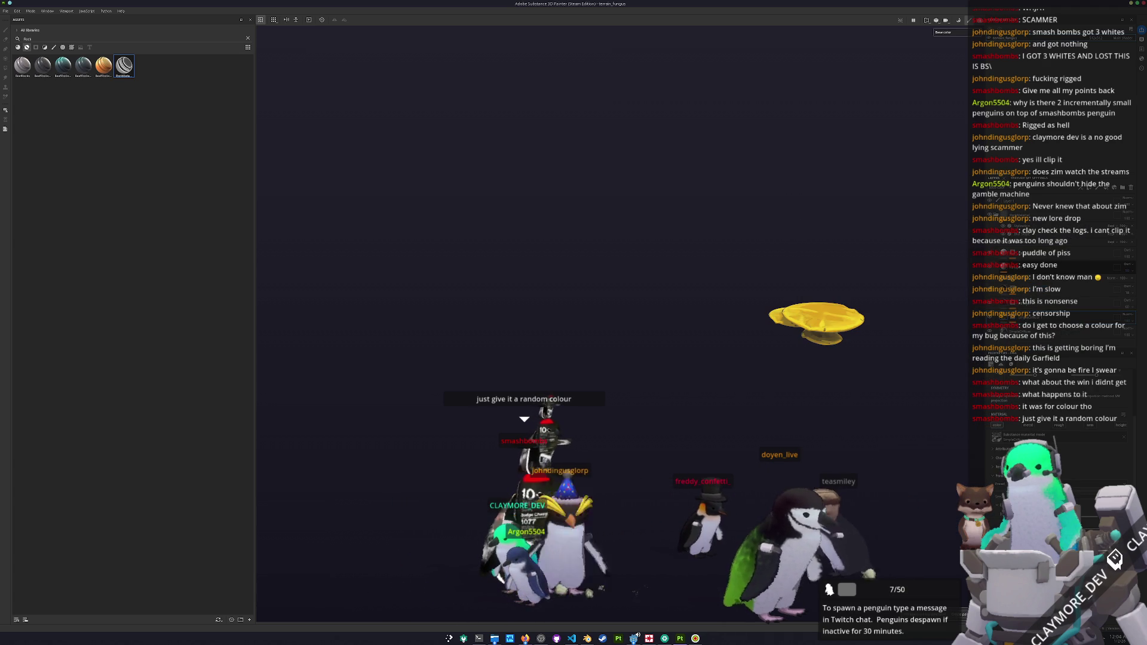
Step: Set the mushroom's base colour to dark blue 00284E
left_click(997, 425)
left_click(920, 475)
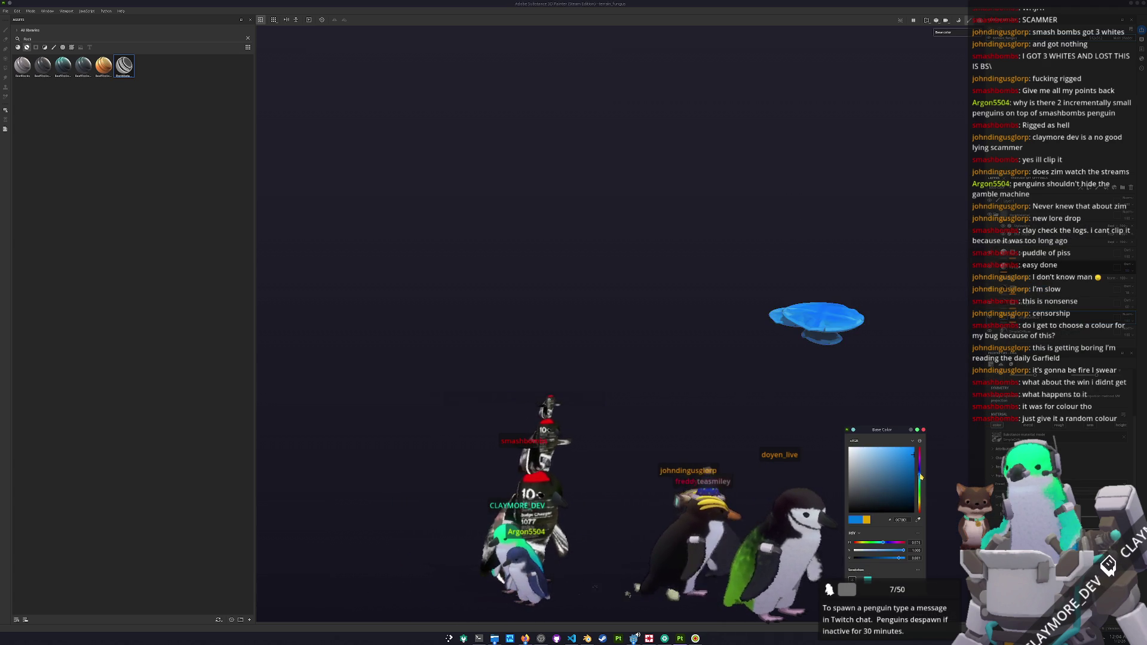
left_click_drag(920, 494, 924, 475)
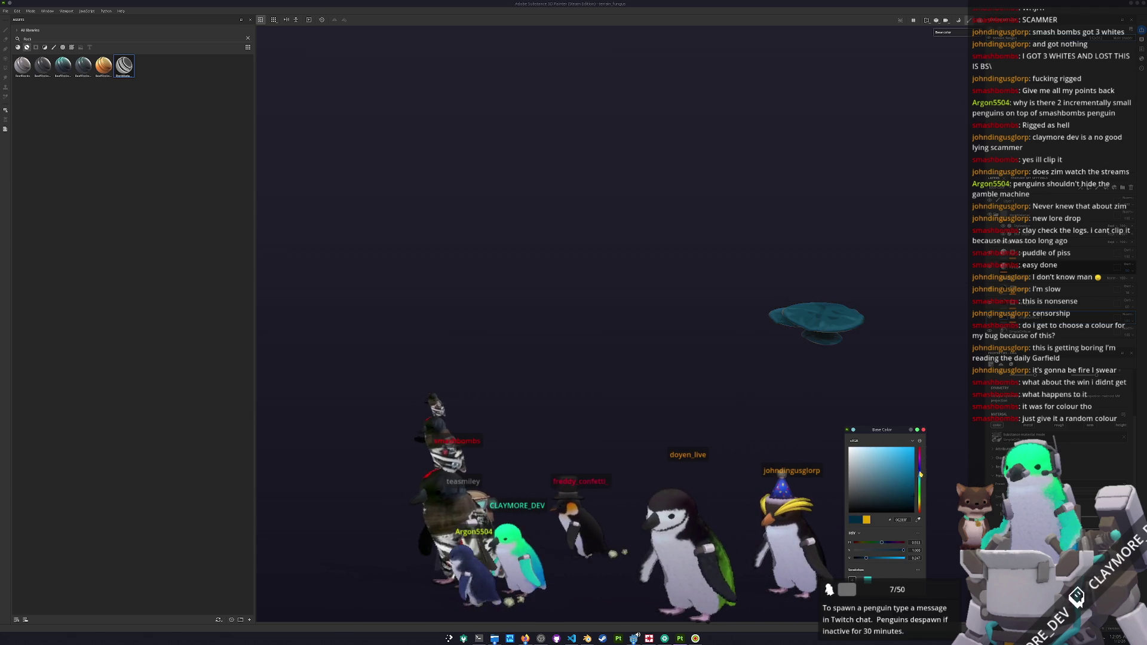
left_click(923, 430)
Step: Inspect the blue mushroom from the side and export its textures
mouse_move(819, 340)
left_mouse_down()
mouse_move(858, 199)
mouse_move(888, 389)
left_mouse_up()
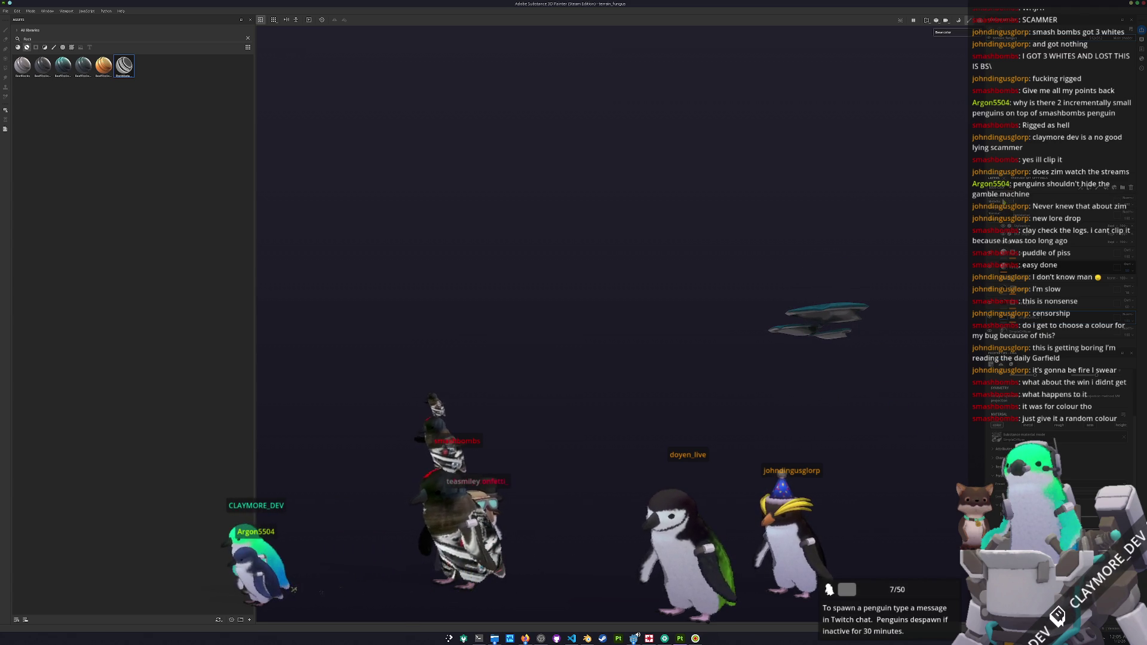
left_click_drag(956, 272, 875, 276)
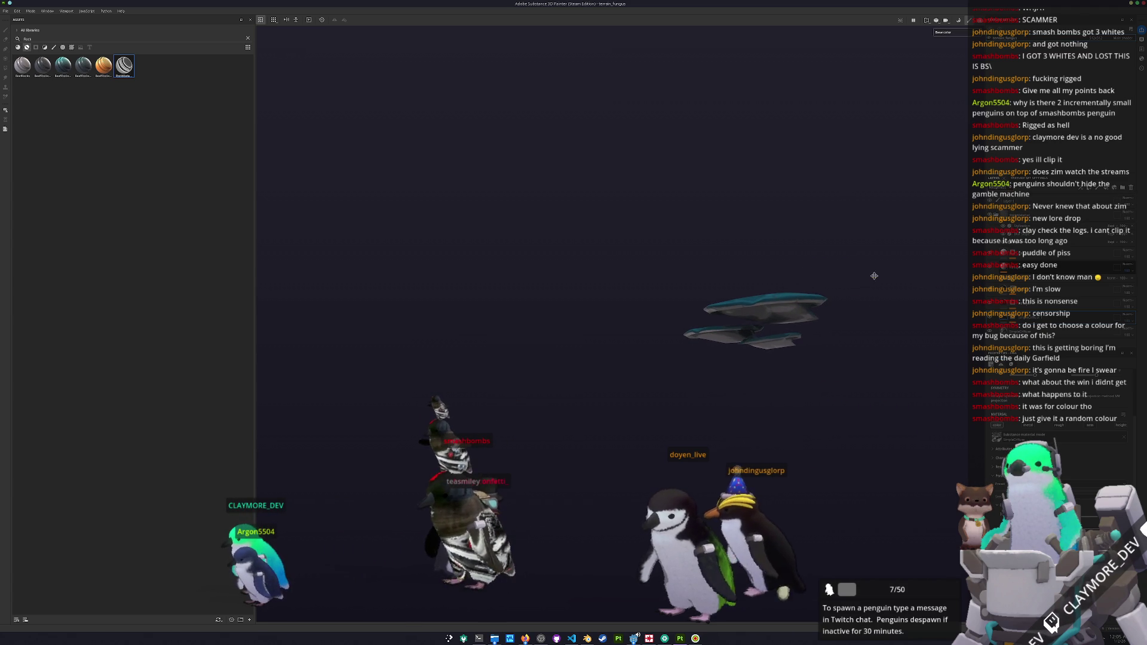
scroll(662, 404, "down", 5)
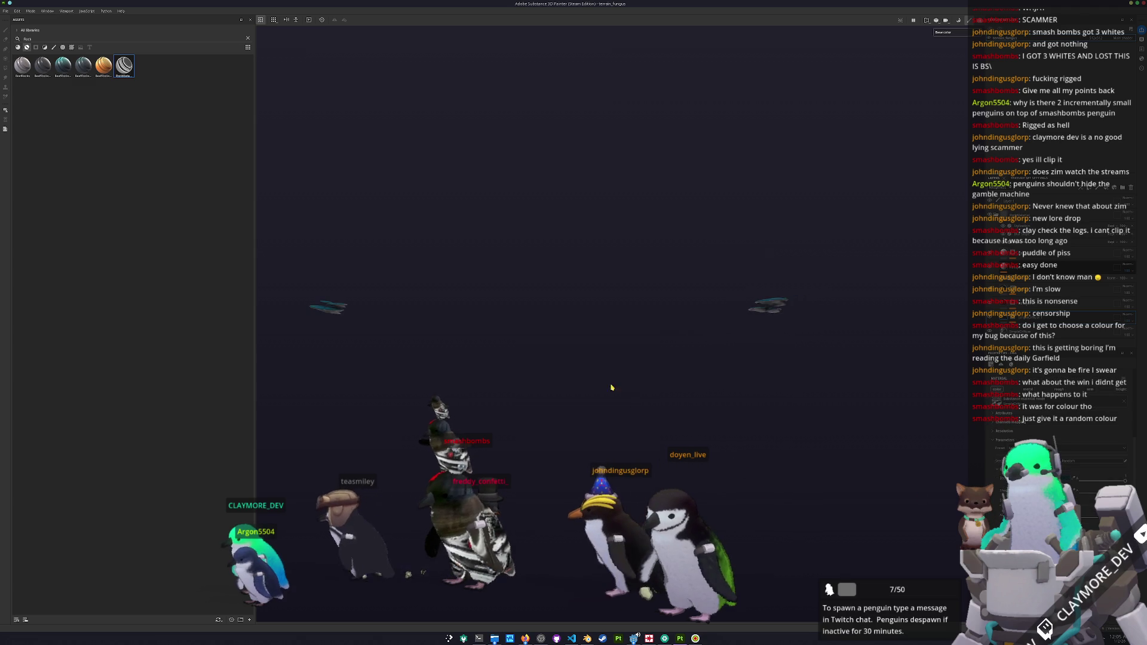
scroll(745, 402, "up", 3)
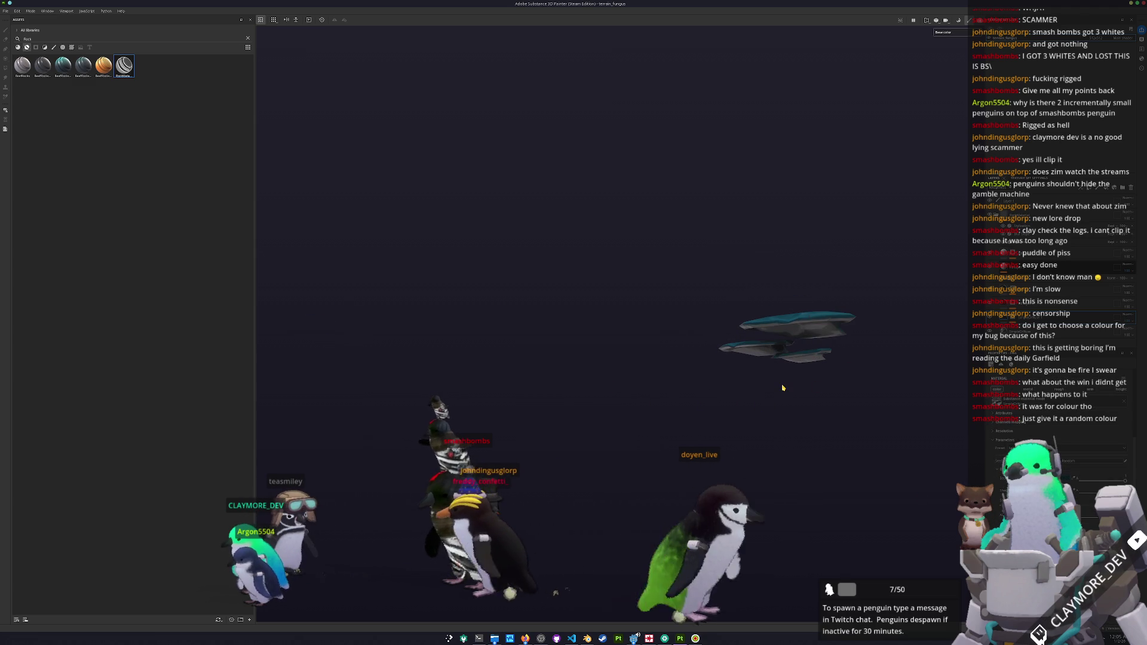
key("ctrl+shift+e")
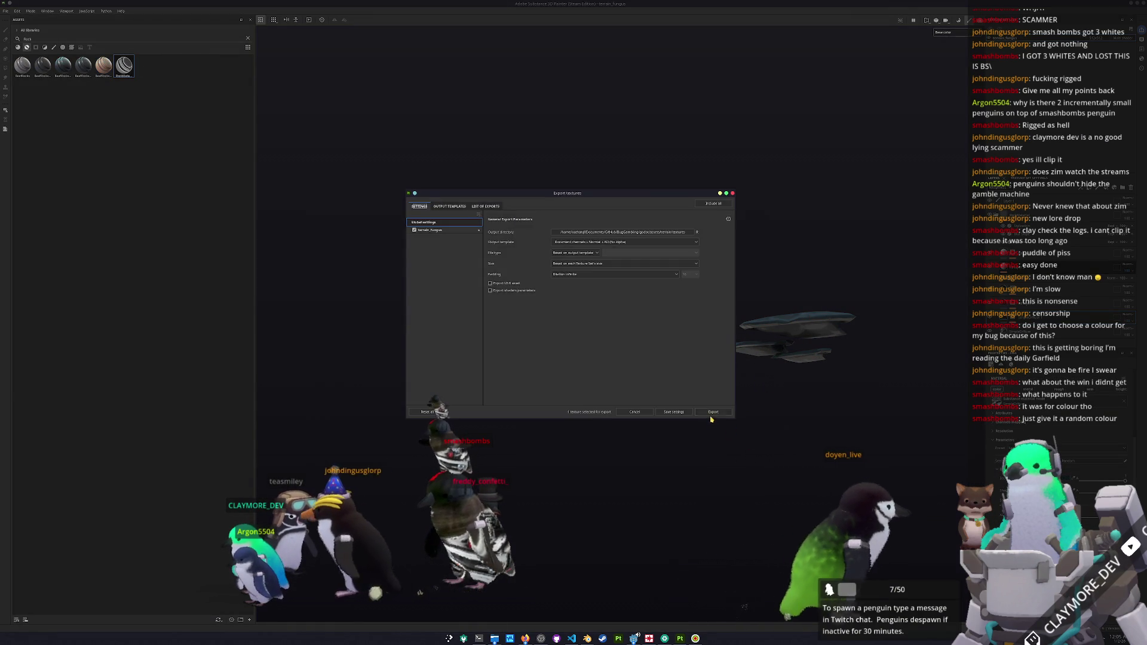
left_click(713, 412)
key("Escape")
Step: Check the dark mushrooms on the logs in Godot, review the task board, and select terrain_foliage_003
left_click(634, 639)
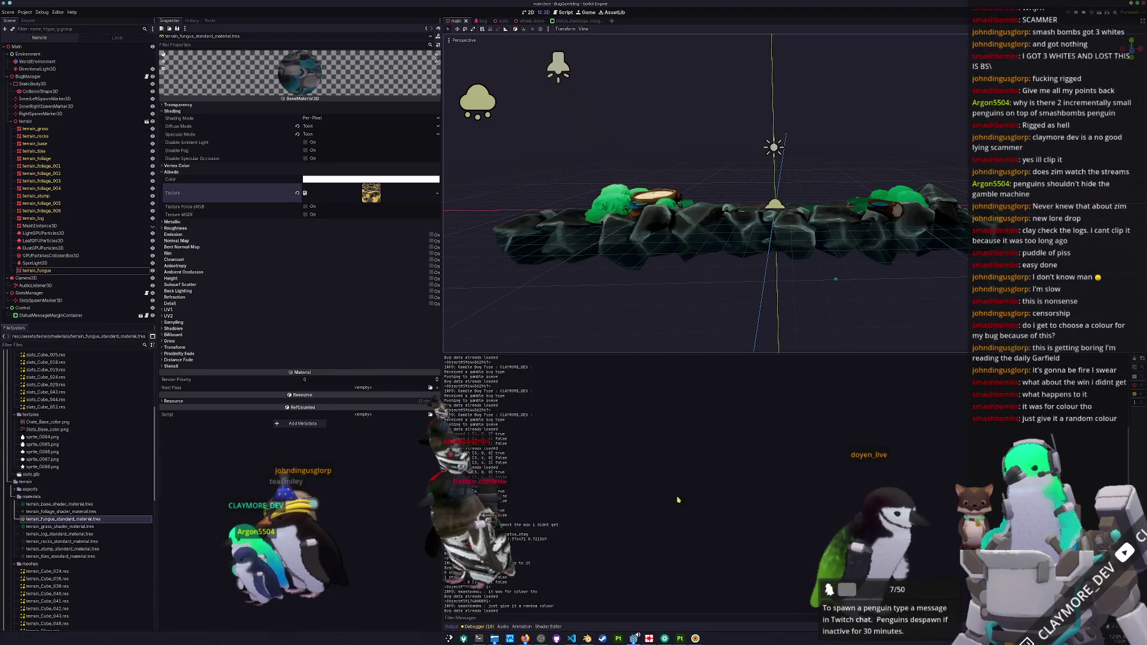
scroll(762, 286, "up", 3)
scroll(762, 286, "down", 2)
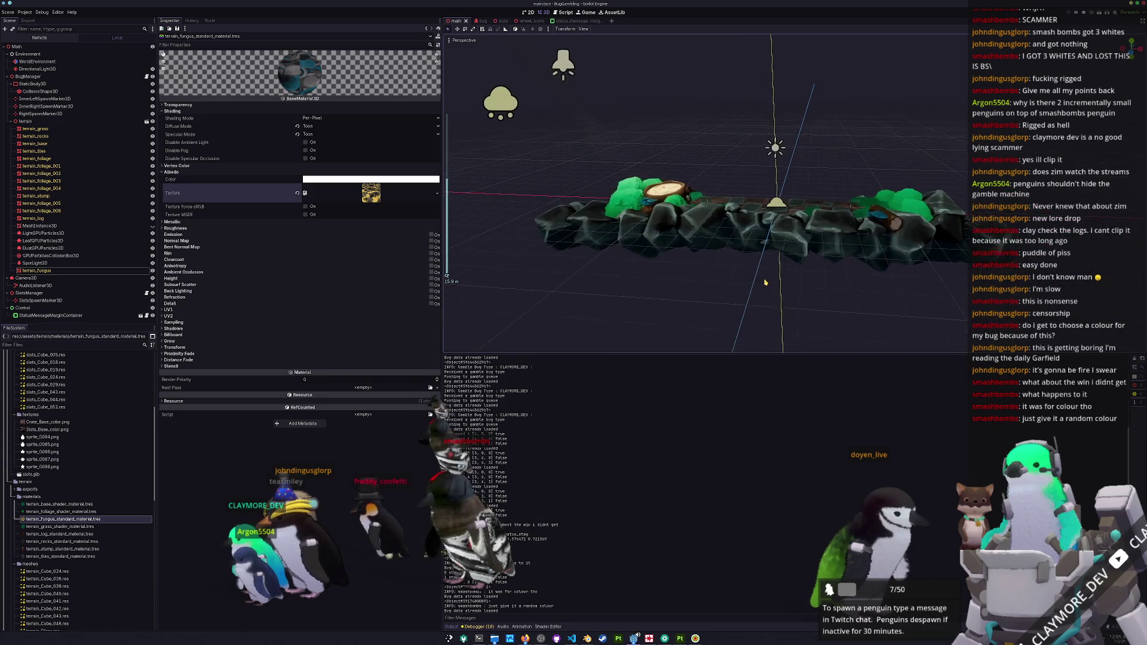
key("alt+Tab")
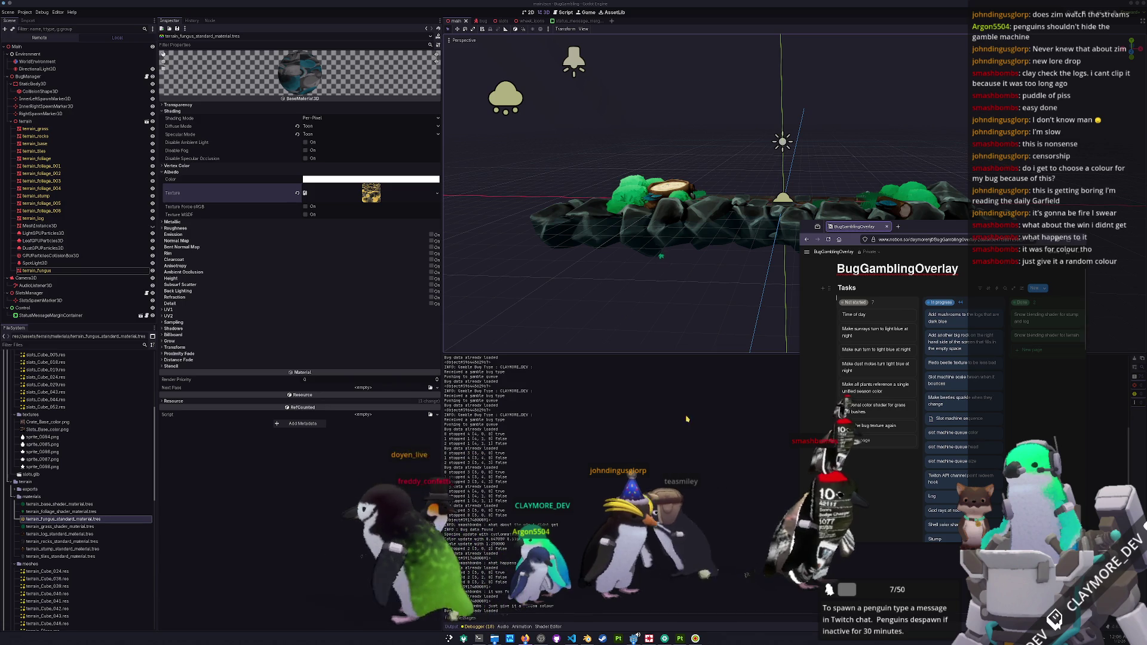
scroll(837, 387, "up", 1)
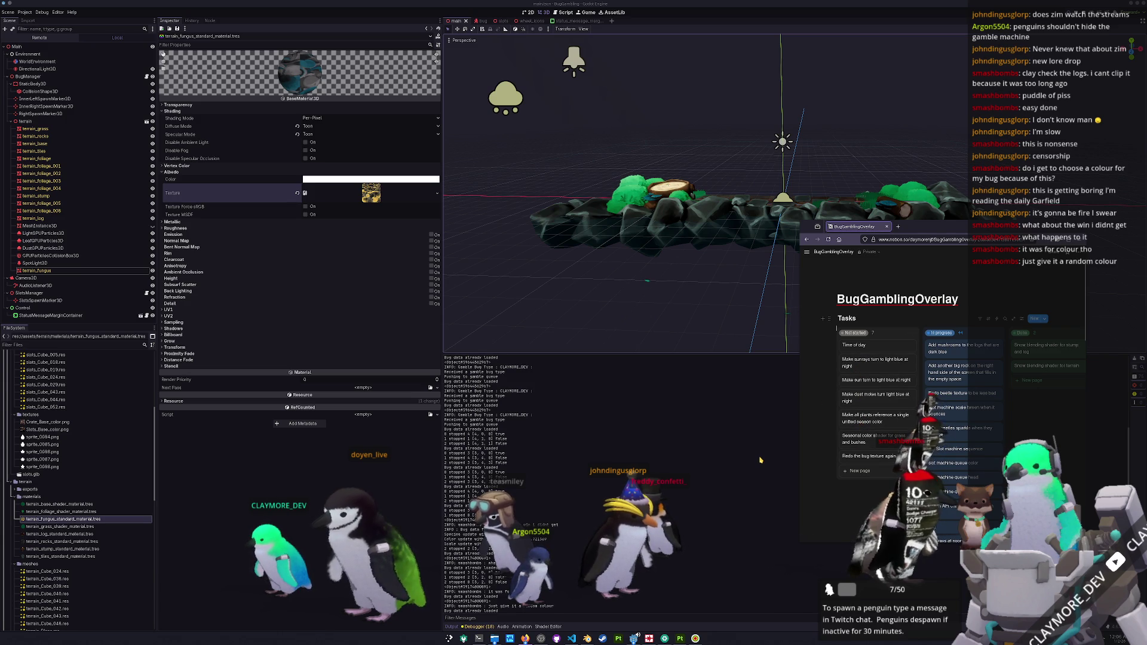
left_click(740, 324)
scroll(777, 179, "up", 3)
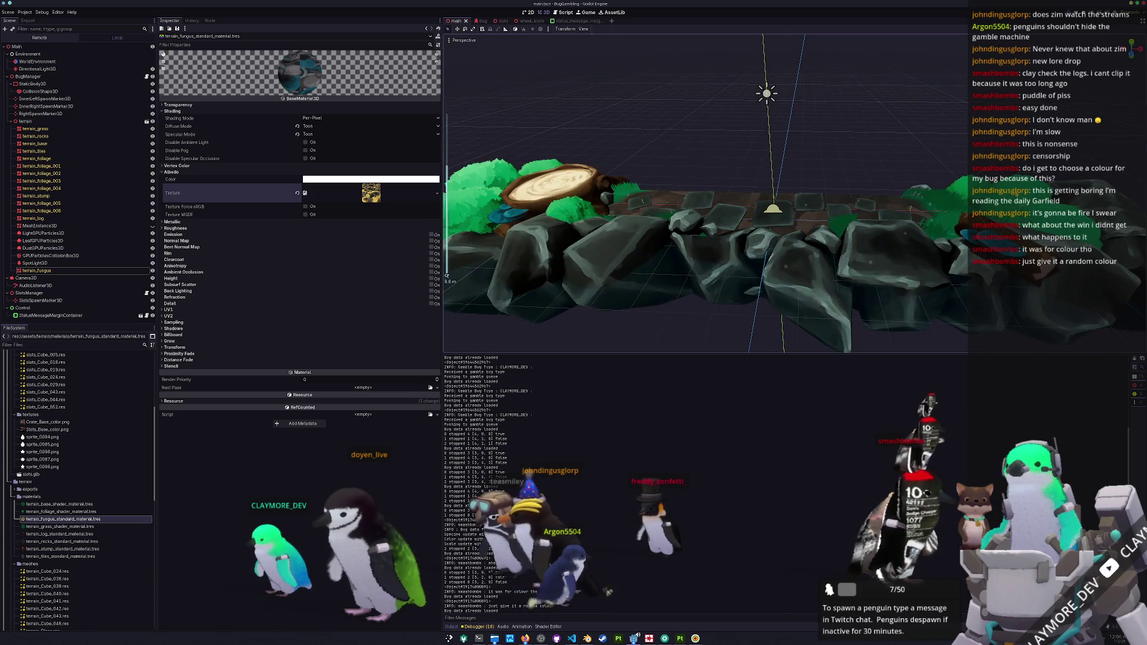
left_click(790, 169)
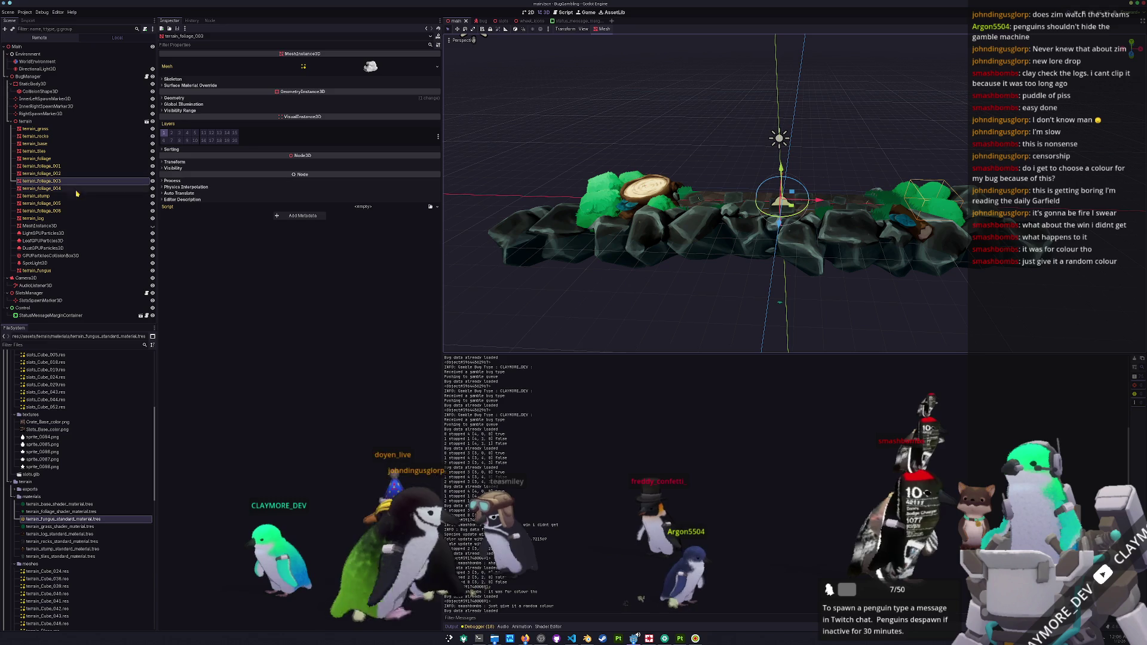
Step: Open terrain_foliage_003's foliage shader code in an enlarged editor
left_click(402, 98)
left_click(371, 110)
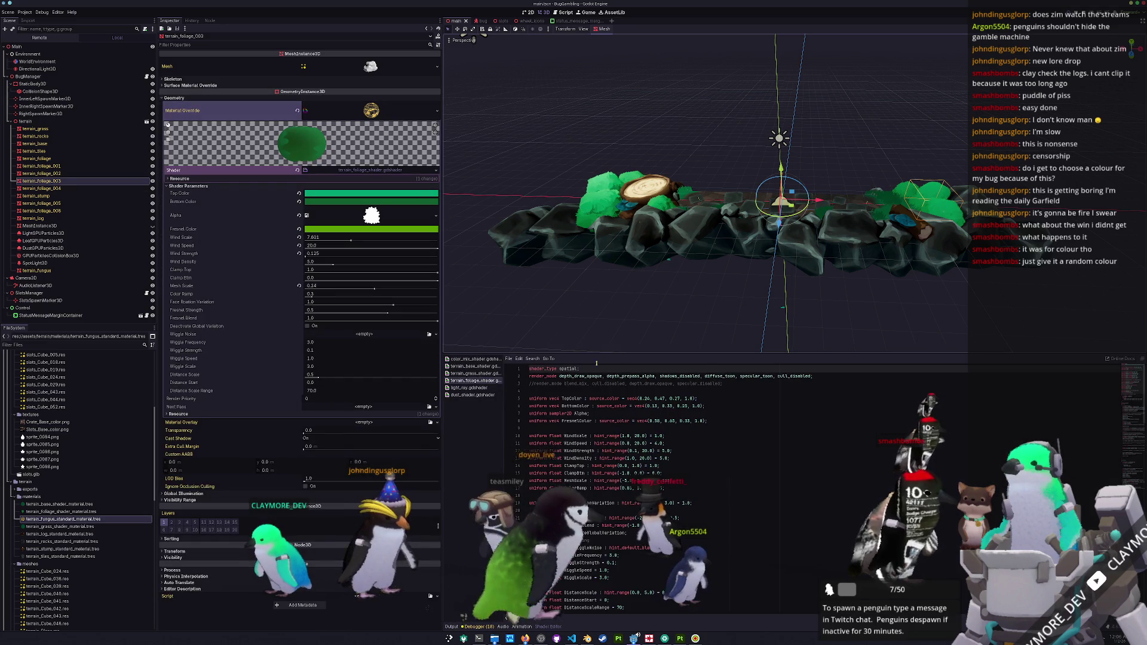
left_click_drag(612, 354, 611, 299)
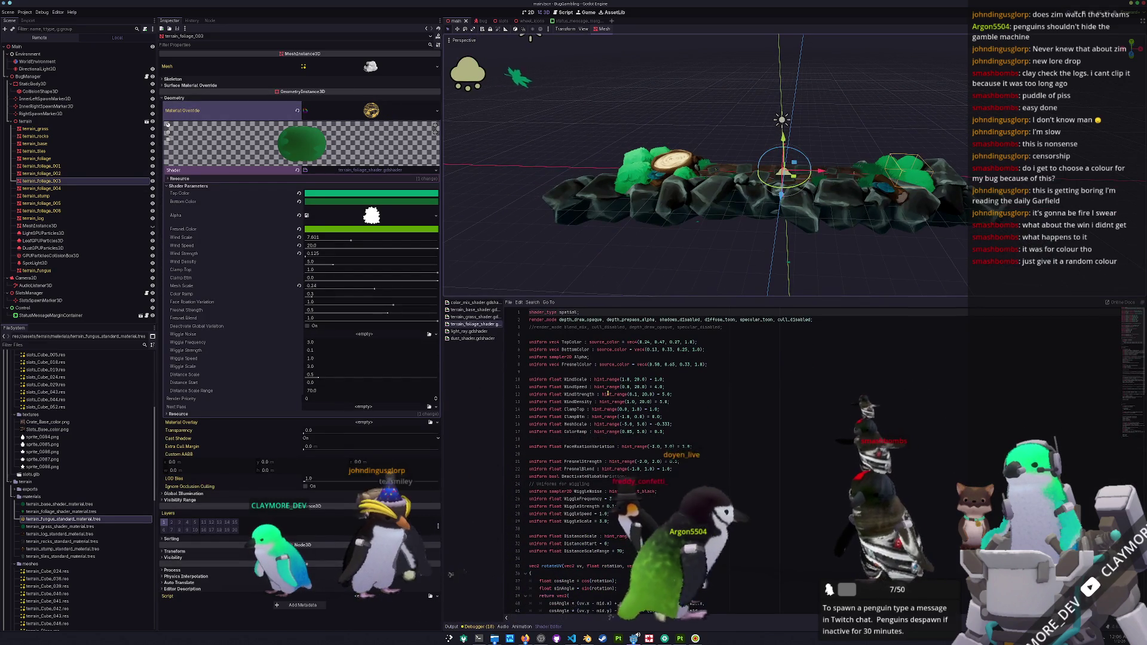
left_click(542, 333)
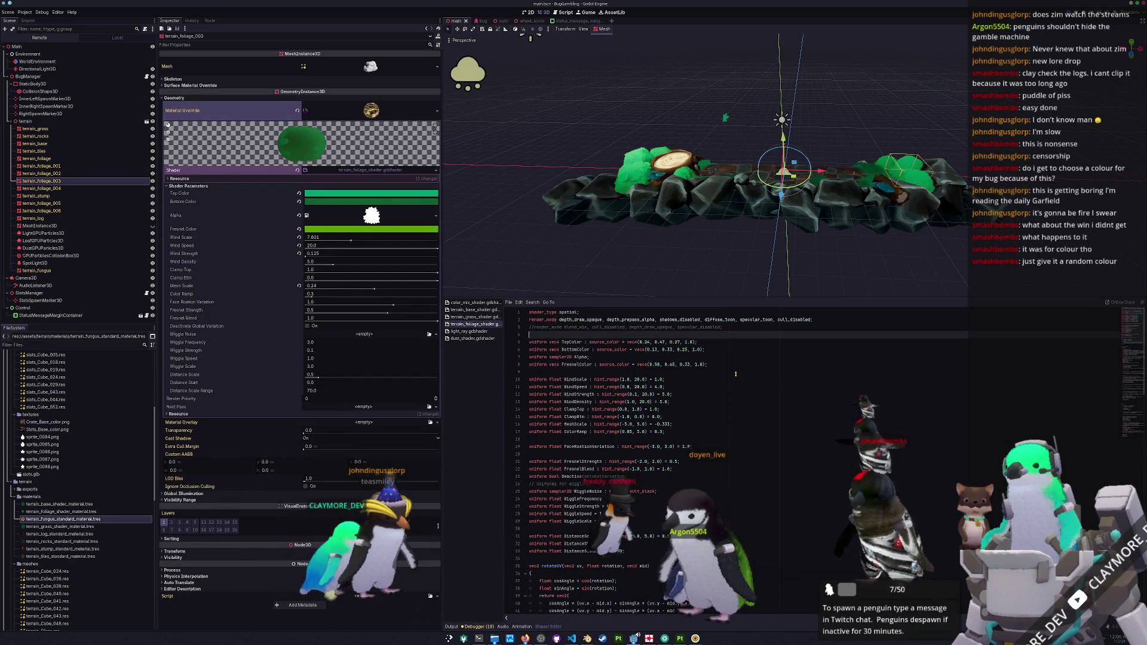
Step: Declare 'global uniform vec4 foliage_season_color : source_color' on line 5
key("Return")
key("Return")
key("Up")
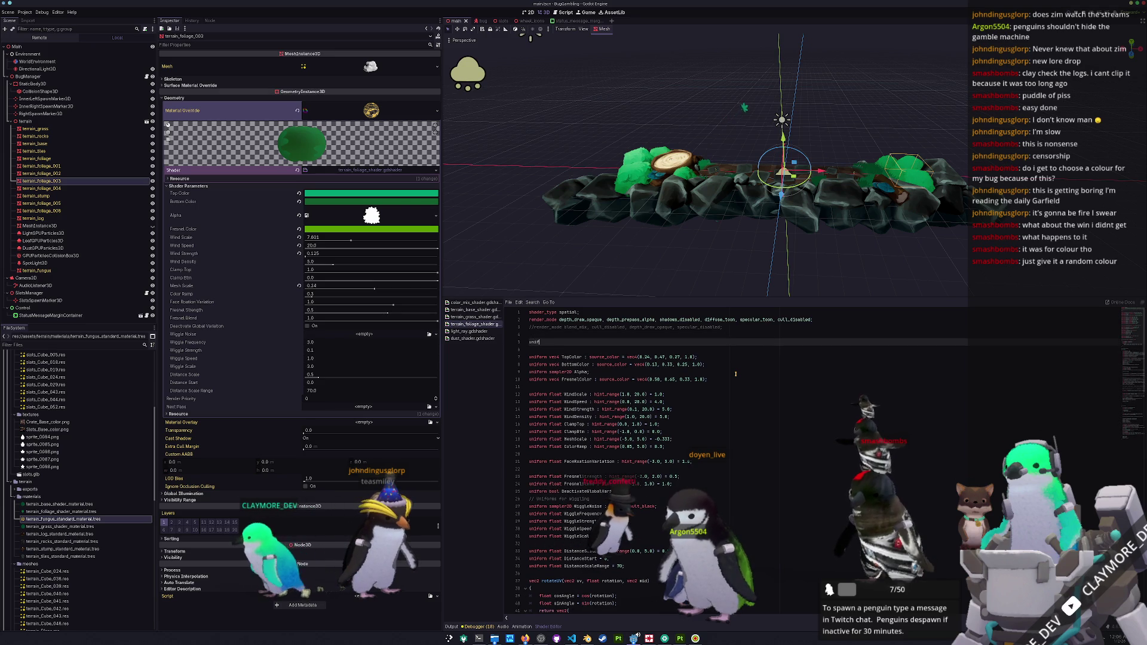
type("vec4 foliage_season_col")
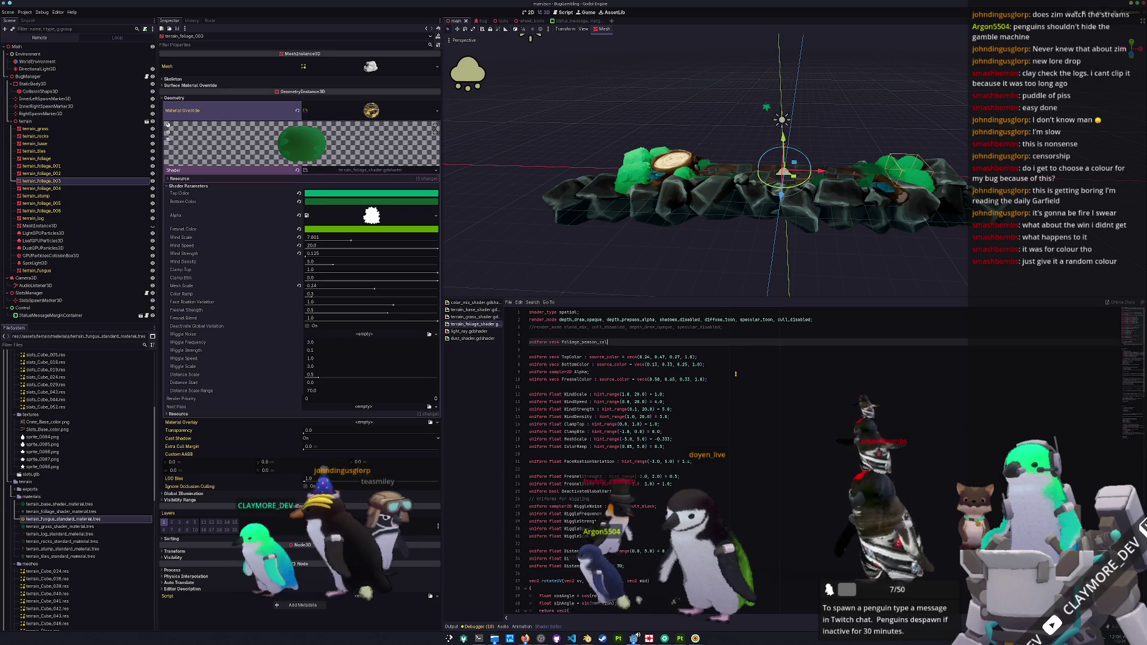
key("BackSpace")
key("BackSpace")
key("BackSpace")
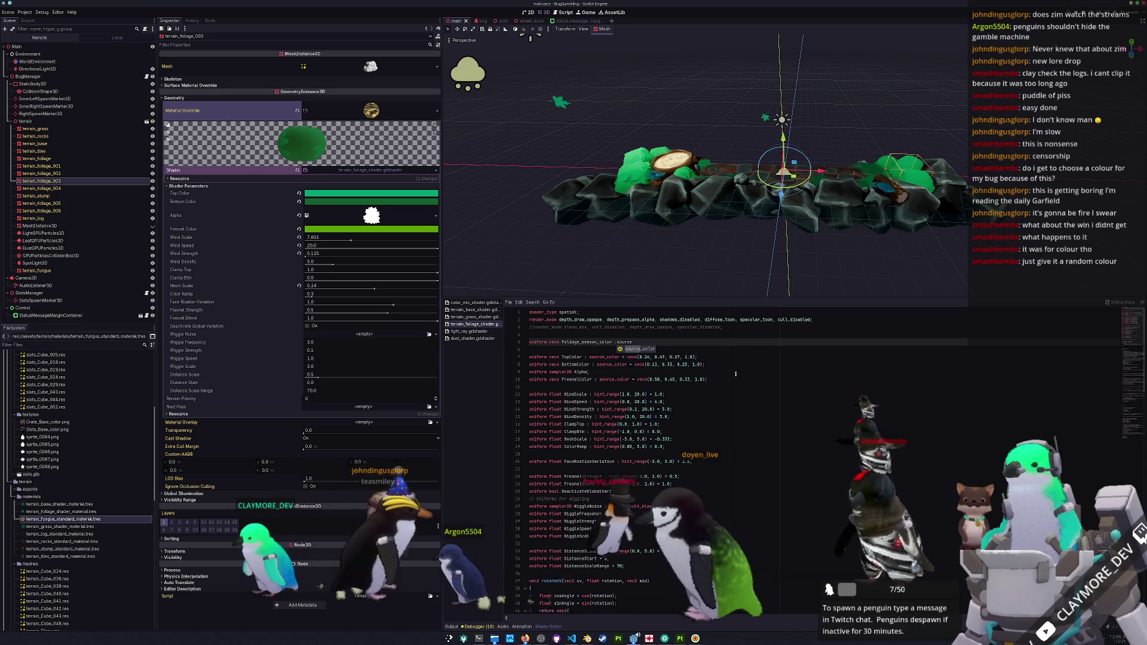
type("source")
type("_color")
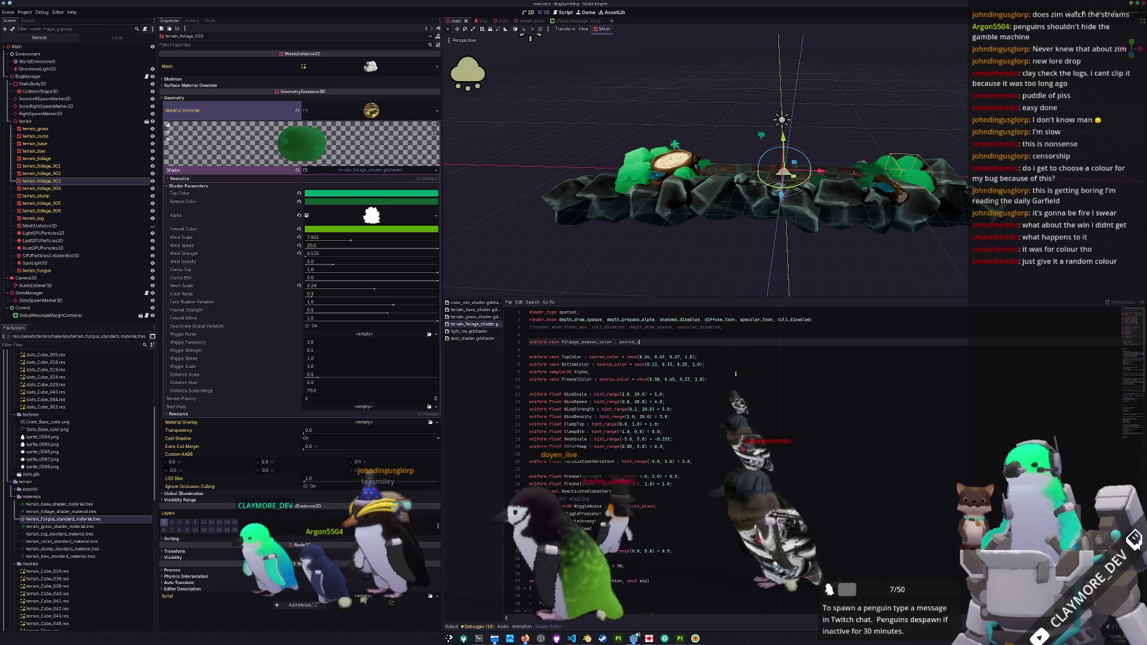
key("Home")
type("global")
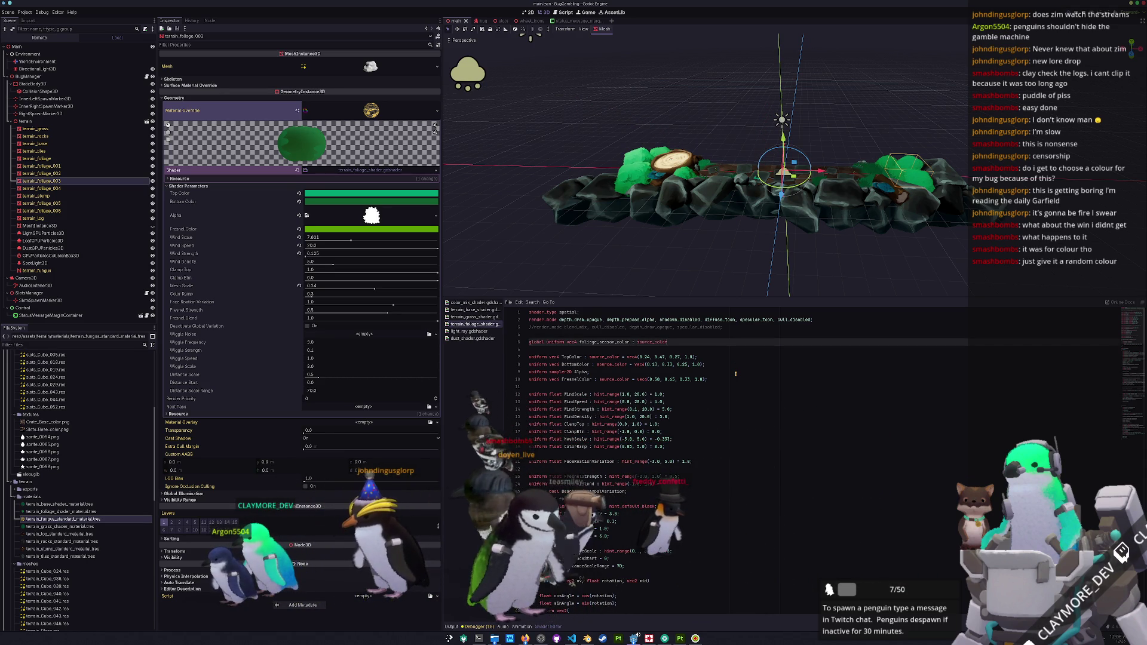
left_click(25, 12)
left_click(42, 20)
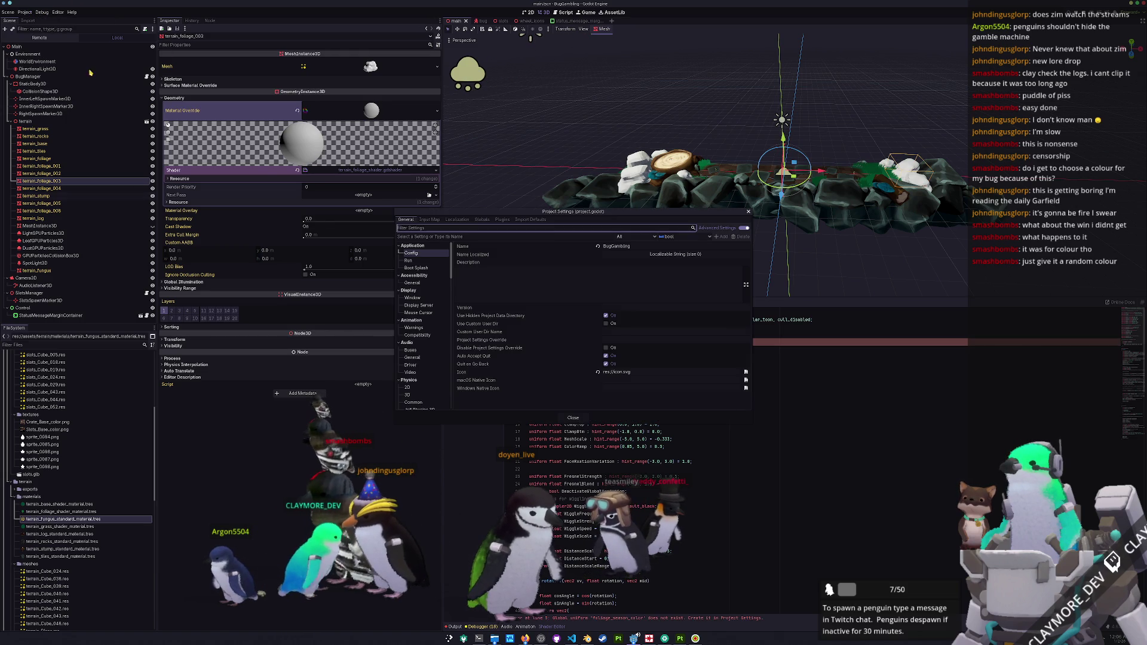
Step: In Project Settings' Shader Globals, choose color as the new global's type
left_click(482, 220)
left_click(434, 228)
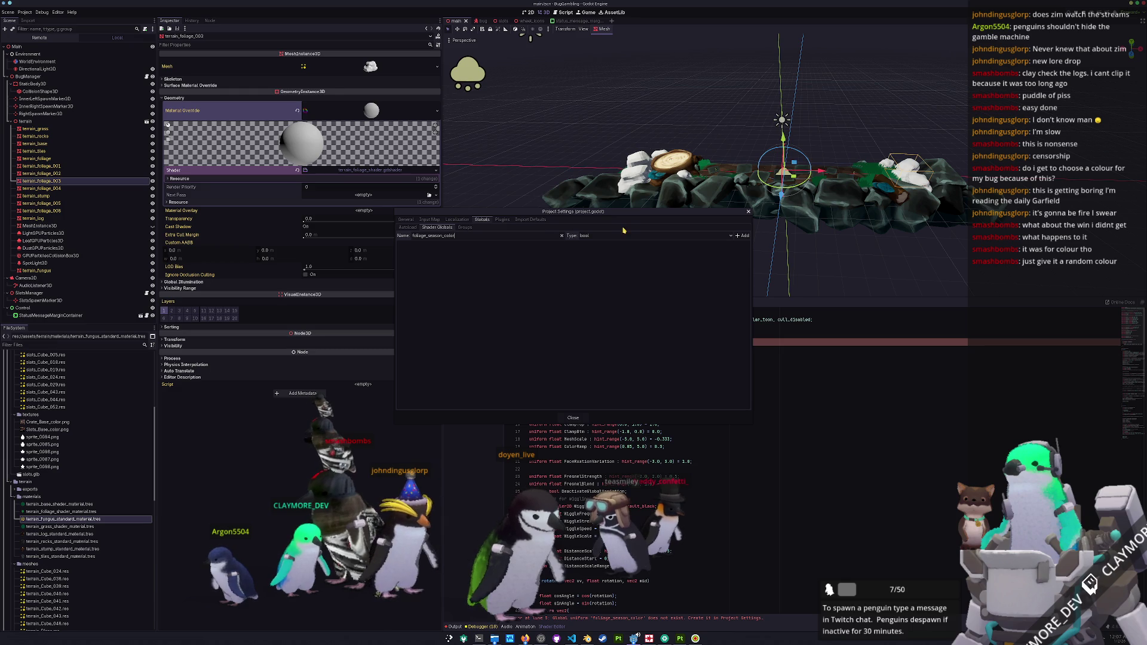
left_click(646, 235)
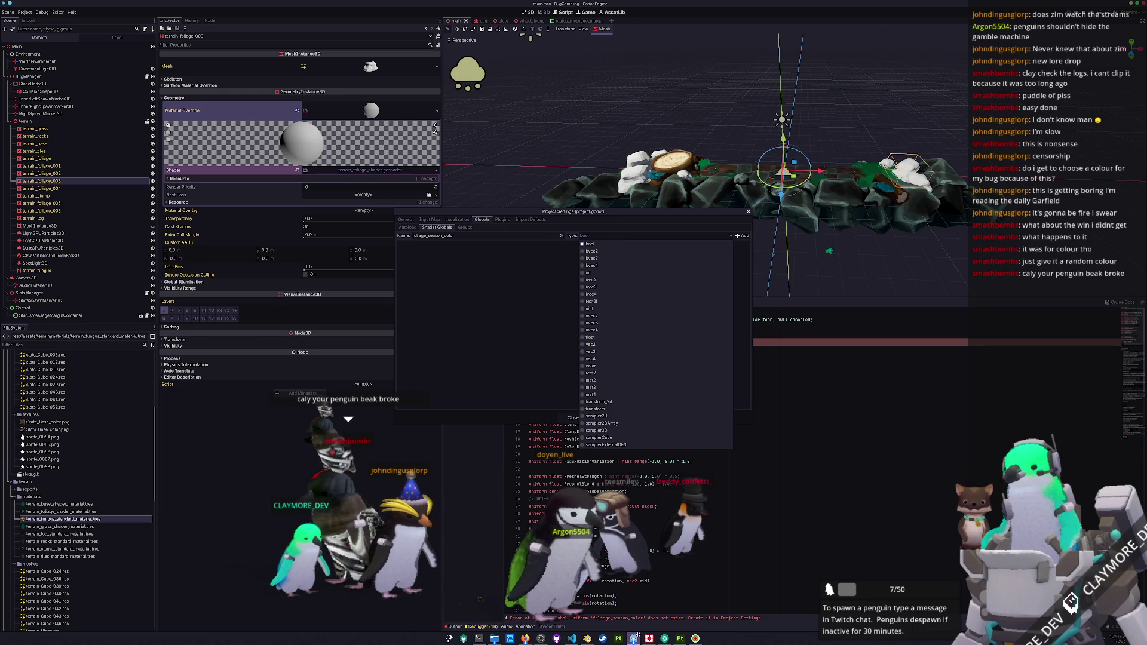
key("alt+Tab")
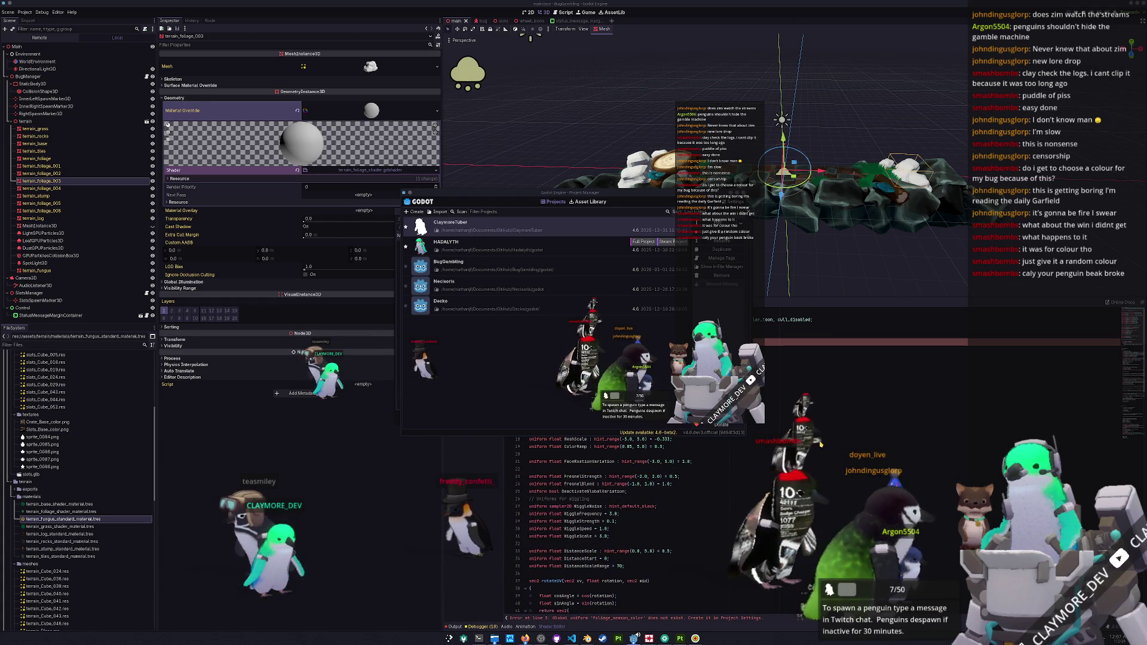
left_click(741, 617)
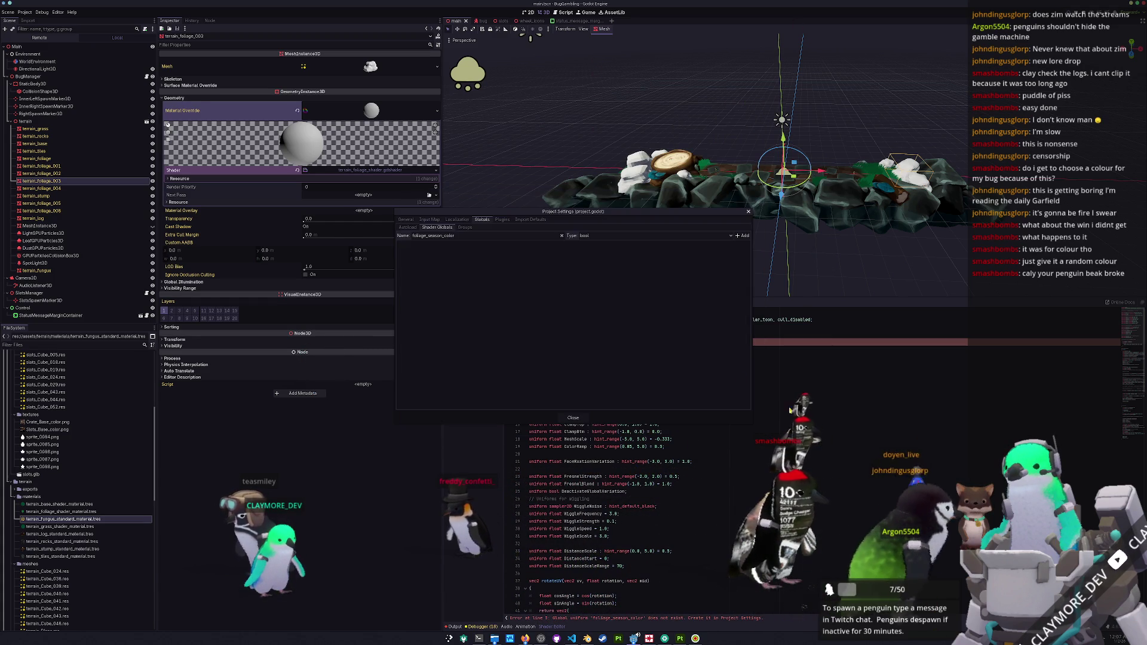
left_click(601, 234)
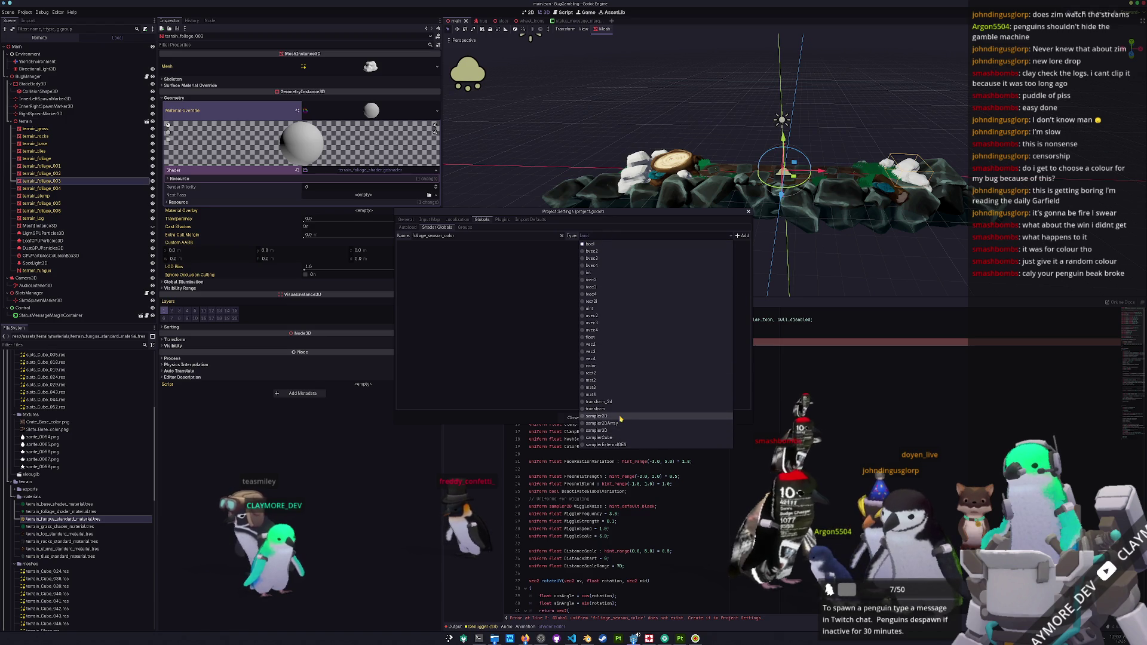
left_click(627, 366)
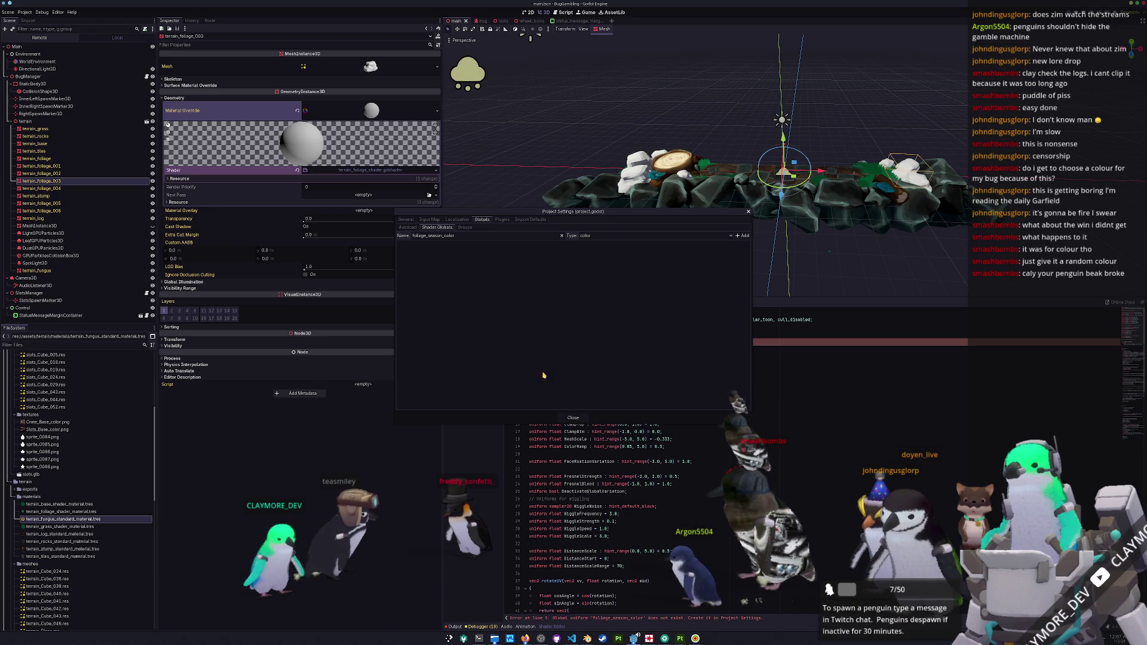
Step: Add the foliage_season_color shader global with a bright green value
left_click(742, 235)
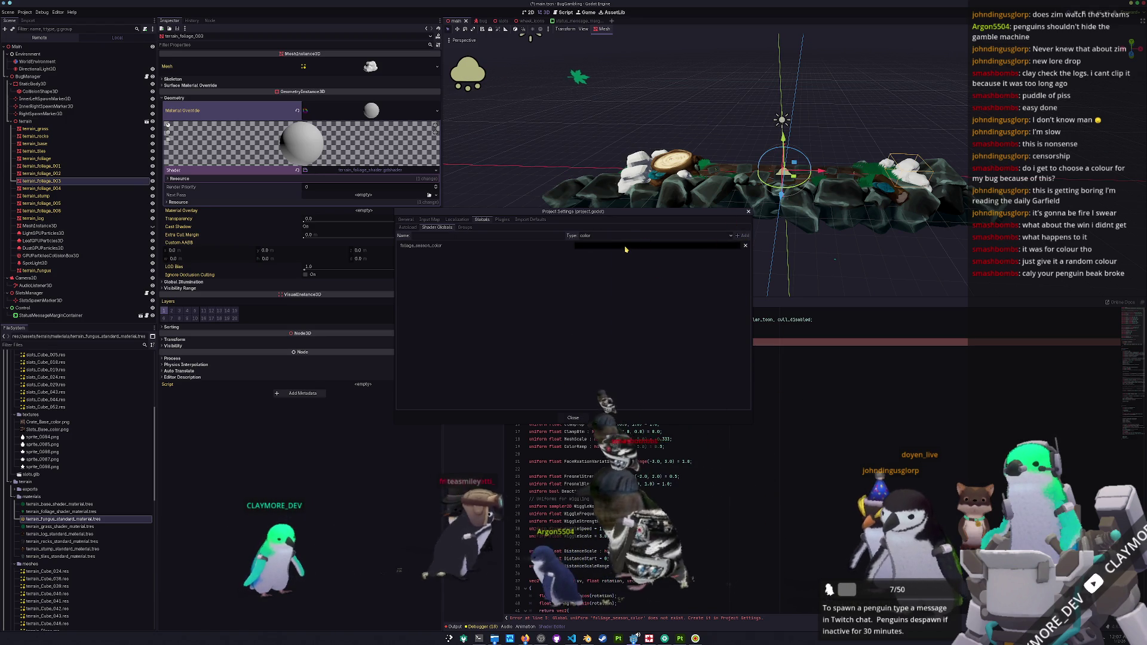
left_click(625, 249)
left_click(635, 408)
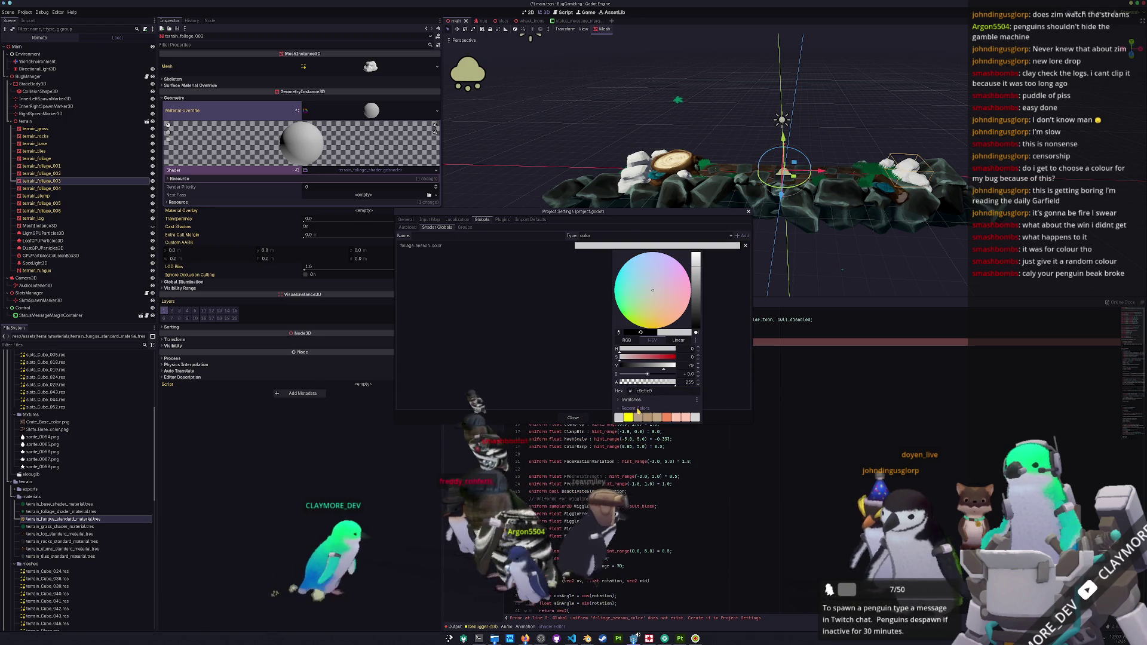
left_click_drag(643, 315, 600, 311)
left_click(558, 333)
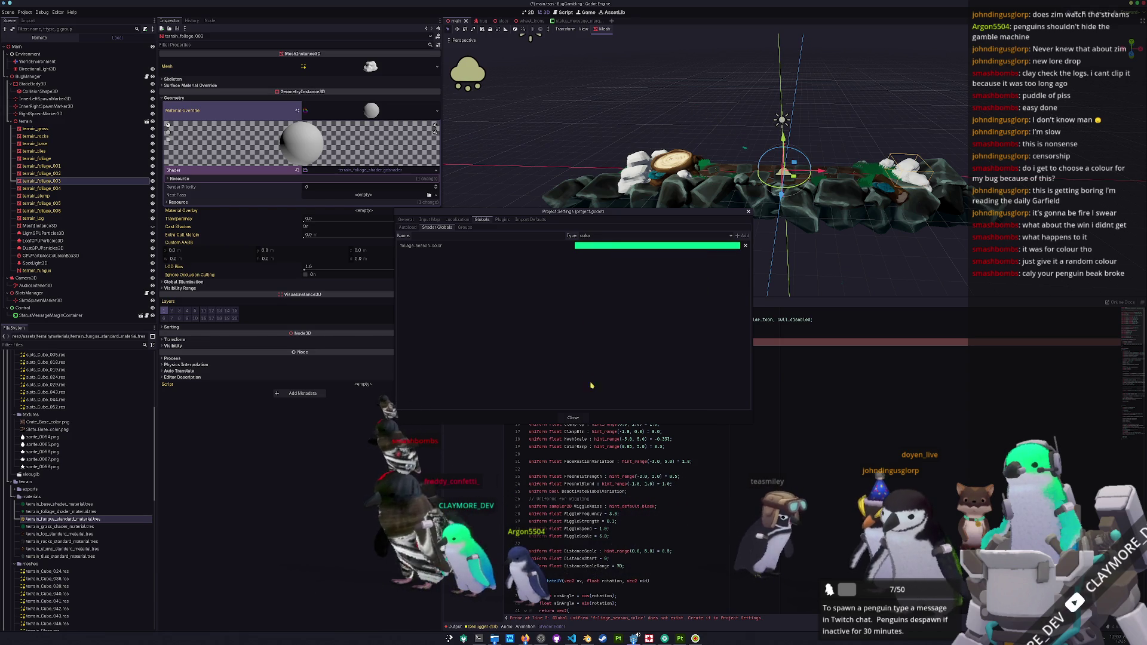
left_click(573, 418)
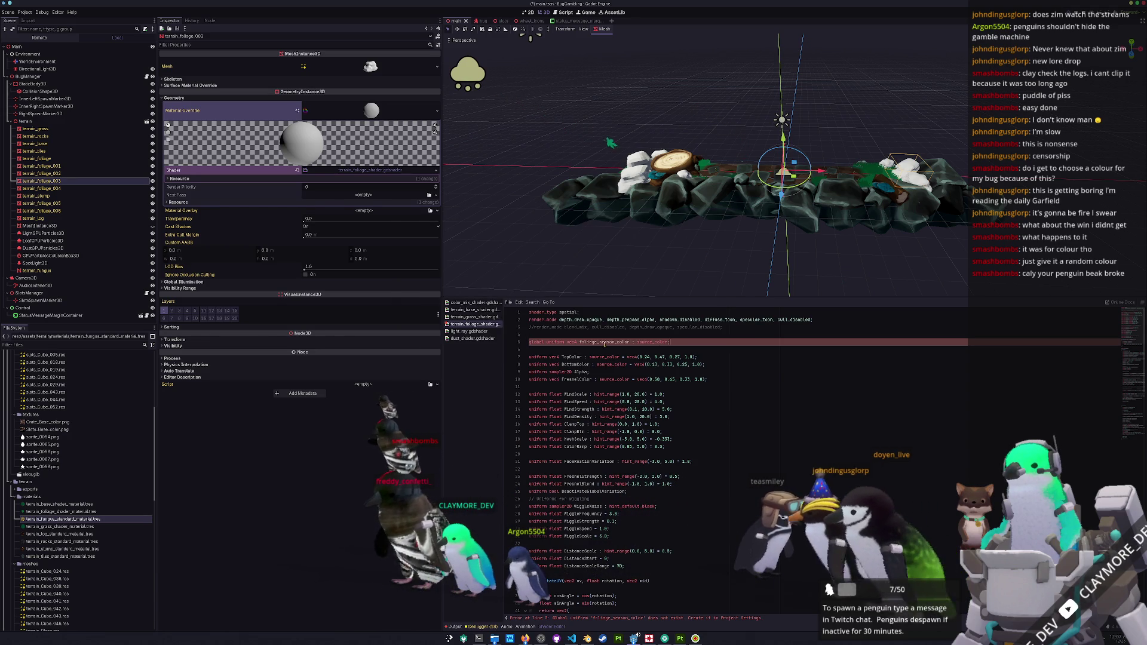
Step: Verify the foliage_season_color global in Project Settings, then close it
double_click(607, 342)
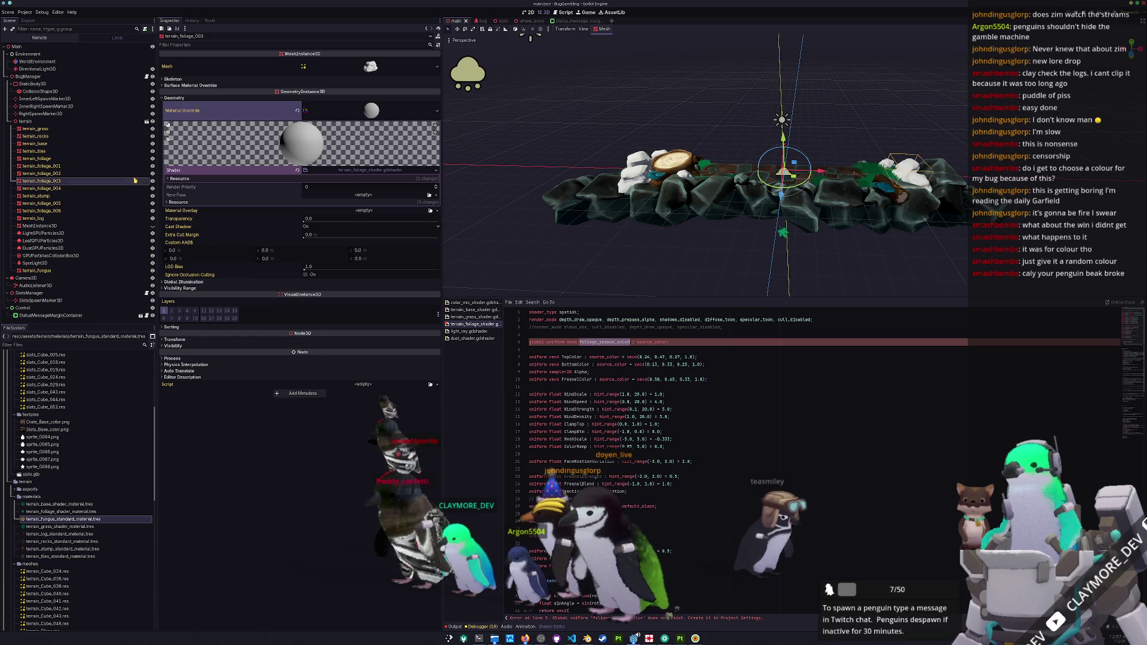
left_click(28, 12)
left_click(43, 19)
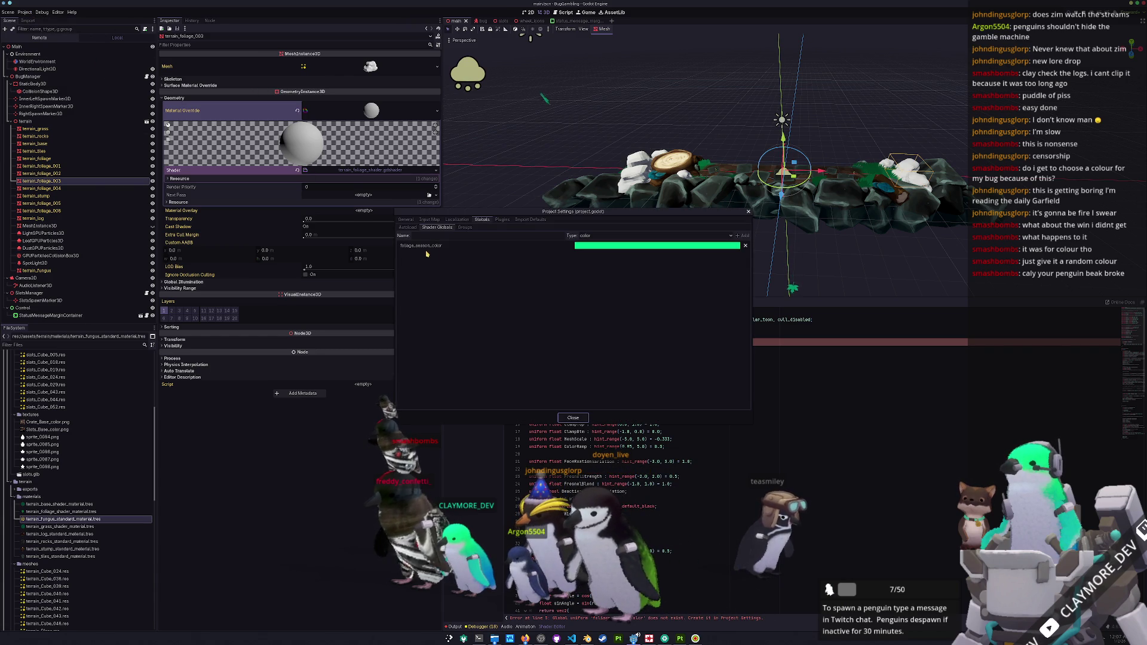
left_click(573, 418)
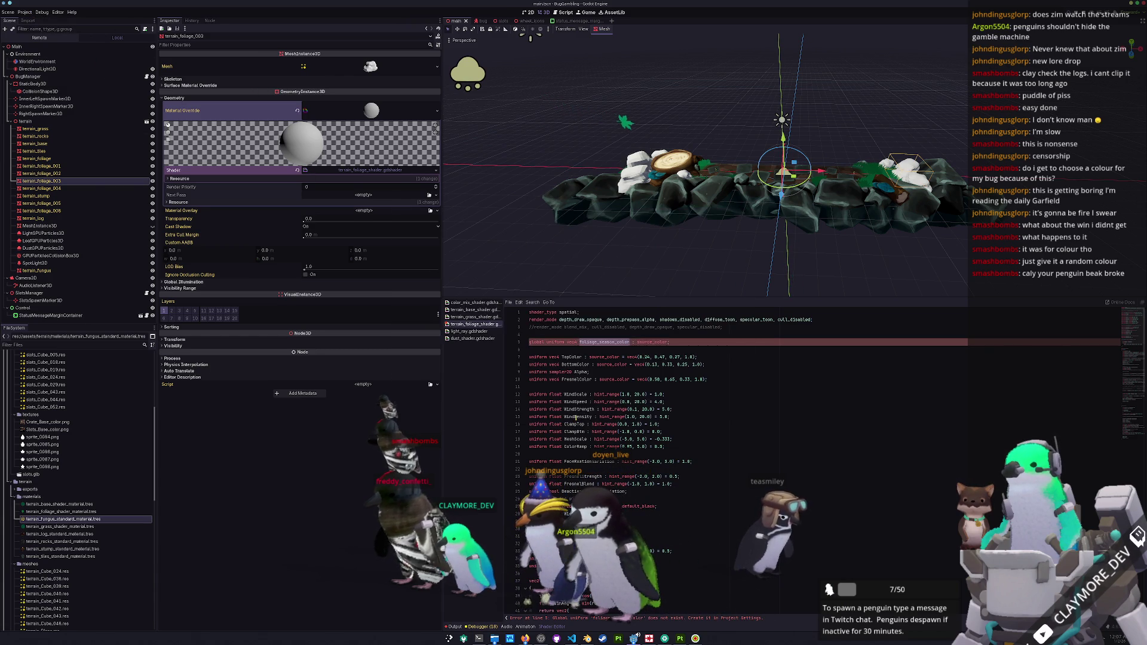
left_click(594, 350)
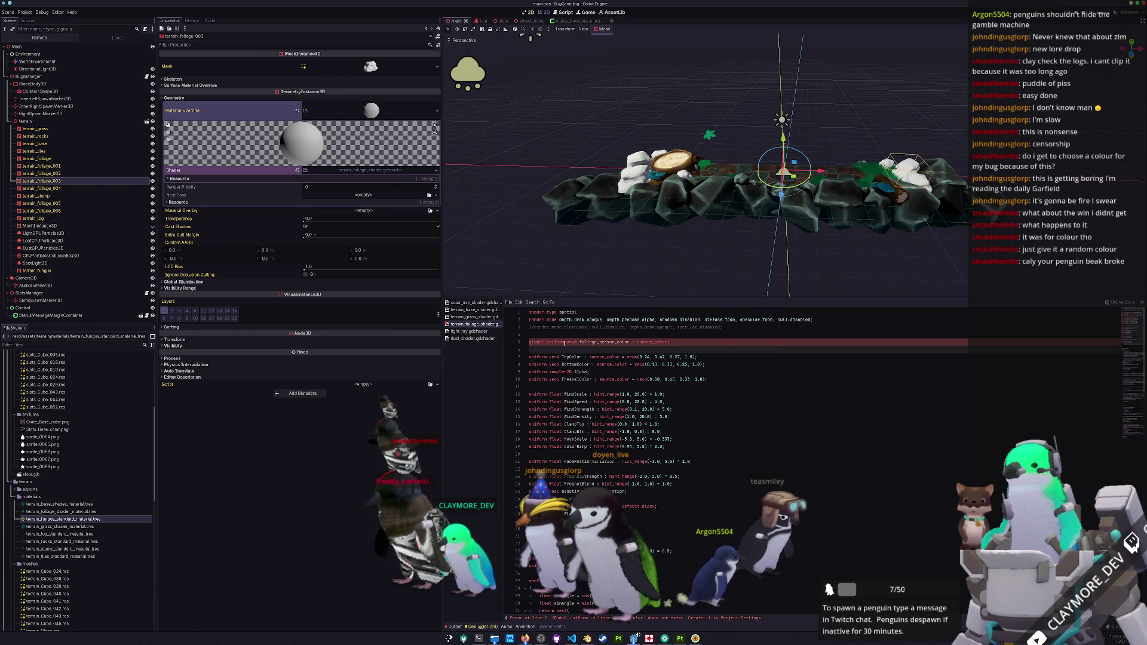
Step: Reload the foliage shader and place Project Settings beside the code editor
left_click(472, 324)
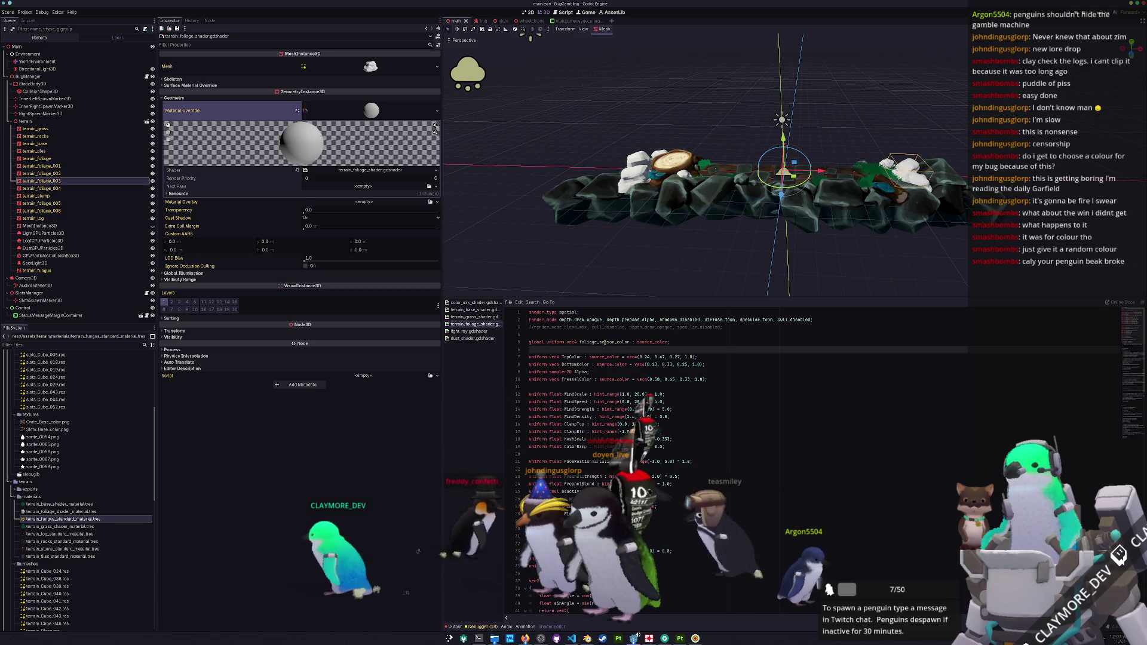
left_click(24, 12)
left_click(41, 22)
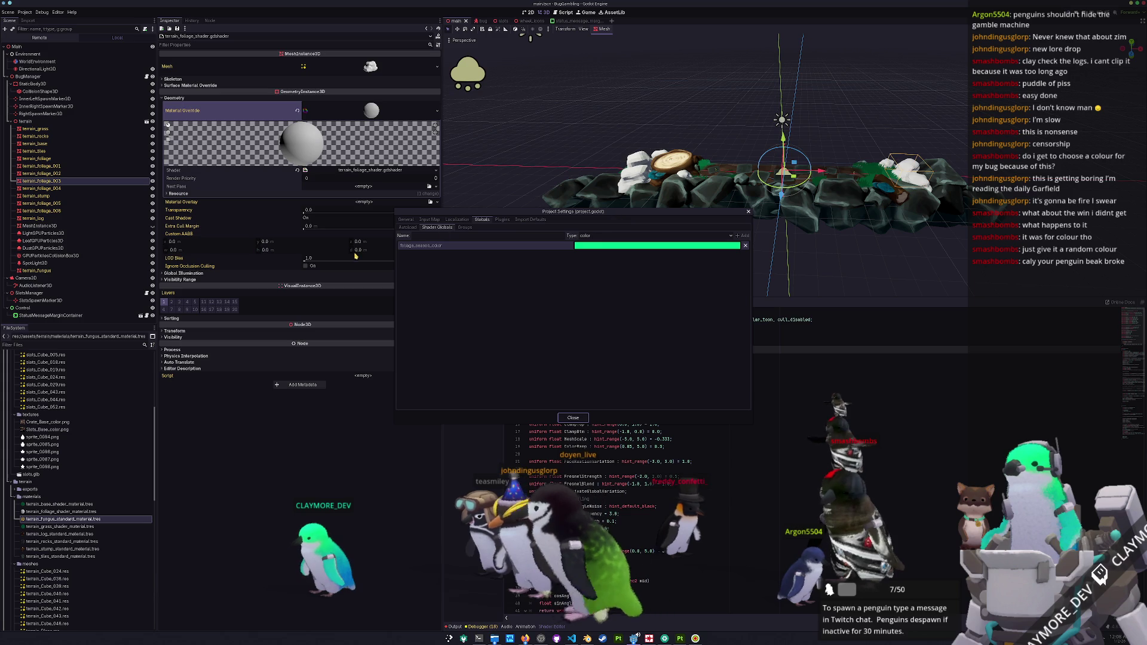
left_click_drag(565, 211, 829, 222)
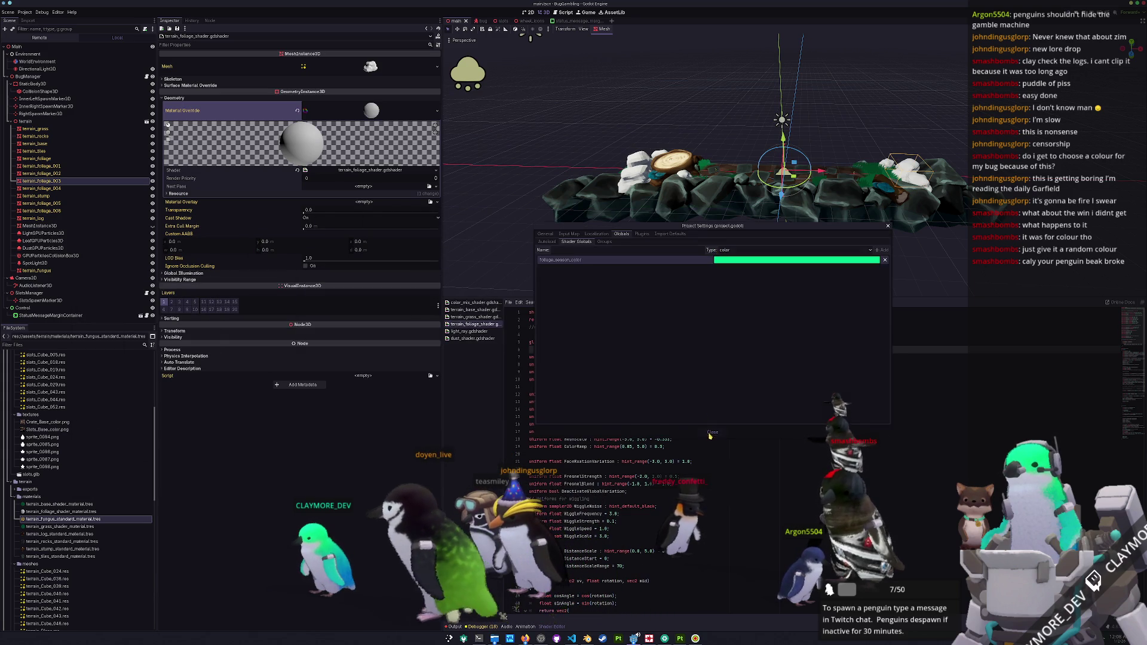
left_click(694, 347)
Step: Replace the TopColor and BottomColor uniforms with a non-global vec4 foliage uniform on line 6
key("Down")
key("Down")
key("Down")
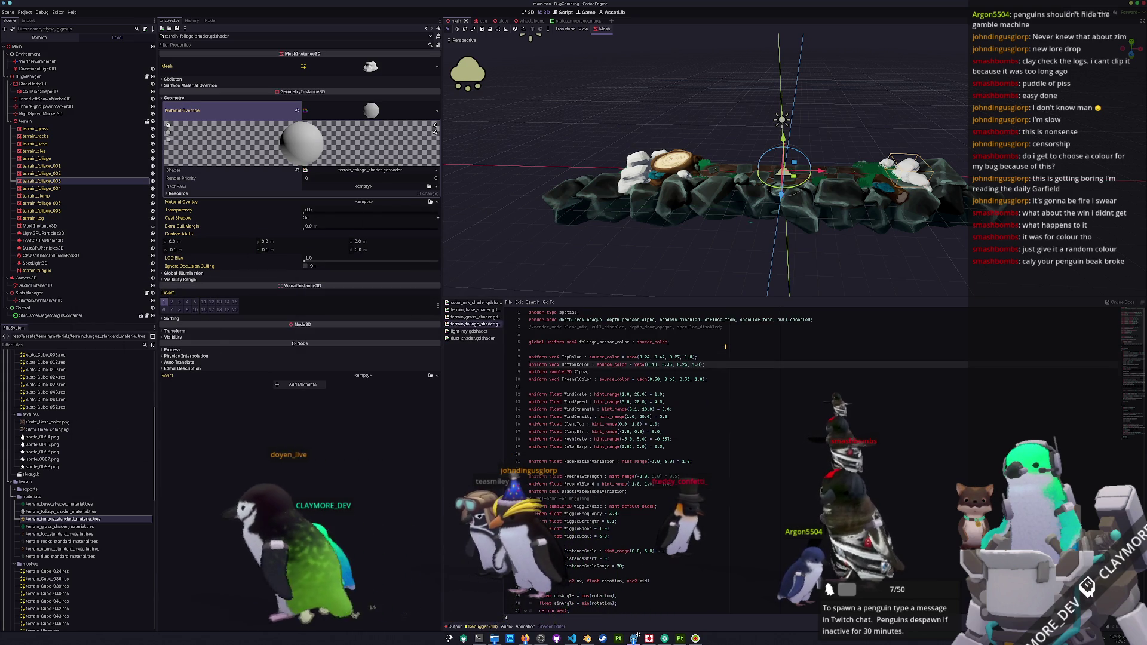
key("Up")
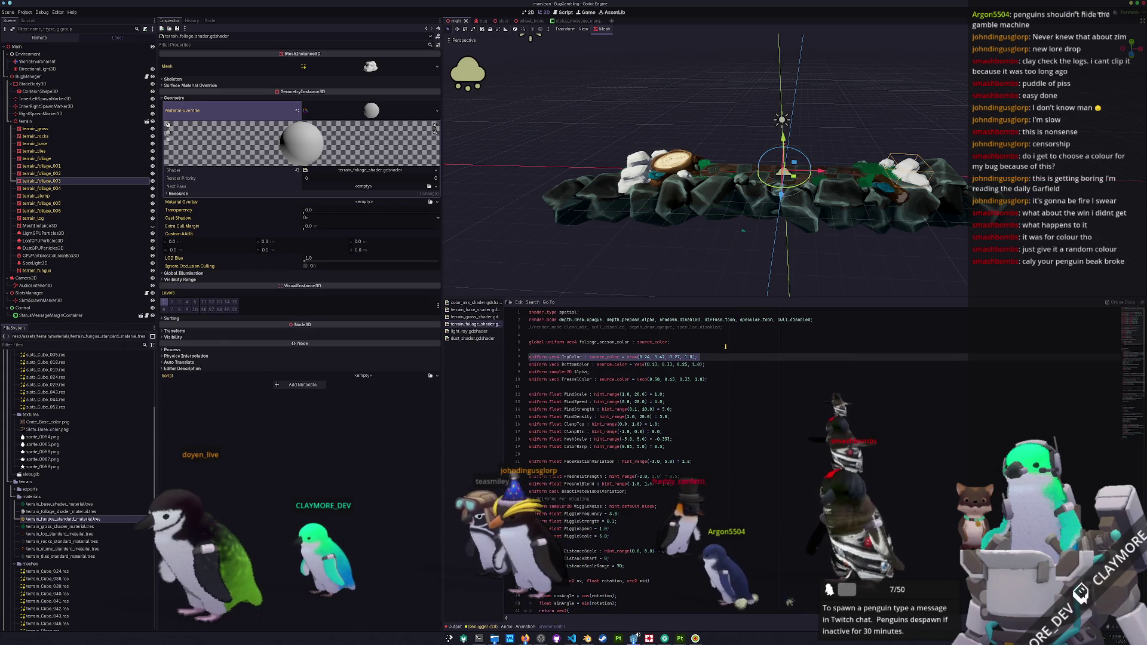
key("End")
key("shift+Up")
key("shift+Home")
key("BackSpace")
key("Up")
type("al un")
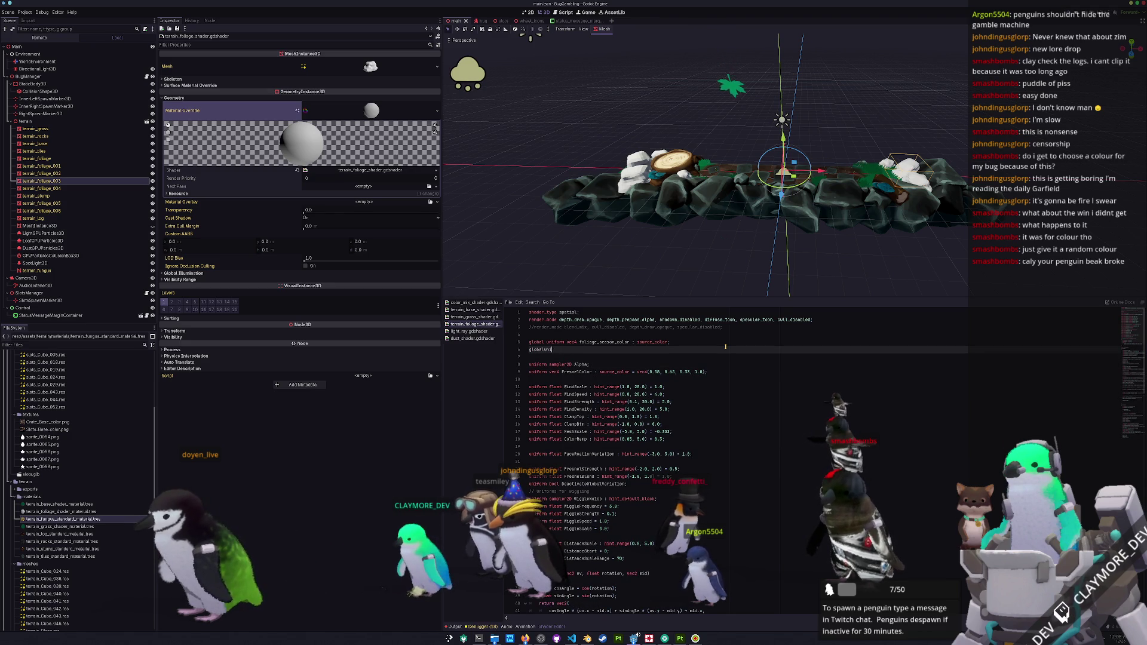
type("iform vec")
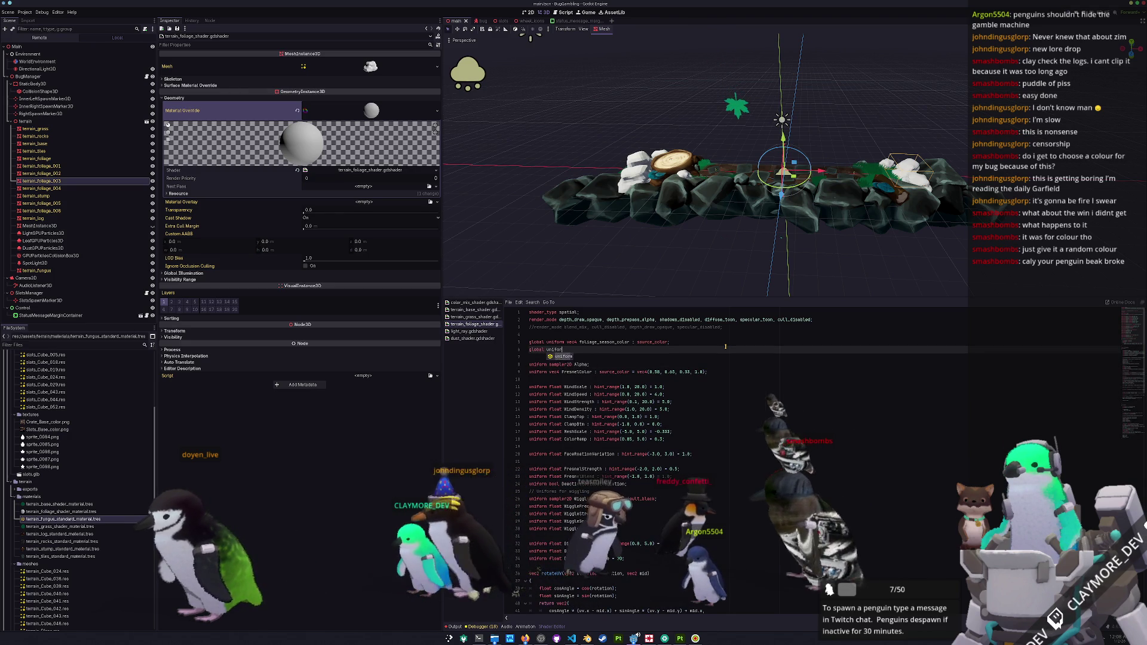
type("4 folia")
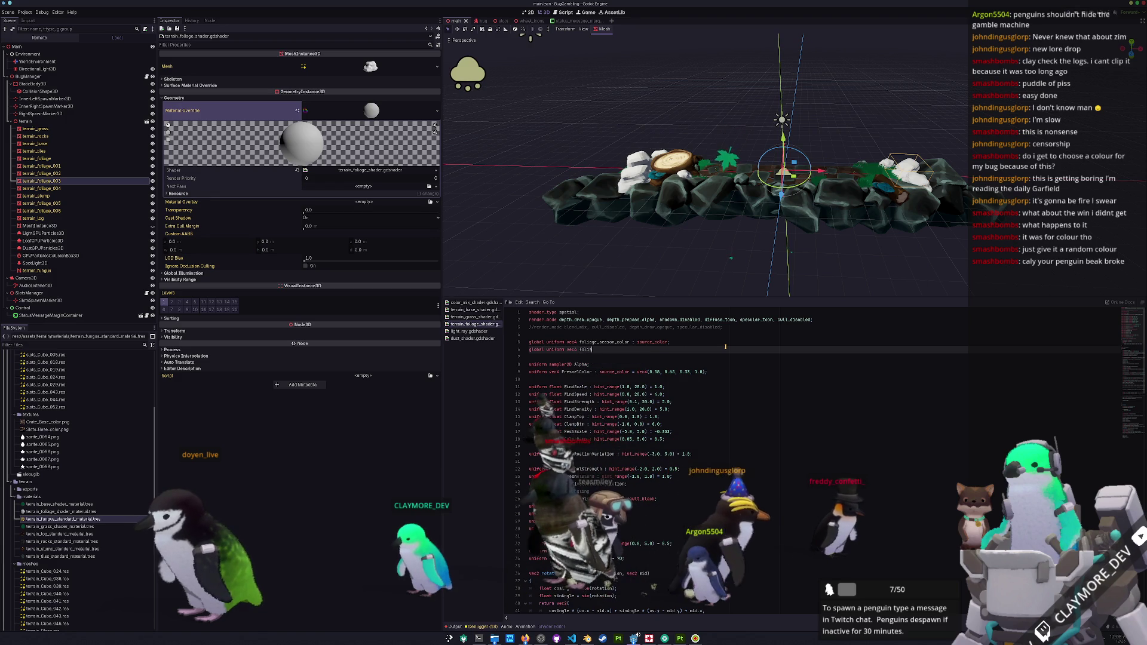
key("Home")
key("Delete")
key("Delete")
key("Delete")
key("End")
type("ge_s")
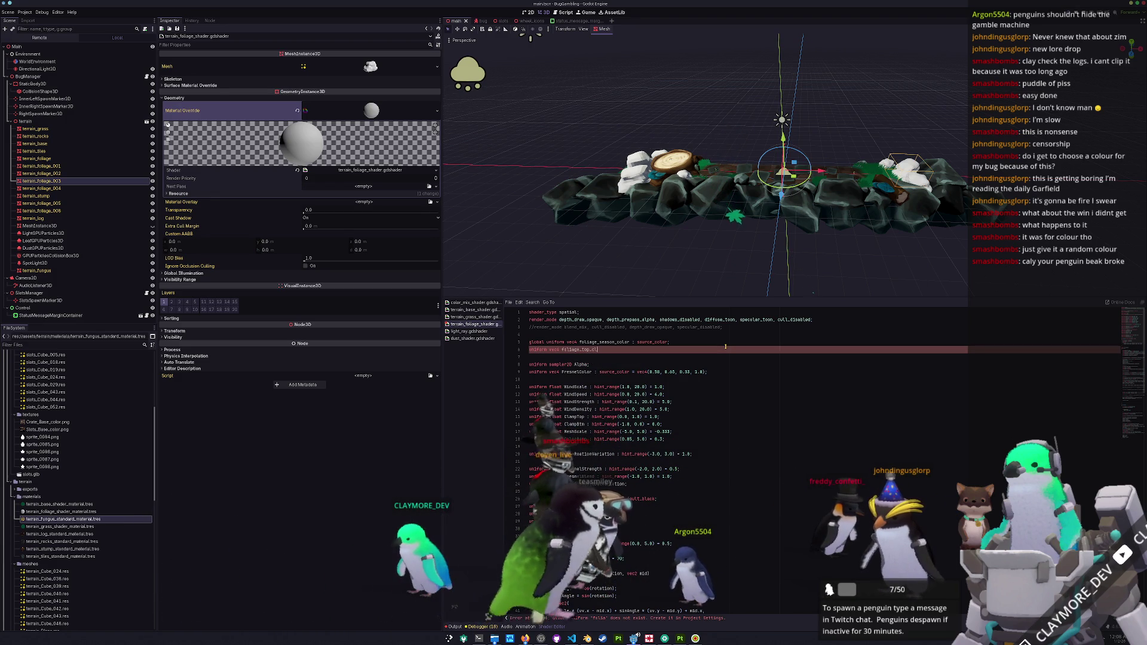
Step: Paste in replacement shader code and give line 6's foliage_top_c uniform a source_color hint
key("ctrl+a")
key("ctrl+v")
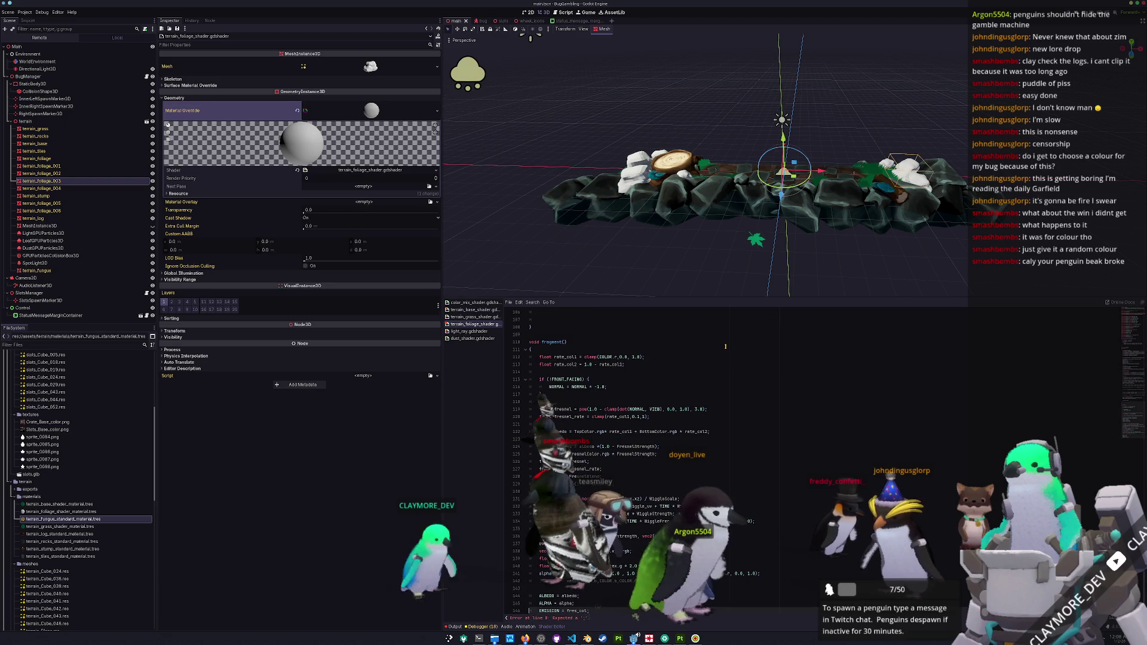
scroll(725, 346, "up", 20)
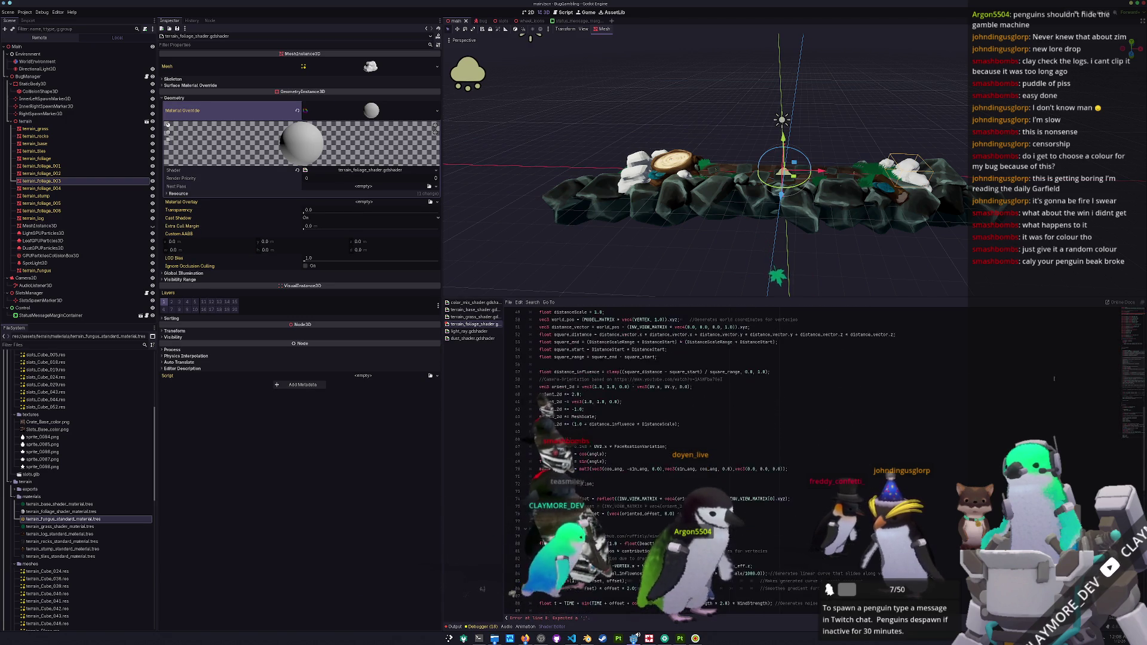
left_click(626, 364)
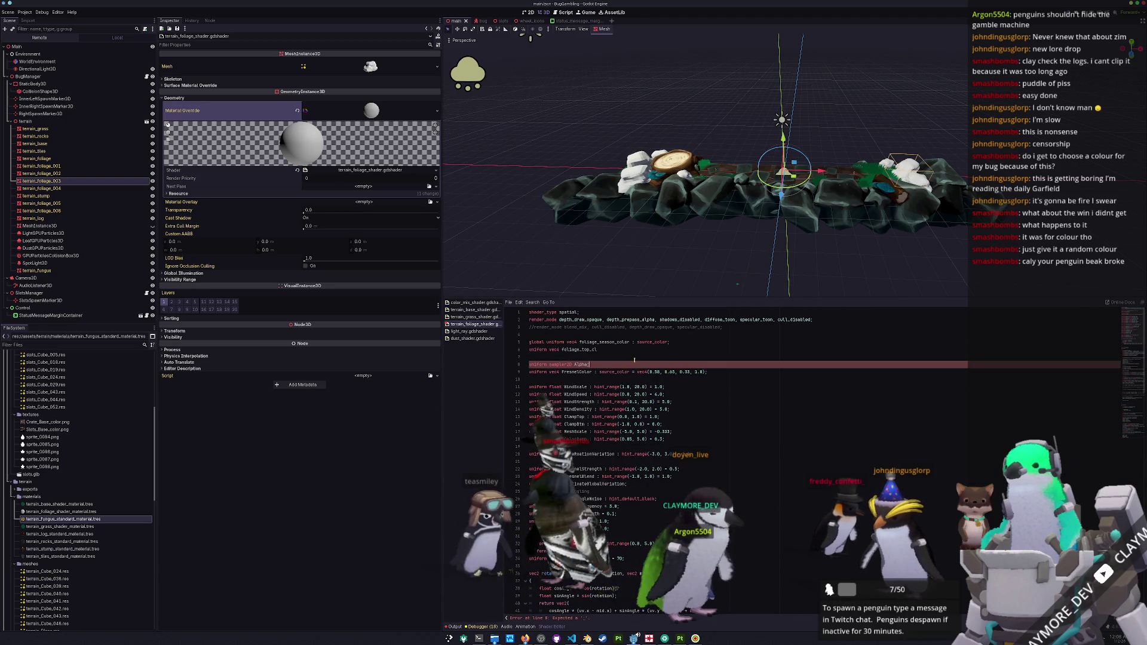
key("Up")
key("Up")
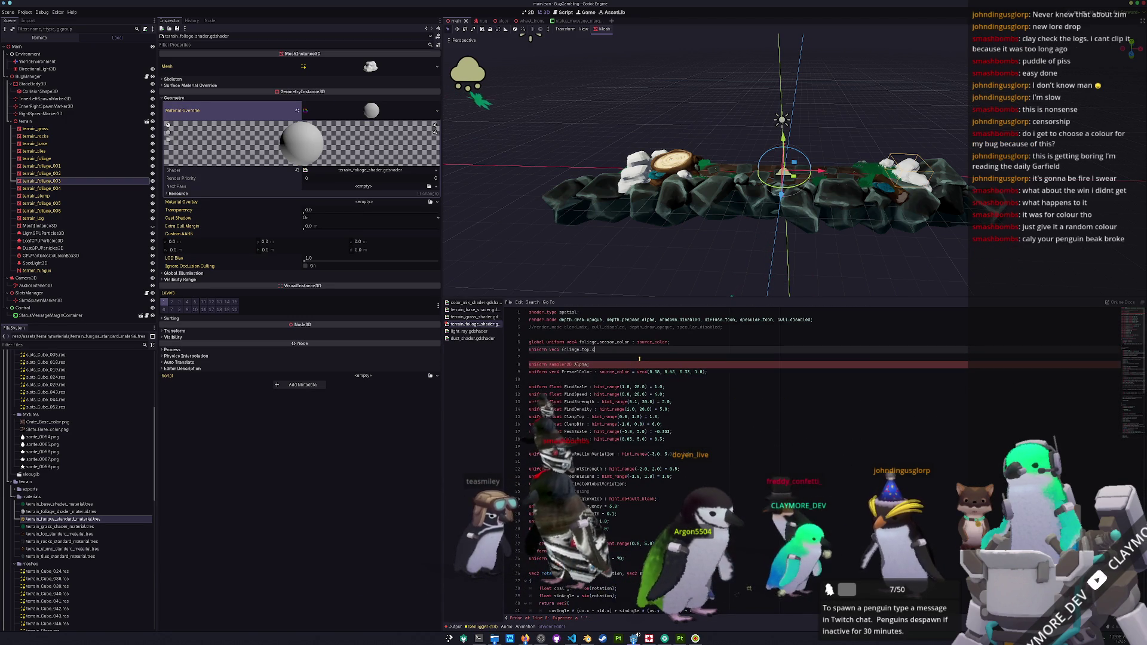
type(": source_col")
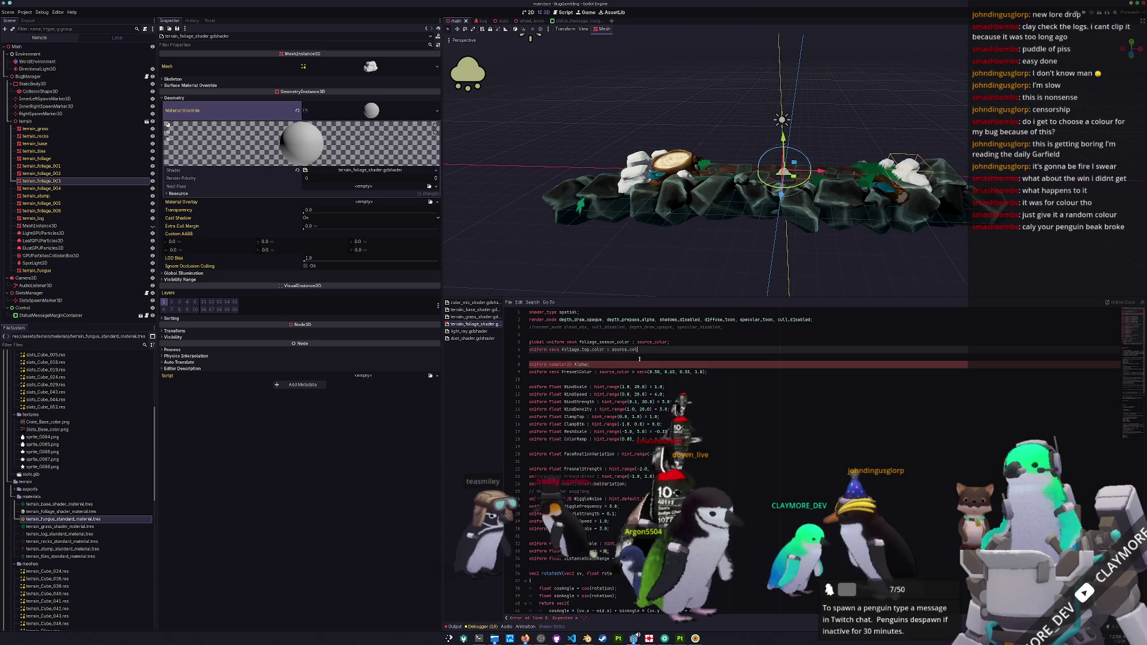
type("r;")
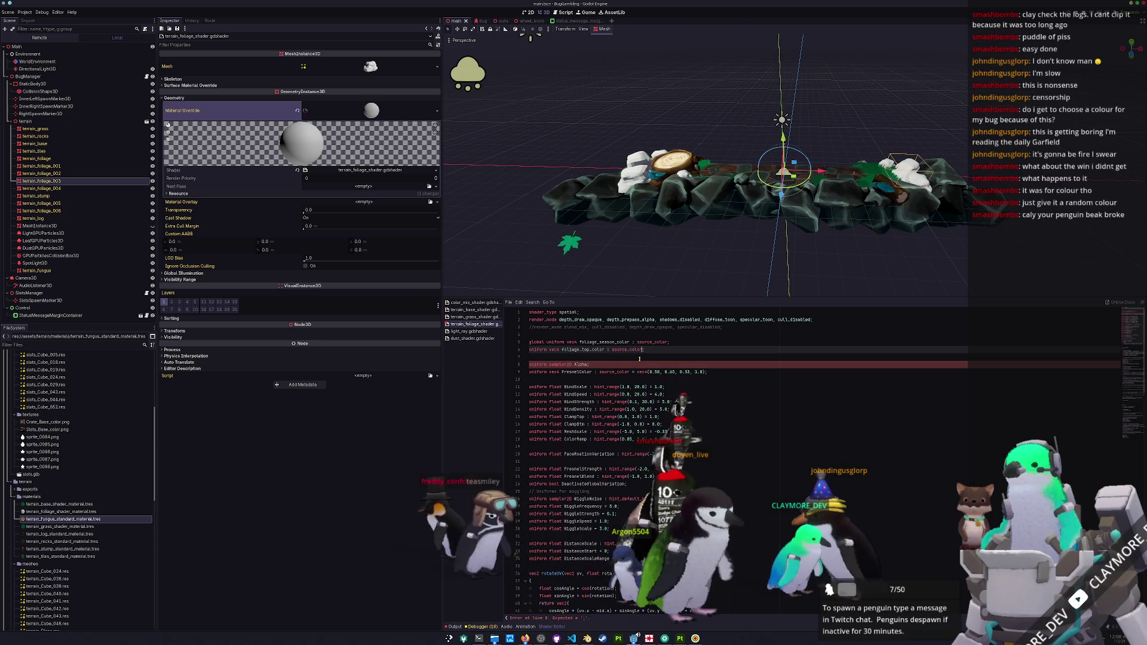
key("ctrl+Right")
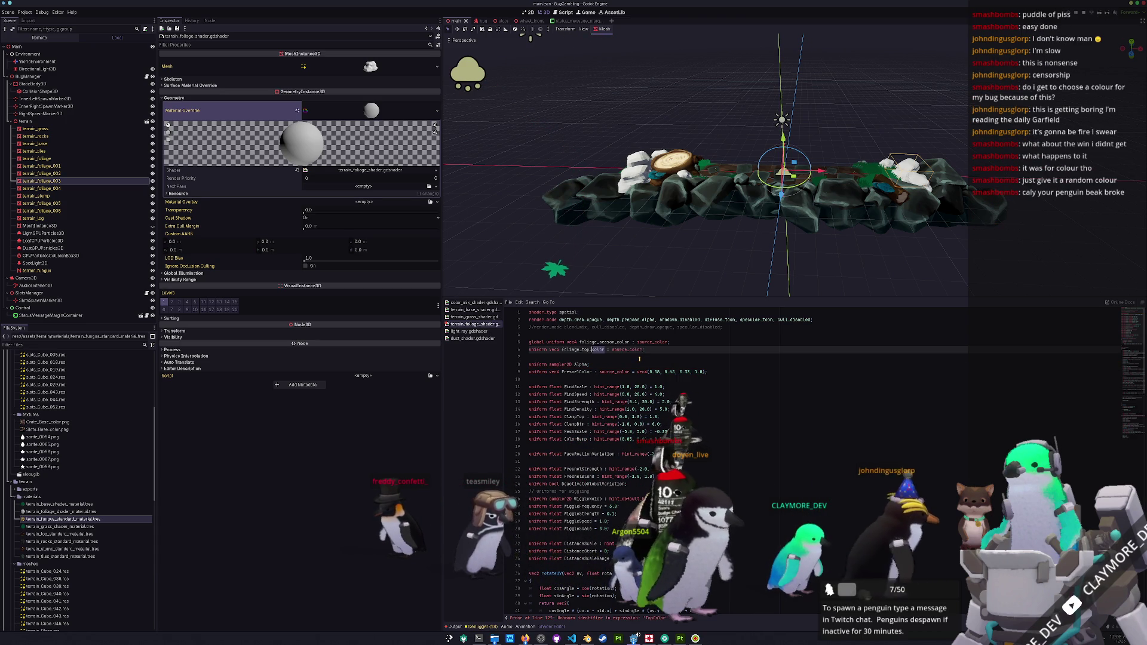
type("blend")
Step: Comment out the foliage_top_blend uniform with Ctrl+K
left_click(639, 359)
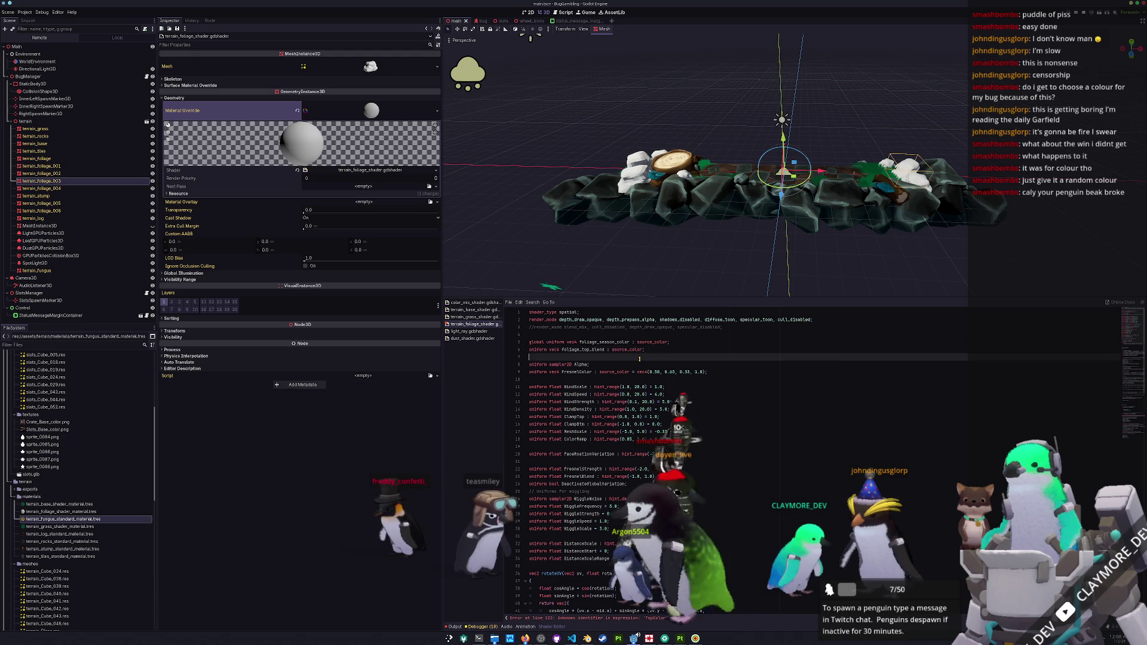
left_click(528, 350)
key("ctrl+k")
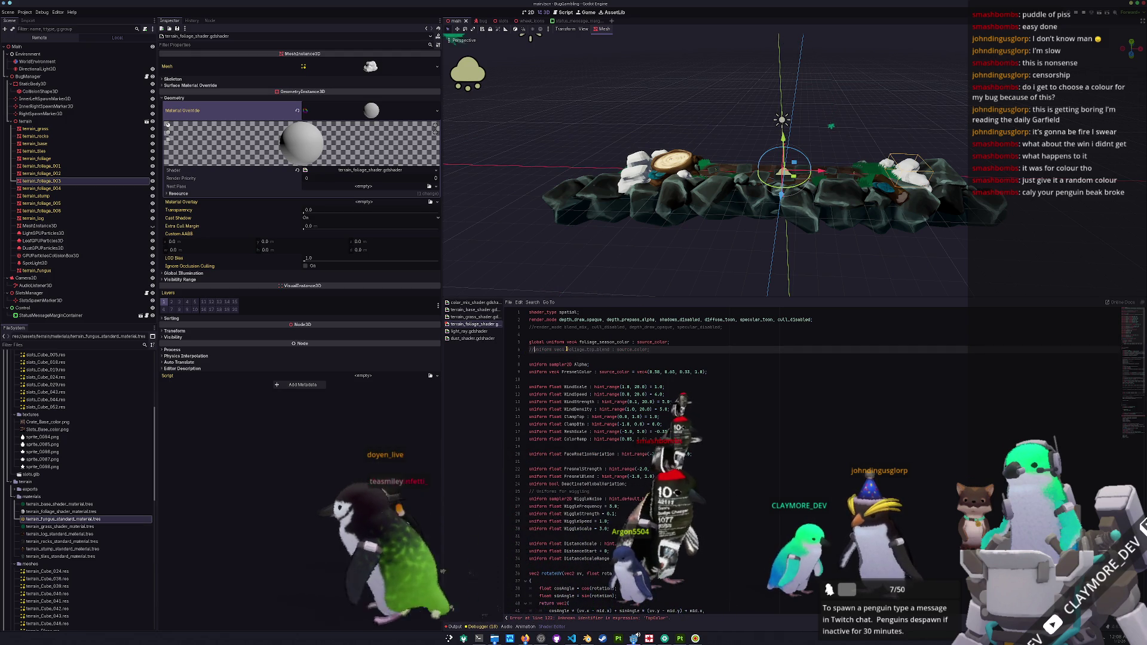
scroll(574, 452, "down", 12)
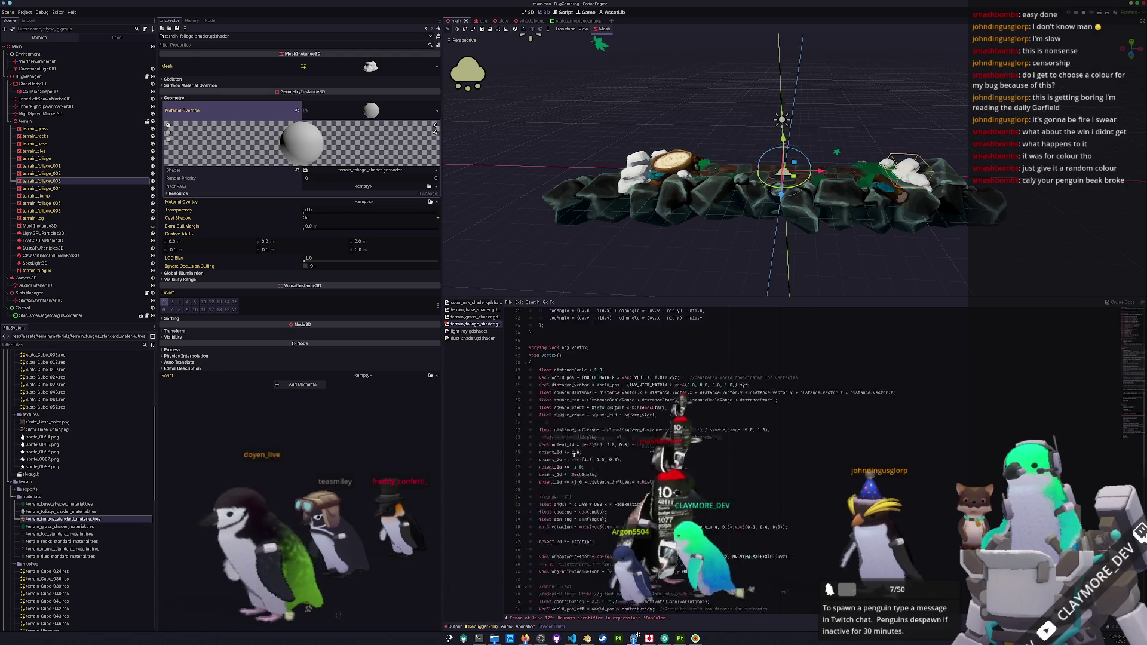
Step: Add 'vec3 albedo = foliage_season_color.rgb;' in fragment(), replacing the commented TopColor blend
scroll(572, 450, "down", 20)
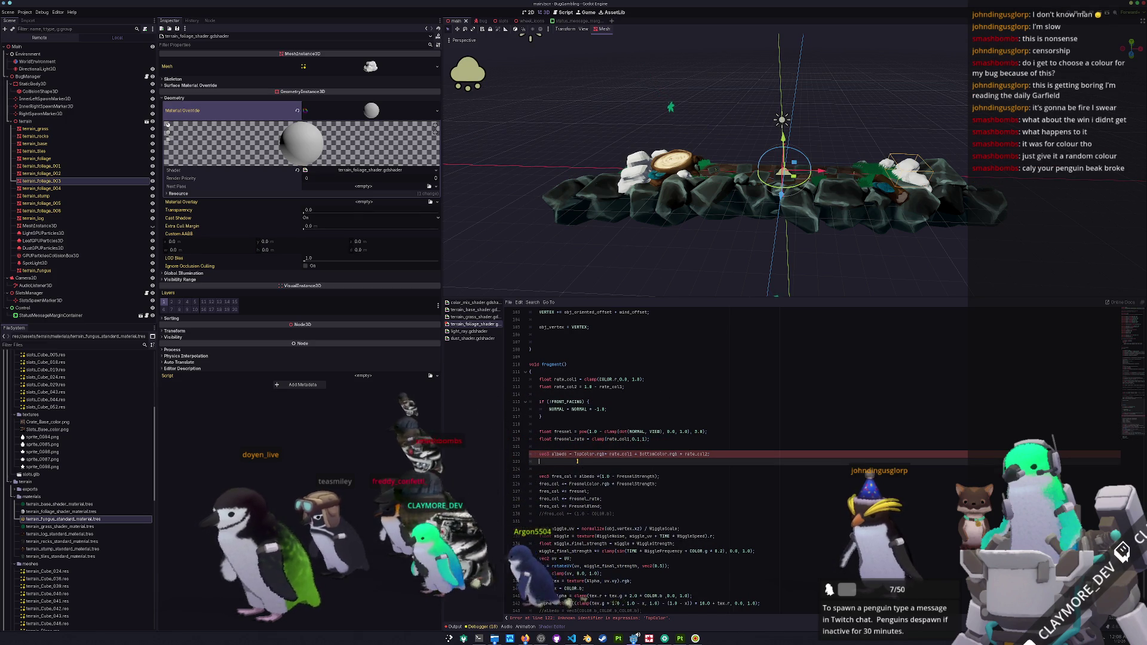
key("Return")
type("vec3 albedo")
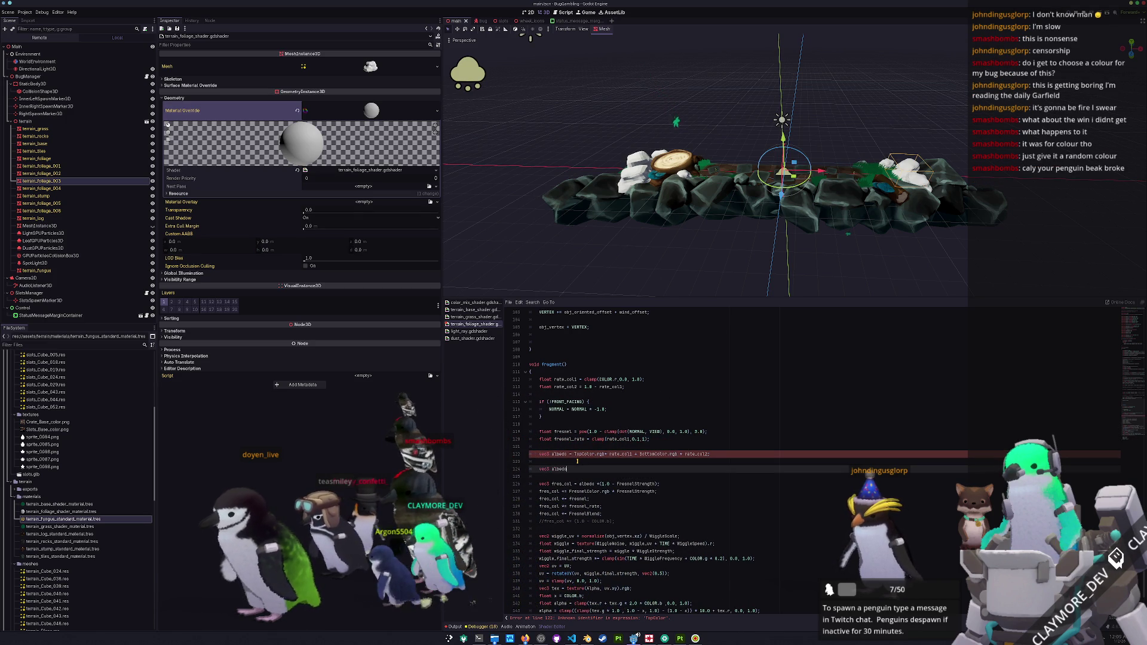
type("foliage")
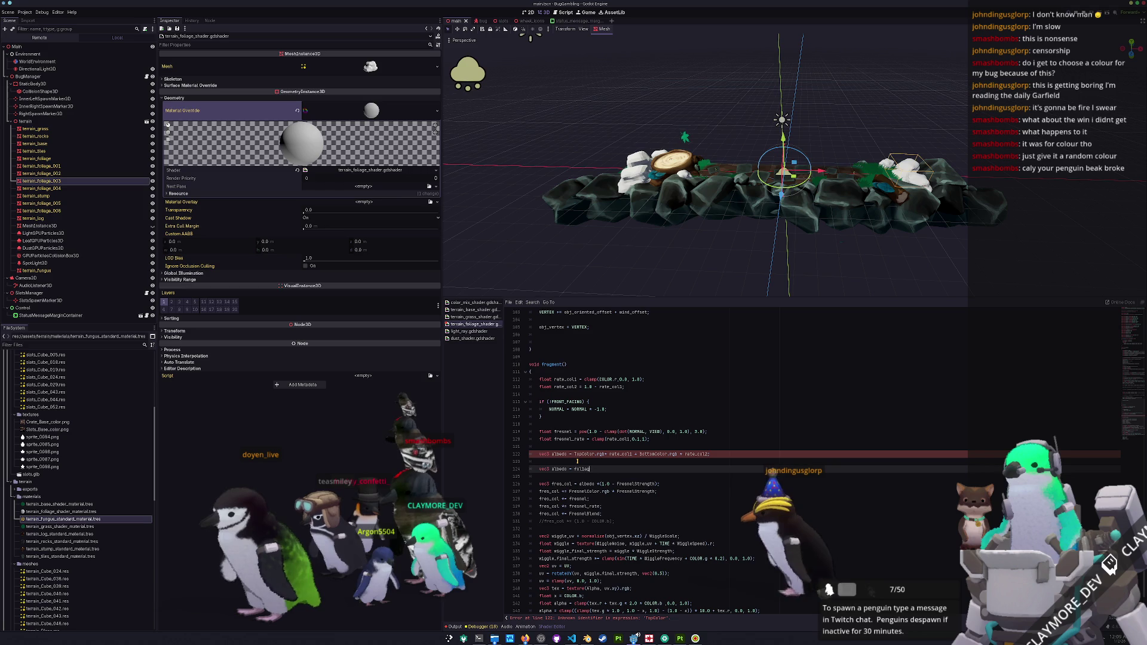
type("_c")
type("son_co")
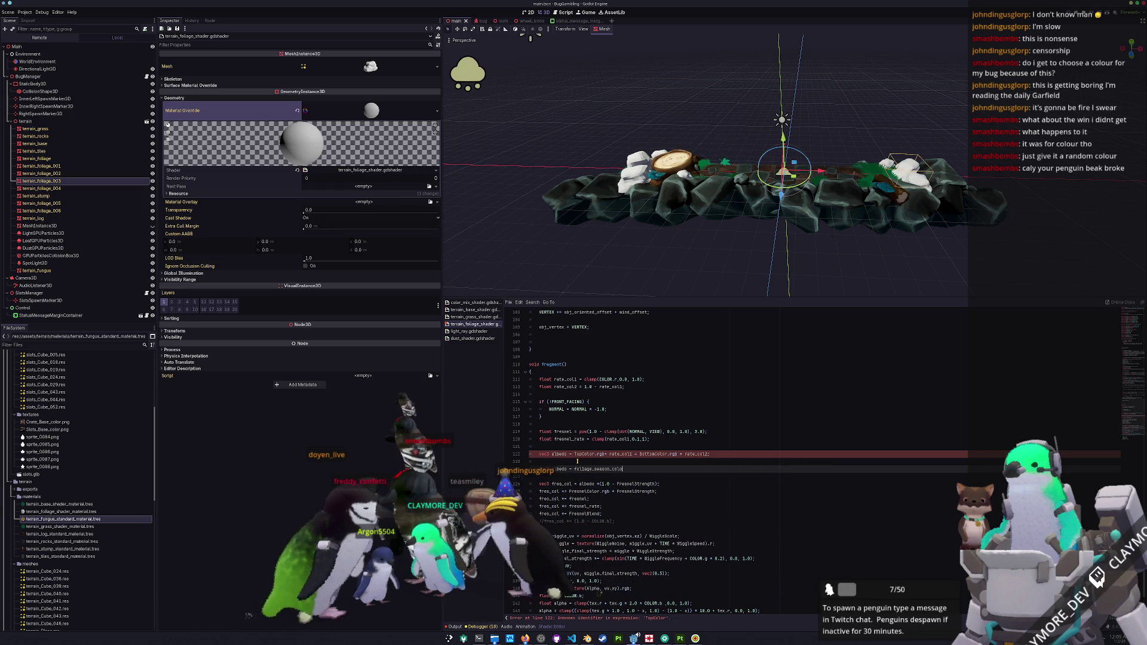
type(";")
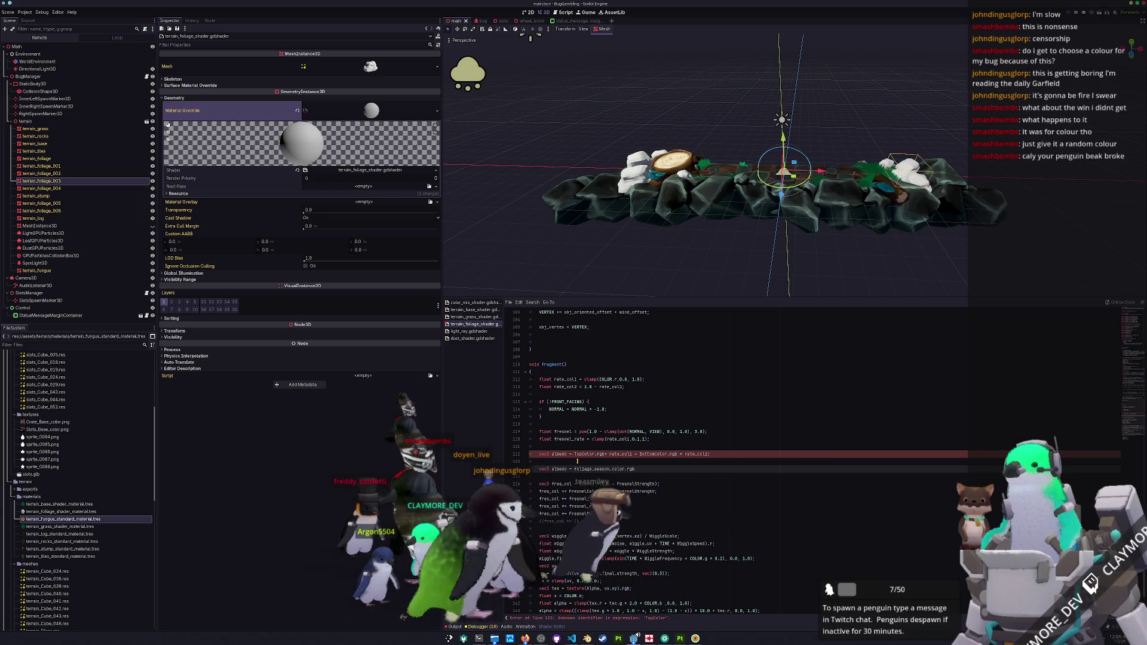
left_click(578, 461)
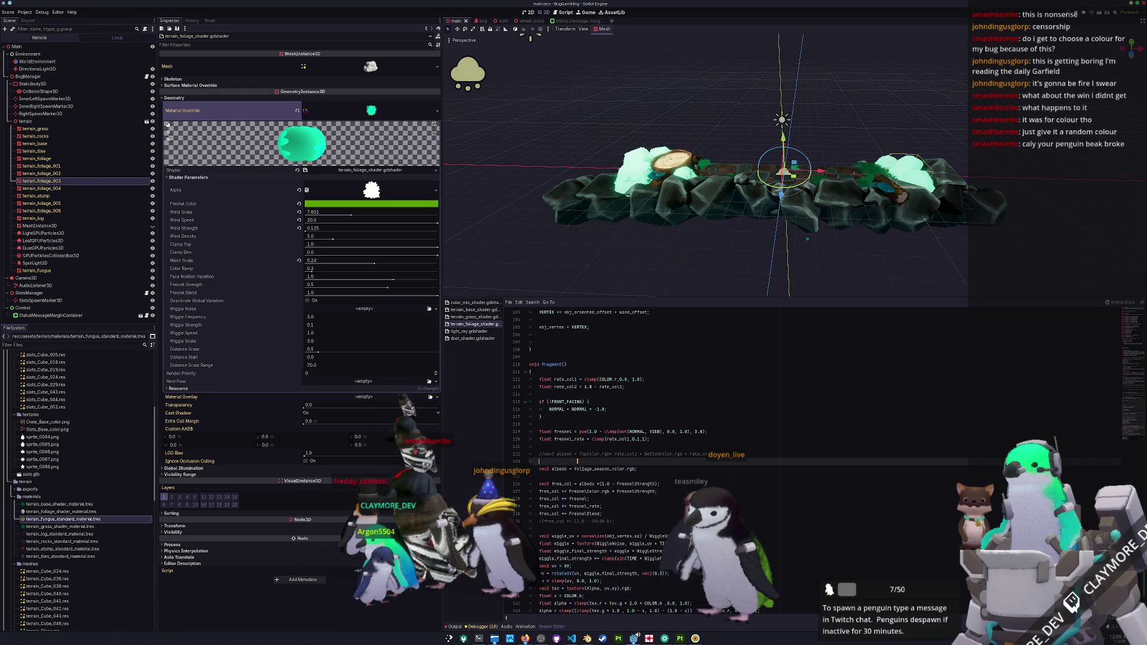
scroll(573, 478, "down", 2)
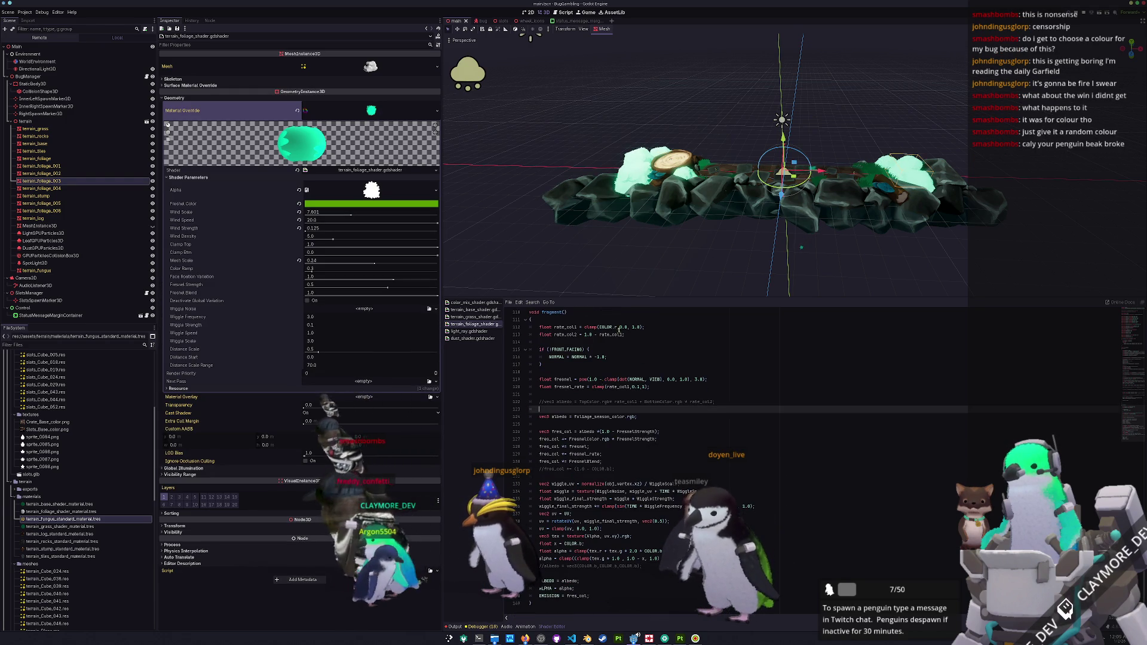
scroll(717, 179, "up", 5)
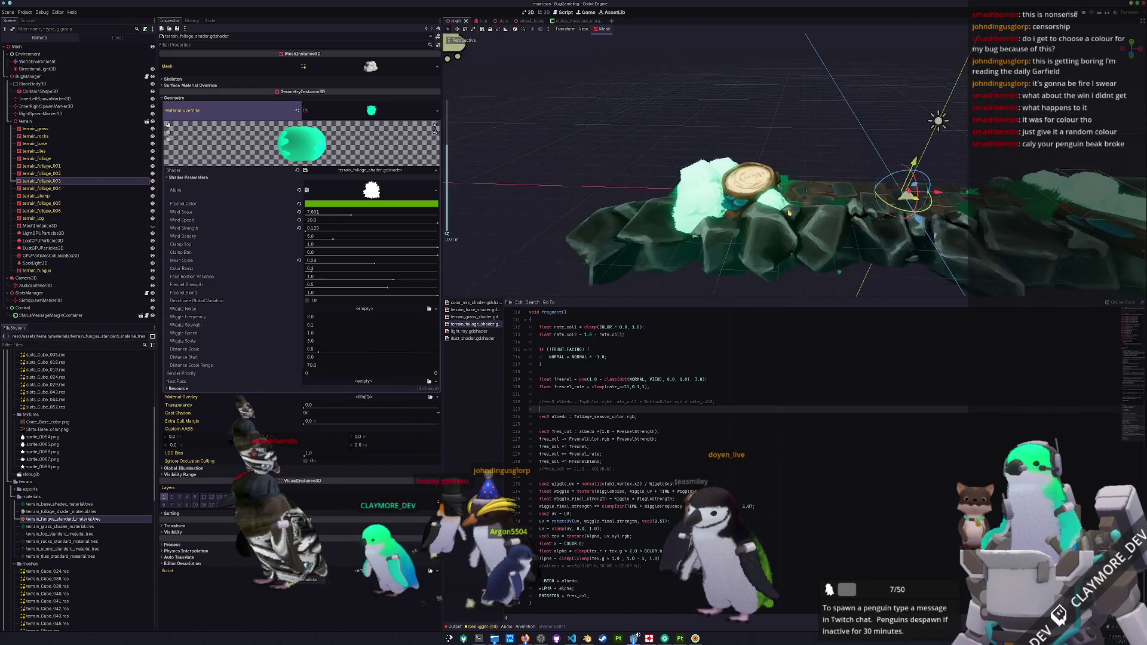
scroll(717, 179, "up", 3)
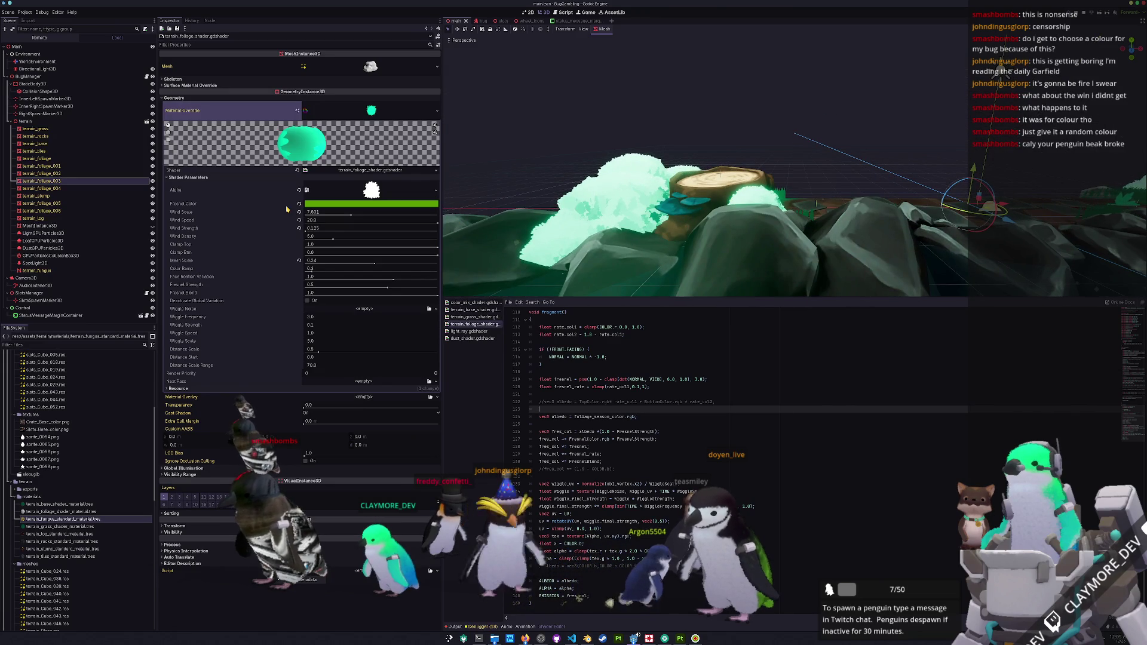
Step: Darken the foliage_season_color global to deep green 003d25 and save the scene
left_click(25, 12)
left_click(48, 27)
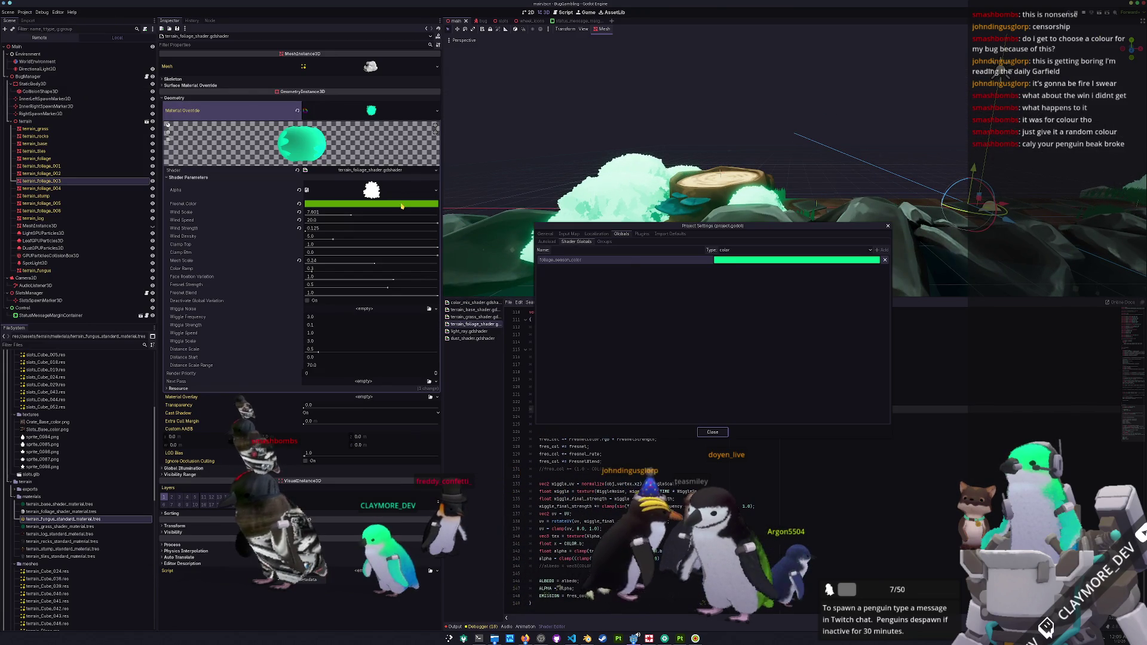
left_click_drag(735, 226, 888, 281)
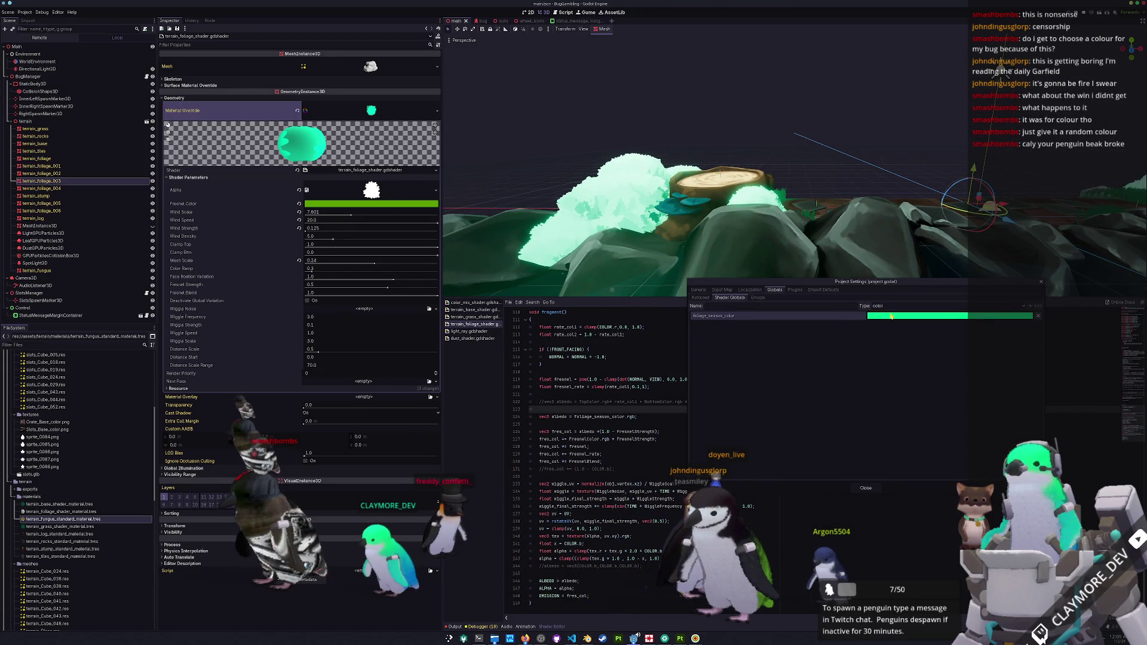
left_click(891, 316)
left_click_drag(956, 436, 929, 439)
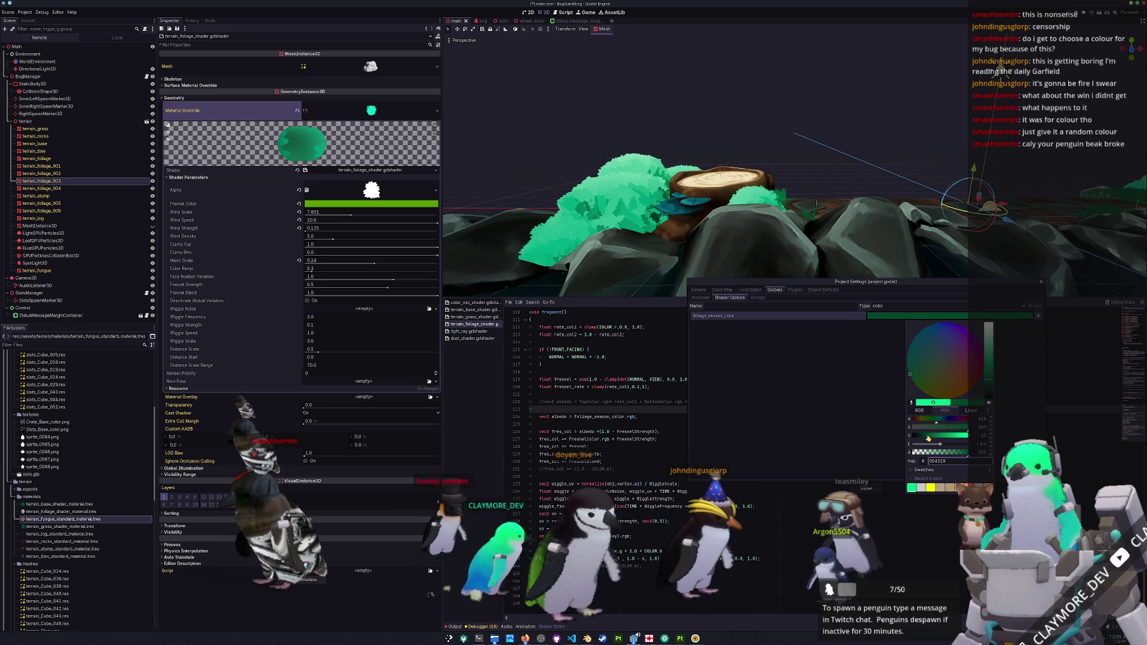
left_click(861, 383)
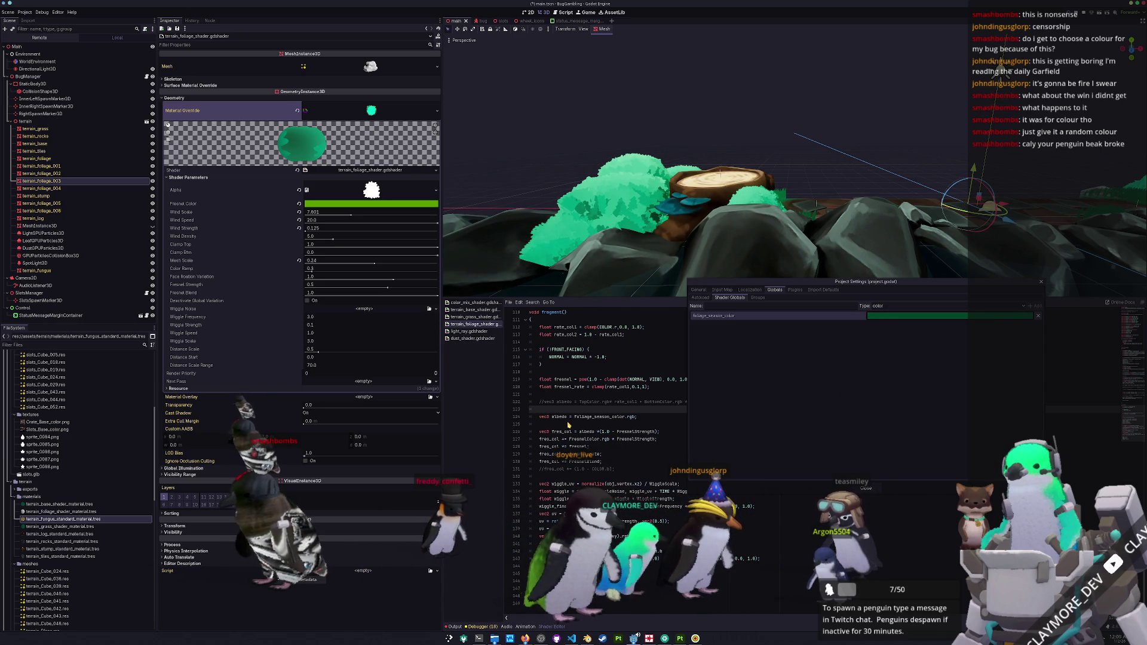
left_click(863, 489)
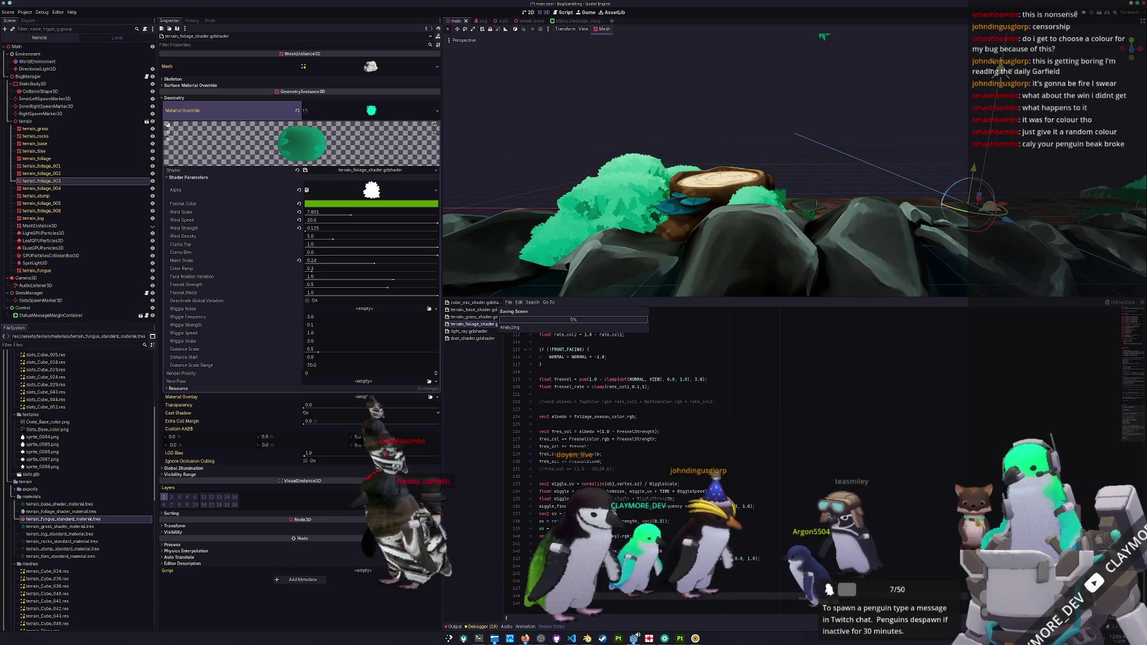
key("ctrl+s")
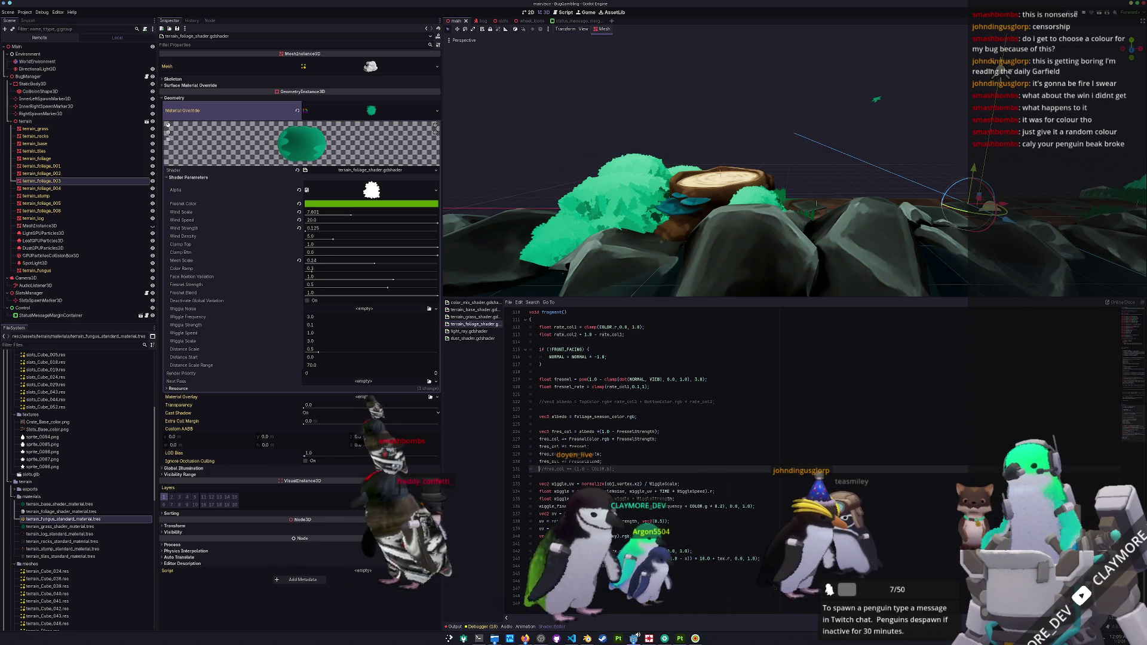
Step: Review the fragment code between lines 114 and 128
key("Up")
key("Up")
key("Up")
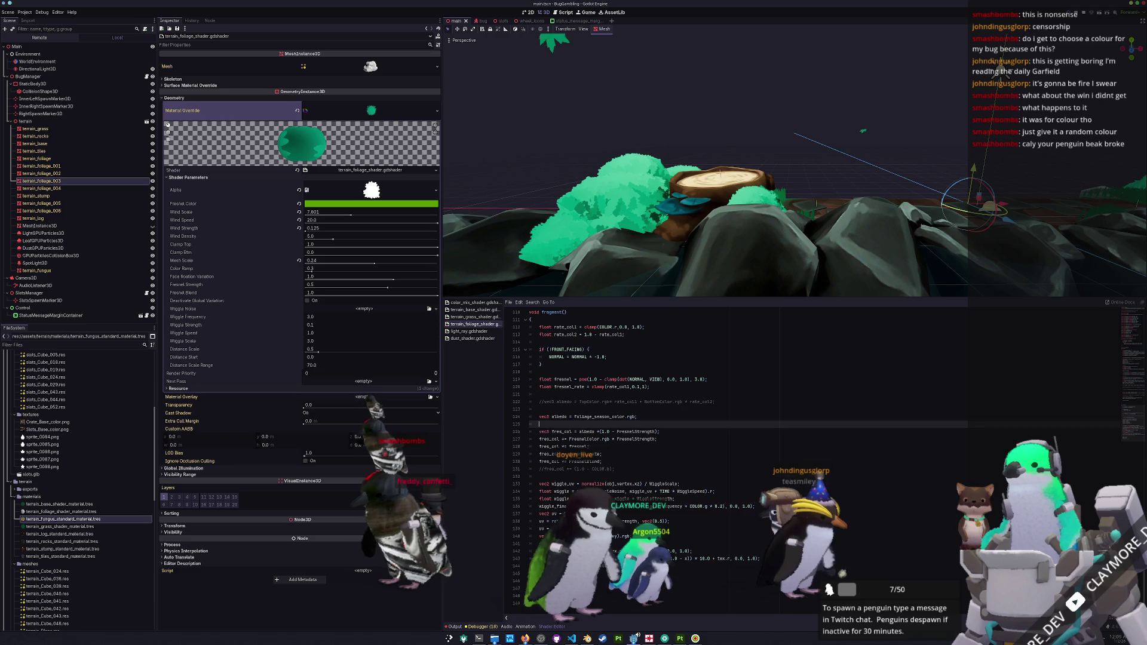
key("Up")
key("Up")
key("Up")
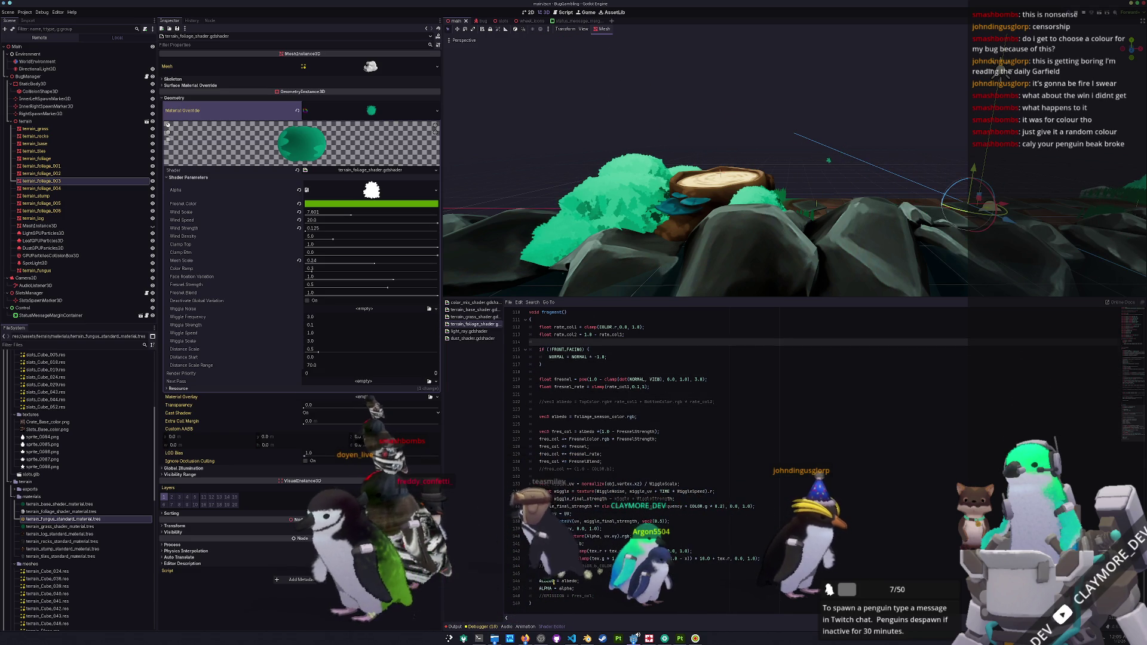
key("Down")
key("Down")
key("Down")
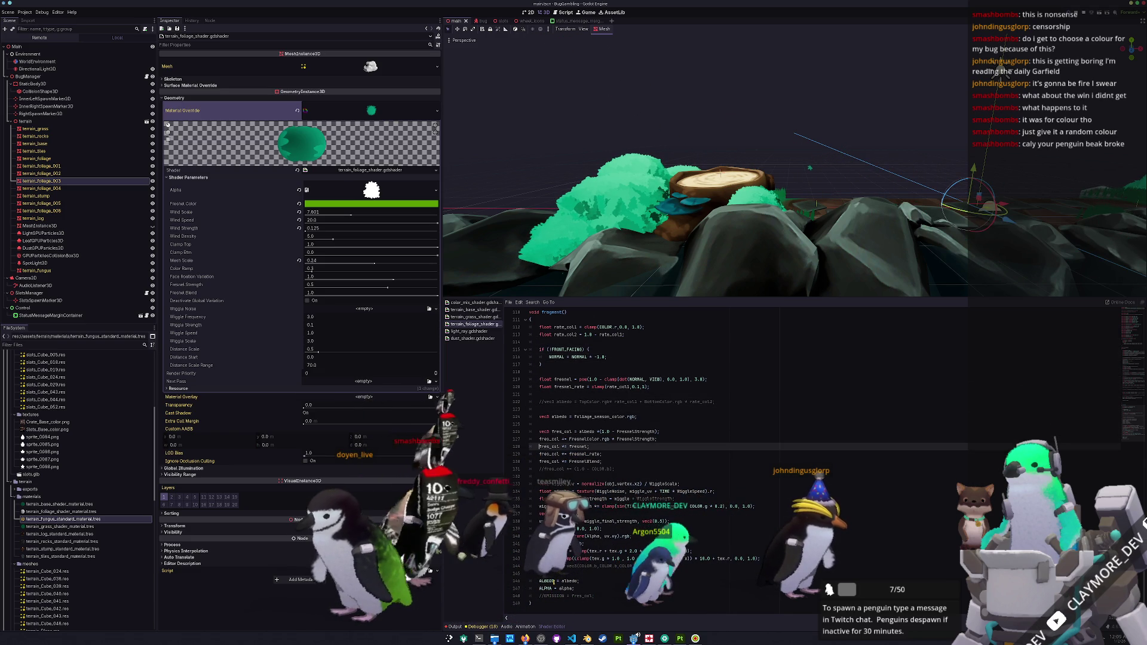
key("Down")
key("Down")
key("Down")
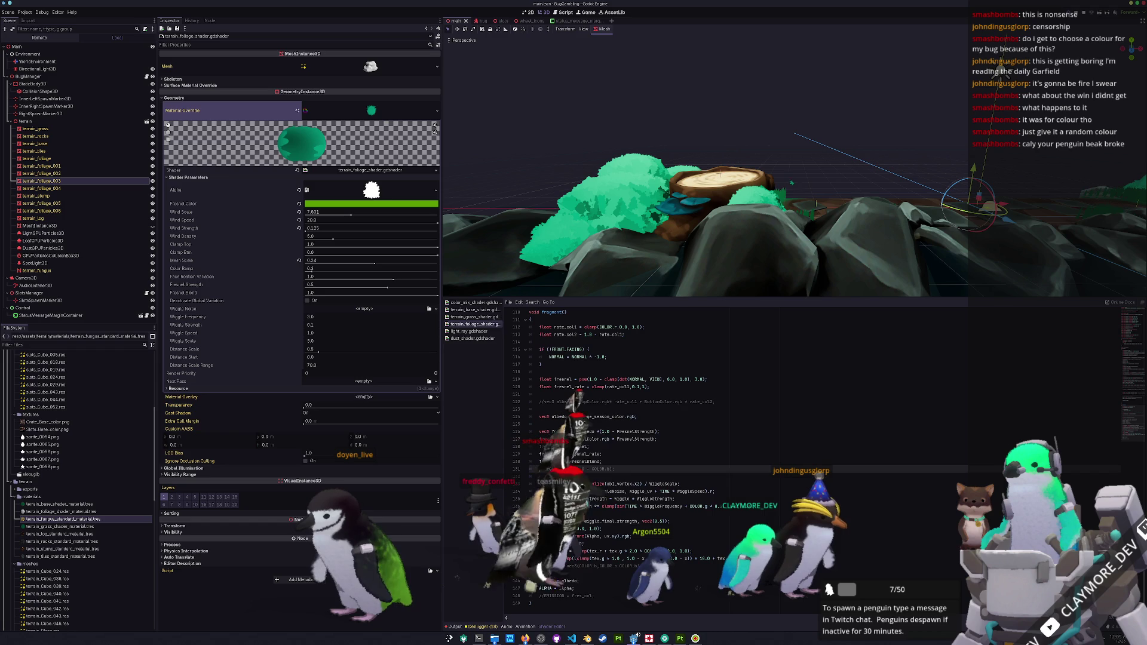
key("Up")
key("Up")
key("Up")
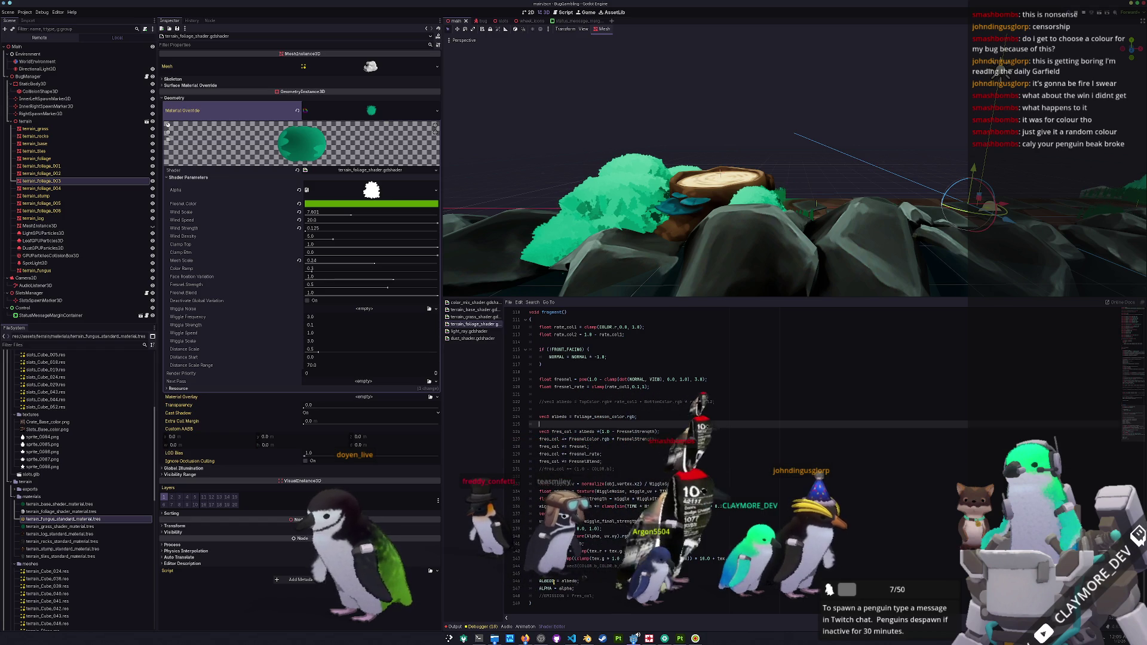
Step: Fine-tune the brightness of the foliage_season_color green in Shader Globals
left_click(26, 12)
left_click(42, 22)
left_click(890, 317)
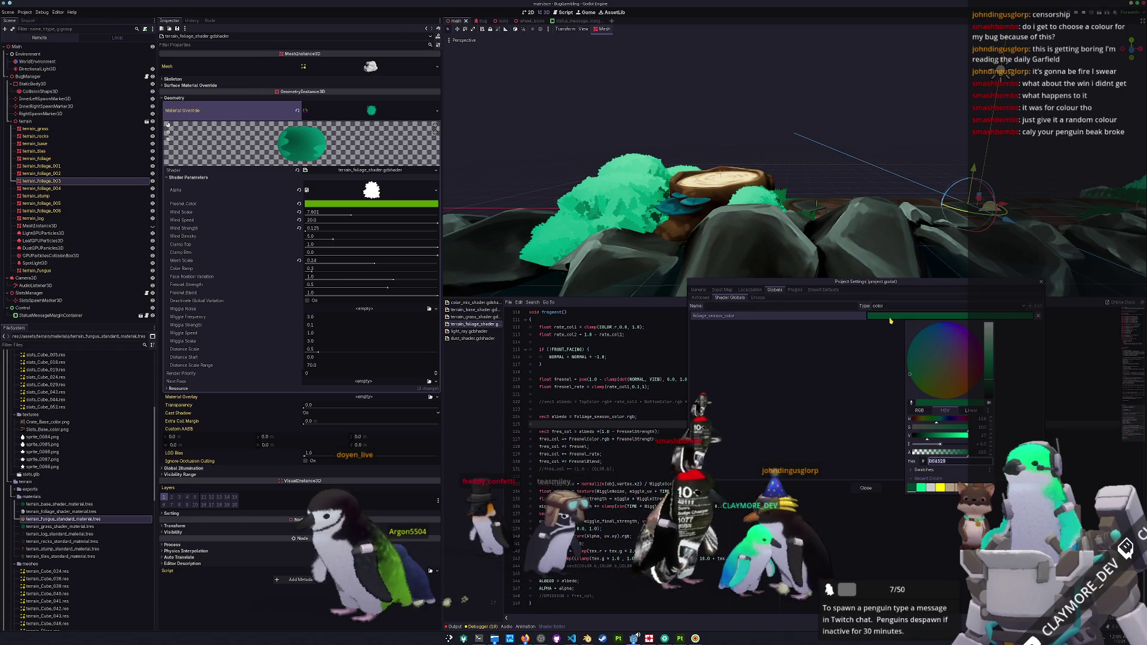
mouse_move(939, 434)
left_mouse_down()
mouse_move(959, 436)
mouse_move(923, 436)
mouse_move(962, 436)
mouse_move(924, 441)
mouse_move(947, 425)
left_mouse_up()
left_click(844, 188)
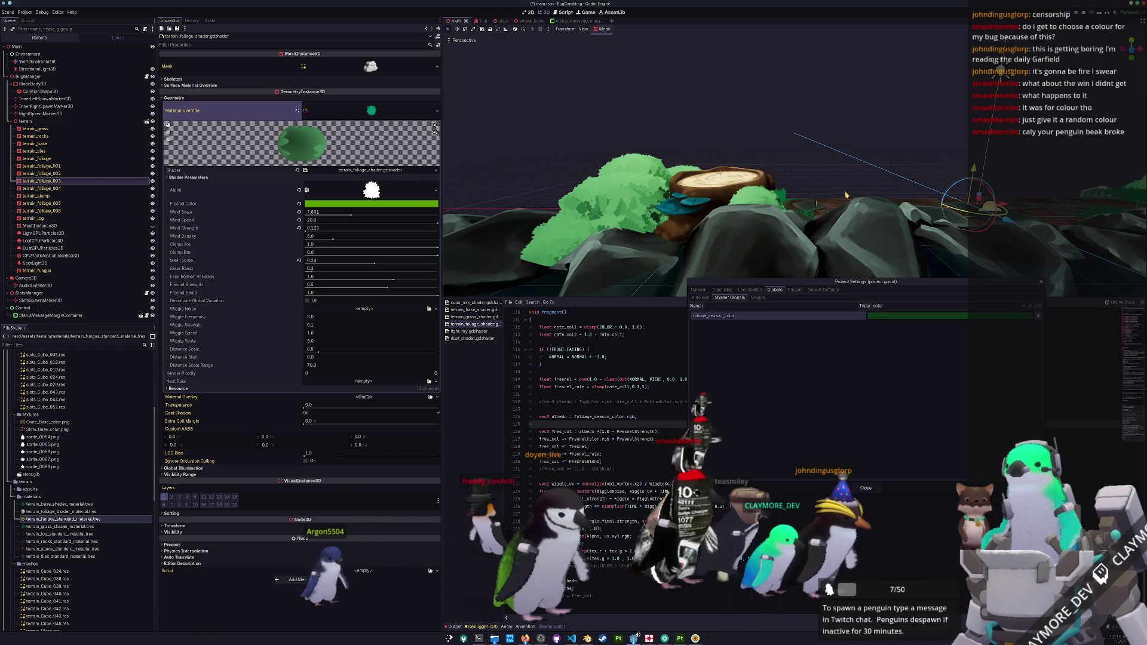
left_click(865, 488)
Step: Orbit around the stump scene and clear the selection
mouse_move(830, 239)
left_mouse_down()
mouse_move(779, 252)
mouse_move(776, 189)
left_mouse_up()
scroll(786, 236, "down", 3)
left_click(655, 261)
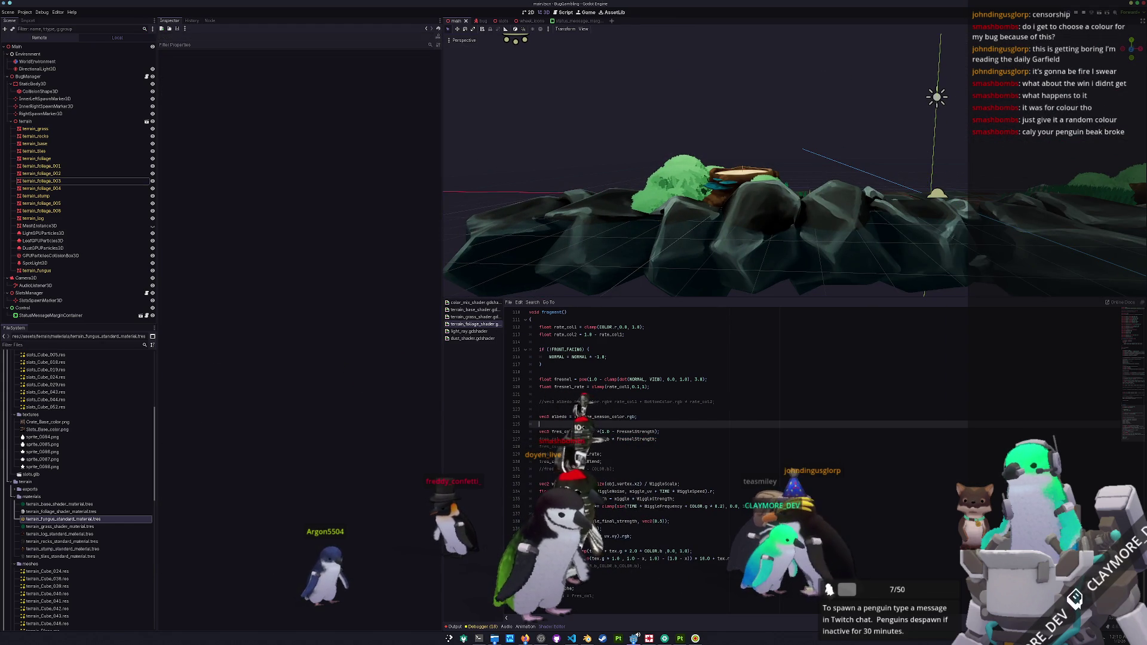
Step: Add the global foliage_season_color uniform declaration to the grass shader, copied from the foliage shader
scroll(574, 322, "up", 20)
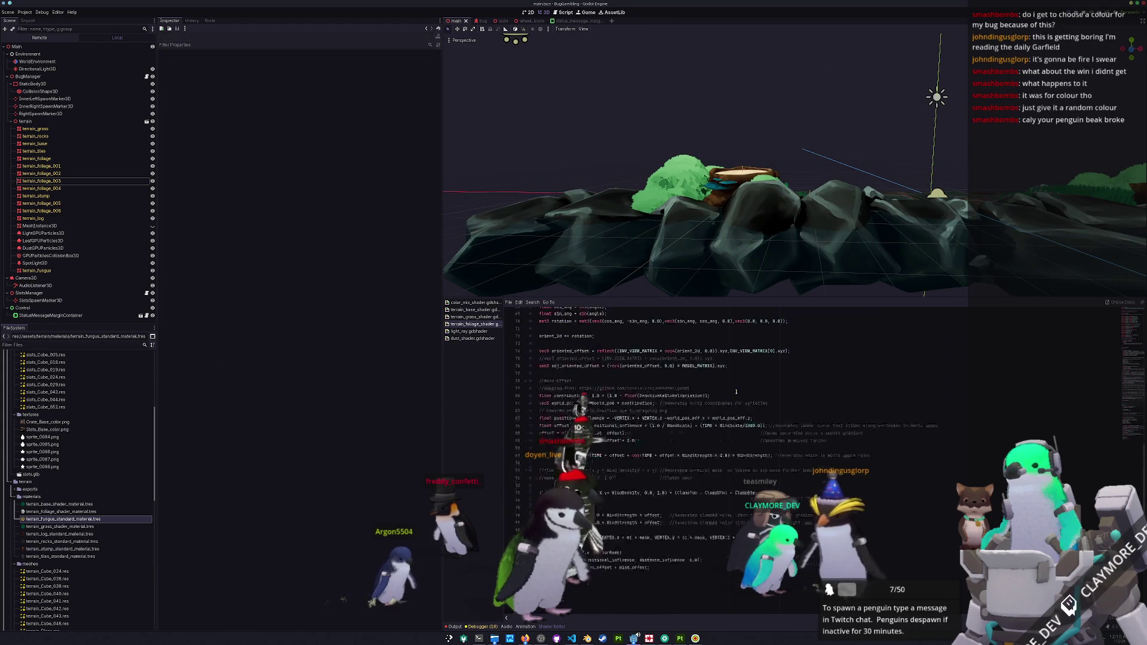
scroll(691, 404, "down", 20)
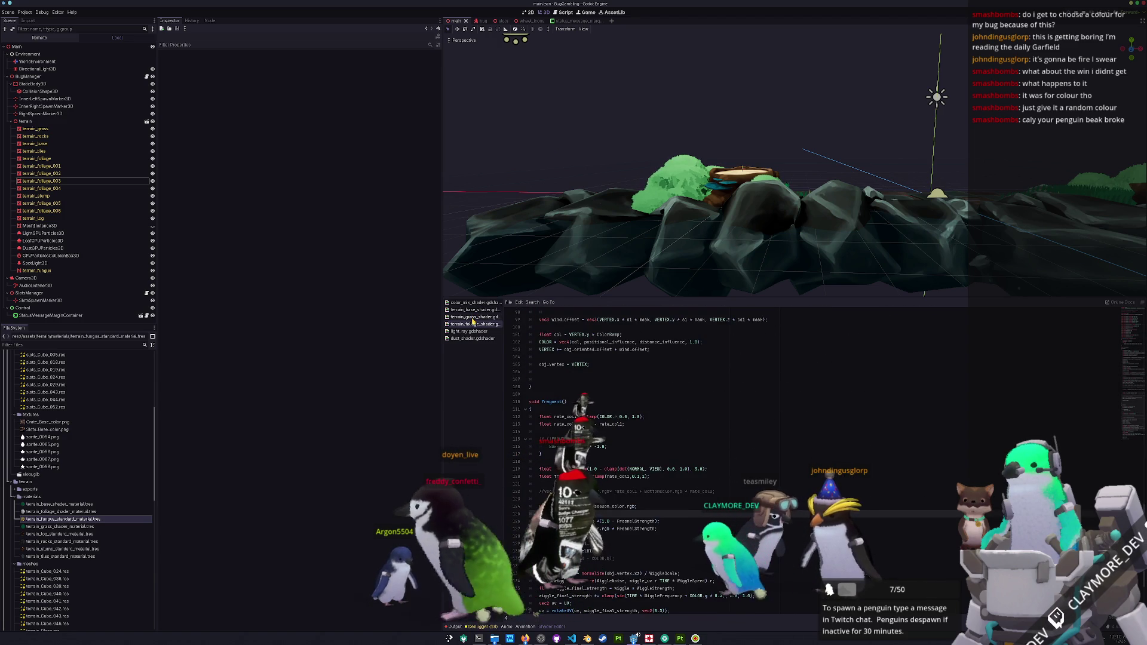
left_click(473, 318)
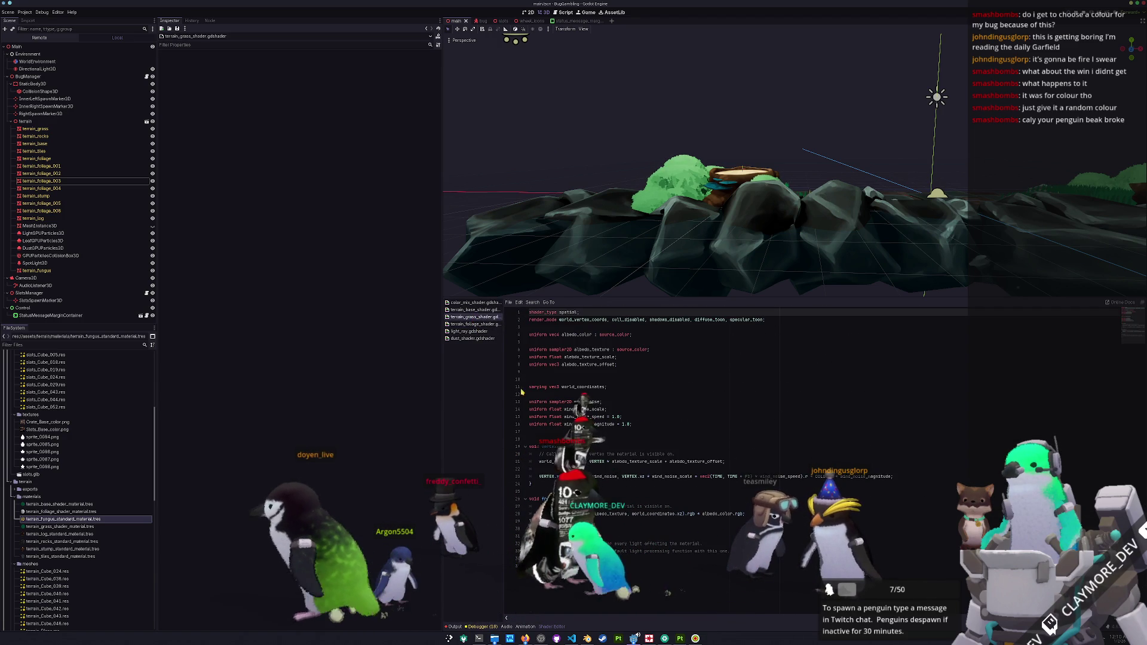
left_click(565, 324)
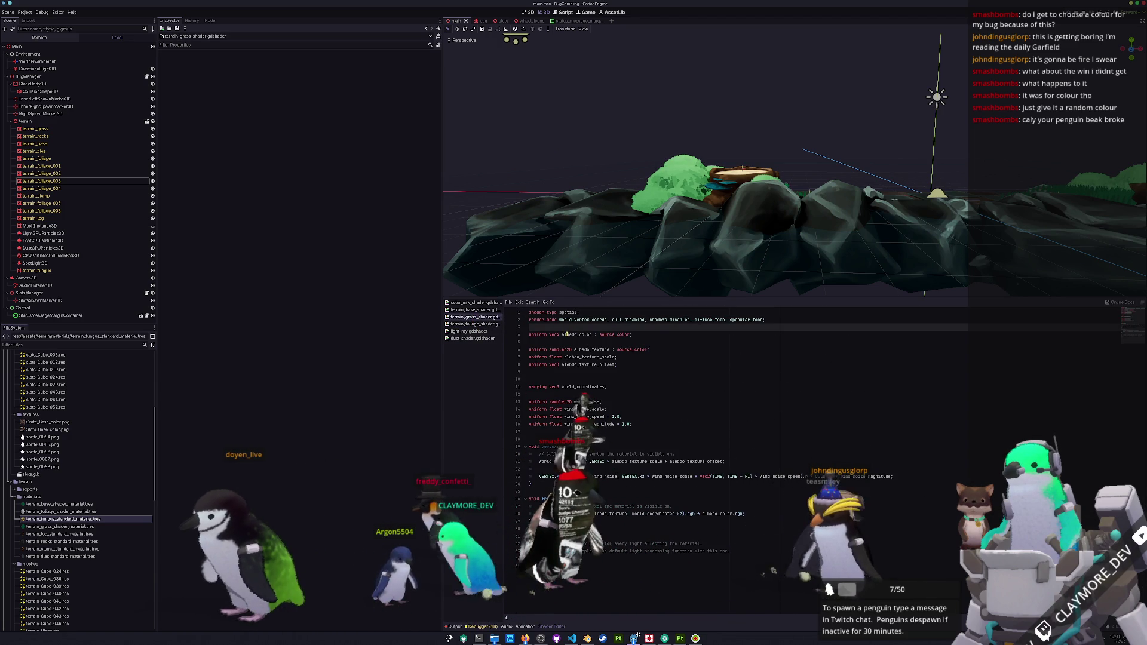
key("Return")
key("Return")
type("uniform vec4 ")
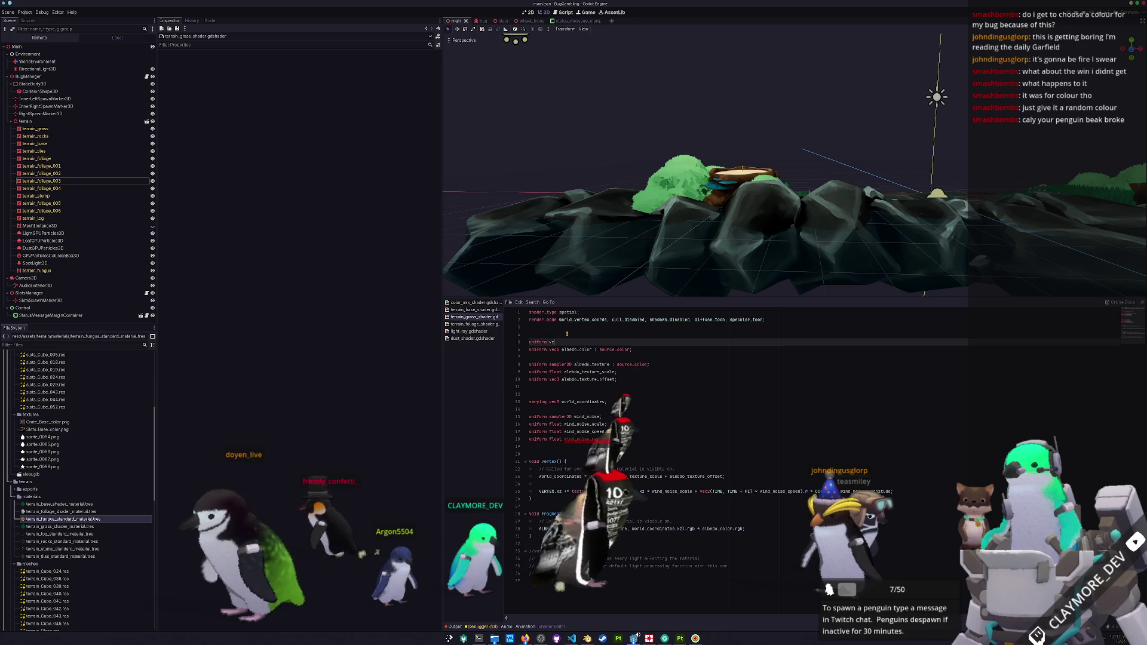
type("terrain")
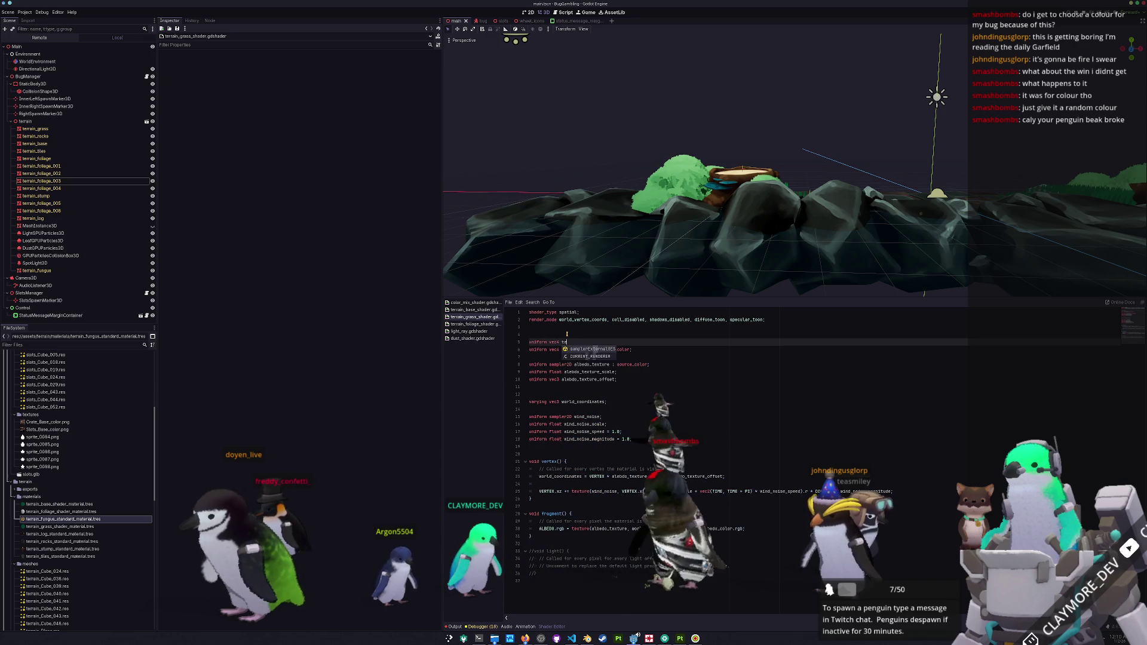
type("_season")
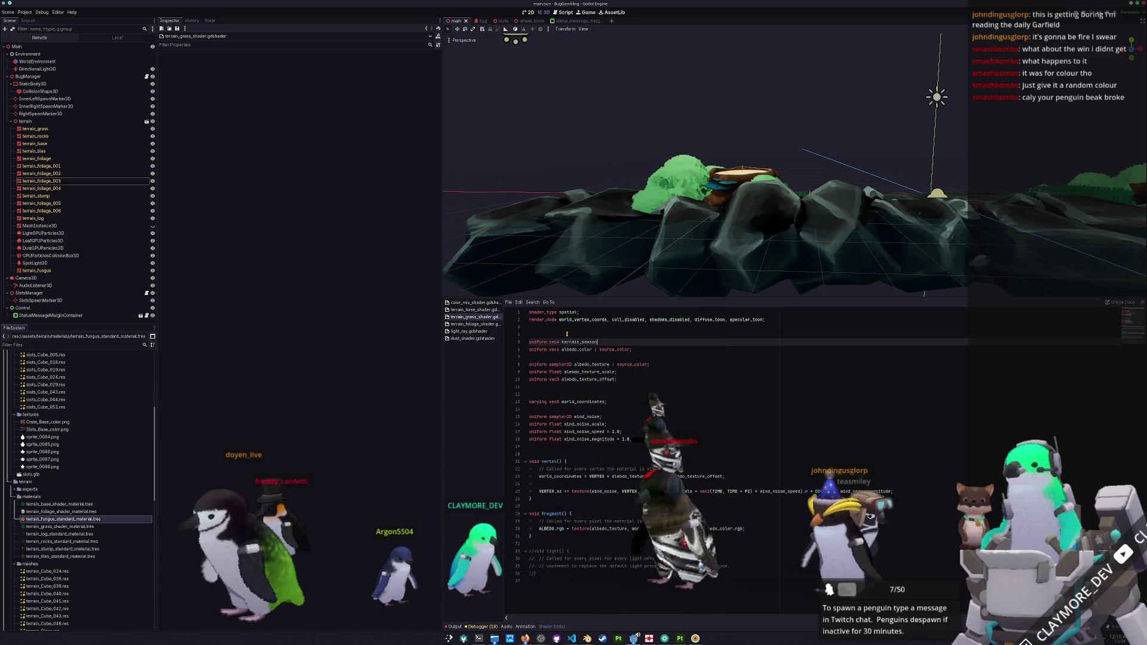
type("_color")
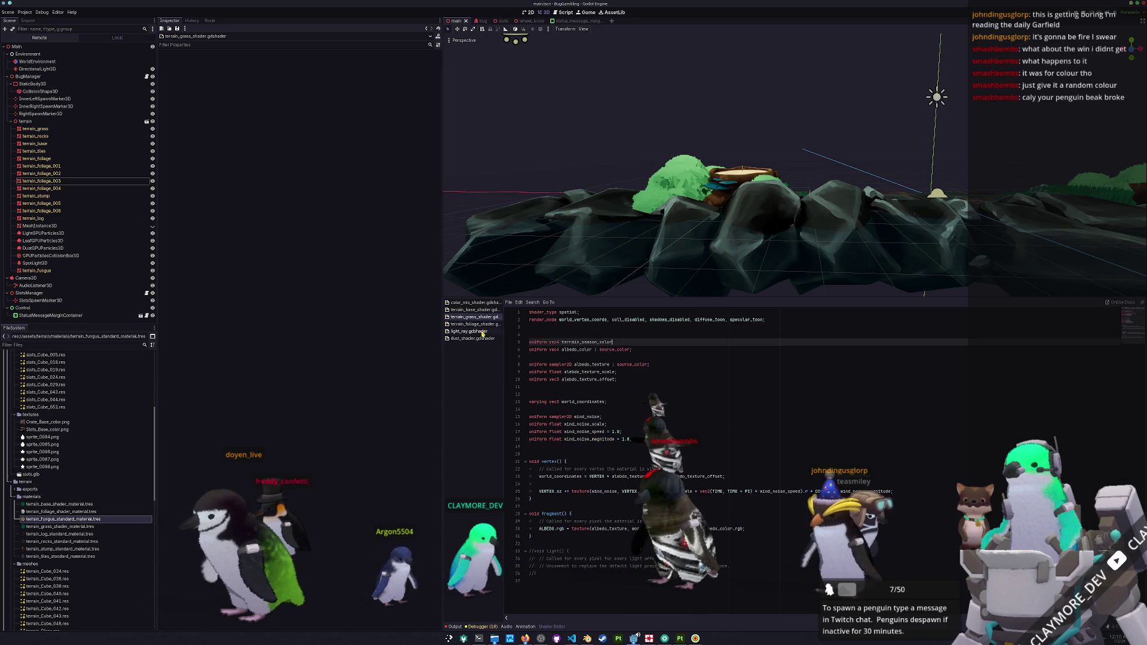
left_click(475, 323)
scroll(1097, 360, "down", 15)
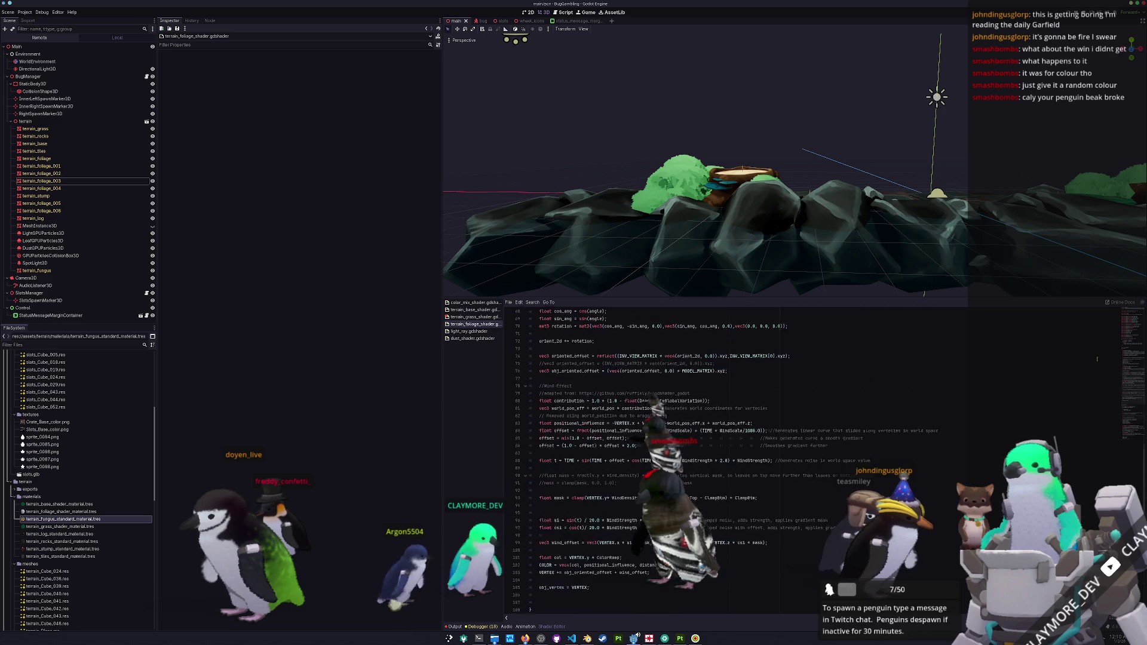
scroll(827, 358, "up", 20)
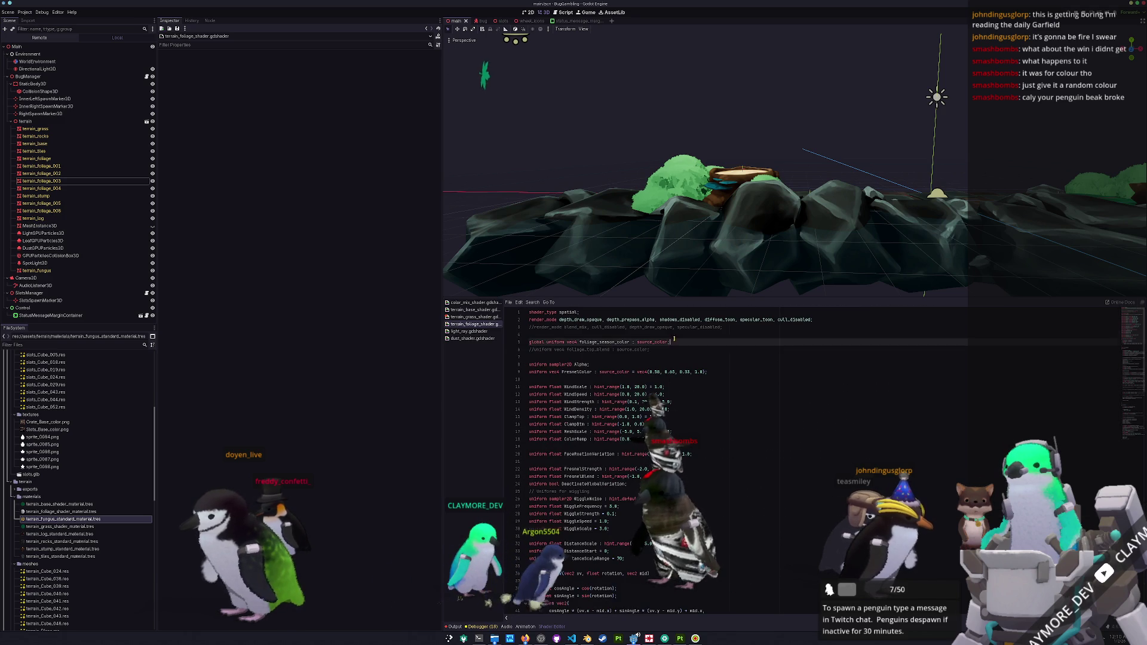
left_click(475, 317)
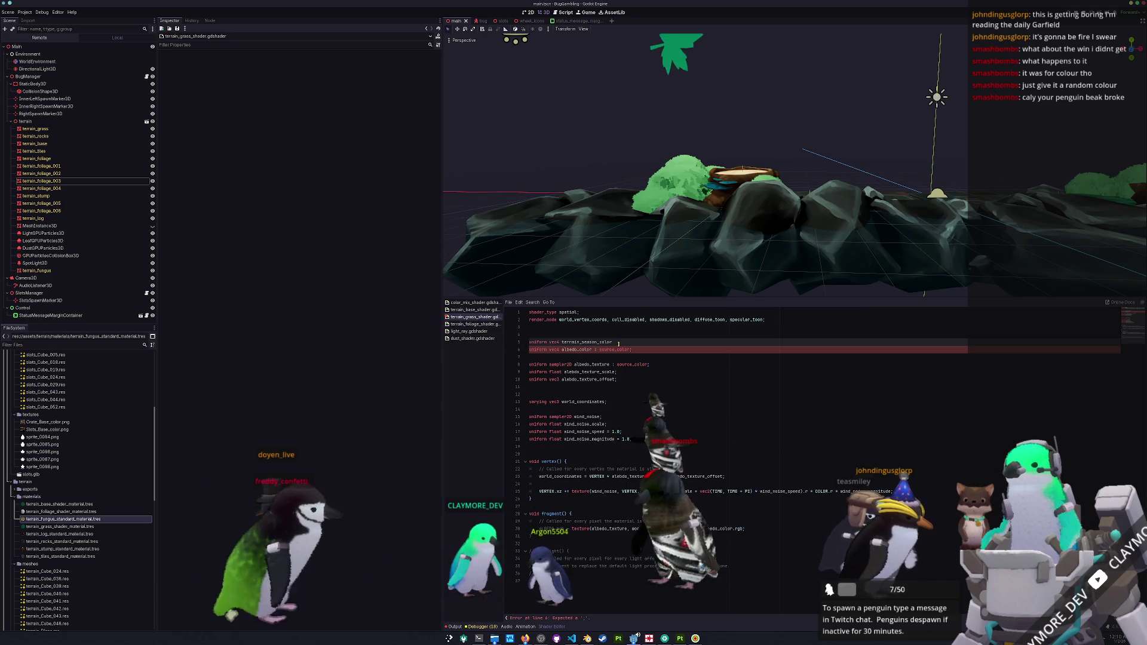
key("ctrl+v")
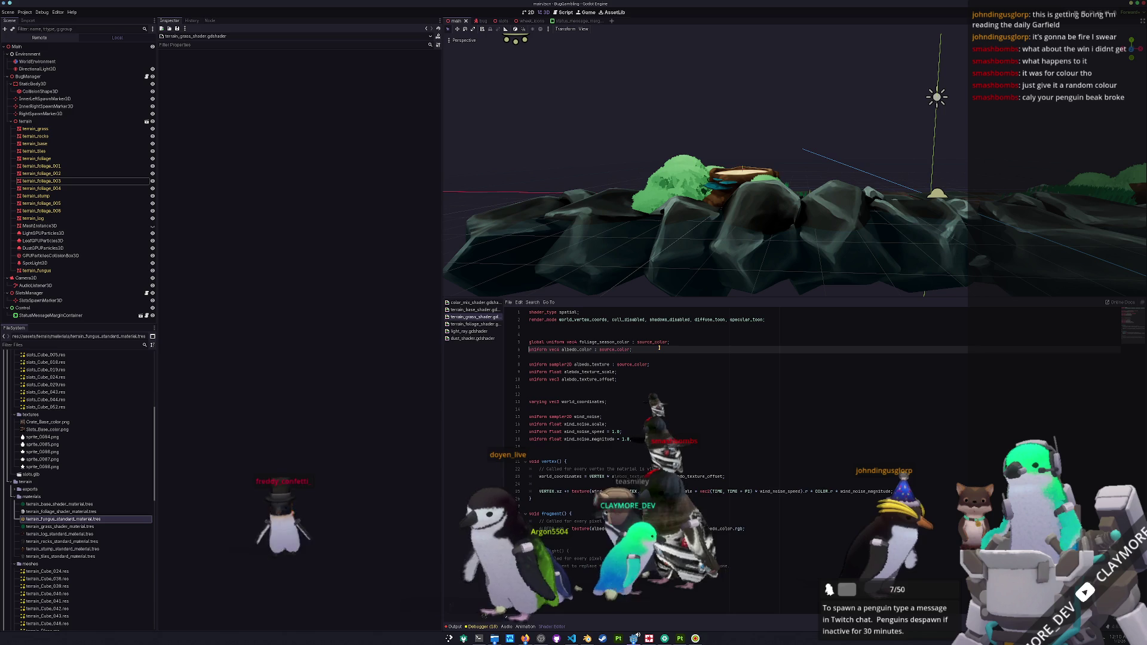
Step: Comment out albedo_color so ALBEDO uses foliage_season_color.rgb, then check the foliage in the viewport
type("//")
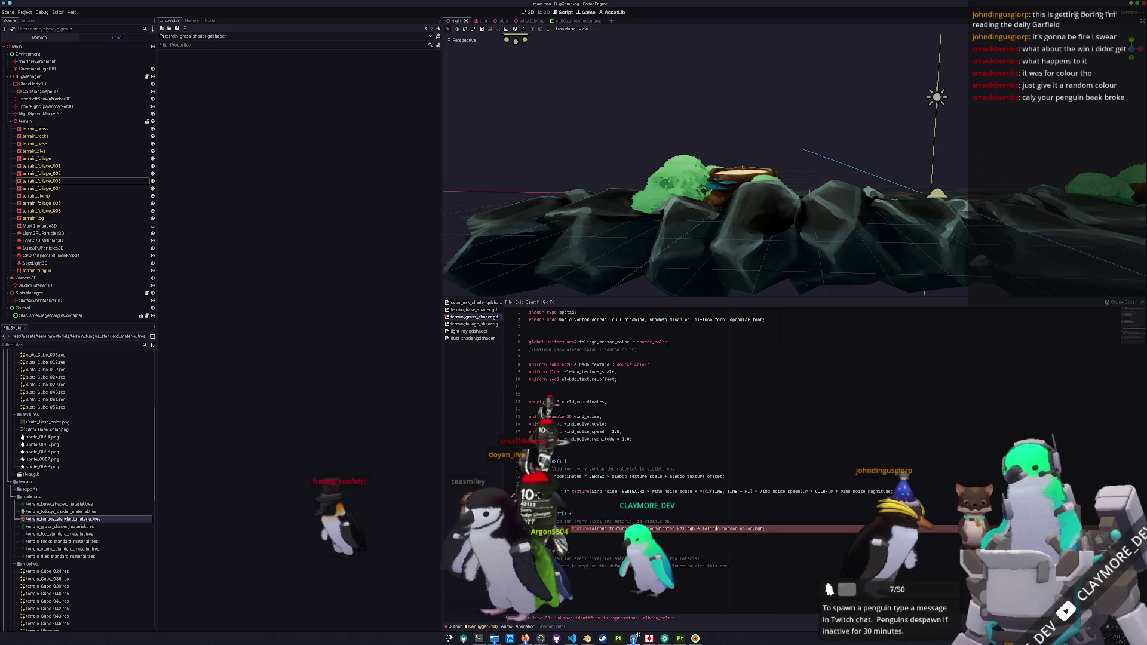
left_click_drag(746, 191, 781, 199)
scroll(785, 205, "up", 3)
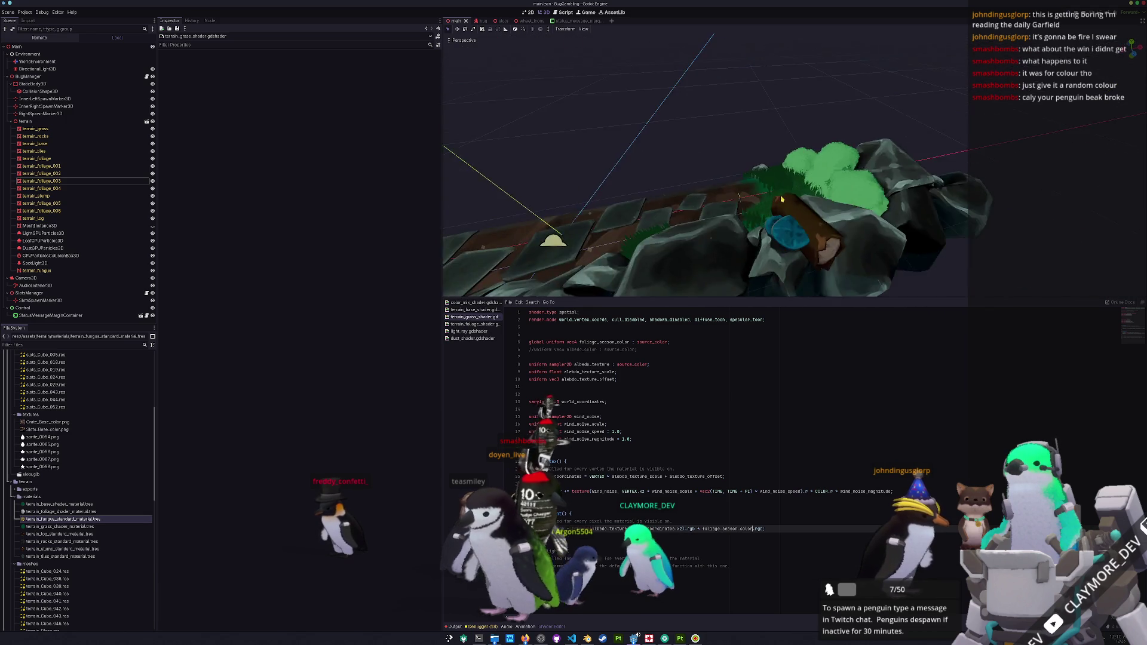
scroll(782, 199, "up", 5)
scroll(763, 215, "down", 4)
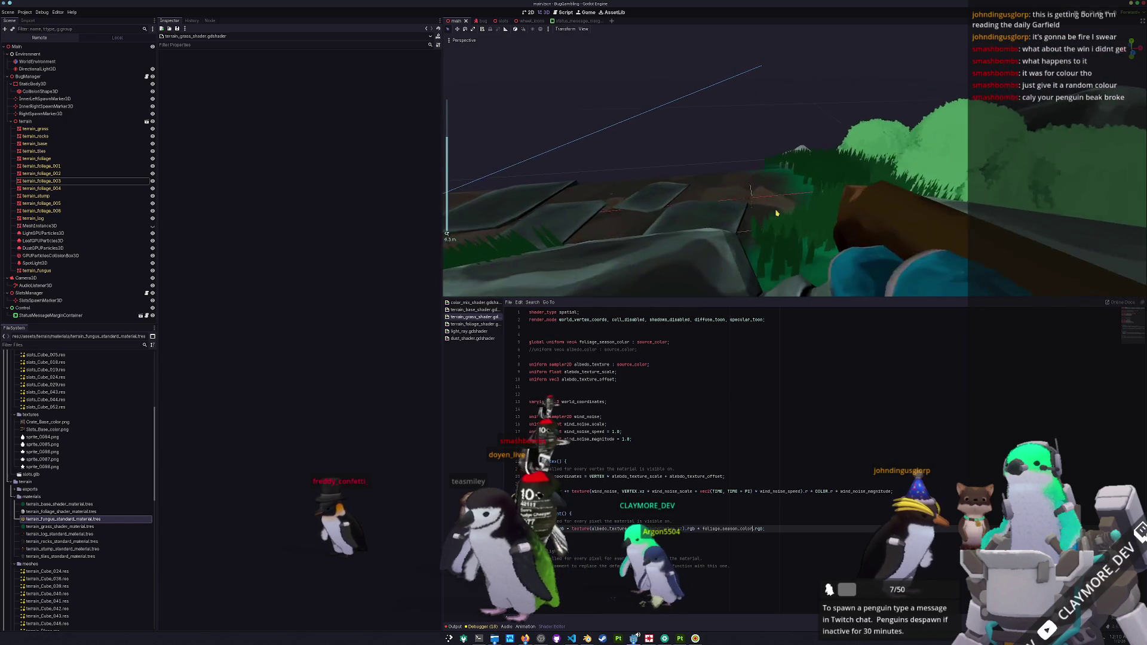
scroll(773, 213, "down", 2)
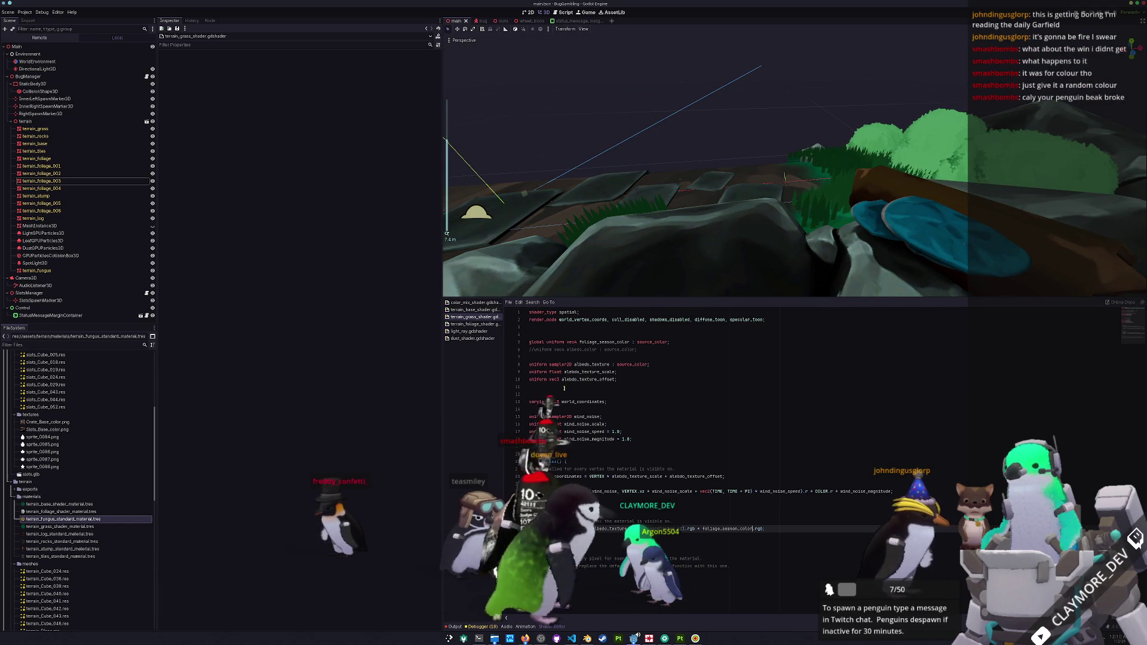
left_click_drag(613, 239, 521, 343)
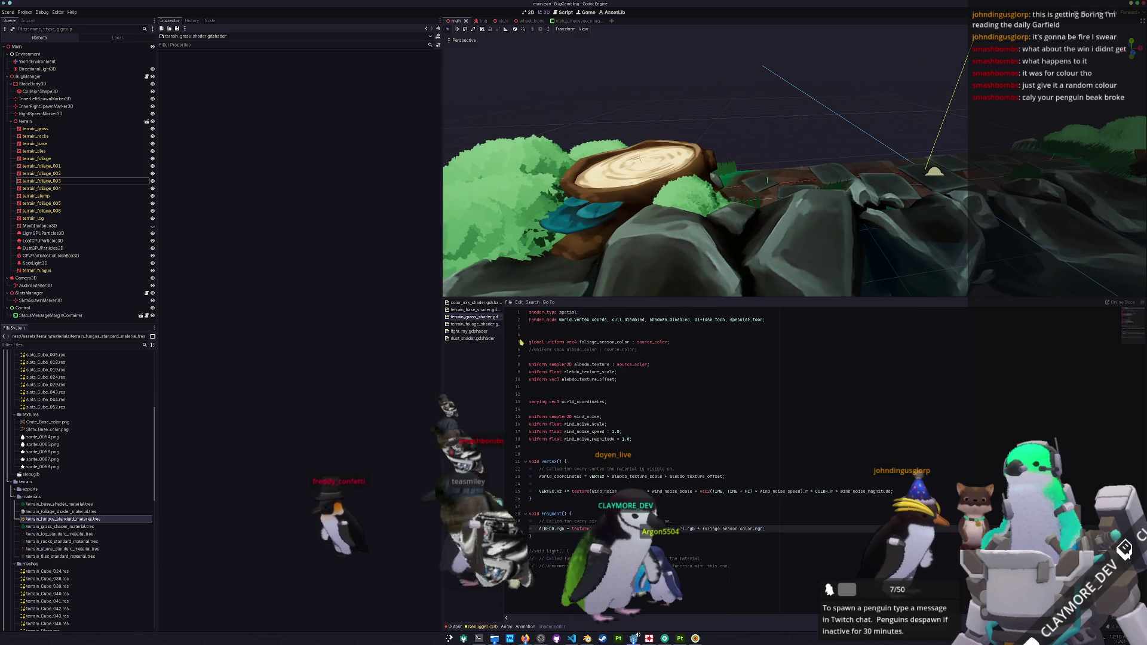
left_click(469, 331)
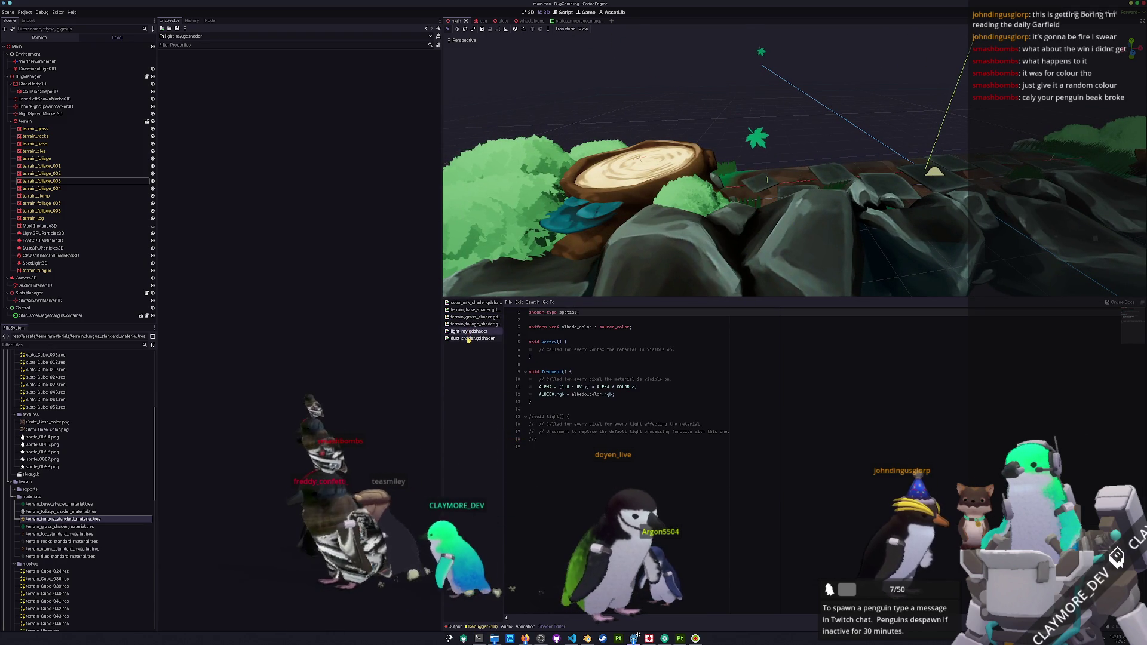
Step: Paste the global foliage_season_color uniform above dirt_mask in terrain_base_shader.gdshader
left_click(481, 315)
left_click(481, 309)
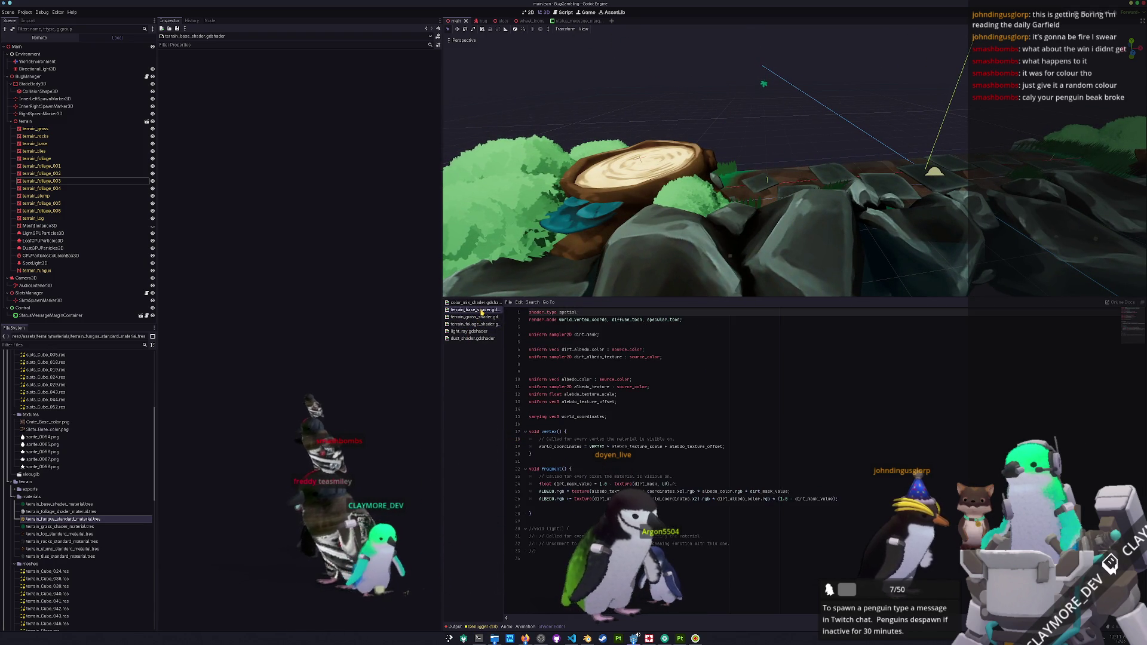
scroll(749, 246, "down", 5)
scroll(749, 246, "up", 3)
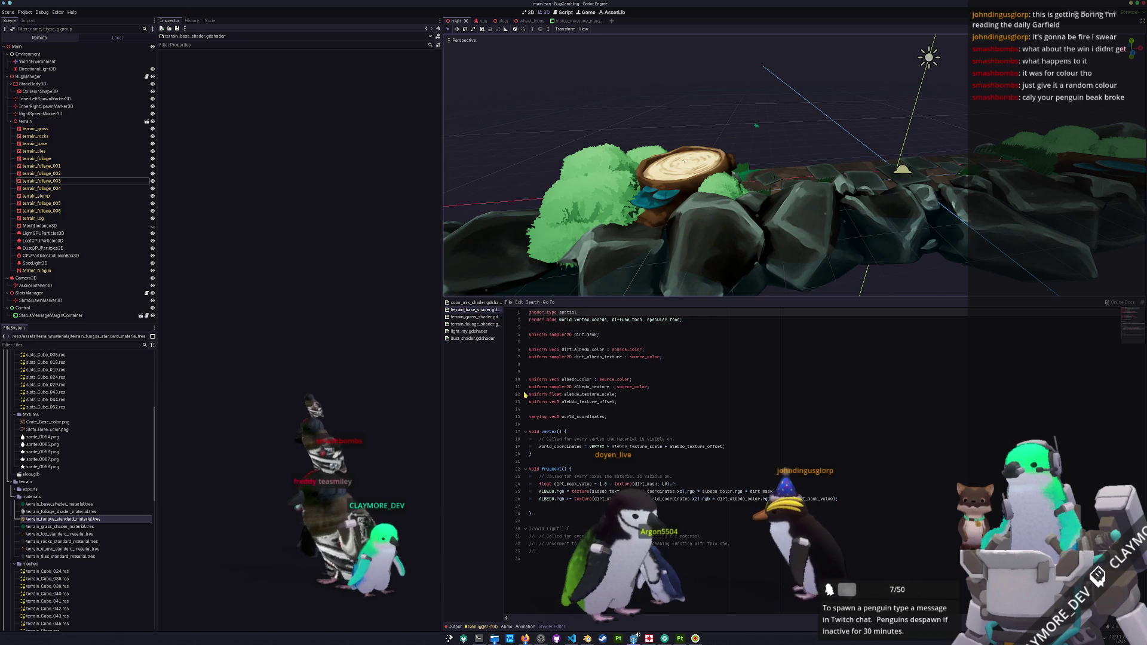
left_click_drag(621, 239, 622, 285)
scroll(623, 285, "up", 2)
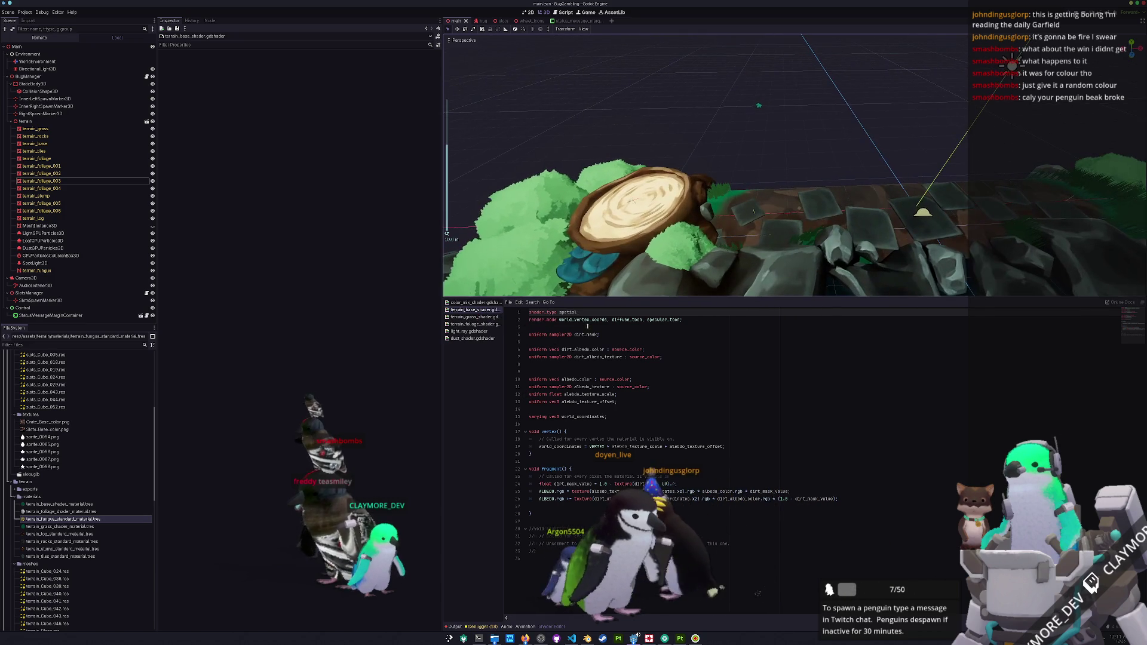
left_click(601, 327)
key("Return")
key("ctrl+v")
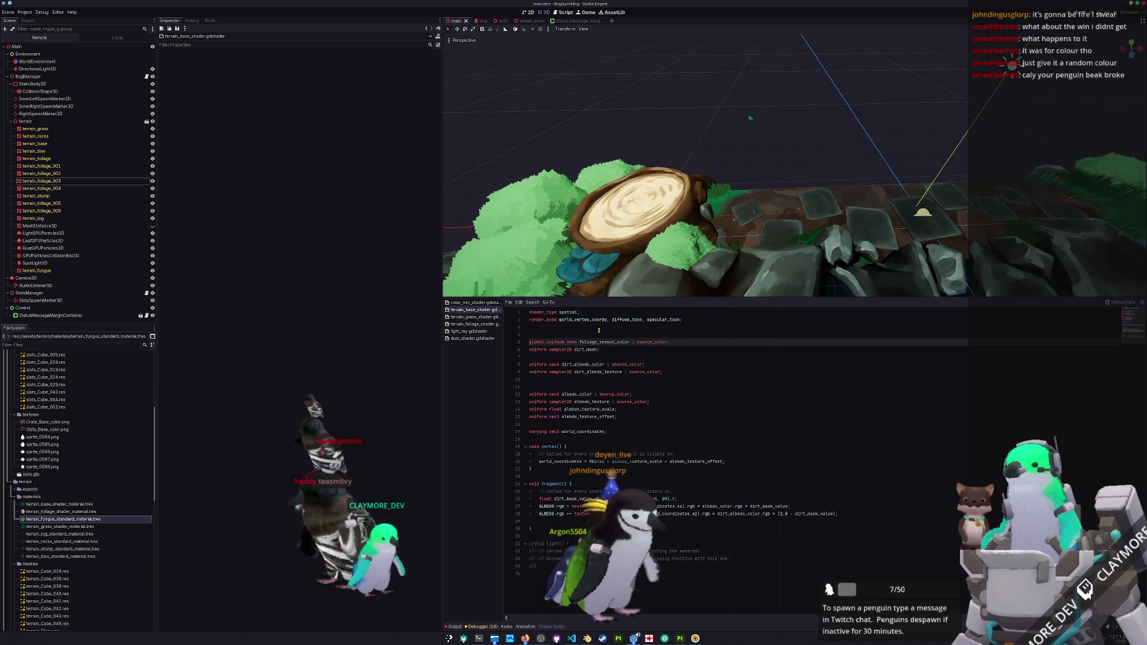
key("Down")
key("ctrl+shift+Return")
Step: Replace albedo_color with foliage_season_color.rgb in the albedo line 28
key("Down")
key("Down")
key("Down")
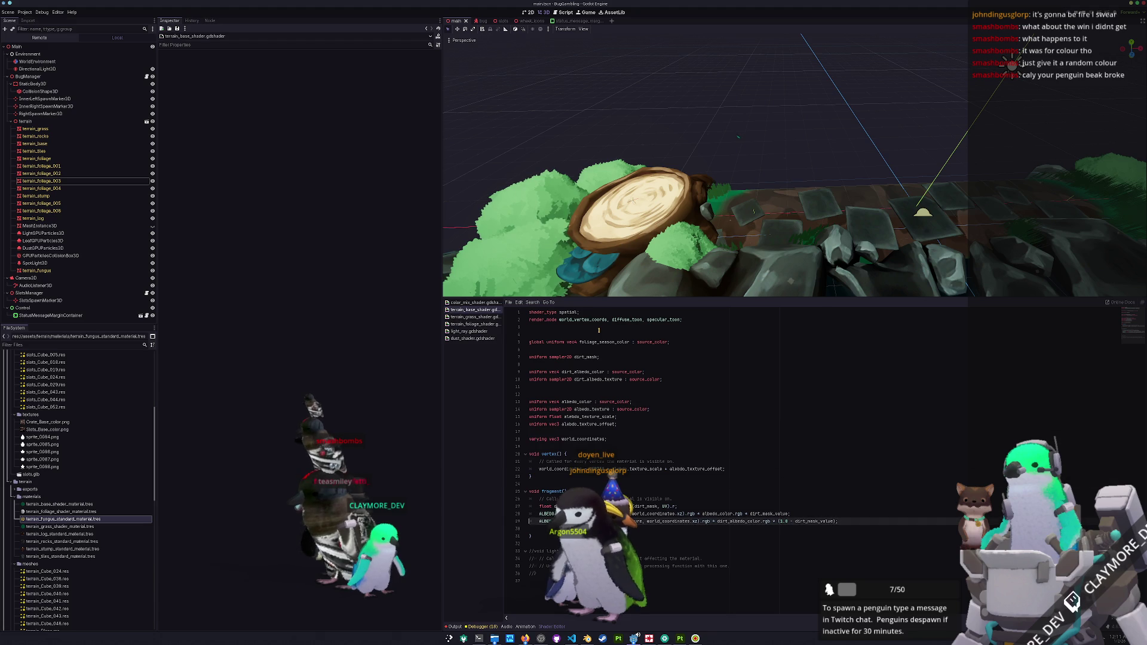
key("Up")
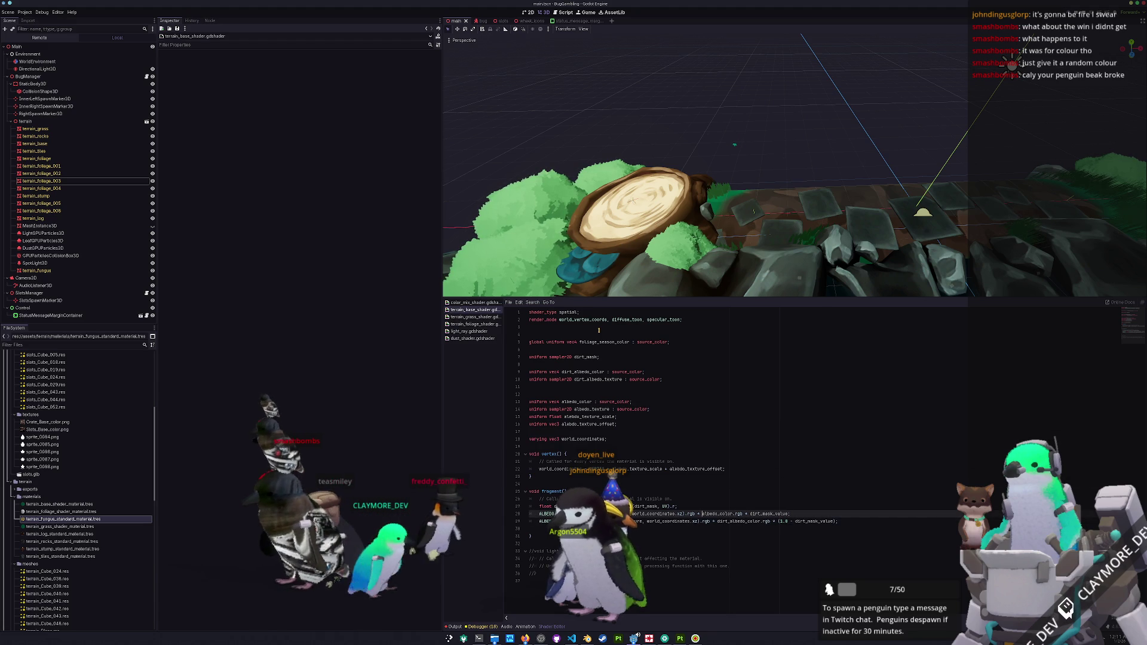
type("rai")
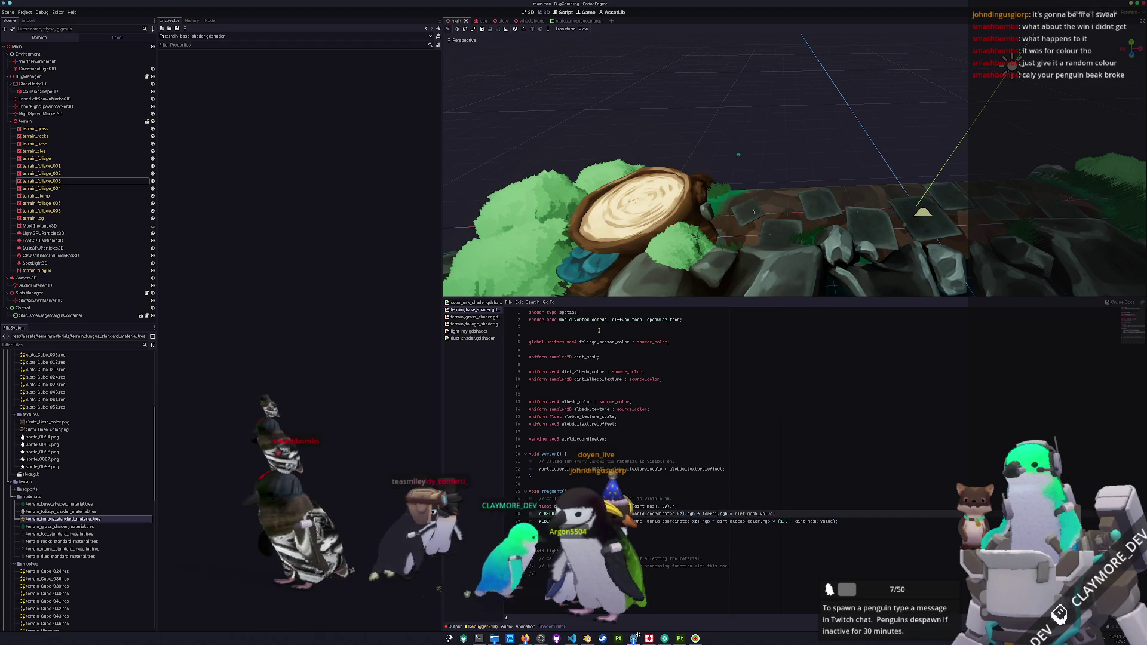
key("BackSpace")
key("BackSpace")
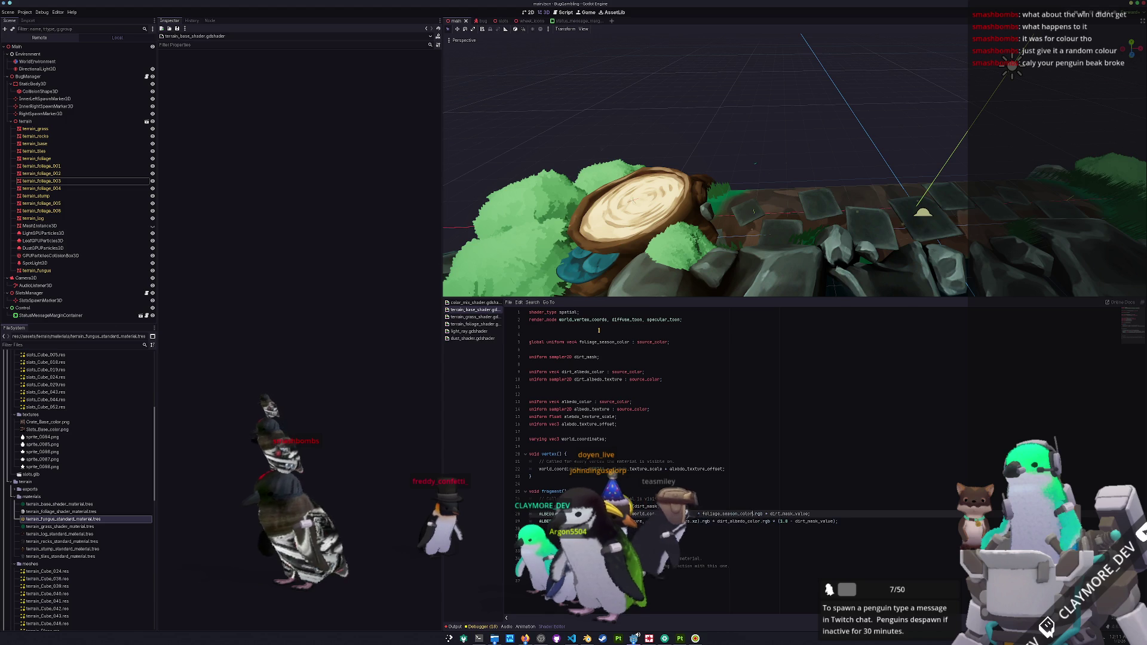
scroll(705, 169, "down", 4)
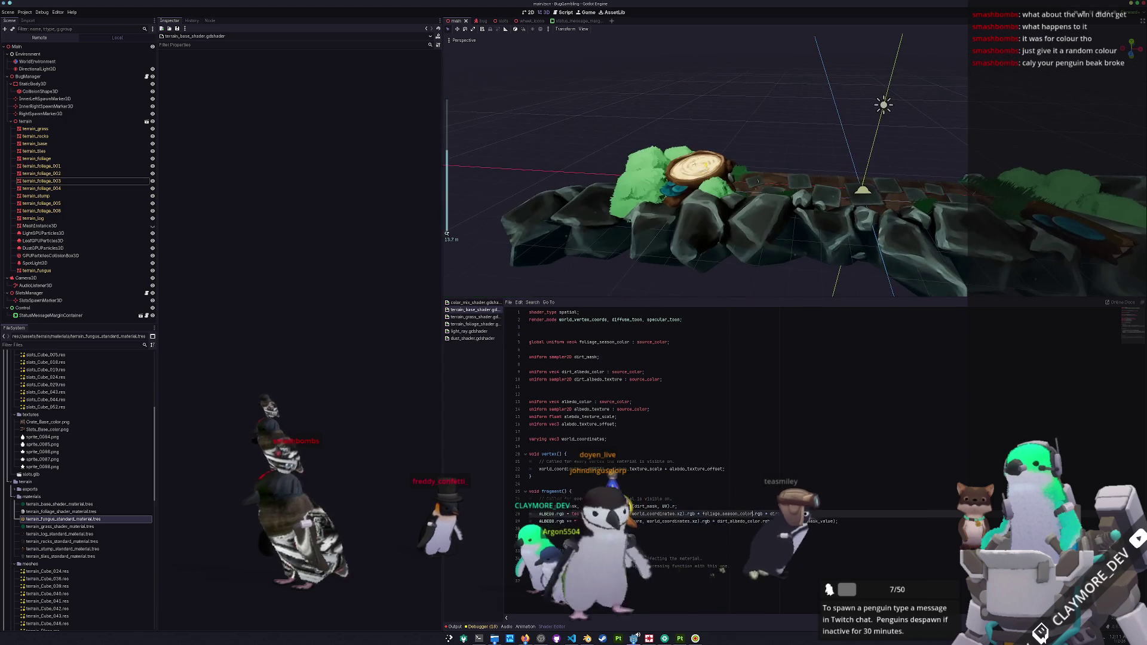
Step: Retune the foliage_season_color shader global to cyan-green 008148 in Project Settings > Shader Globals
left_click(24, 12)
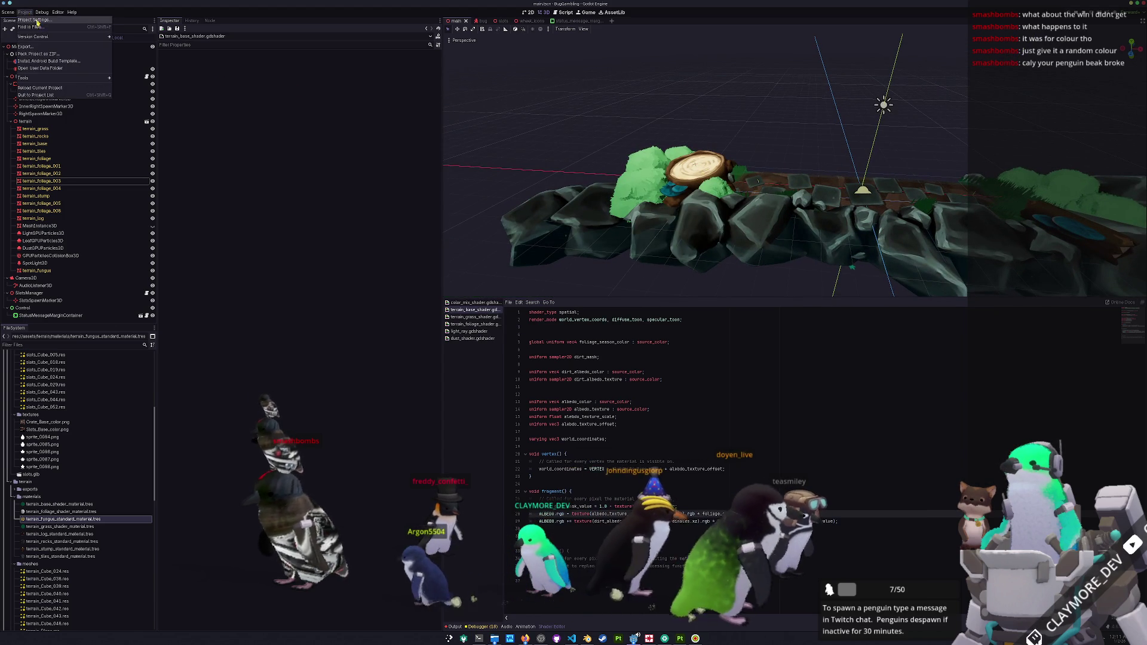
left_click(36, 21)
left_click(885, 317)
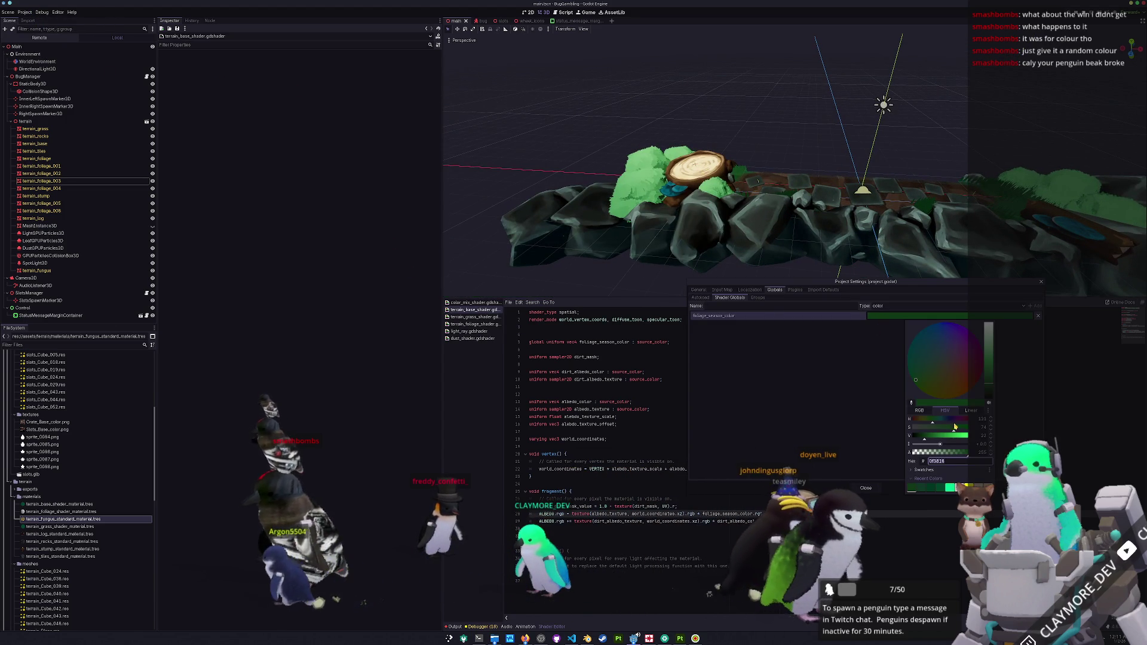
mouse_move(931, 438)
left_mouse_down()
mouse_move(953, 438)
mouse_move(942, 432)
left_mouse_up()
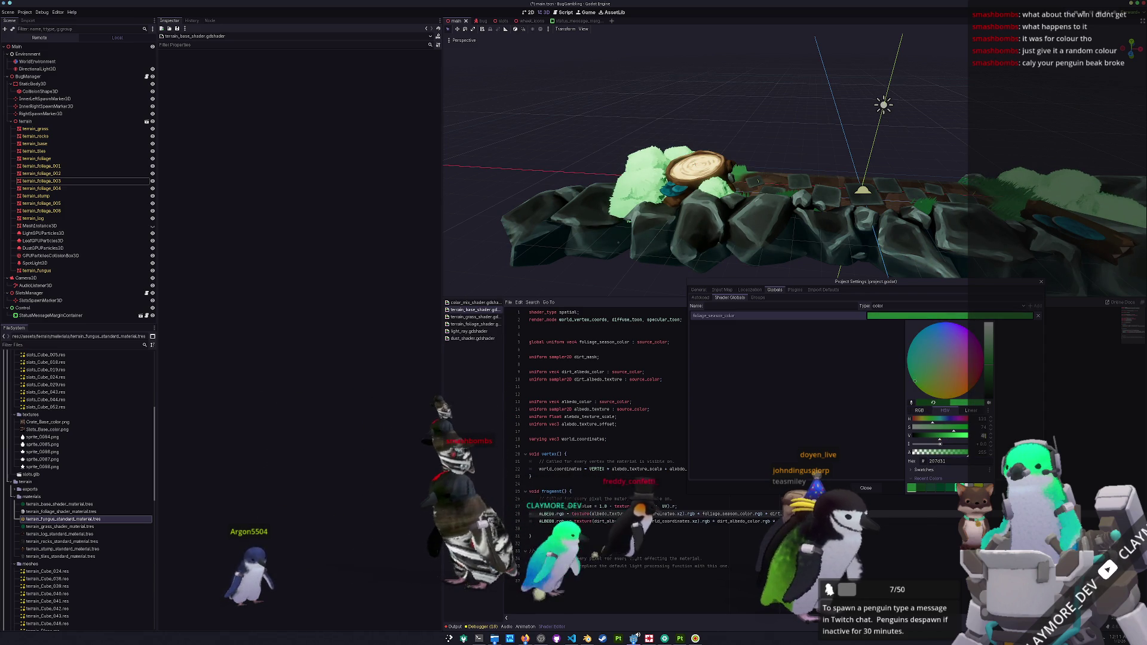
key("Escape")
left_click(911, 315)
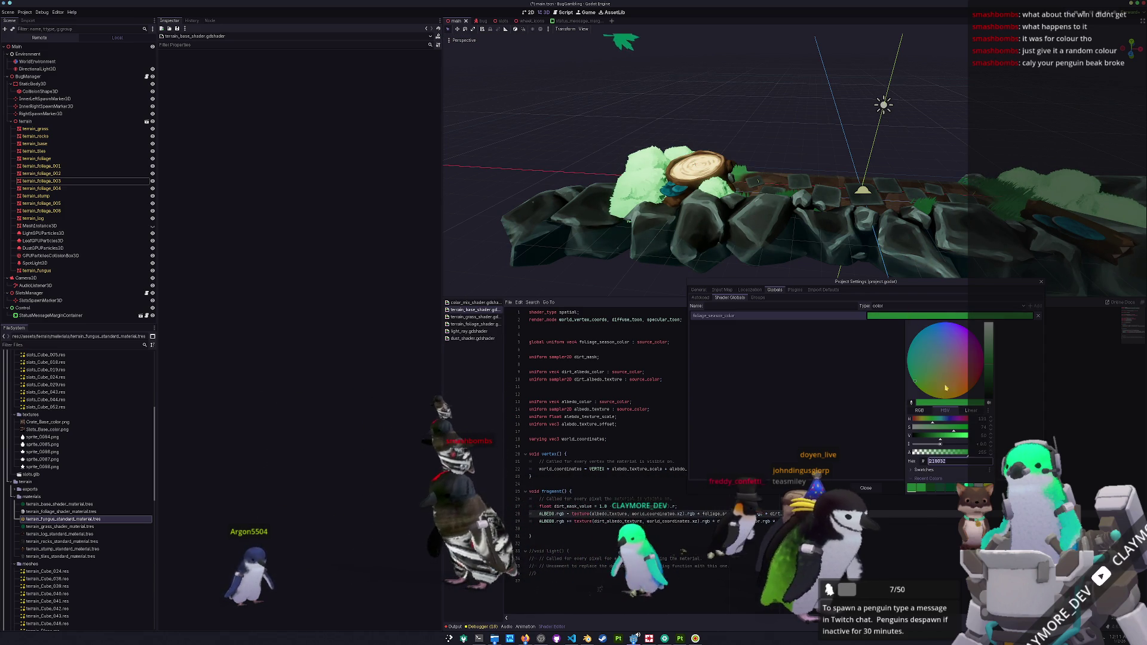
mouse_move(919, 382)
left_mouse_down()
mouse_move(902, 383)
mouse_move(936, 429)
left_mouse_up()
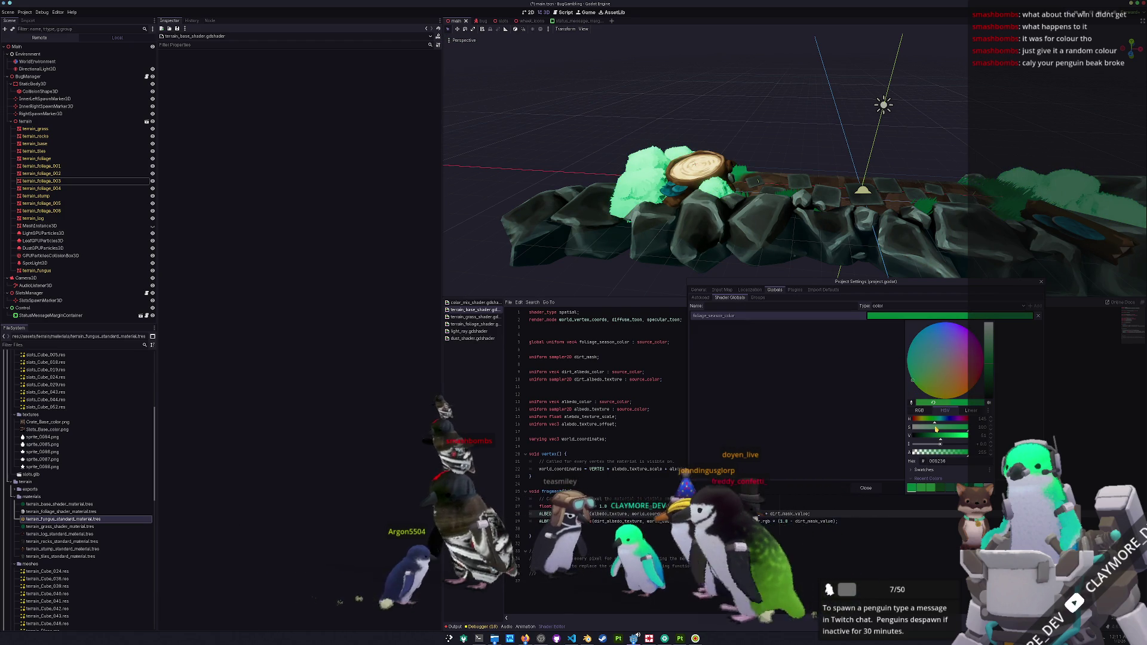
left_click(992, 445)
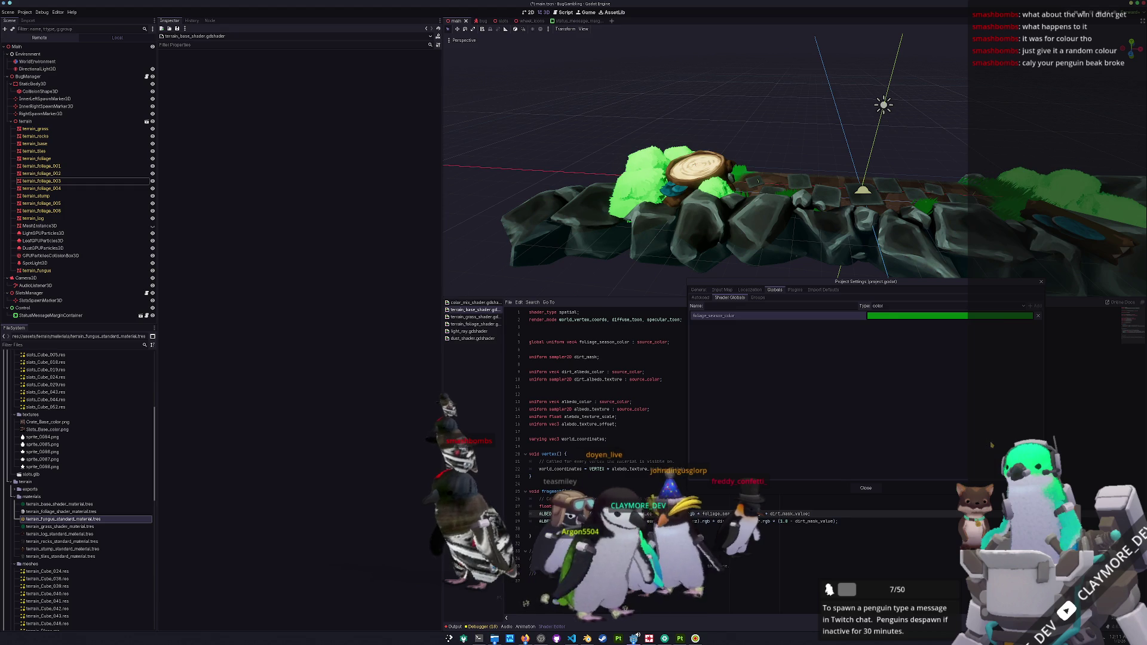
left_click(854, 493)
scroll(854, 130, "down", 5)
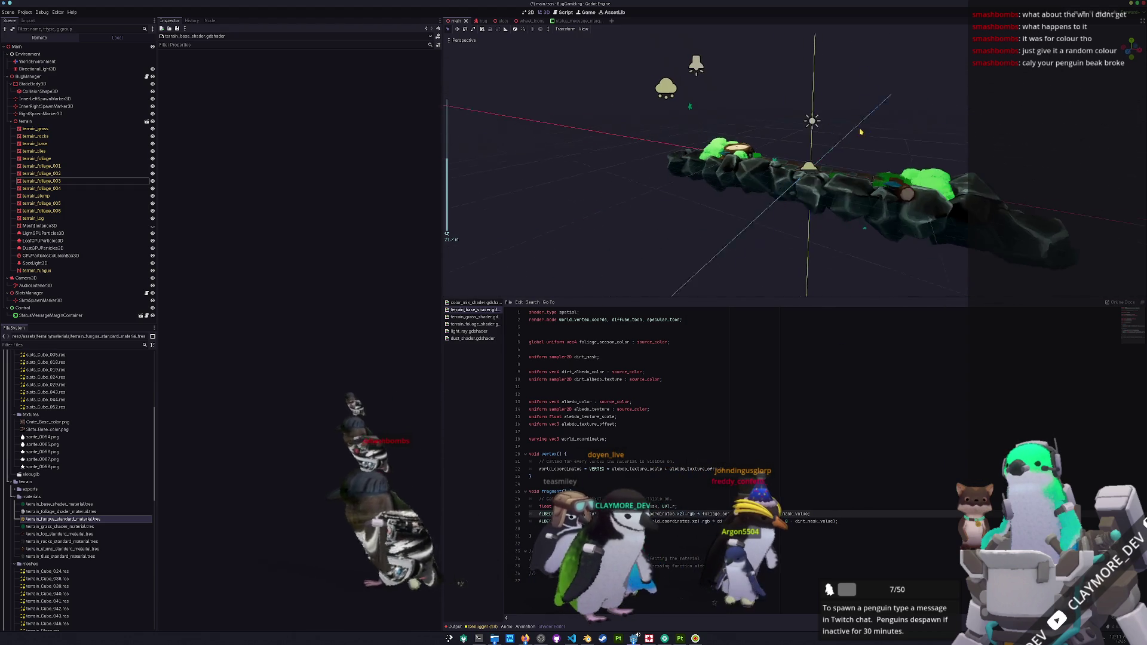
Step: Save the scene and scroll terrain_foliage_shader down to its albedo line
scroll(853, 131, "up", 3)
key("ctrl+s")
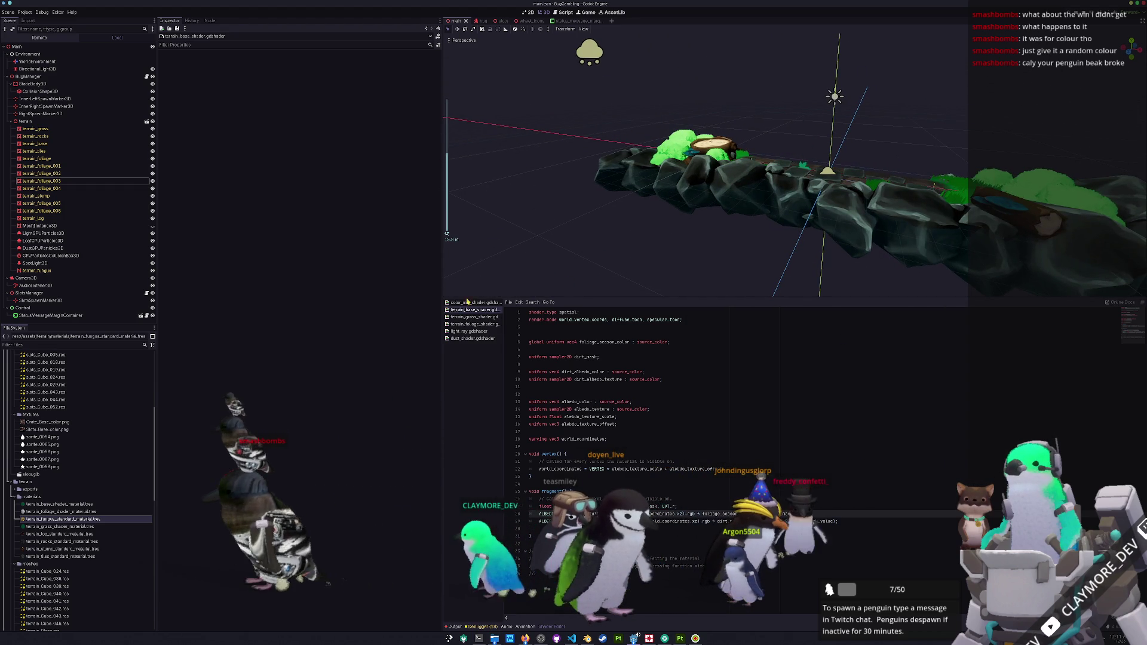
left_click(475, 323)
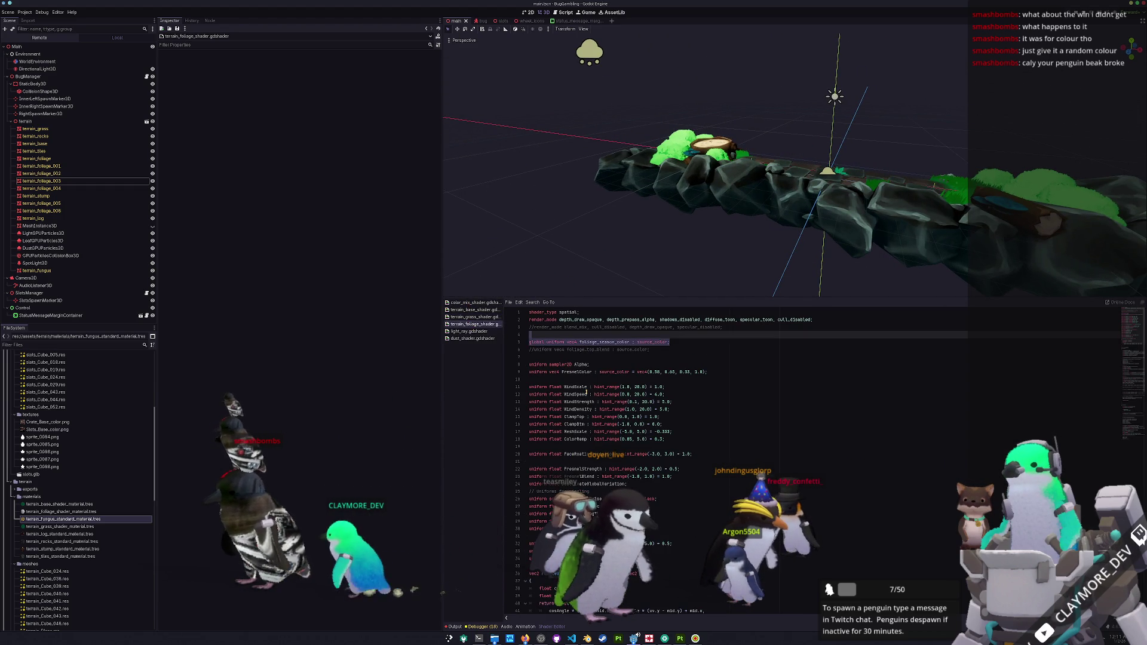
scroll(586, 393, "down", 10)
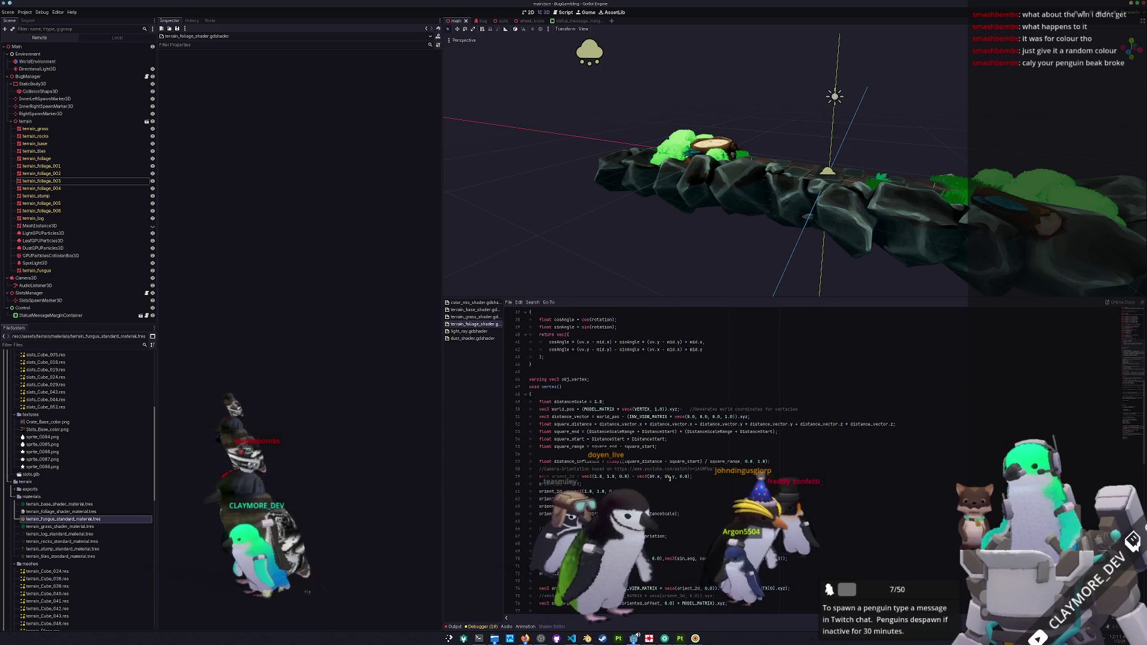
scroll(643, 469, "down", 4)
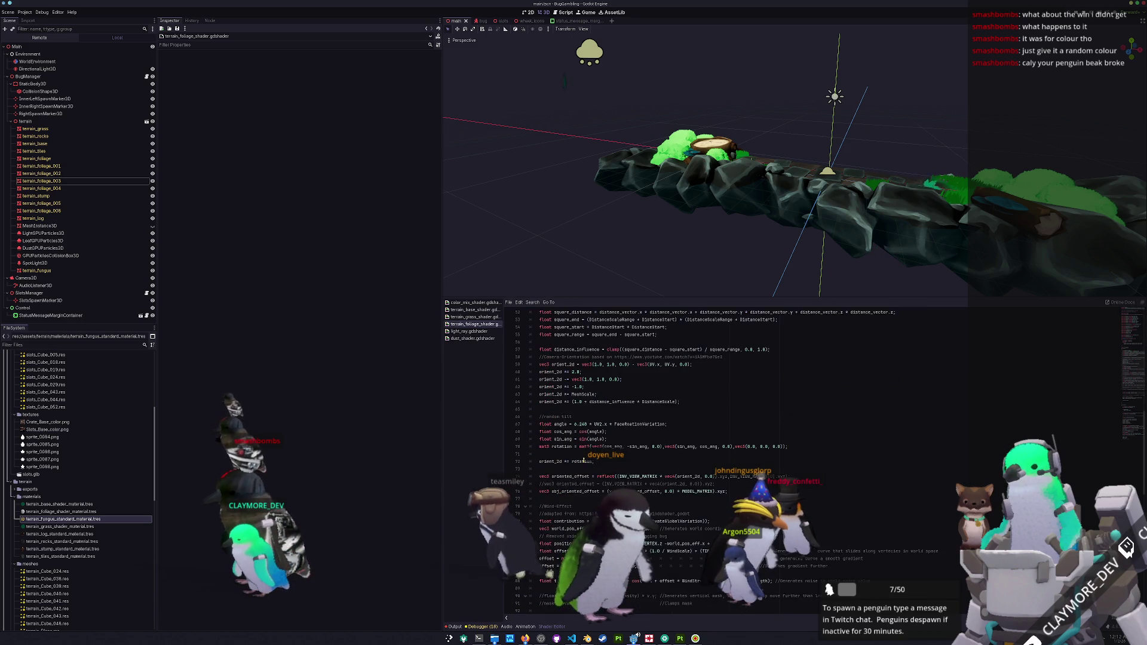
scroll(597, 470, "down", 10)
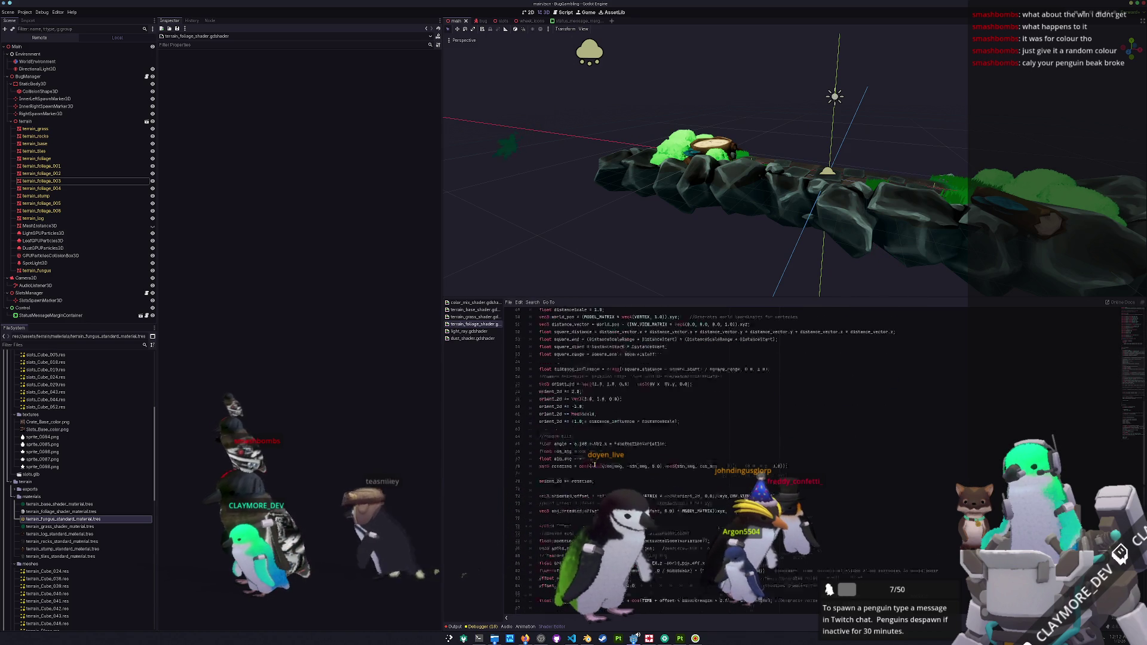
scroll(597, 471, "down", 10)
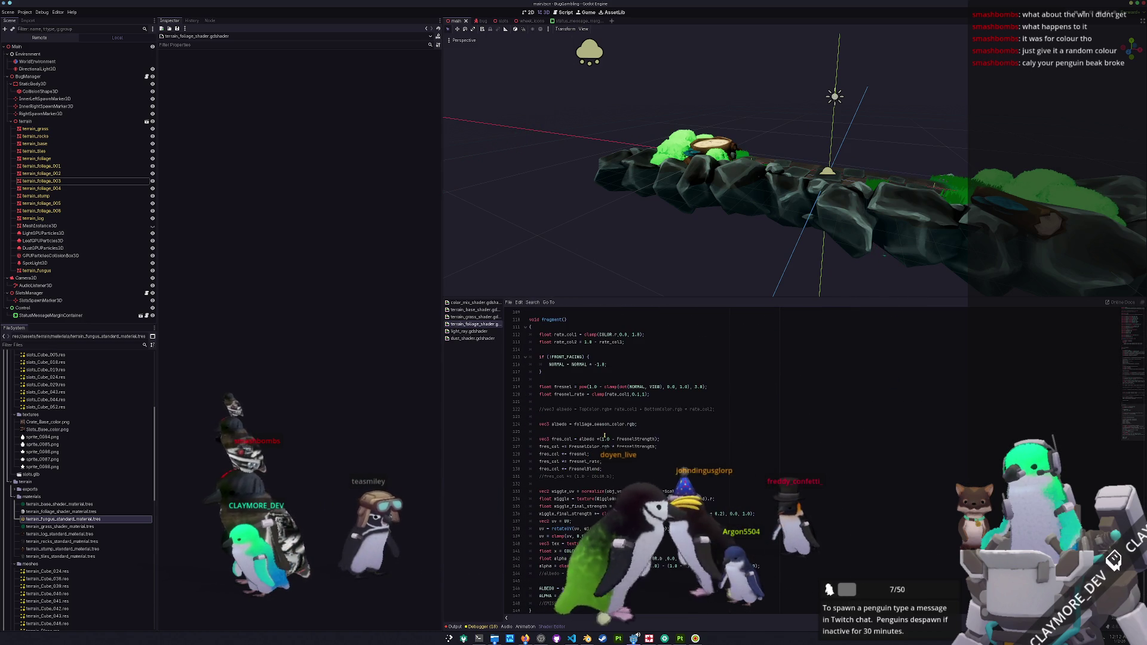
Step: Extend line 124's albedo with a vec3(0.125)-scaled foliage_season_color term weighted by rate_col2
left_click(642, 425)
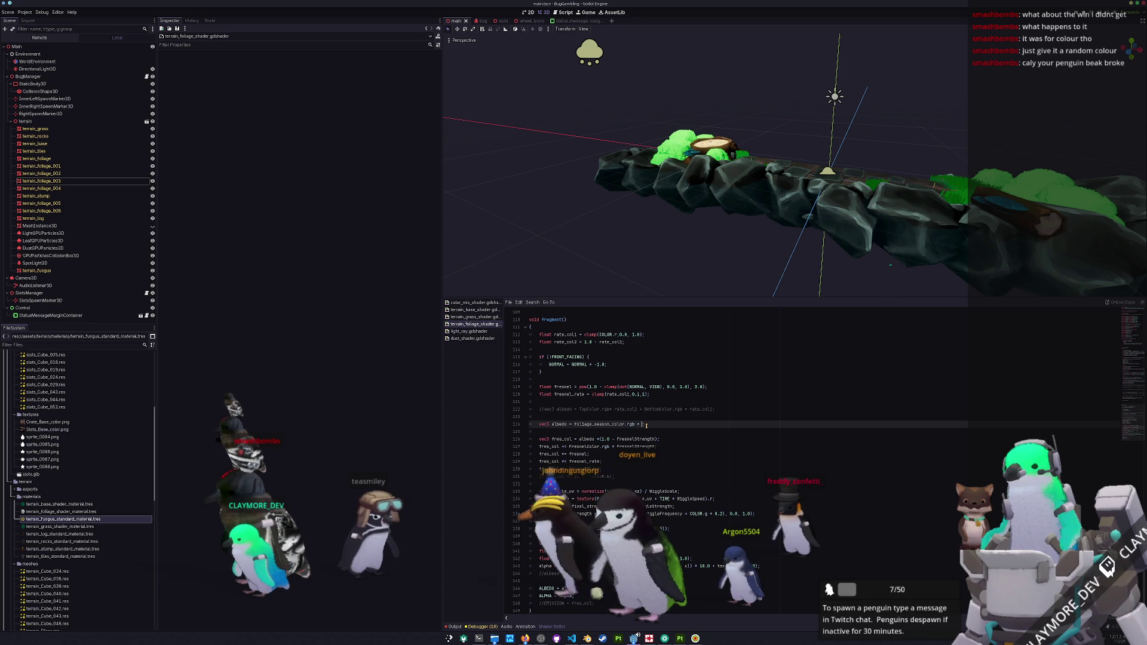
type("c3(0")
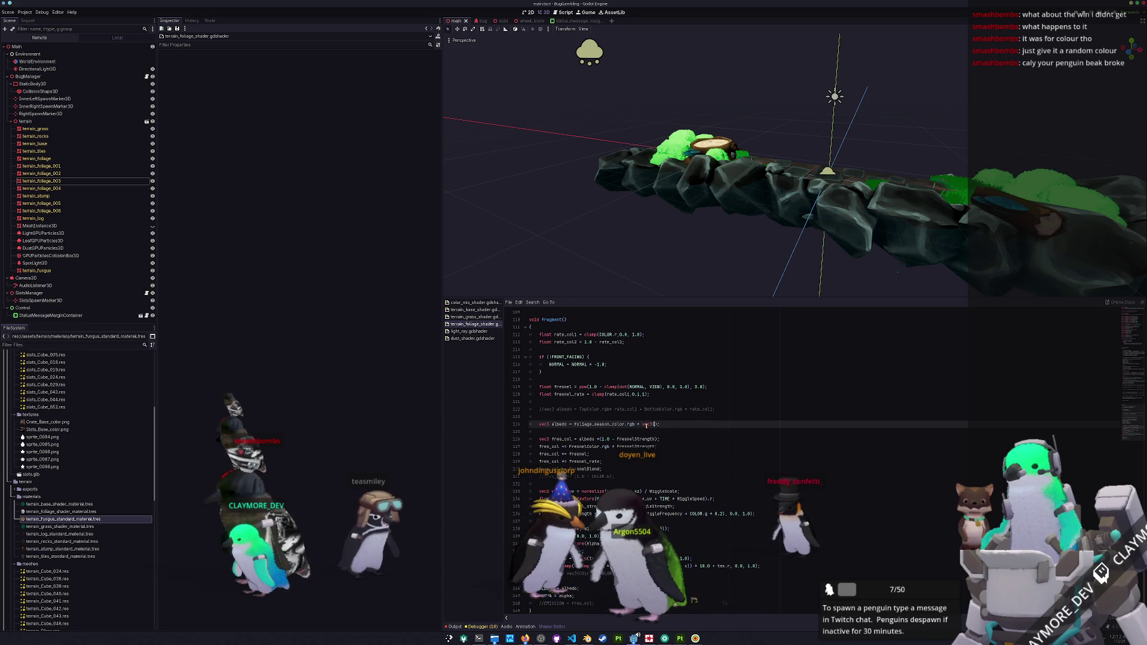
type(".25")
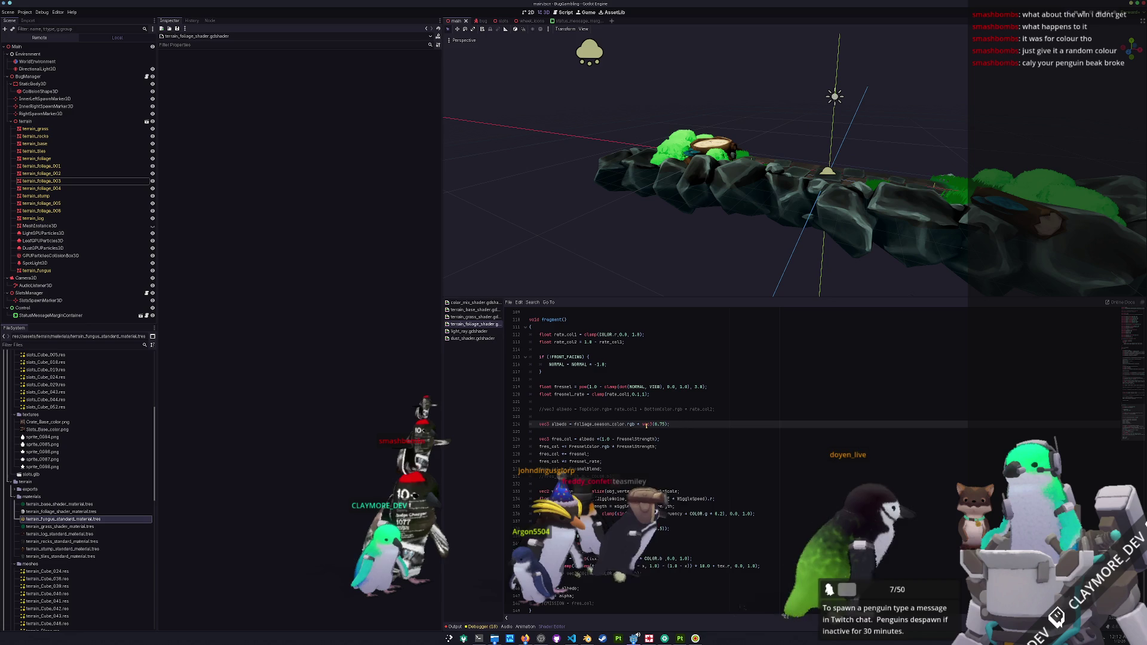
key("Up")
key("Up")
key("Up")
key("Down")
key("Down")
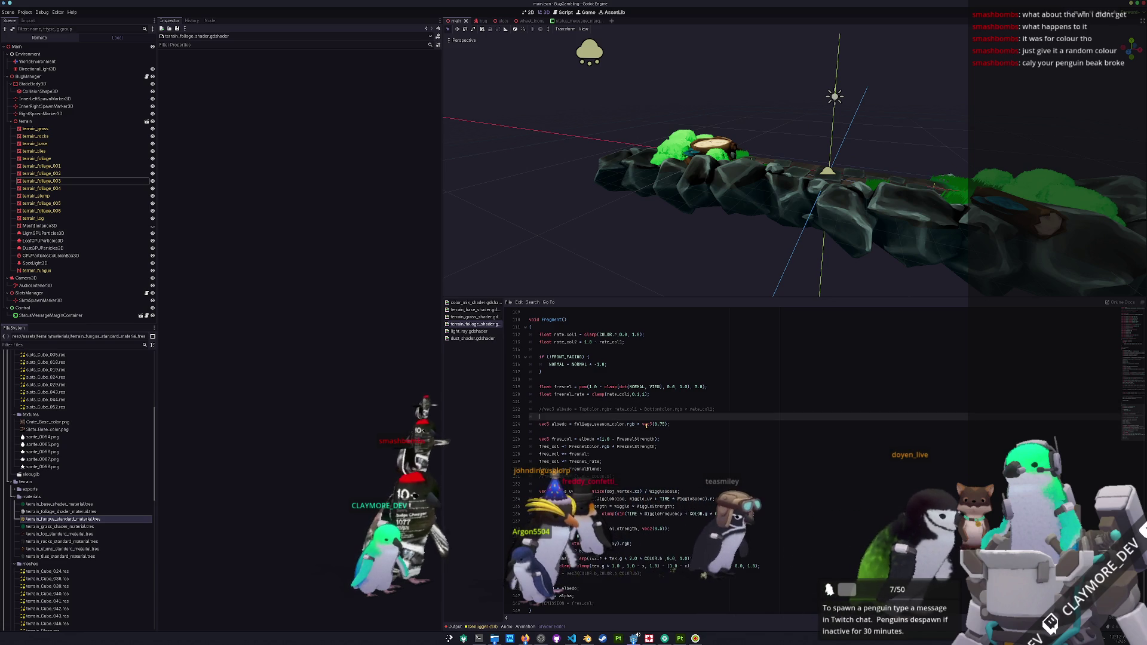
key("Down")
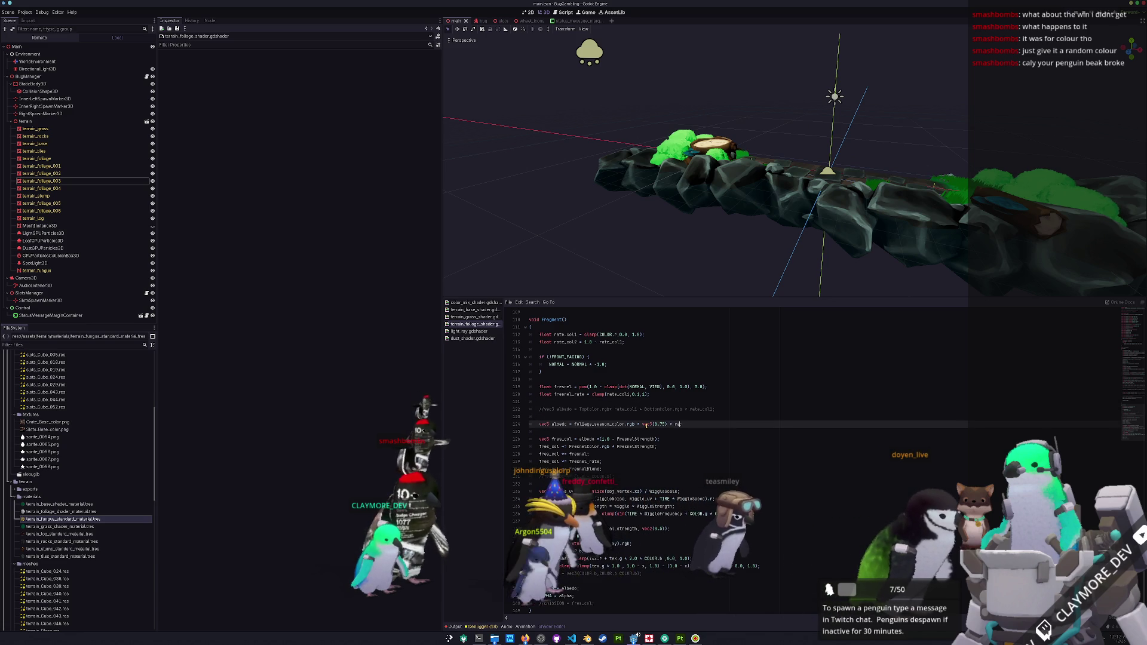
type("te_col2")
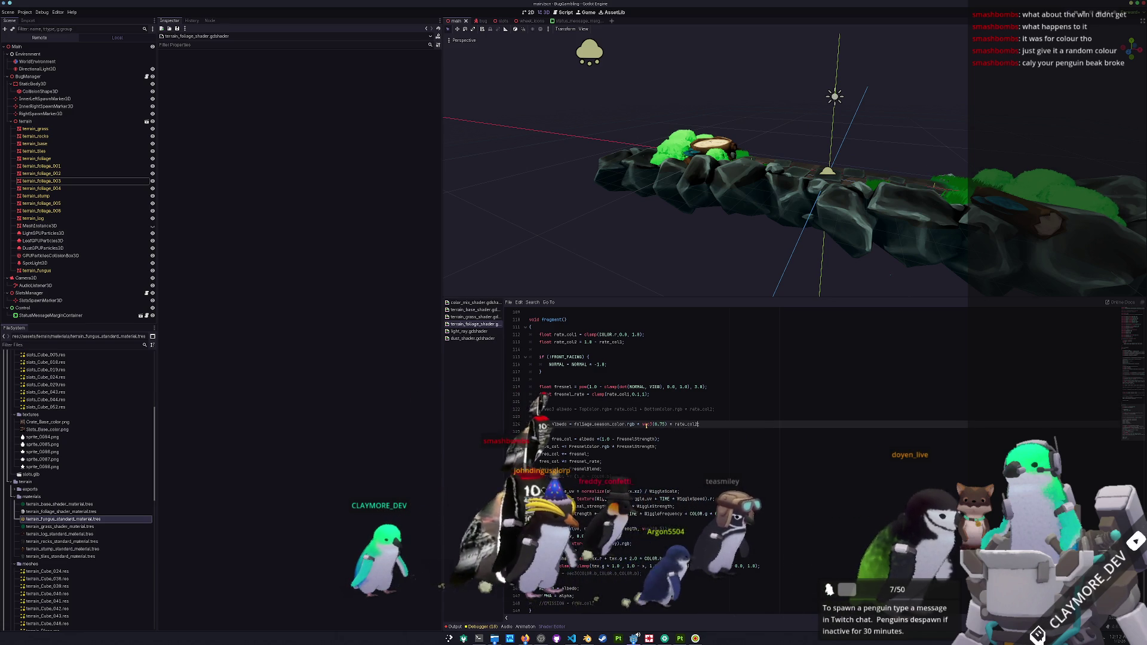
type(";")
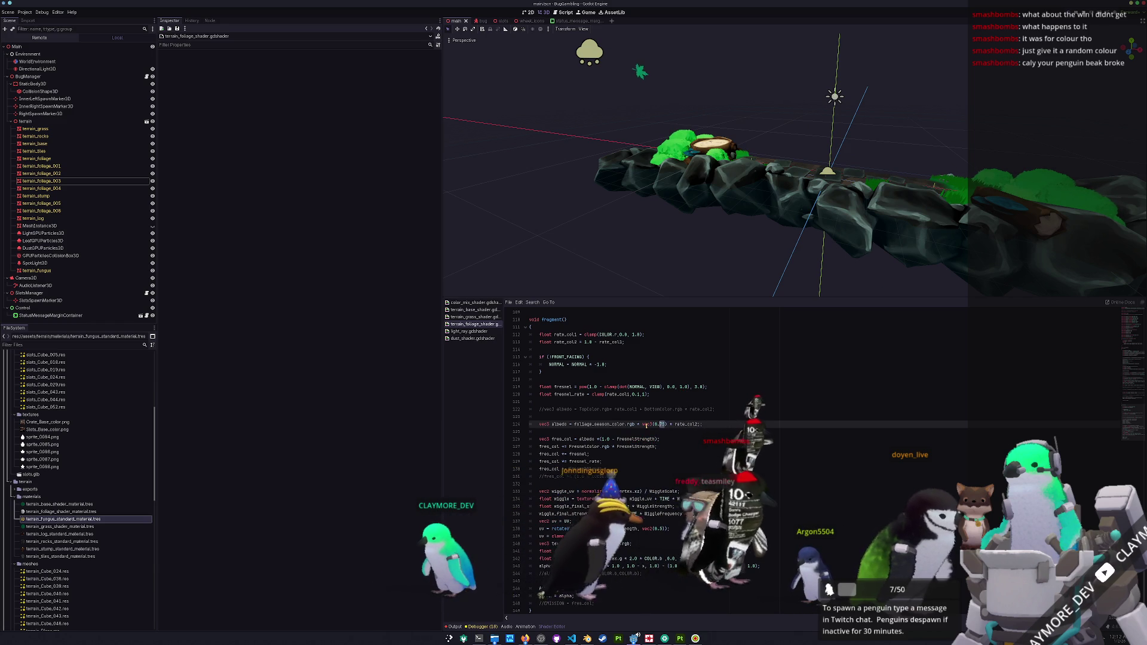
type("0.25")
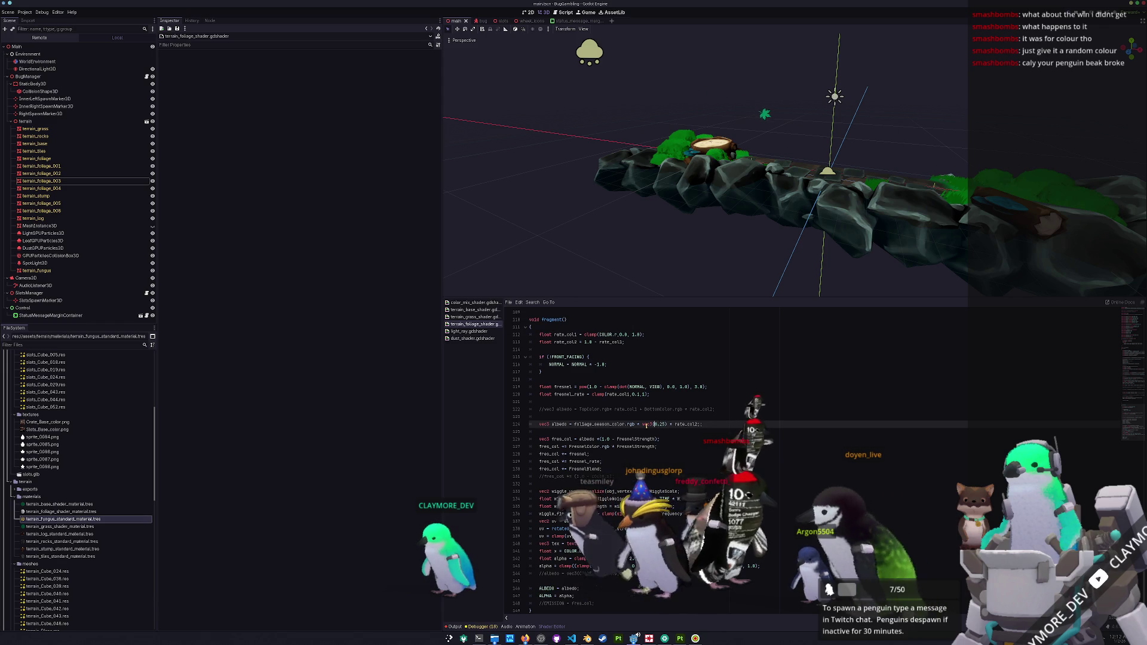
key("ctrl+Right")
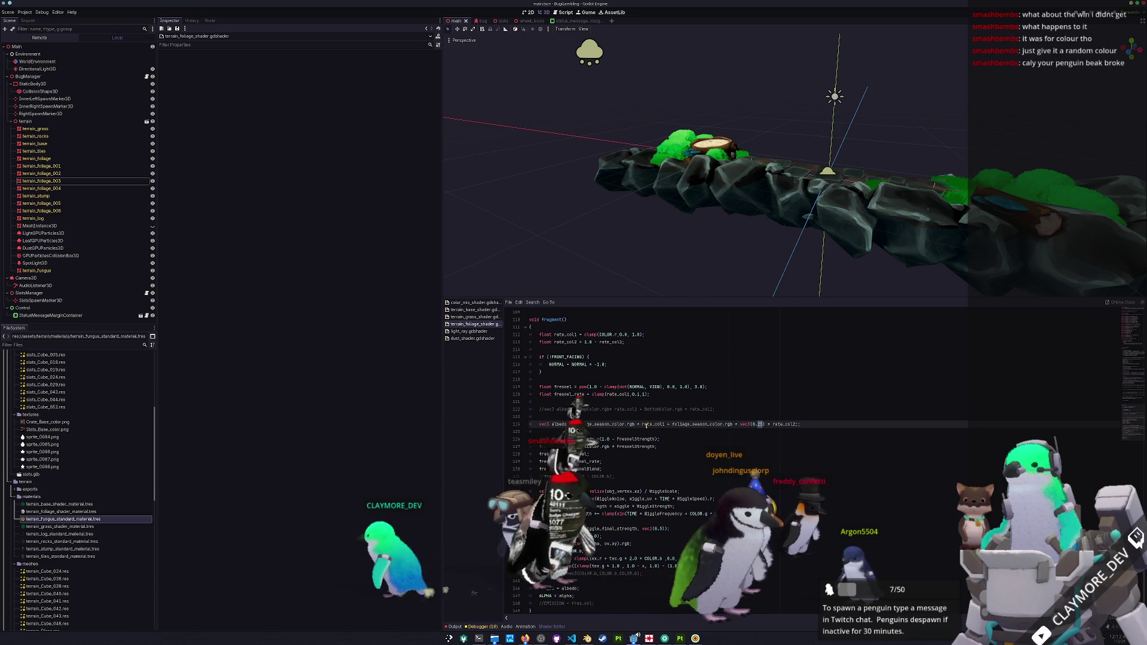
type("125")
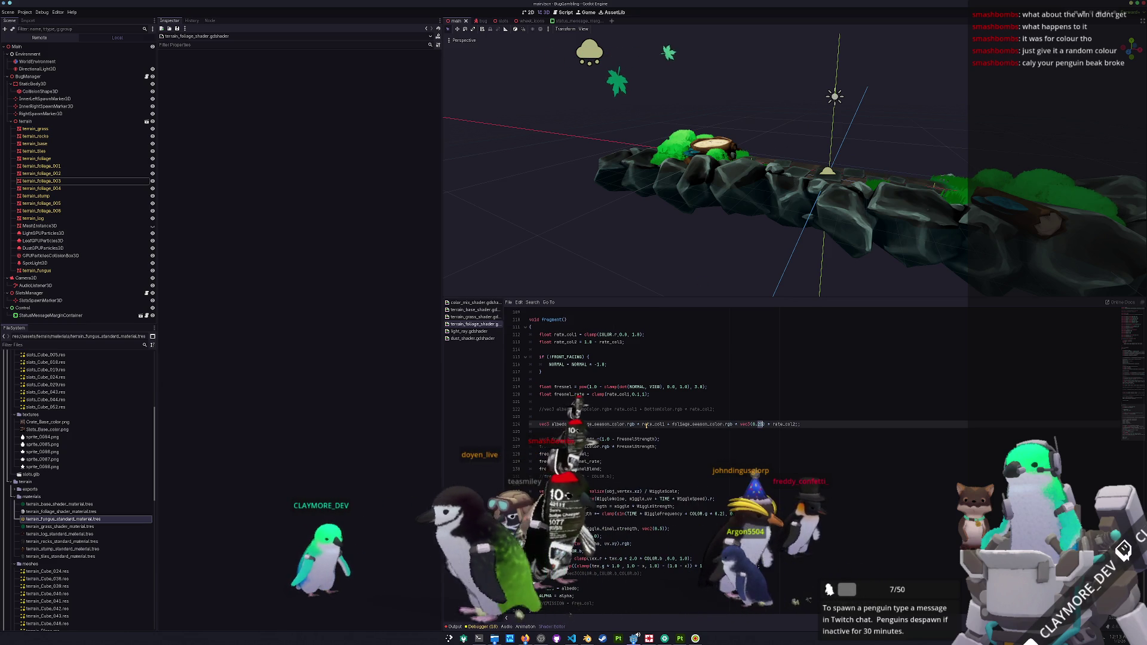
scroll(639, 290, "up", 5)
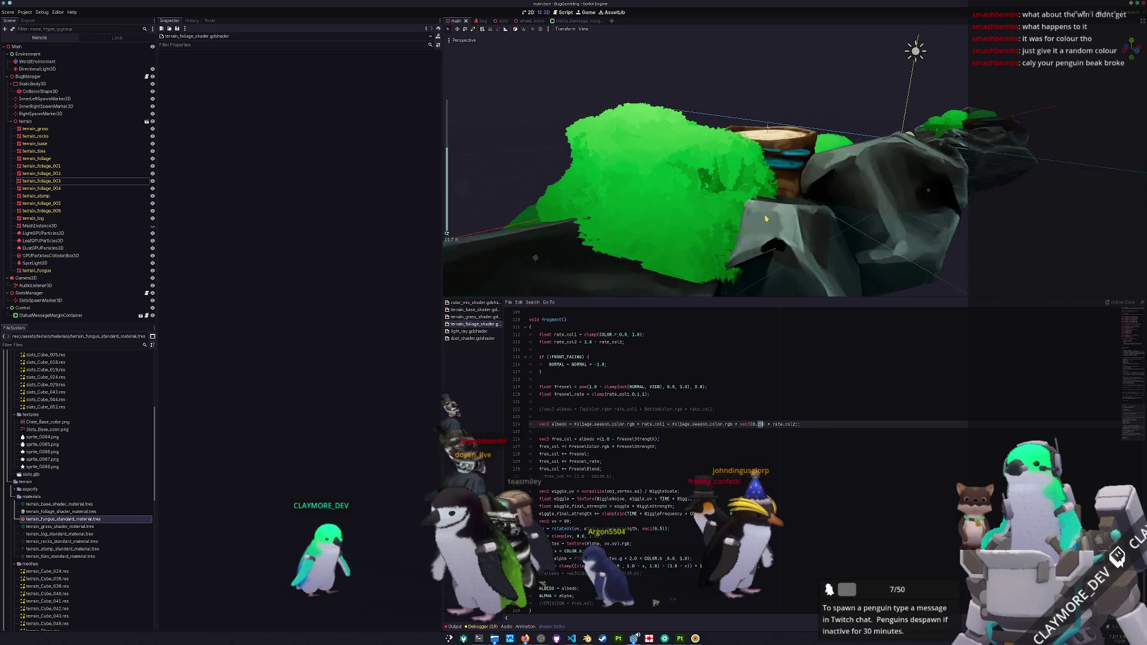
scroll(766, 237, "up", 5)
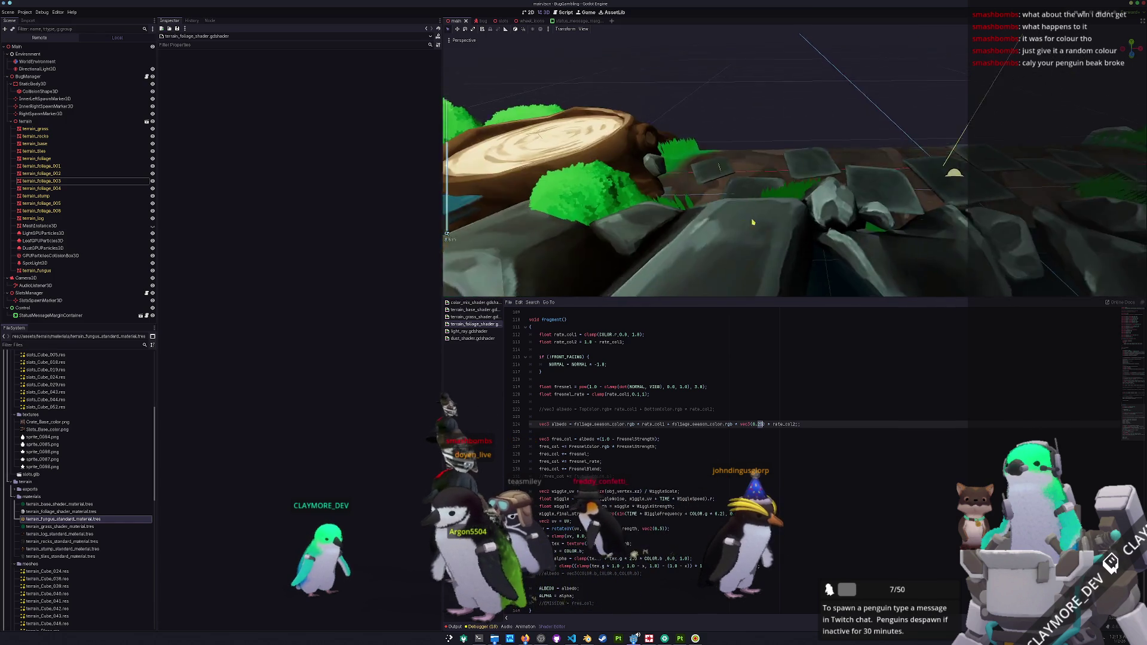
scroll(654, 229, "down", 8)
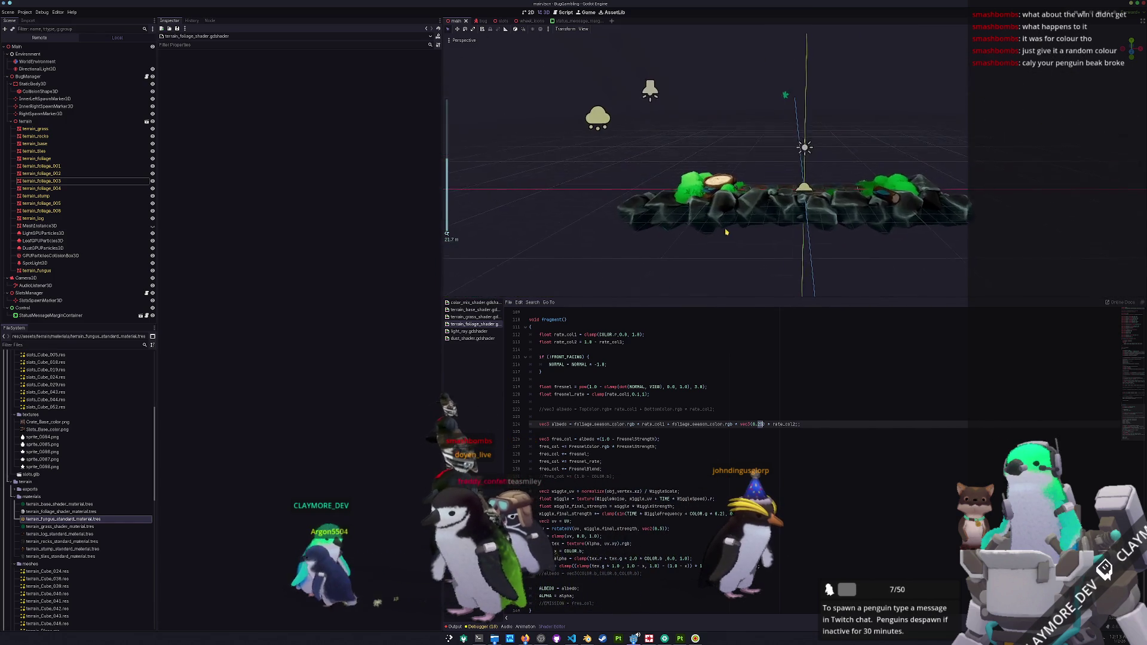
left_click_drag(704, 217, 663, 224)
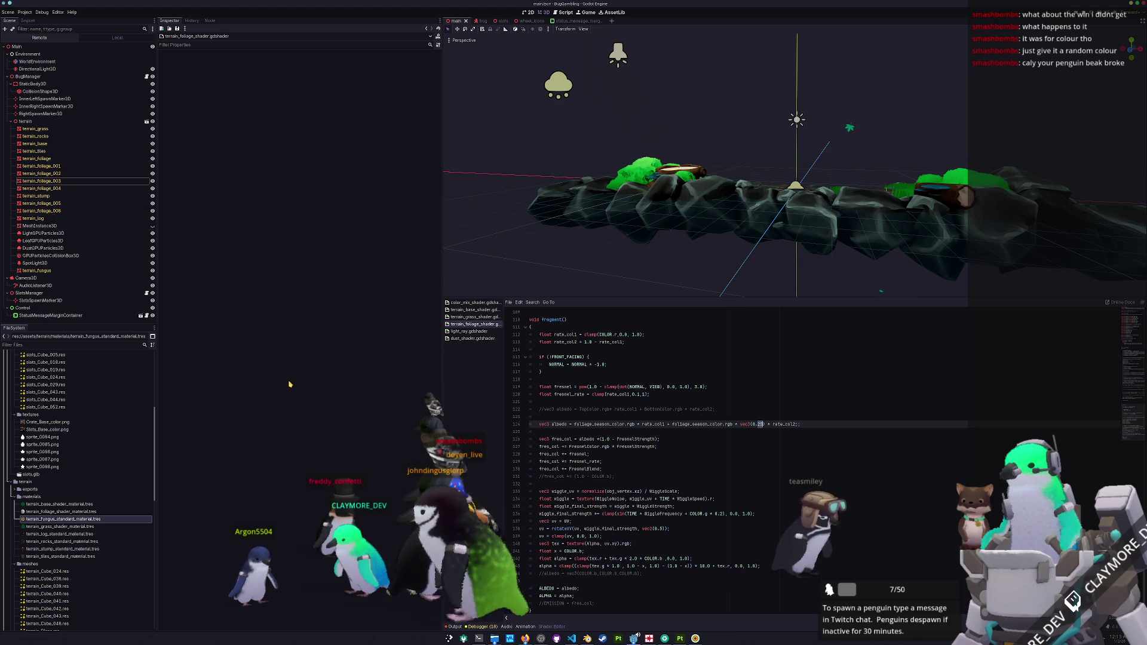
left_click(510, 272)
scroll(510, 272, "down", 5)
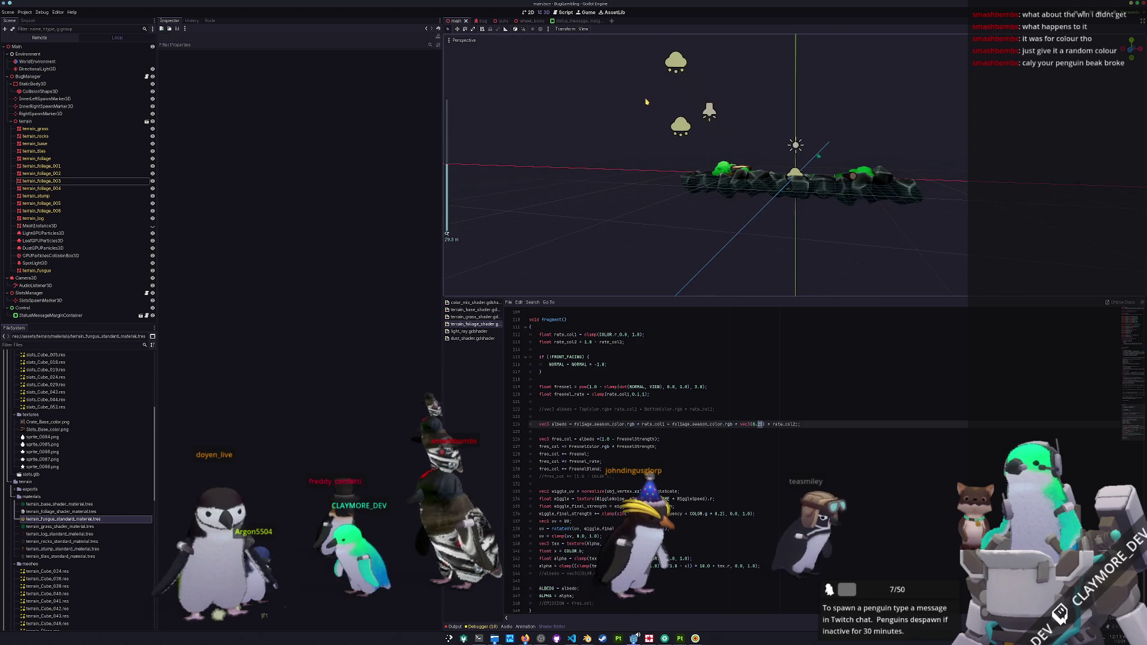
left_click(681, 126)
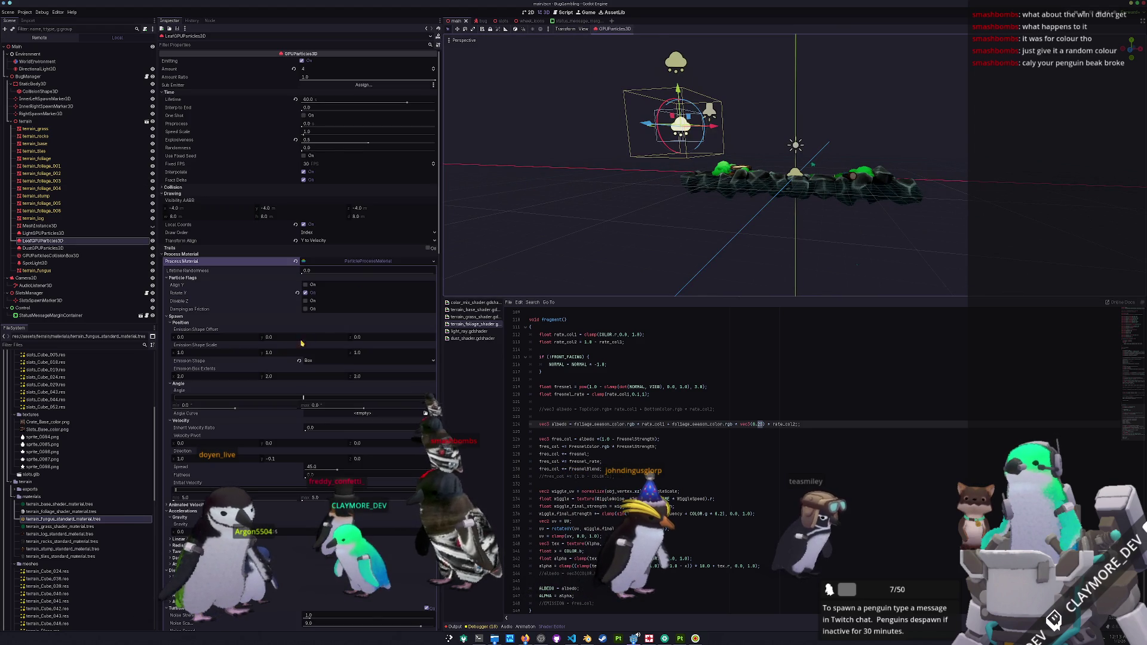
Step: Collapse Process Material, convert LeafGPUParticles3D's Material Override to ShaderMaterial, and open its shader
left_click(369, 262)
scroll(314, 435, "down", 5)
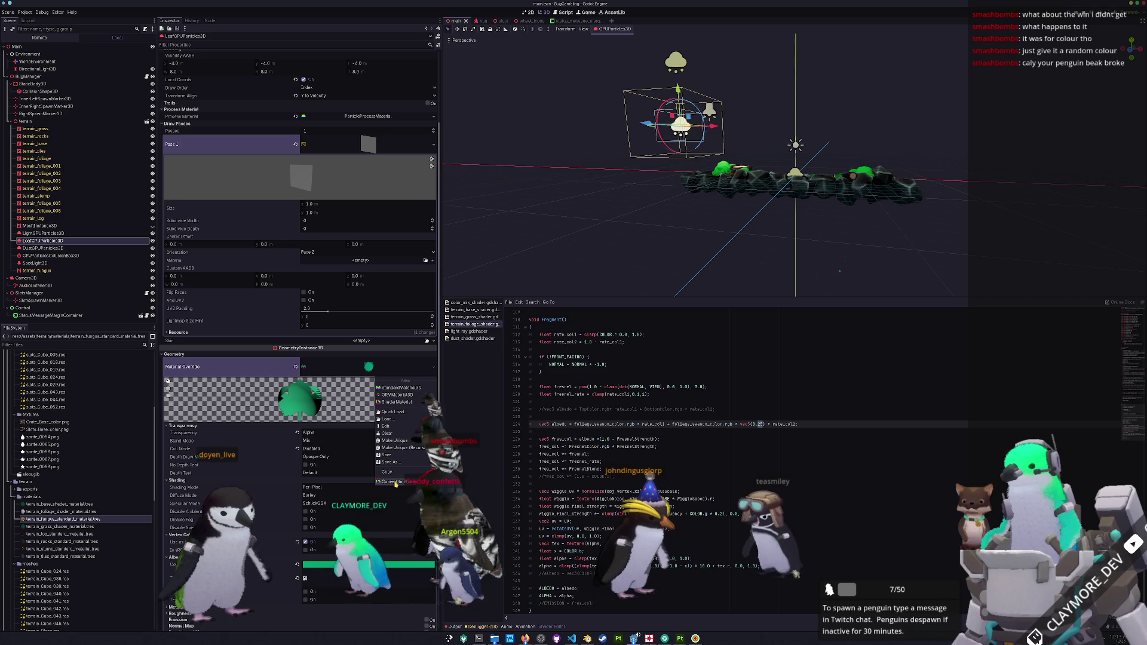
left_click(395, 482)
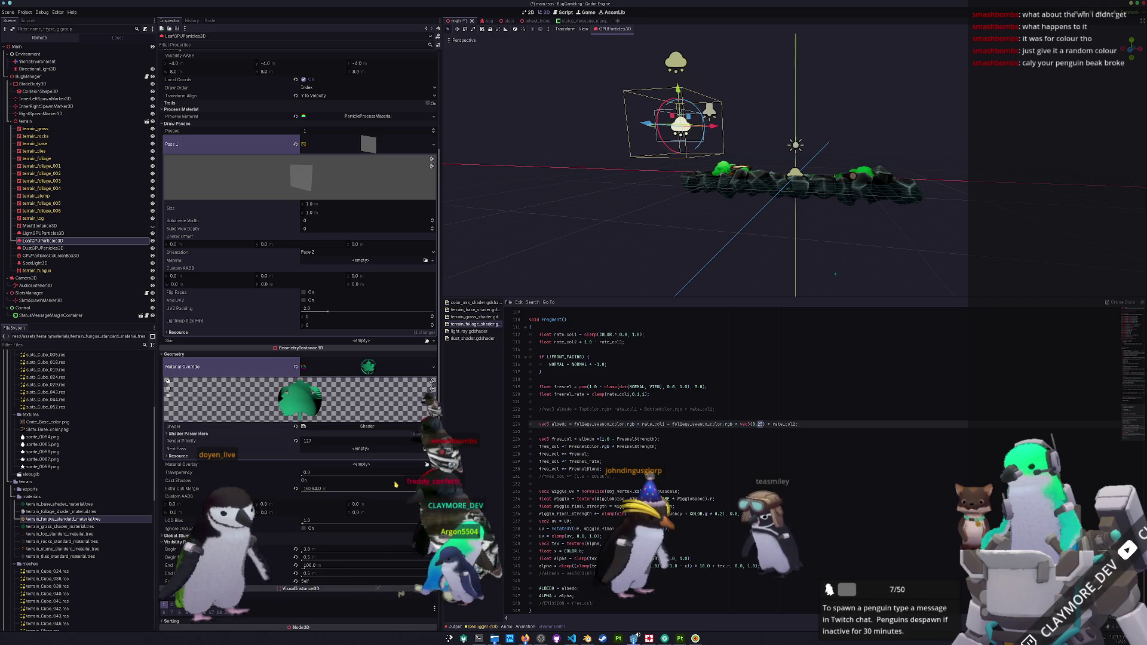
left_click(363, 429)
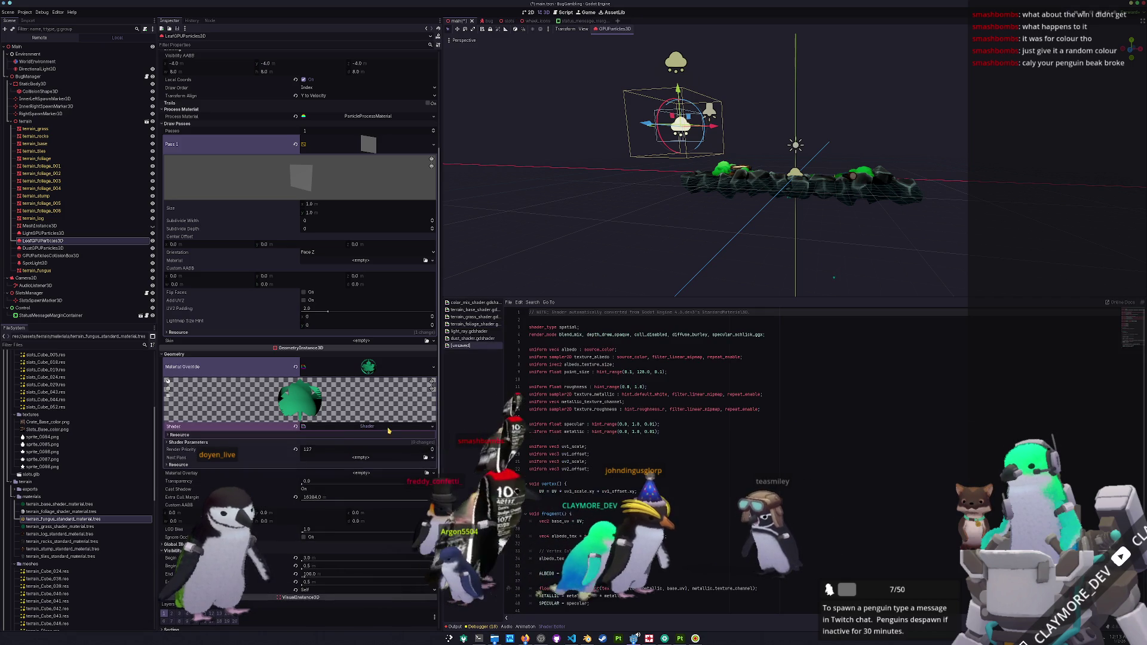
Step: Declare 'global uniform vec4 foliage_season_color : source_color;' at the top of the leaf shader and save
left_click(658, 342)
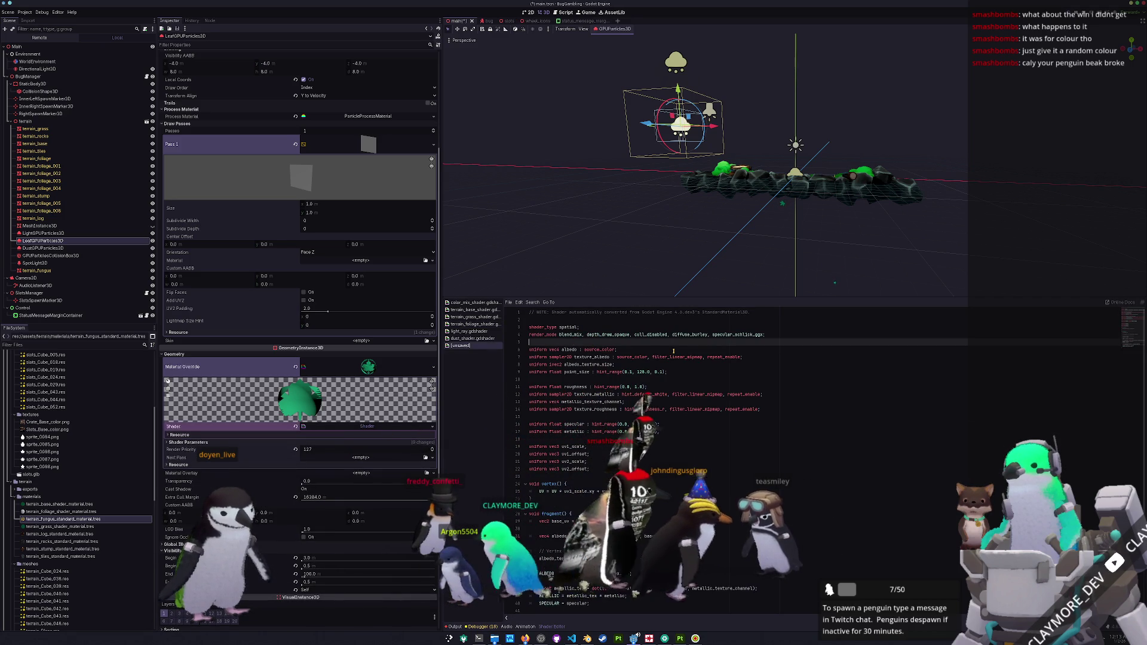
key("Return")
type("uni")
key("BackSpace")
key("BackSpace")
key("BackSpace")
key("Down")
key("Up")
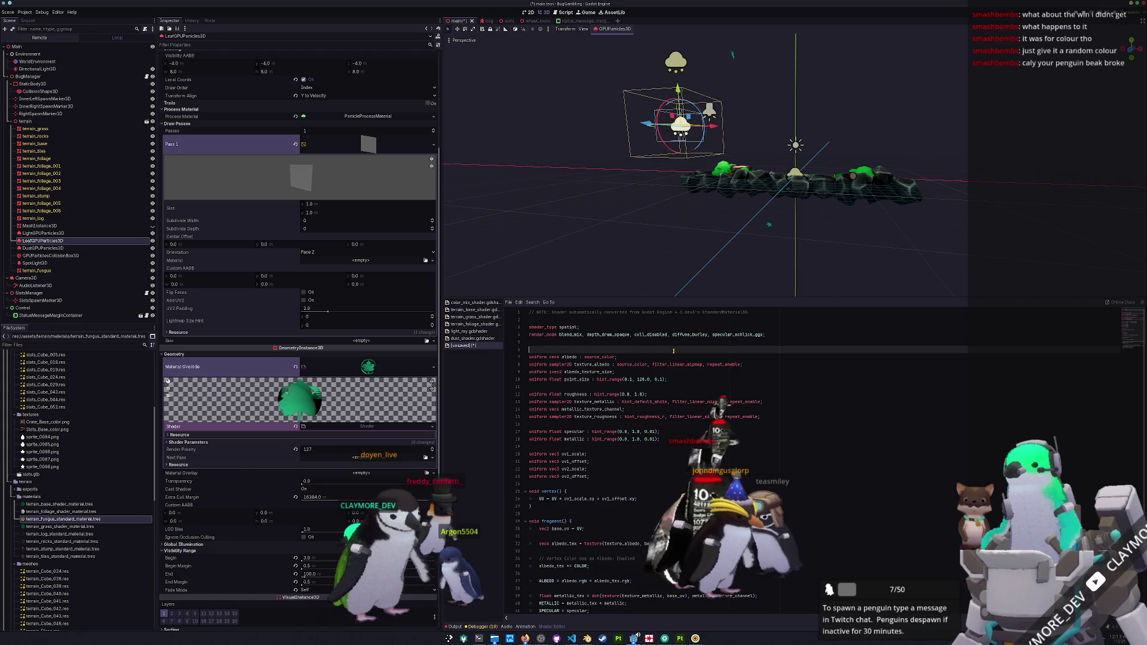
key("BackSpace")
key("BackSpace")
type("global u")
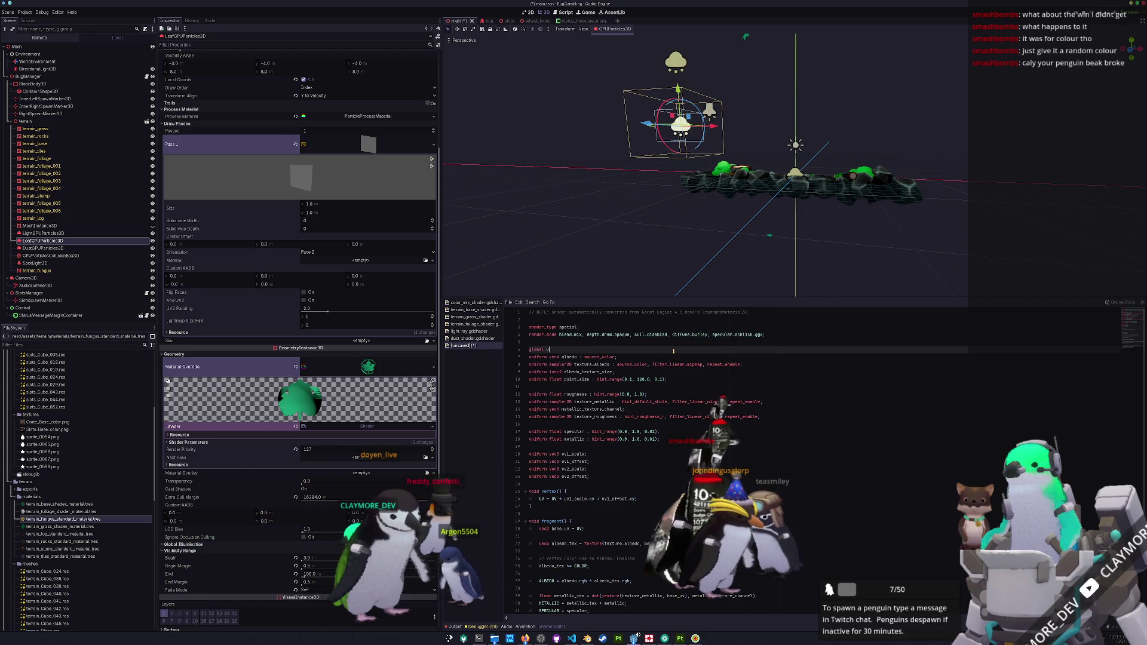
type("4 folia")
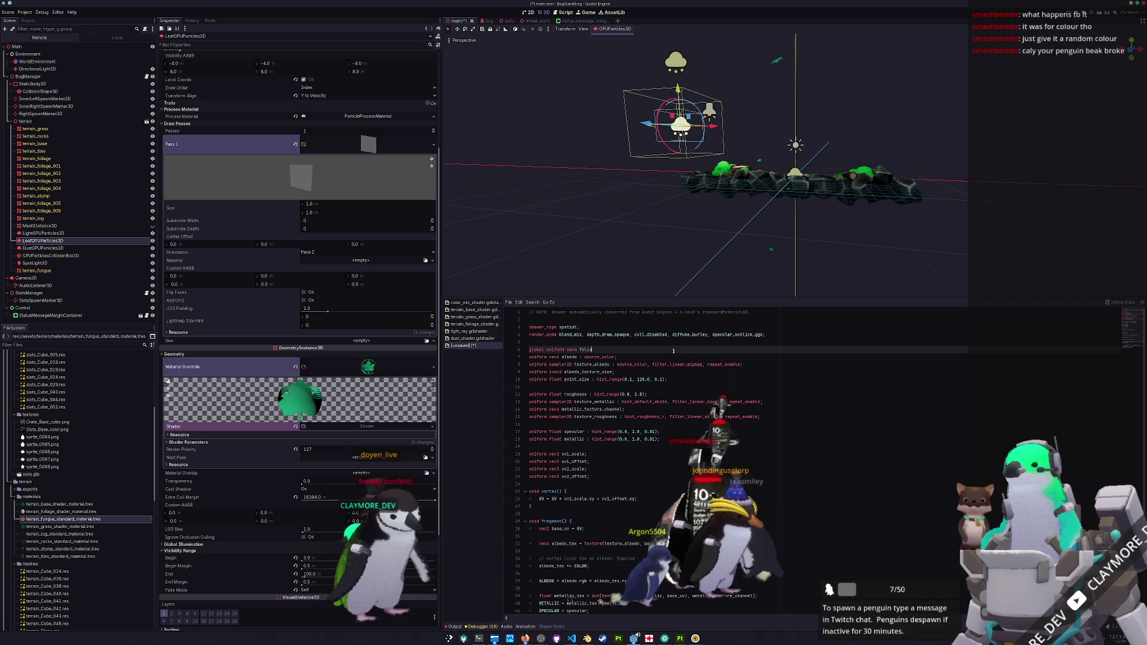
type("n_color : source")
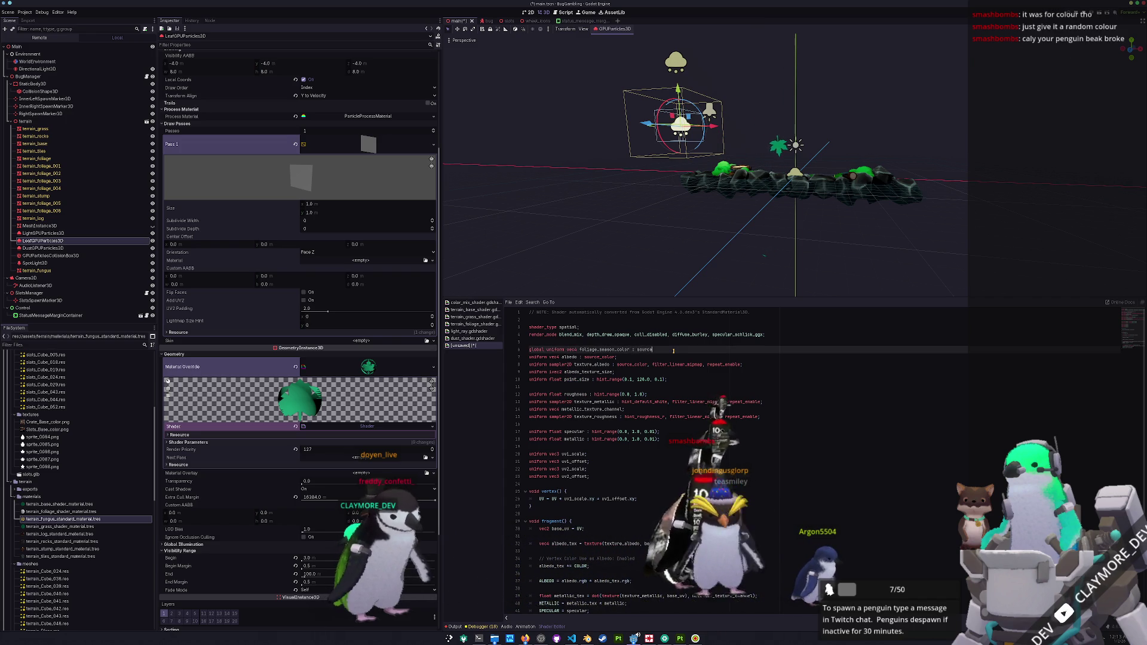
type(";")
left_click(530, 357)
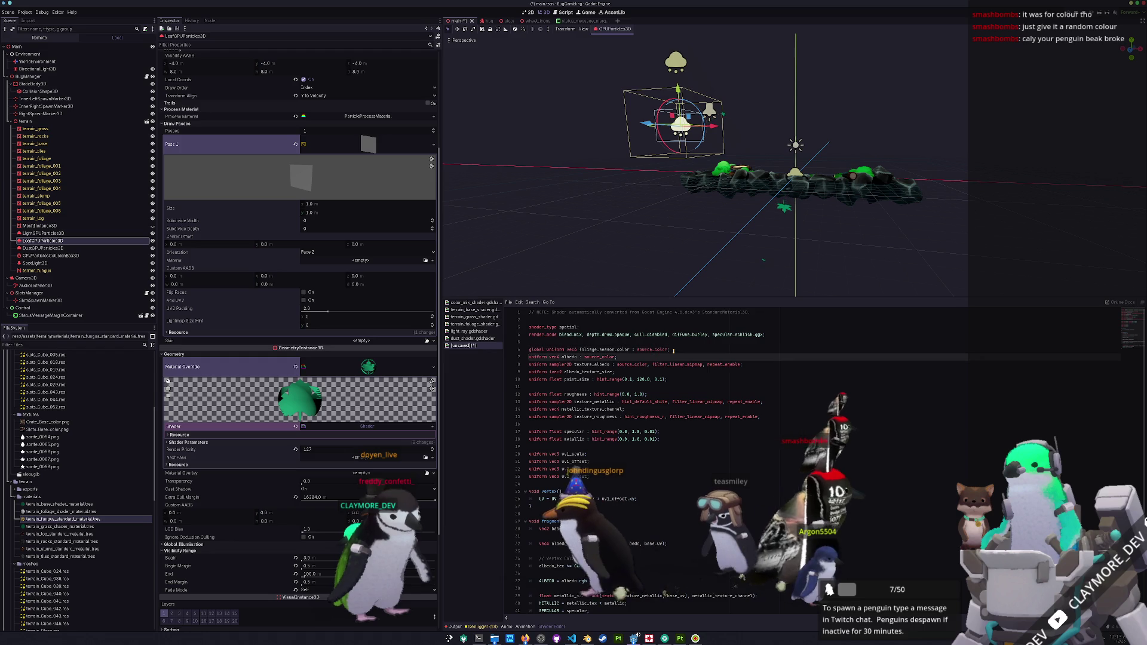
key("ctrl+s")
Step: Replace albedo with foliage_season_color in the ALBEDO line and save the shader
double_click(602, 350)
key("ctrl+c")
key("ctrl+f")
type("albedo")
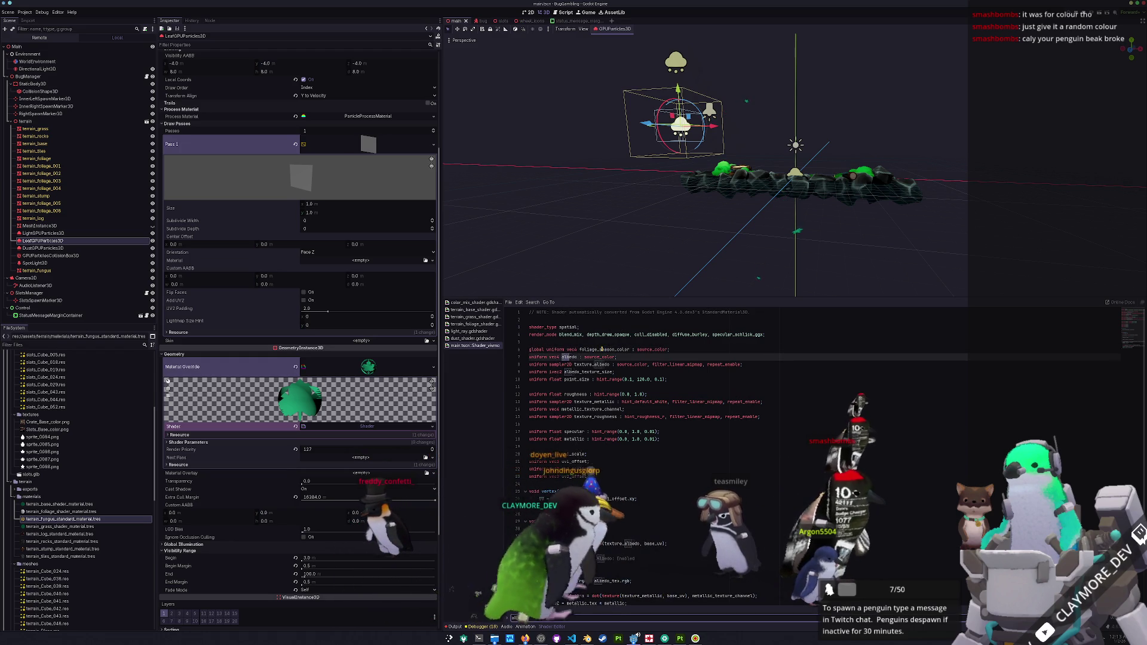
scroll(602, 349, "down", 3)
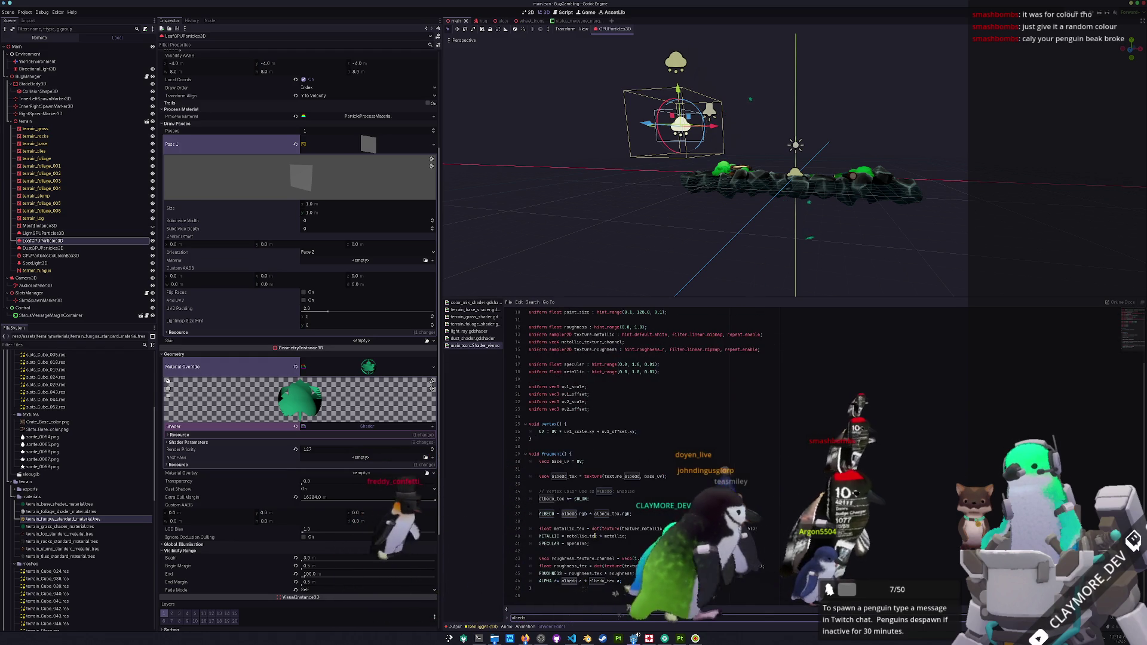
double_click(571, 514)
key("ctrl+v")
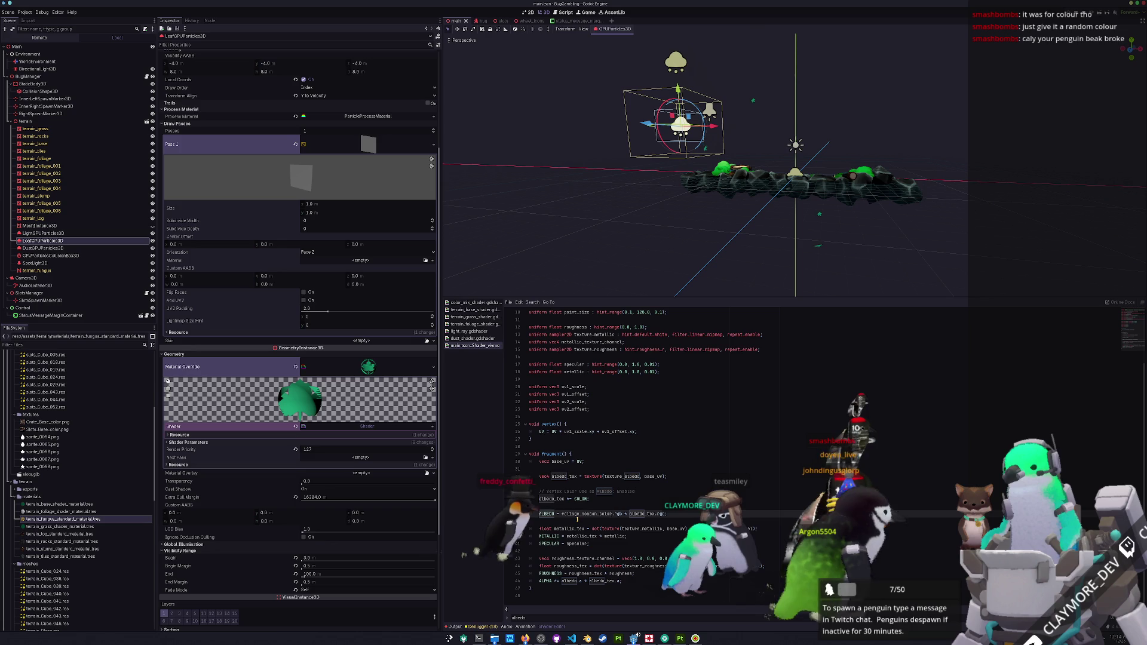
key("ctrl+s")
scroll(711, 176, "up", 5)
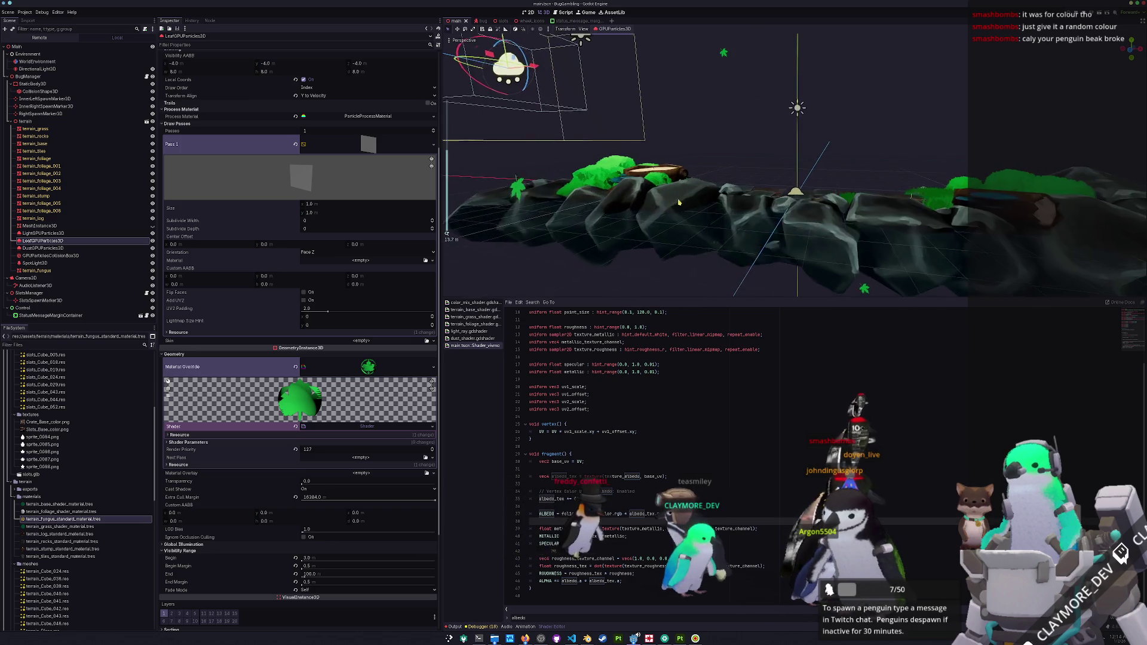
Step: Shift the foliage_season_color global to yellow-green in Project Settings > Shader Globals
scroll(711, 176, "down", 4)
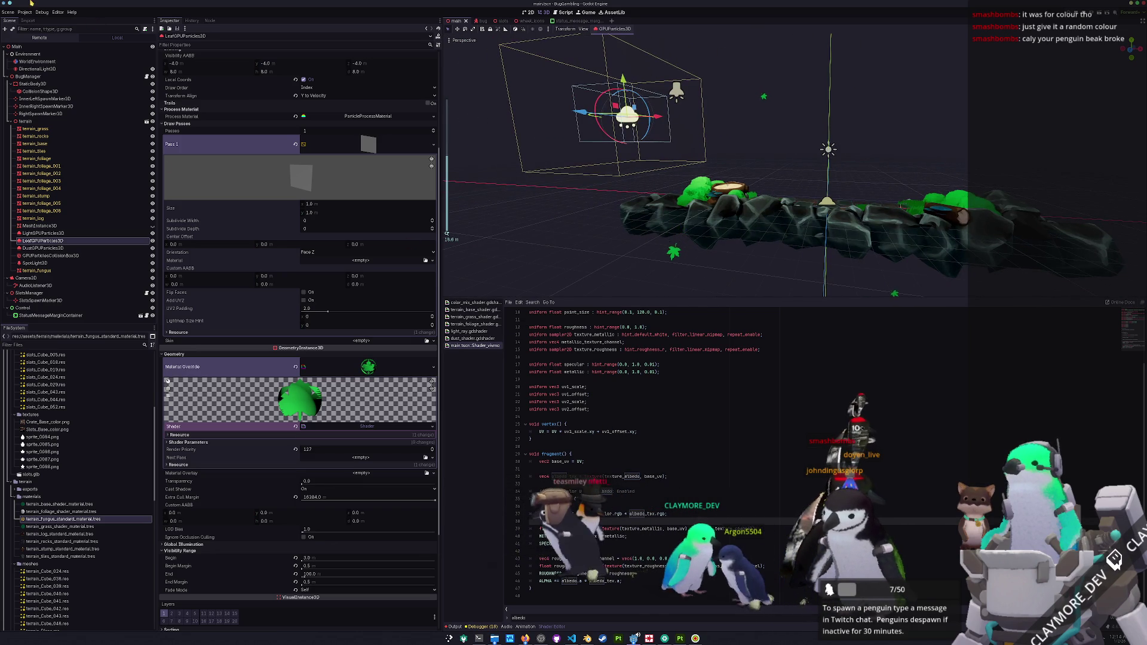
left_click(368, 367)
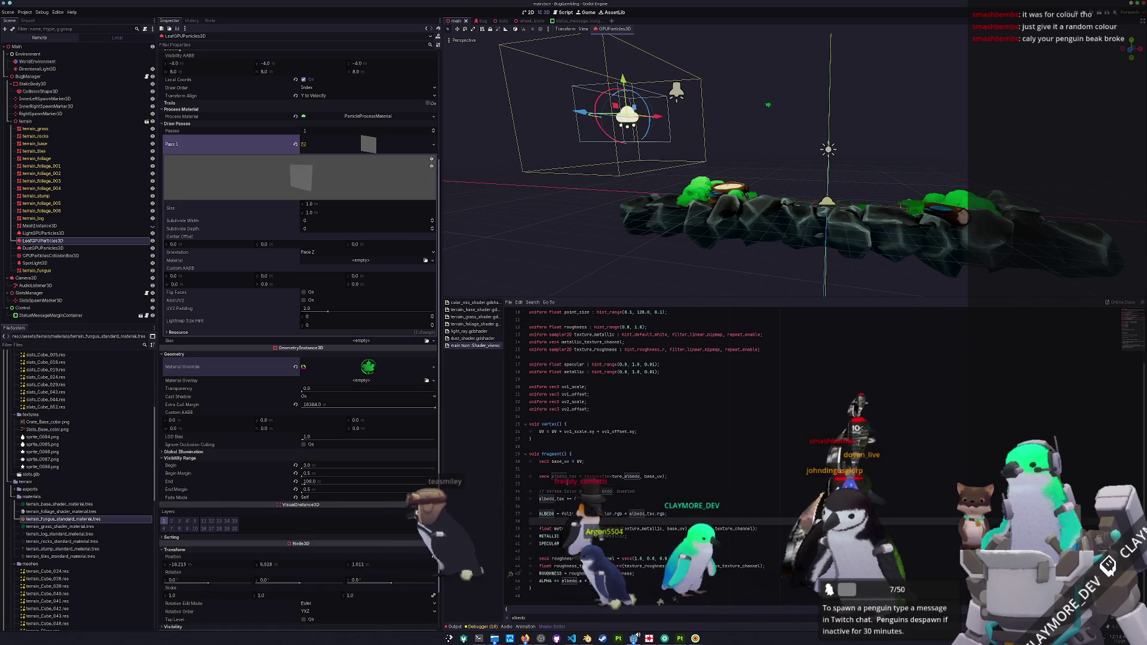
left_click(34, 12)
left_click(48, 30)
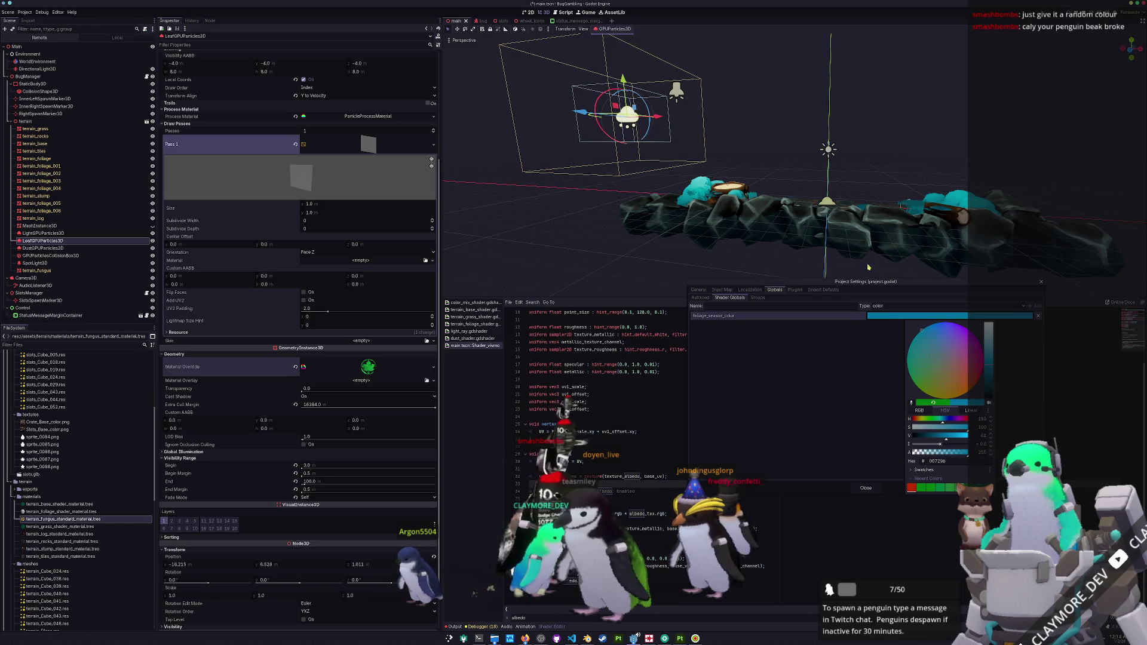
mouse_move(929, 420)
left_mouse_down()
mouse_move(910, 420)
mouse_move(914, 404)
left_mouse_up()
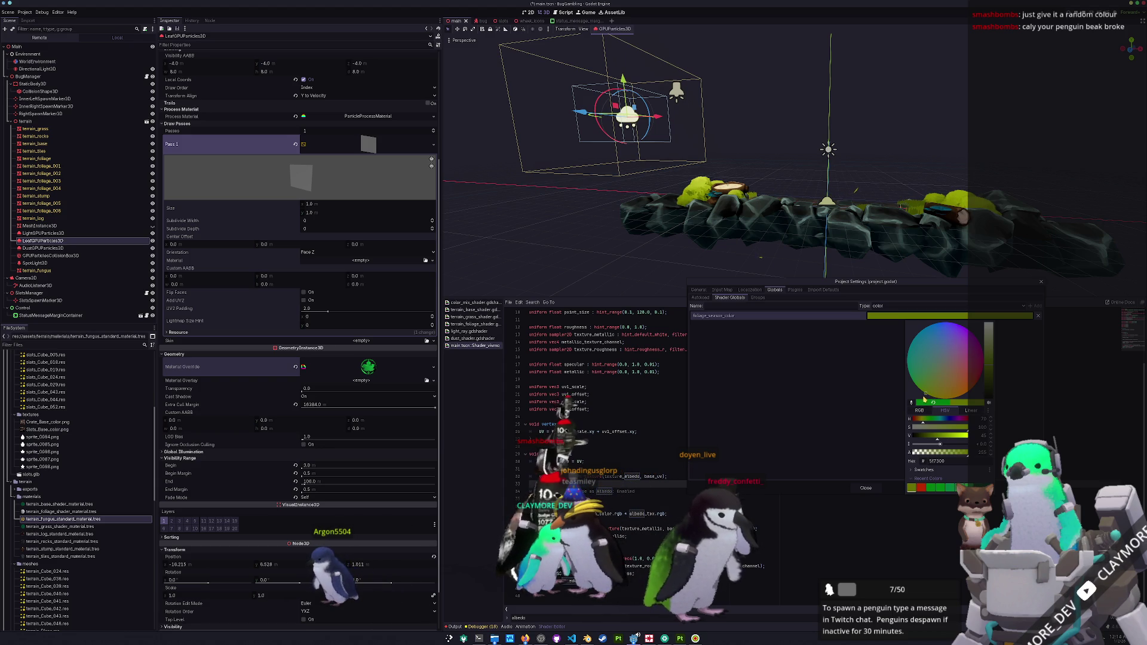
left_click(848, 409)
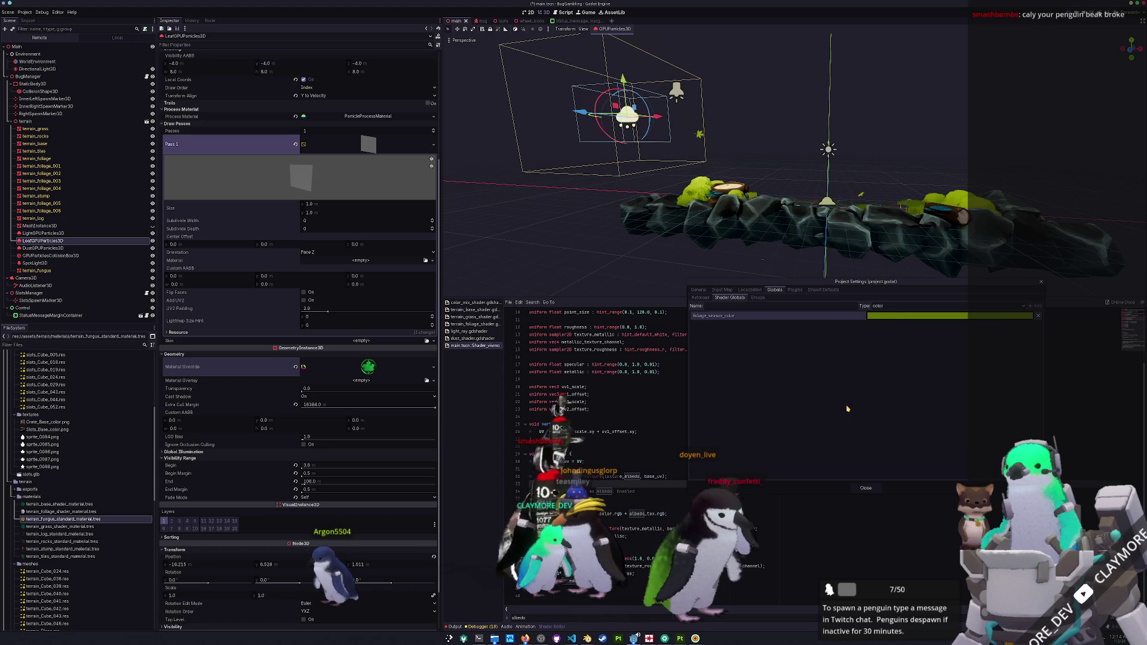
left_click(861, 489)
scroll(843, 251, "up", 3)
scroll(843, 251, "down", 2)
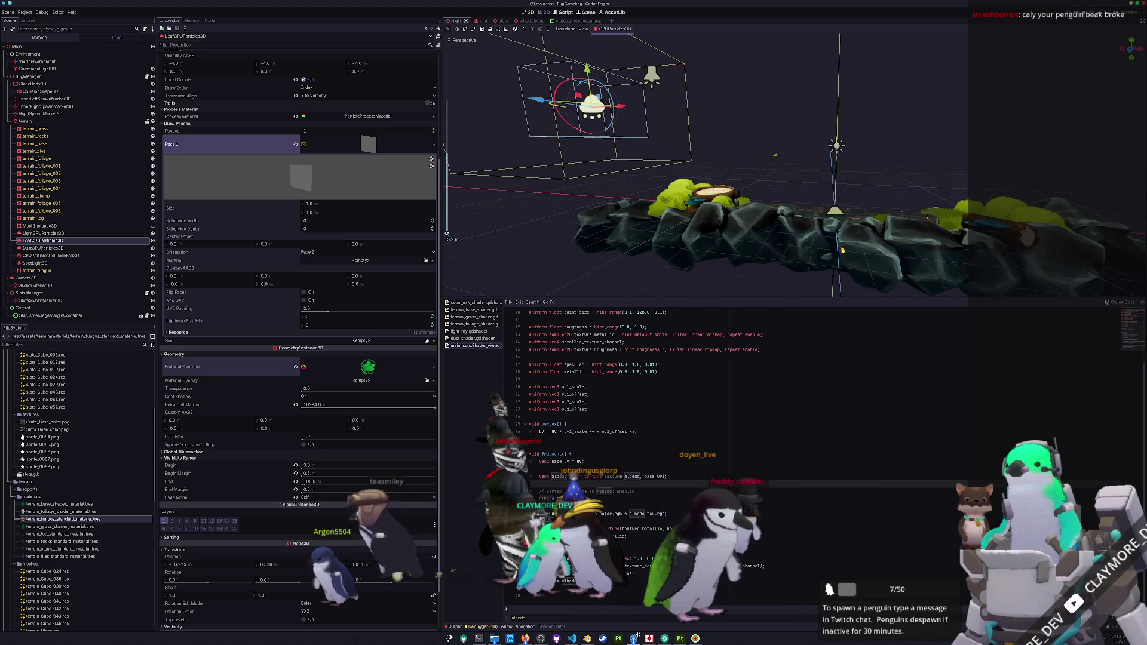
left_click_drag(842, 251, 856, 202)
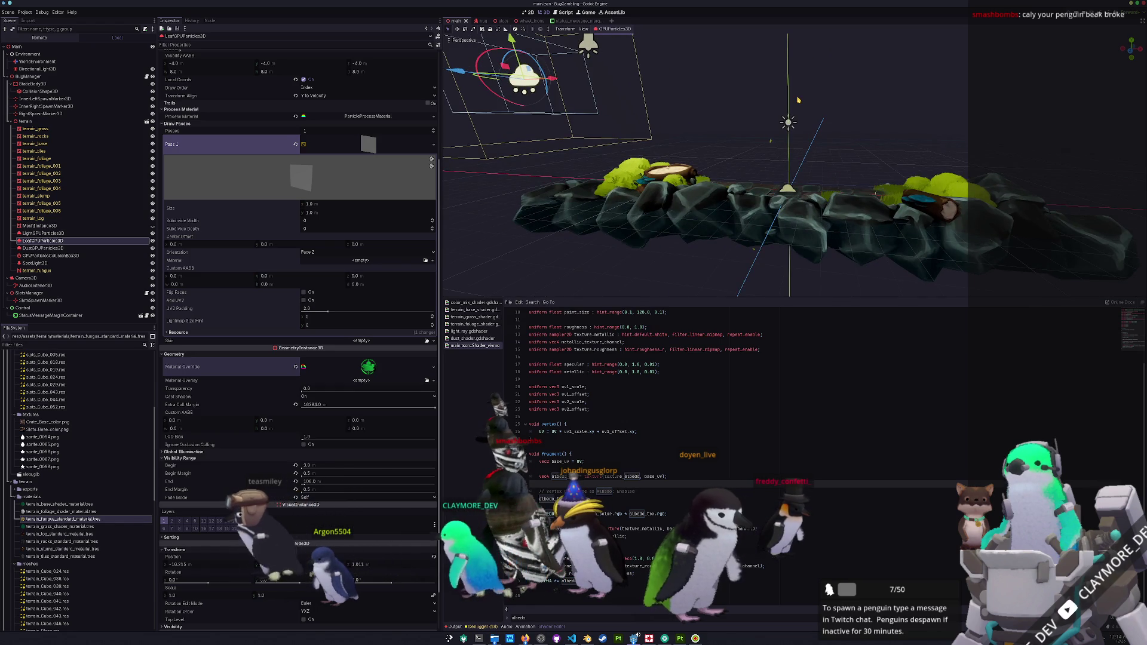
left_click(30, 53)
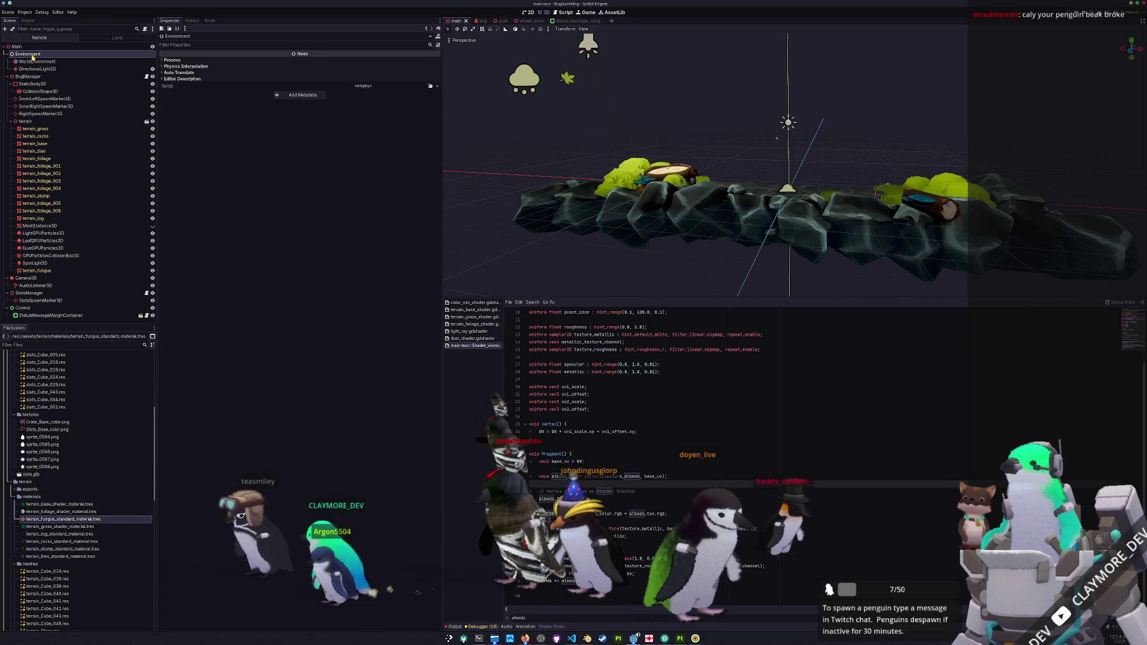
Step: Try an olive colour on DirectionalLight3D, then undo the change
left_click(37, 69)
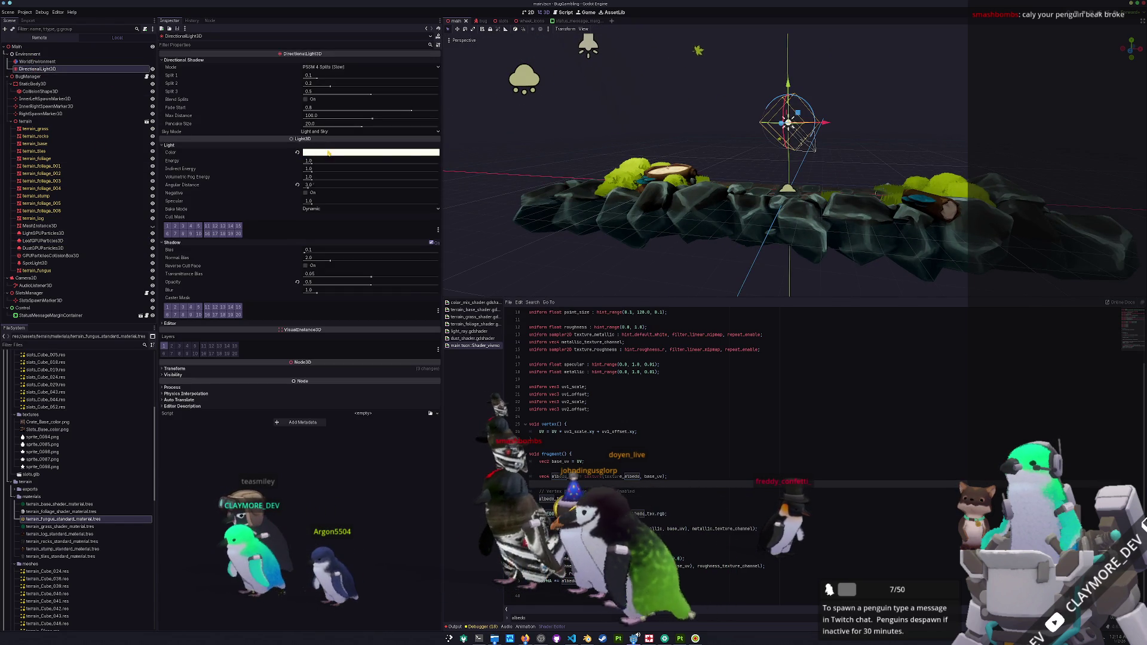
left_click(328, 152)
left_click_drag(410, 200, 410, 210)
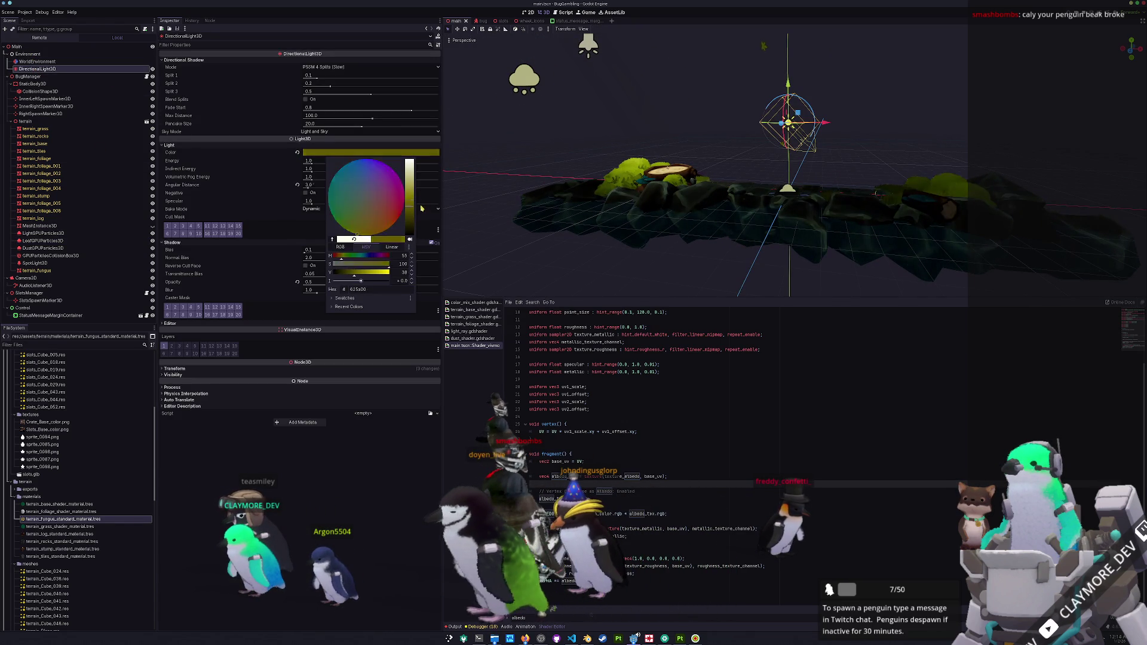
left_click_drag(332, 196, 308, 205)
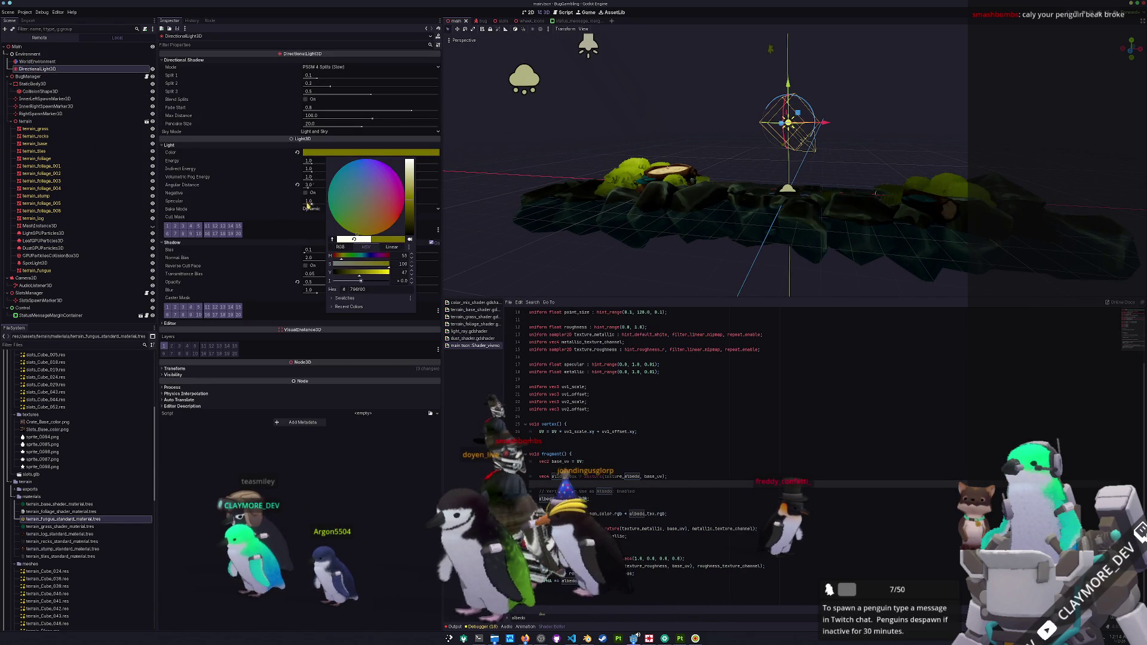
left_click(245, 169)
key("ctrl+z")
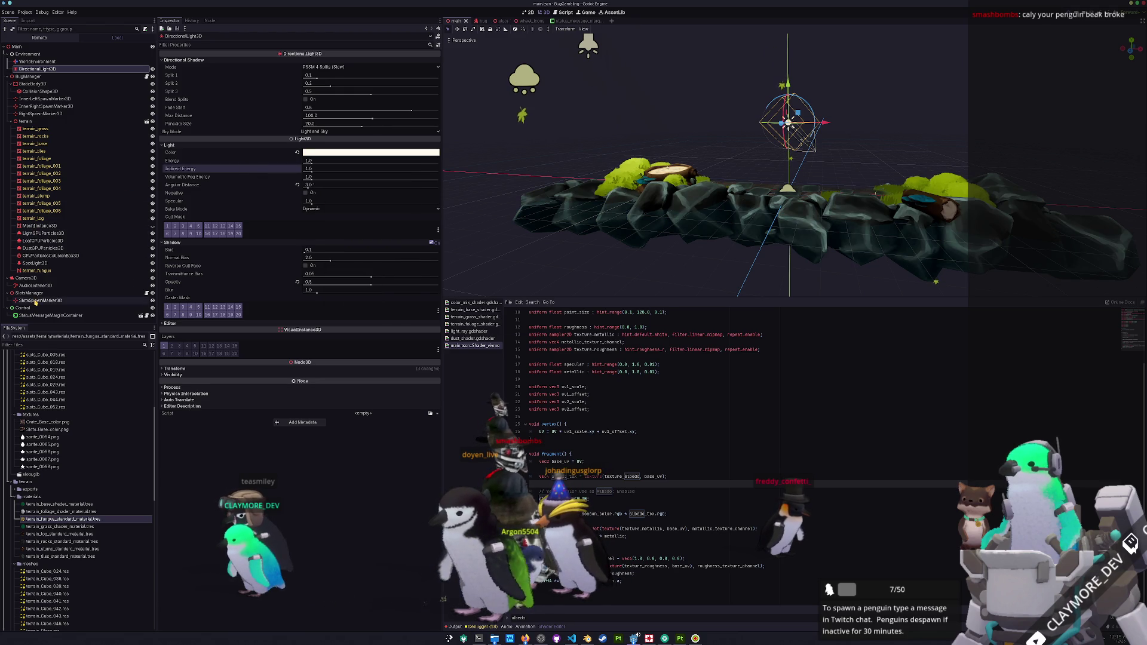
Step: Move SpotLight3D under Environment and set both lights' Light Color to teal 007d89
mouse_move(34, 263)
left_mouse_down()
mouse_move(37, 120)
mouse_move(50, 72)
left_mouse_up()
left_click(52, 70, "ctrl")
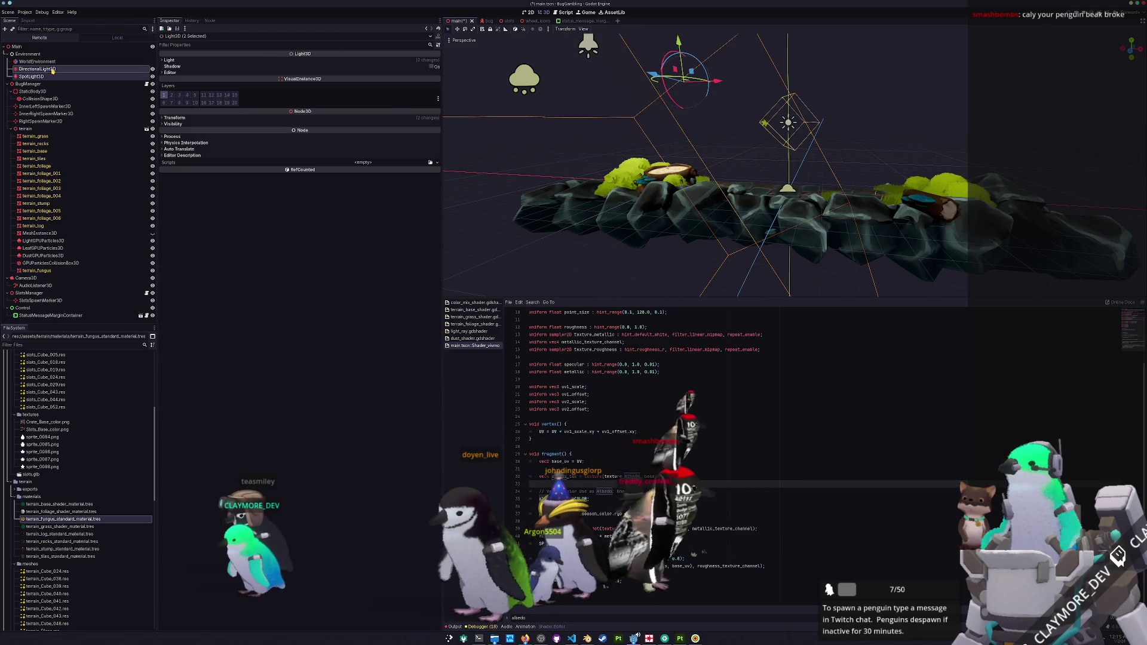
left_click(209, 60)
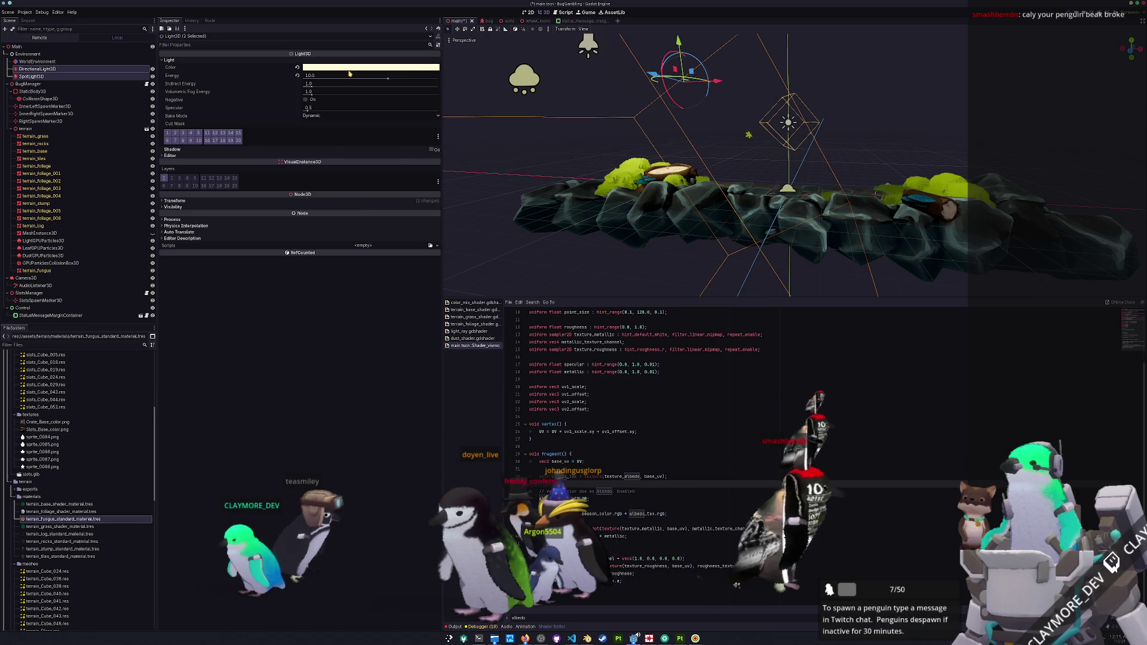
left_click(349, 67)
left_click(361, 178)
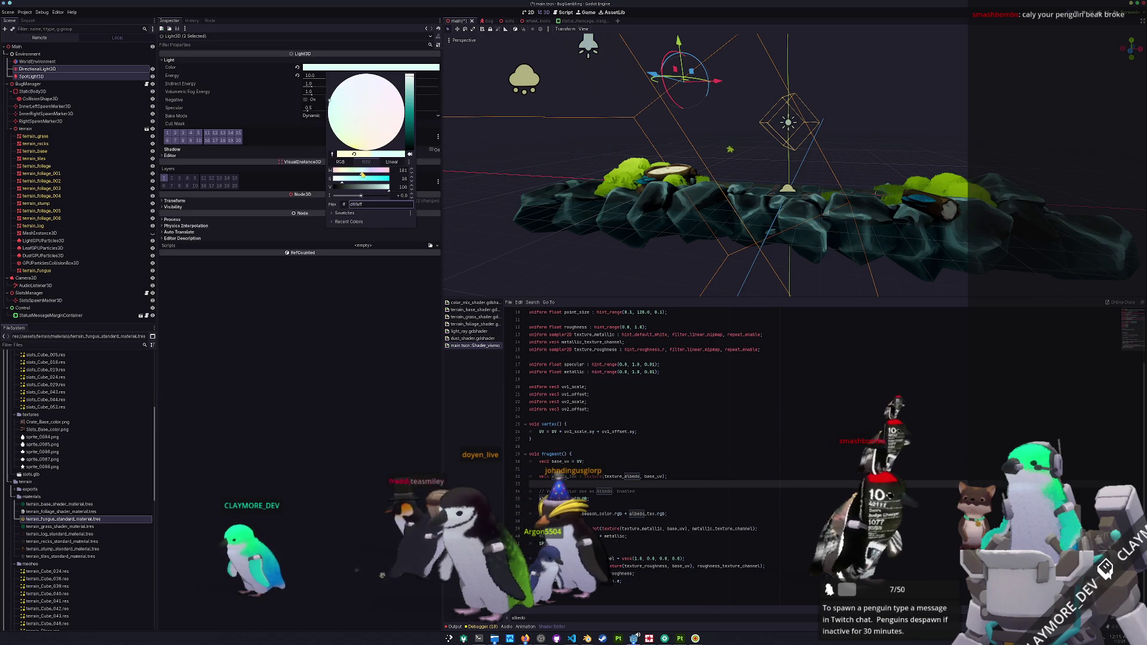
left_click(414, 117)
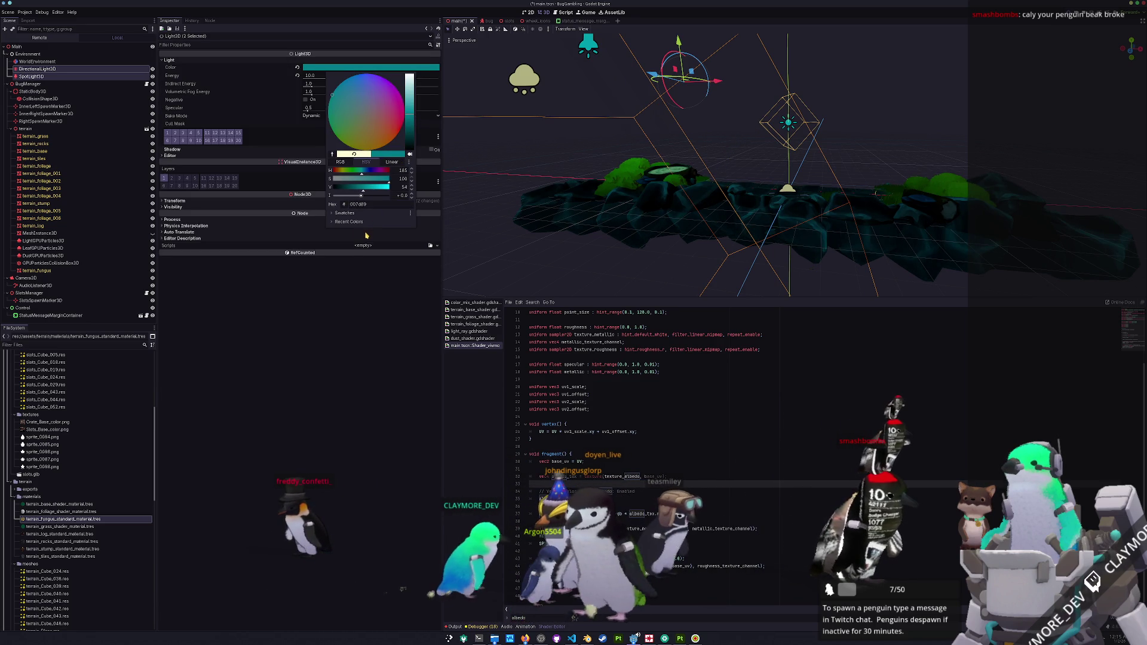
left_click(321, 283)
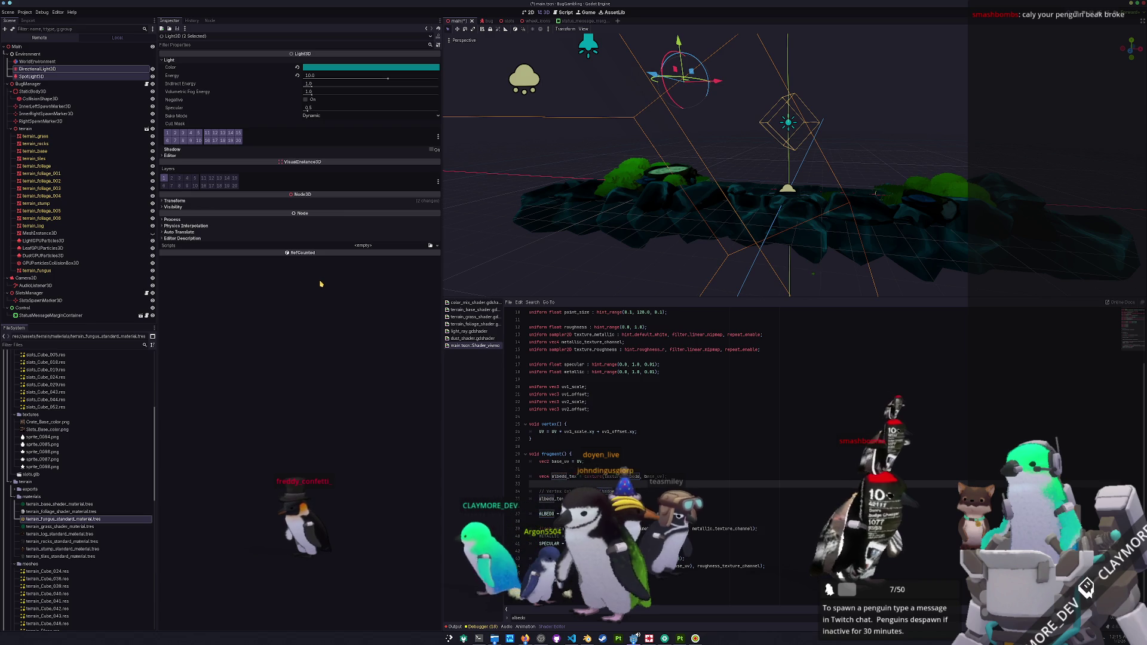
left_click(522, 145)
scroll(522, 145, "down", 4)
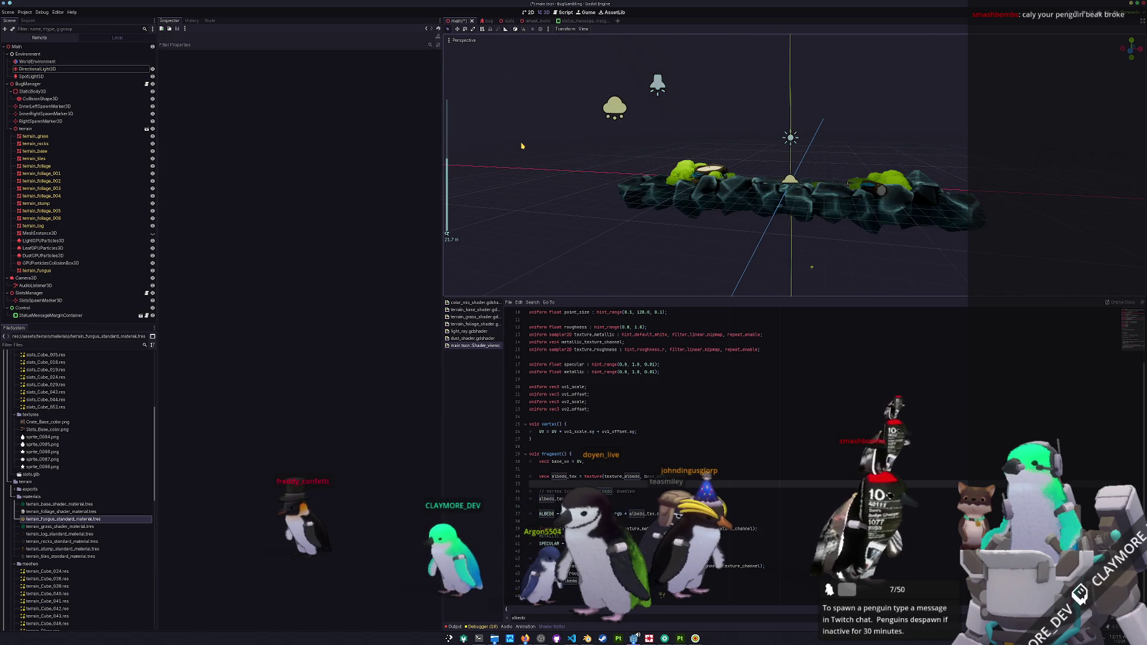
Step: Save the terrain scene with Ctrl+S
scroll(521, 145, "up", 3)
key("ctrl+s")
scroll(522, 149, "down", 1)
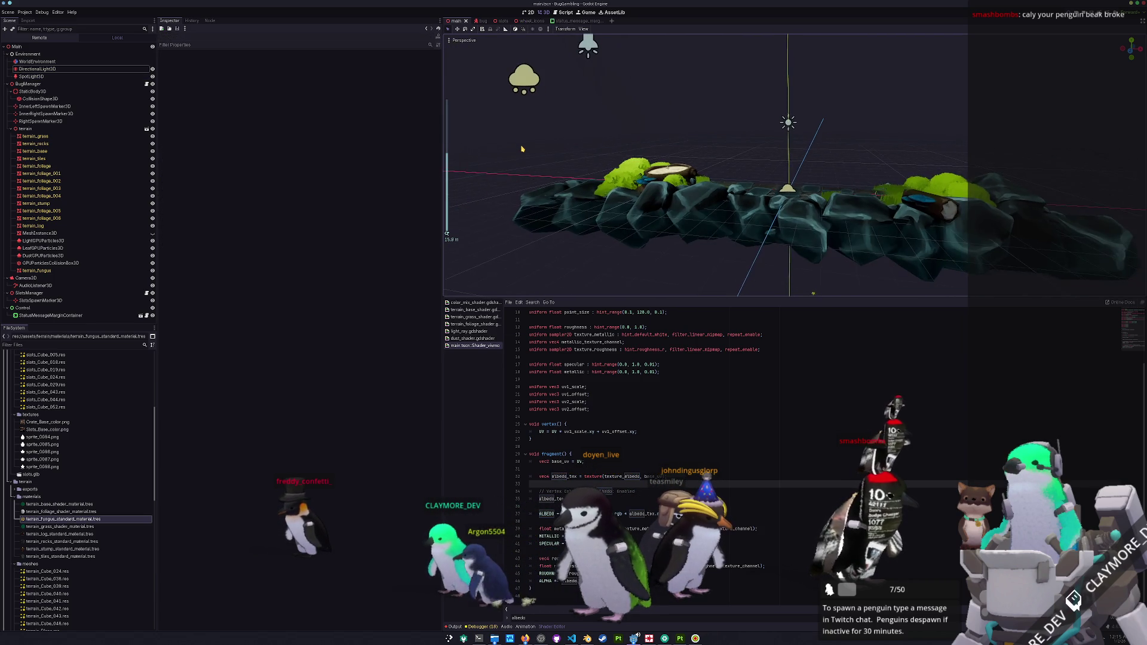
scroll(521, 149, "up", 1)
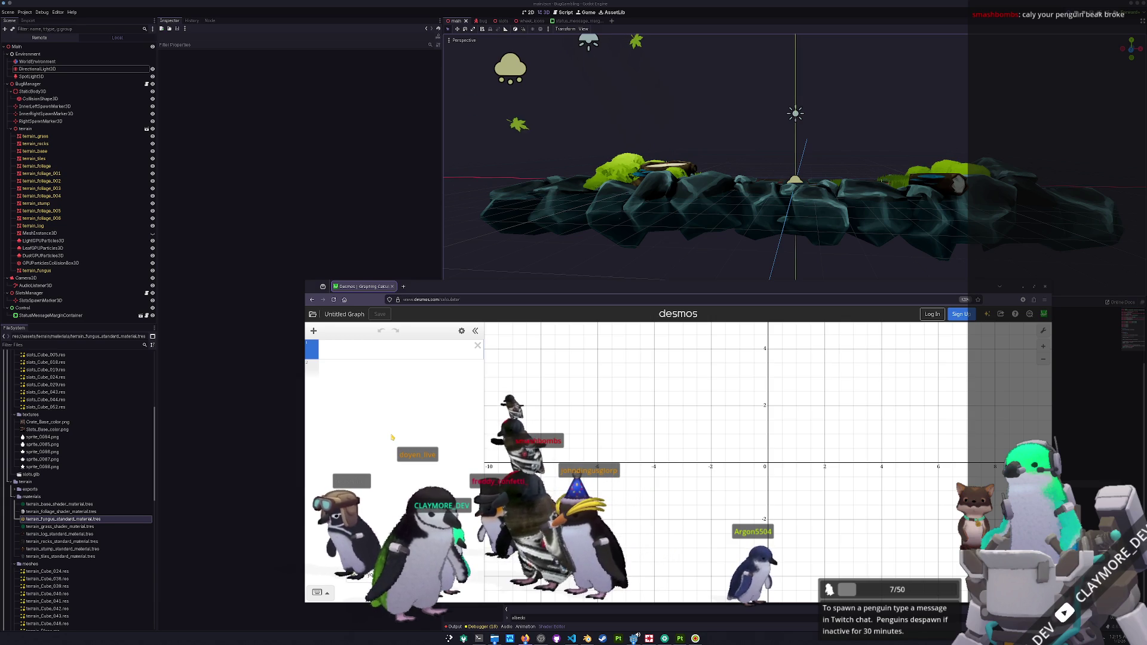
Step: Enter y = sin(x) + 1 in Desmos and check the curve's value at the origin
scroll(792, 442, "down", 2)
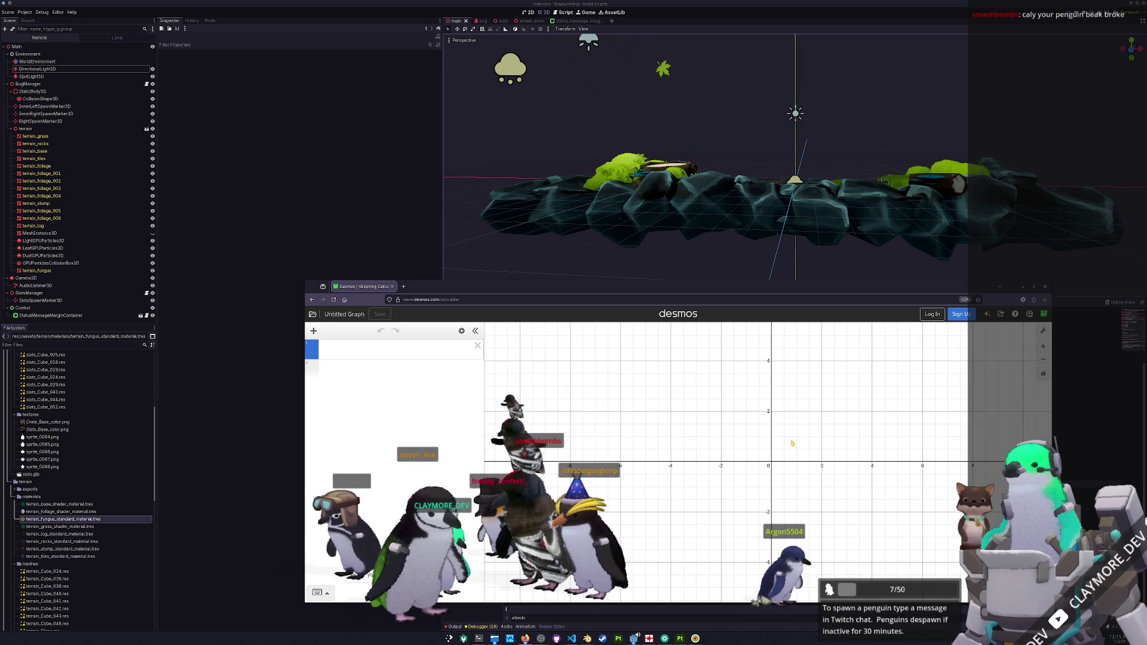
type("y=x")
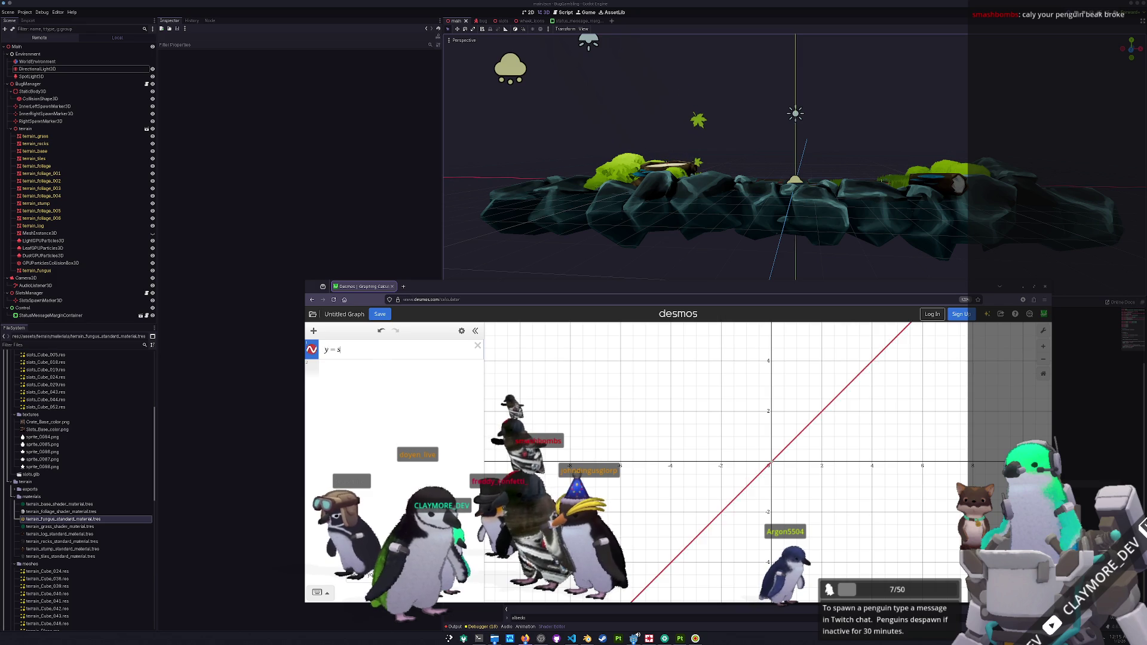
key("BackSpace")
type("sin(x")
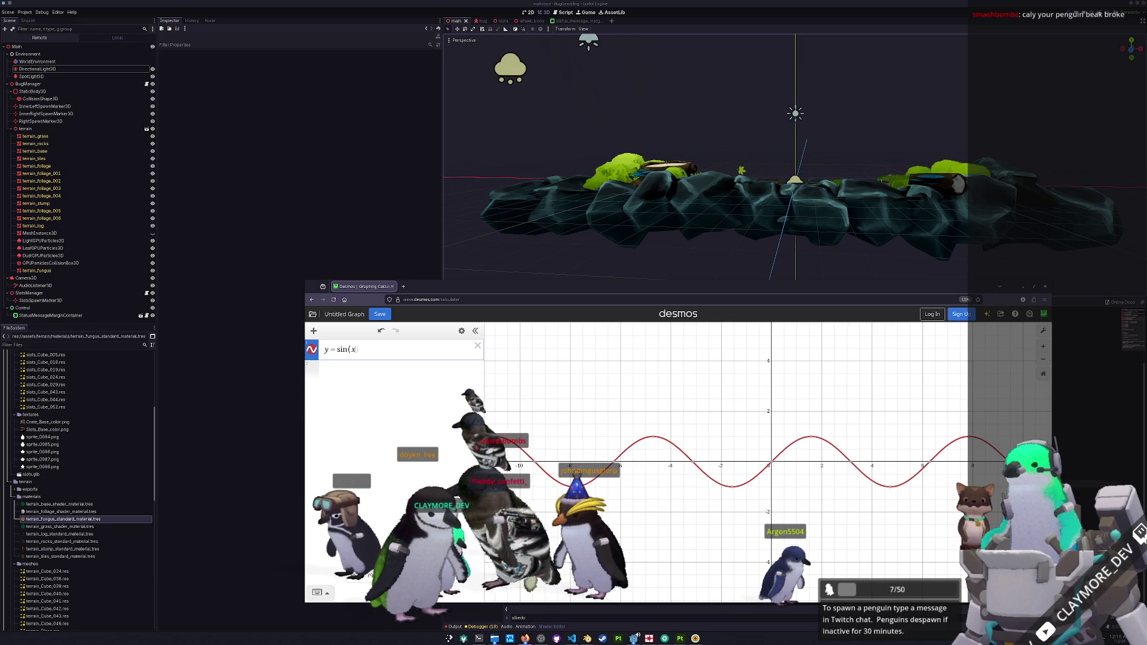
left_click_drag(777, 434, 705, 434)
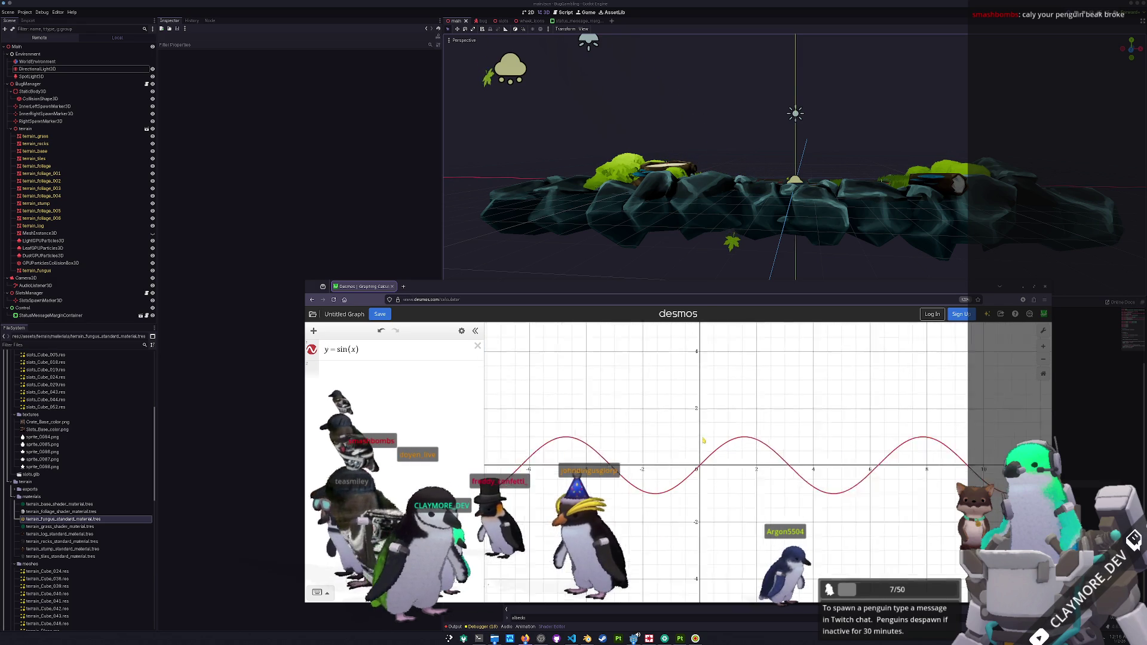
scroll(705, 434, "up", 2)
left_click(700, 473)
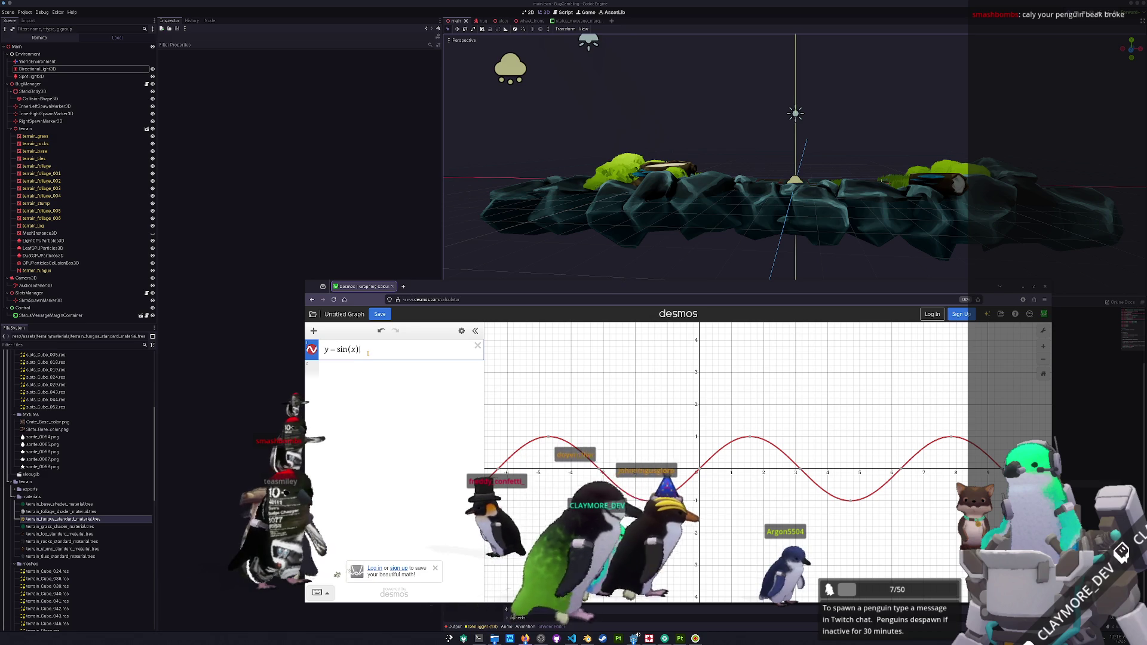
type("+1")
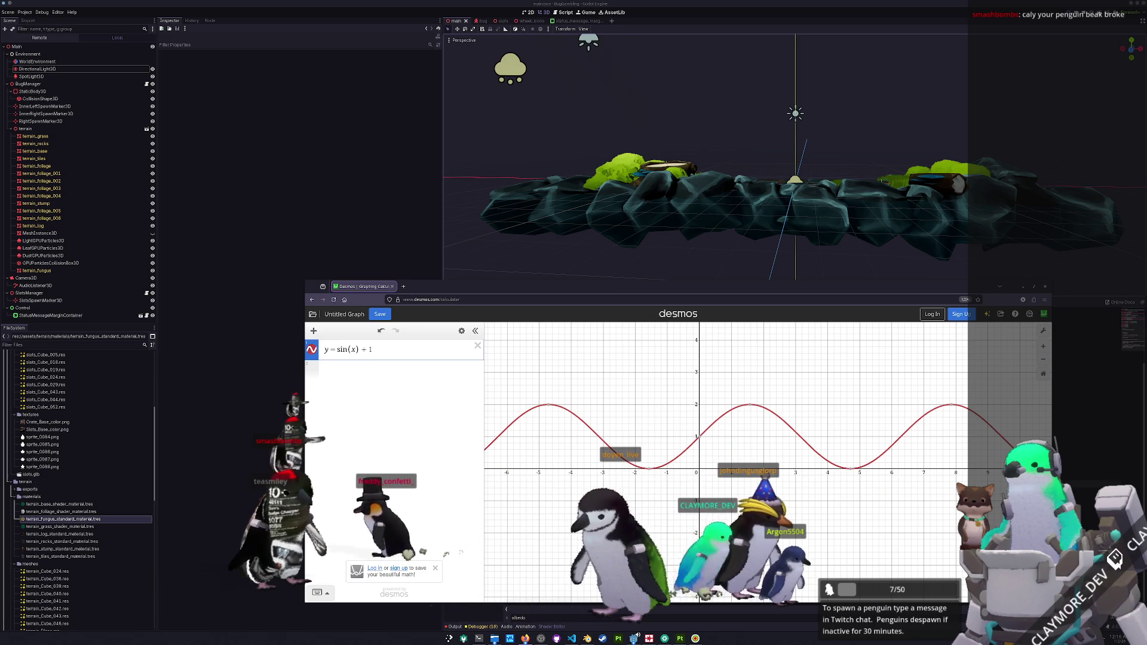
Step: Halve the expression to (sin(x)+1)/2 and try scaling the sine's argument by 10 and π
key("ctrl+a")
type("(")
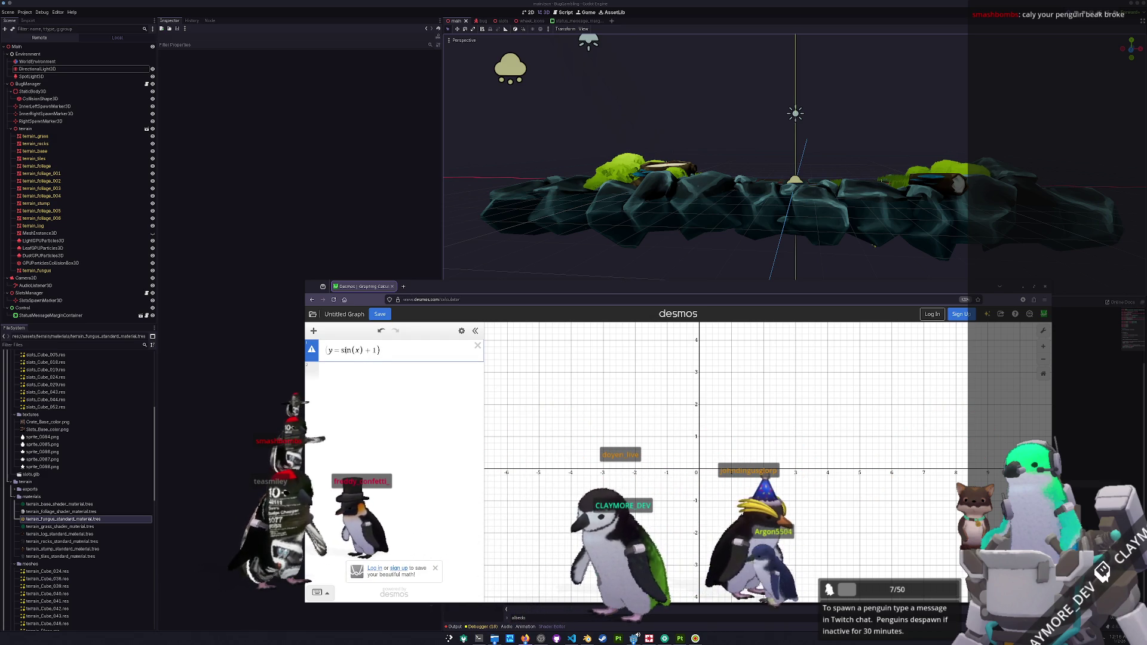
type("(")
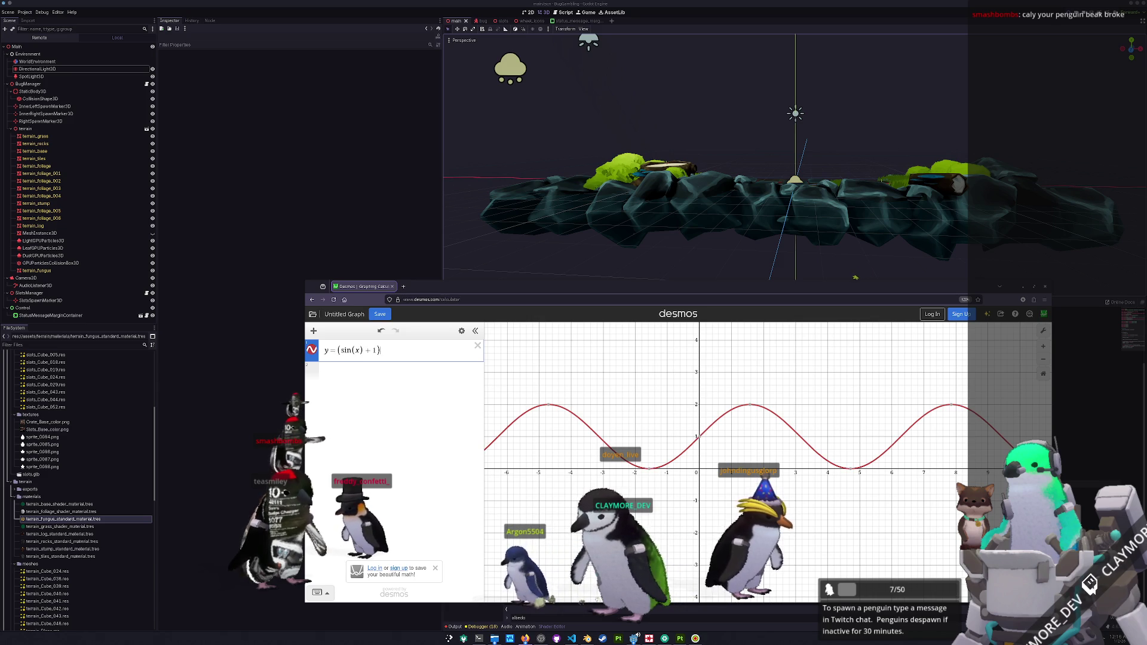
type("/2")
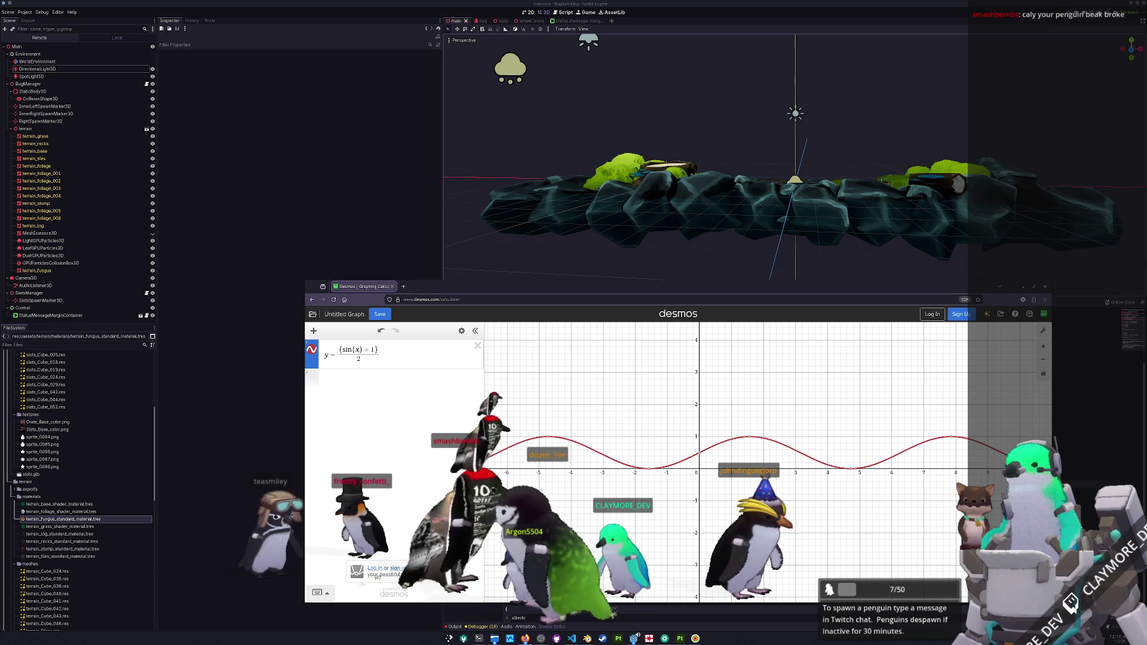
type("*10")
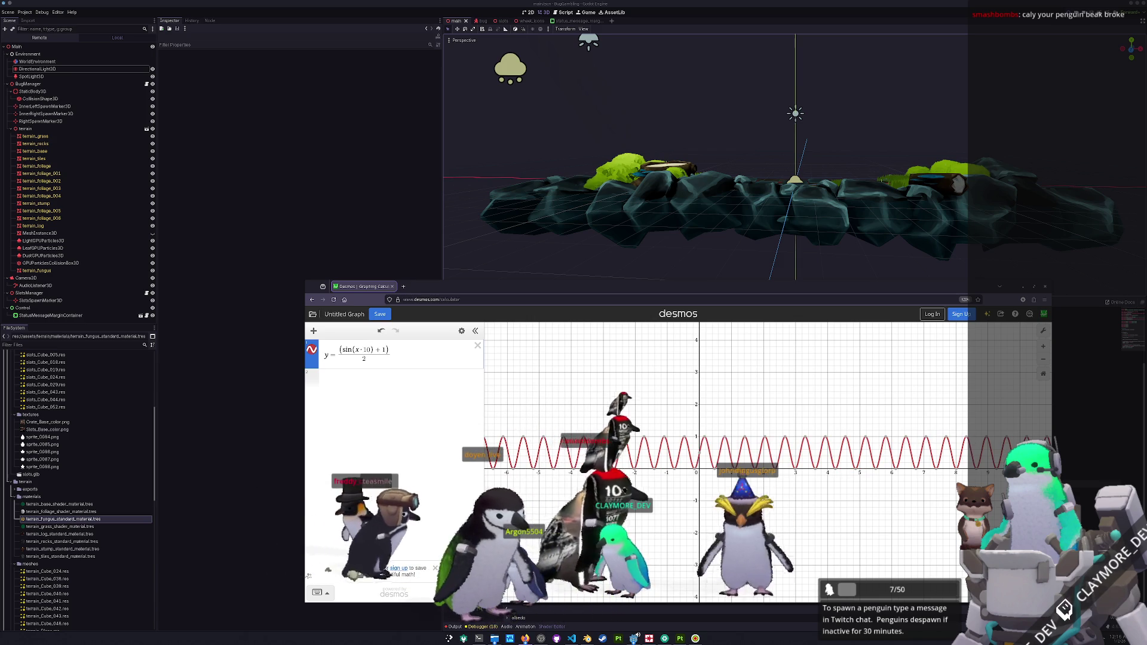
key("BackSpace")
key("BackSpace")
type("PI")
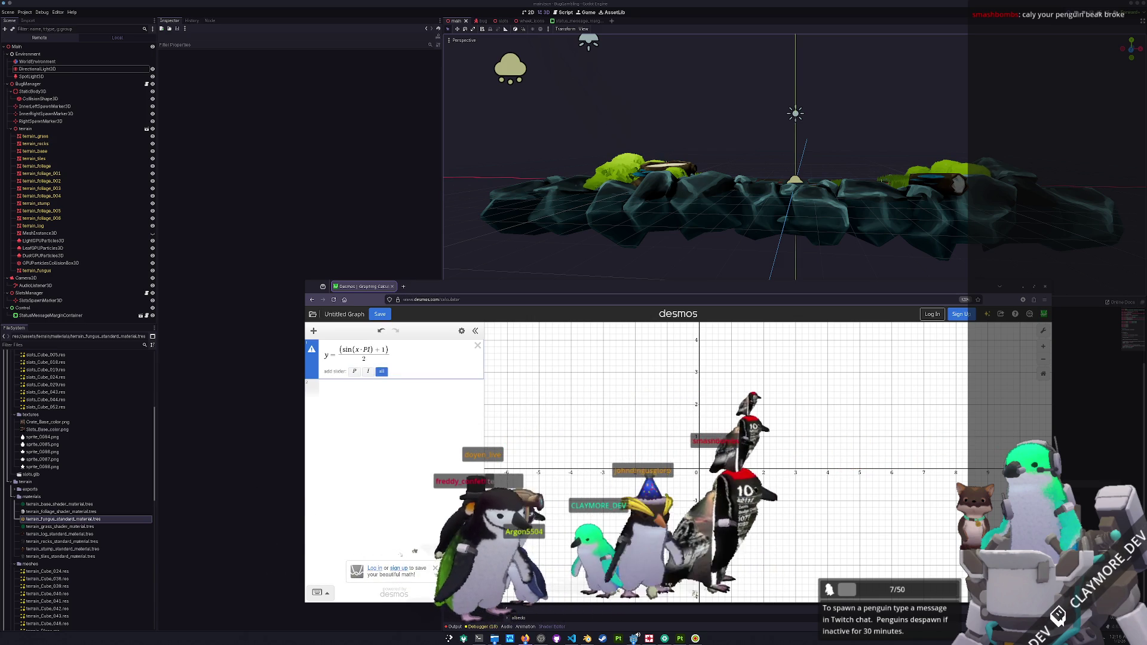
type("i")
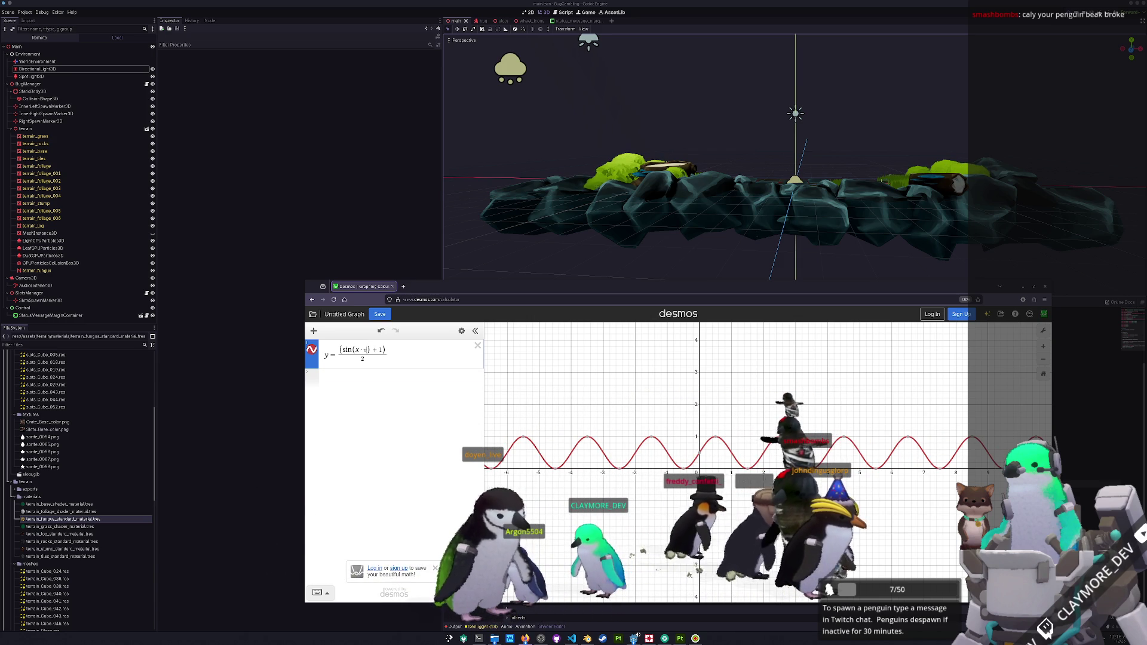
key("BackSpace")
key("BackSpace")
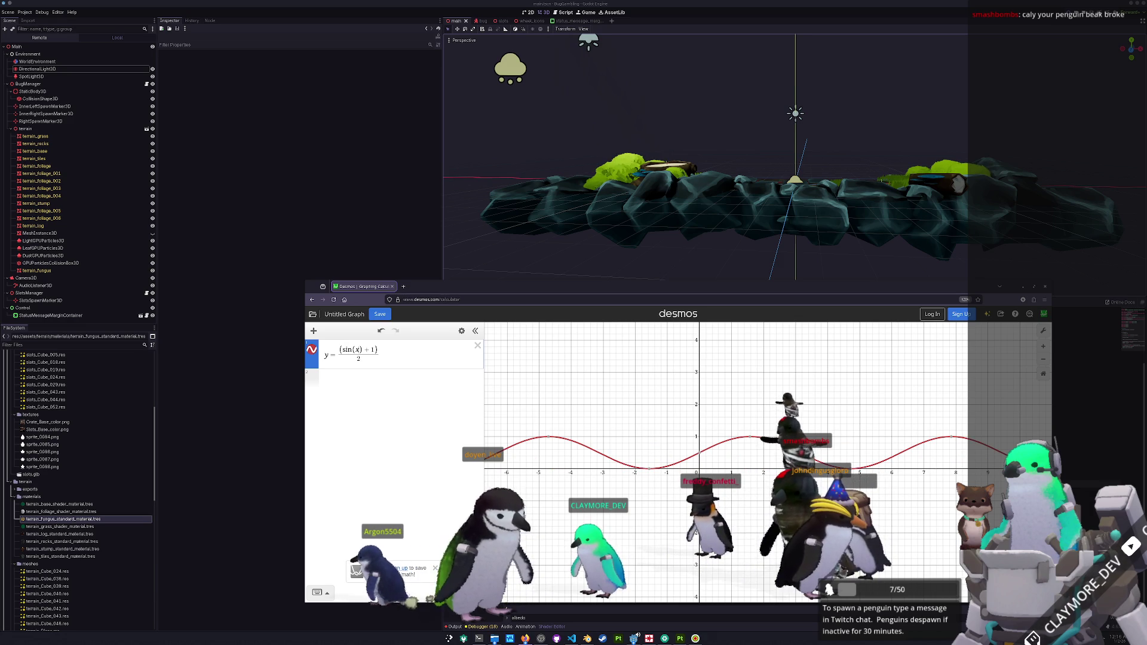
type("+pi")
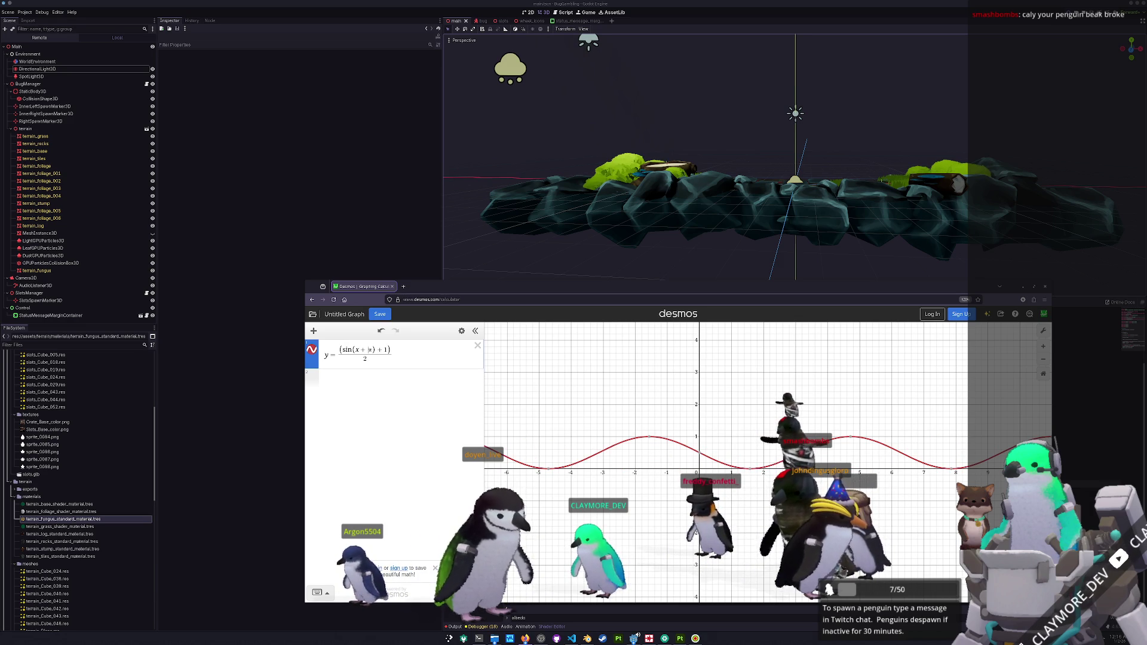
Step: Experiment with the sine's phase shift, settling on sin(x + π/2)
key("BackSpace")
type("-")
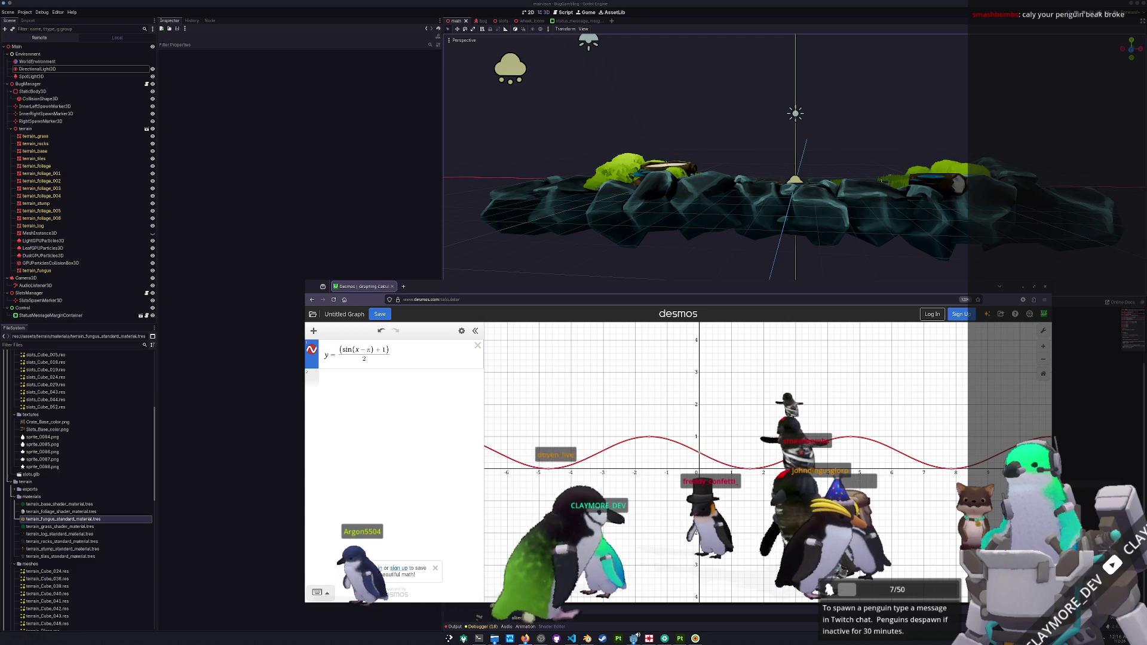
key("BackSpace")
type("+ ")
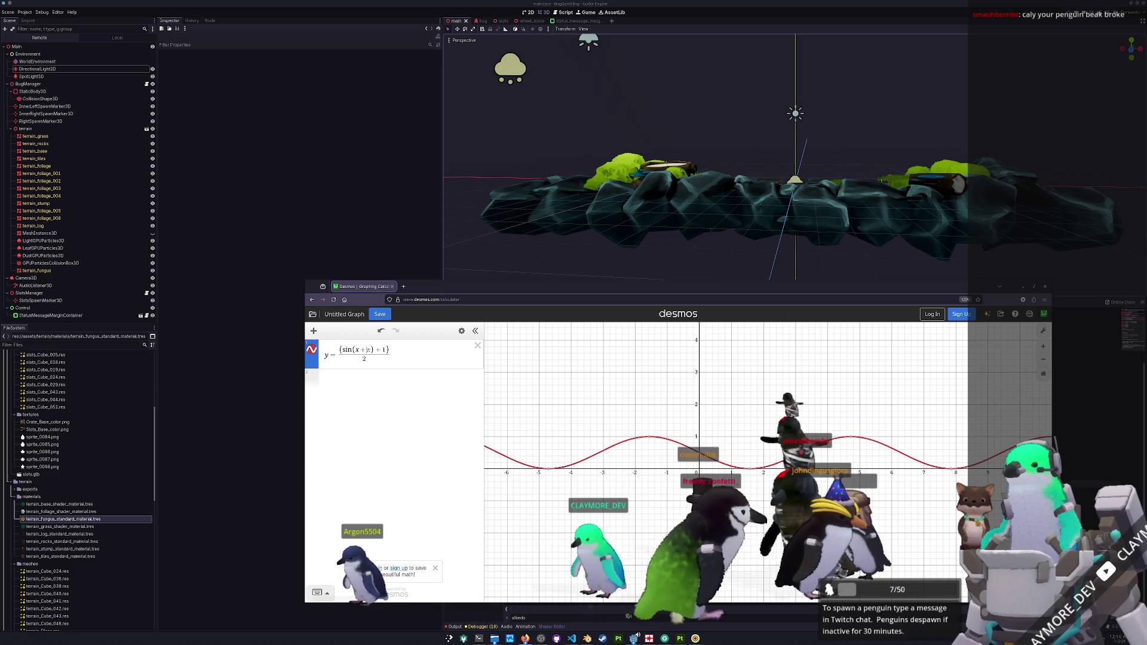
type("2")
key("BackSpace")
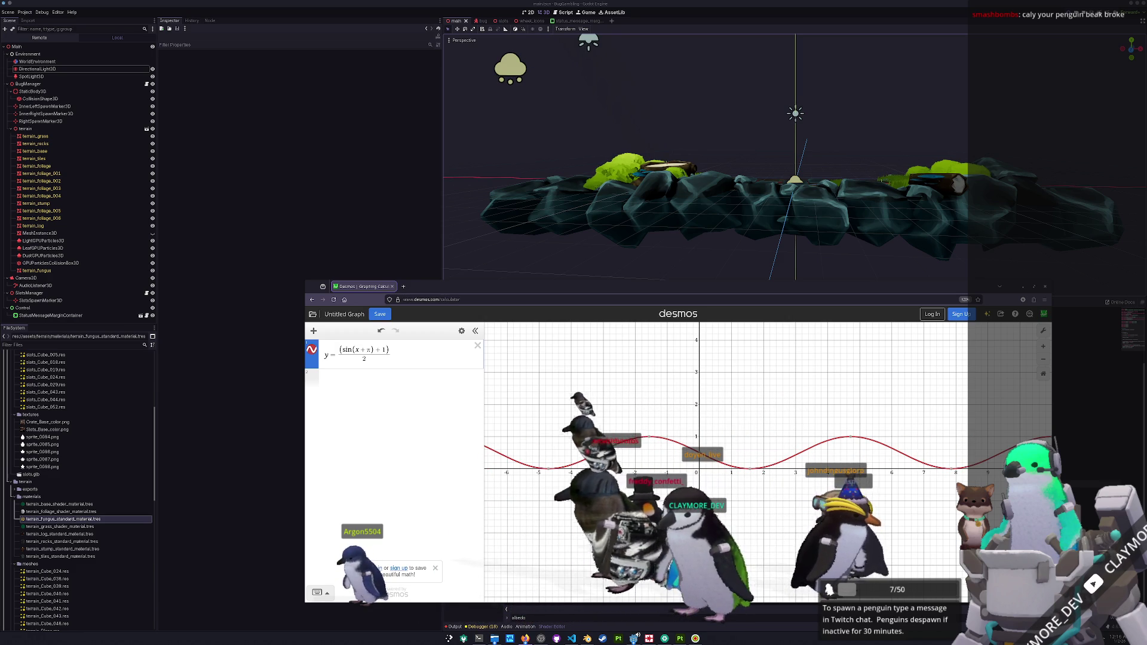
key("BackSpace")
key("BackSpace")
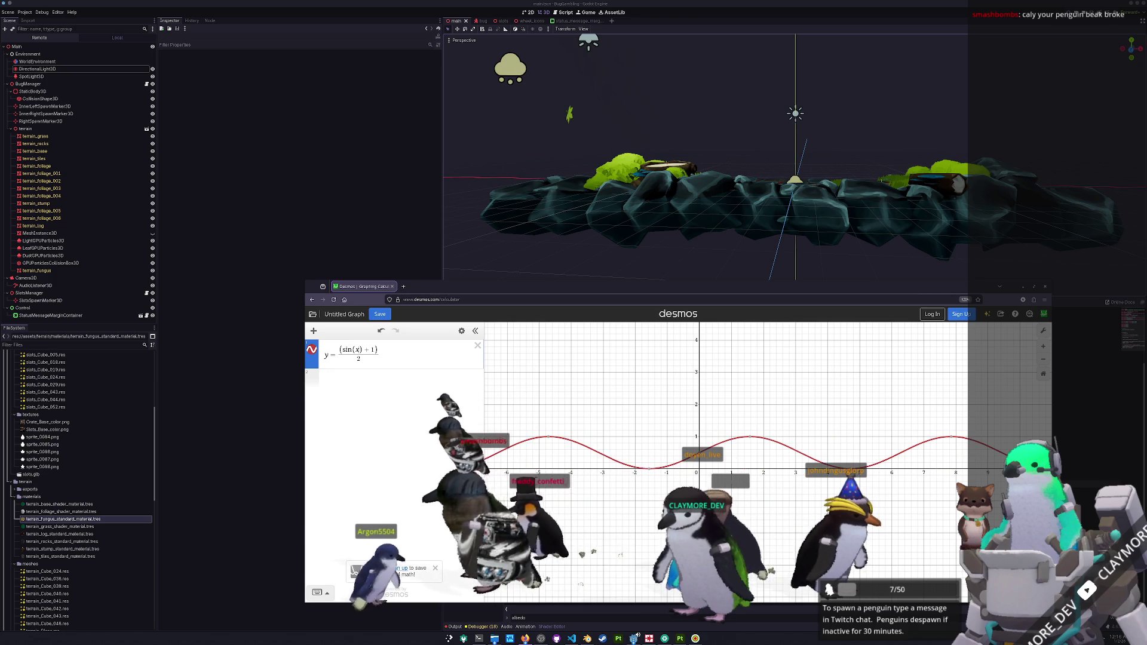
scroll(701, 427, "up", 1)
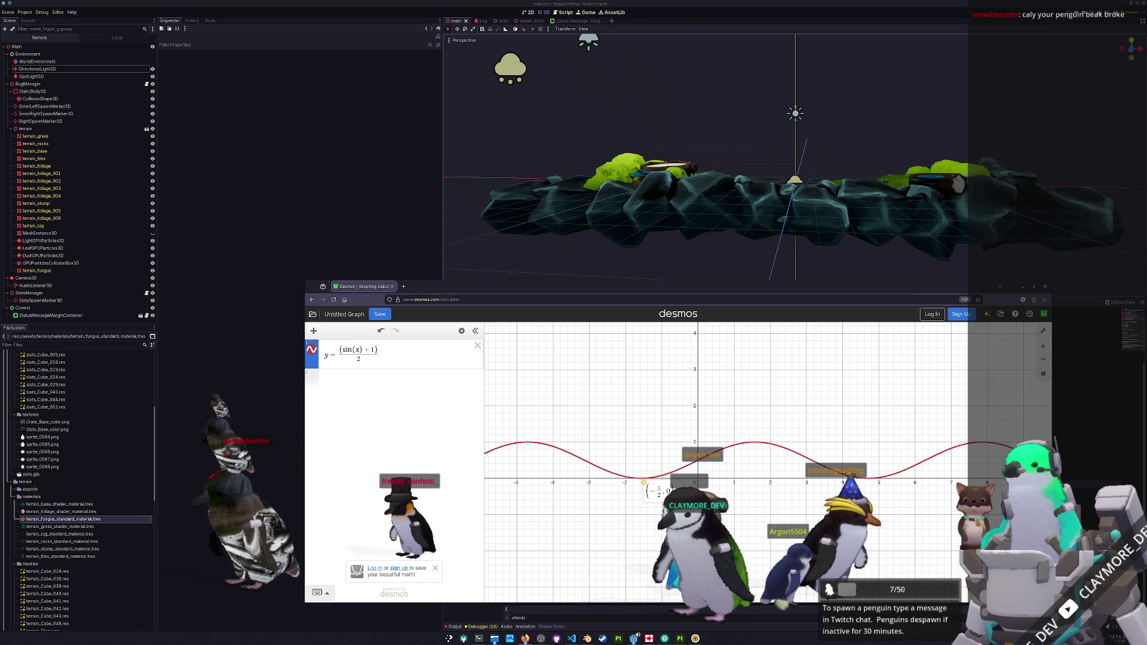
type("+ ")
type("x/2")
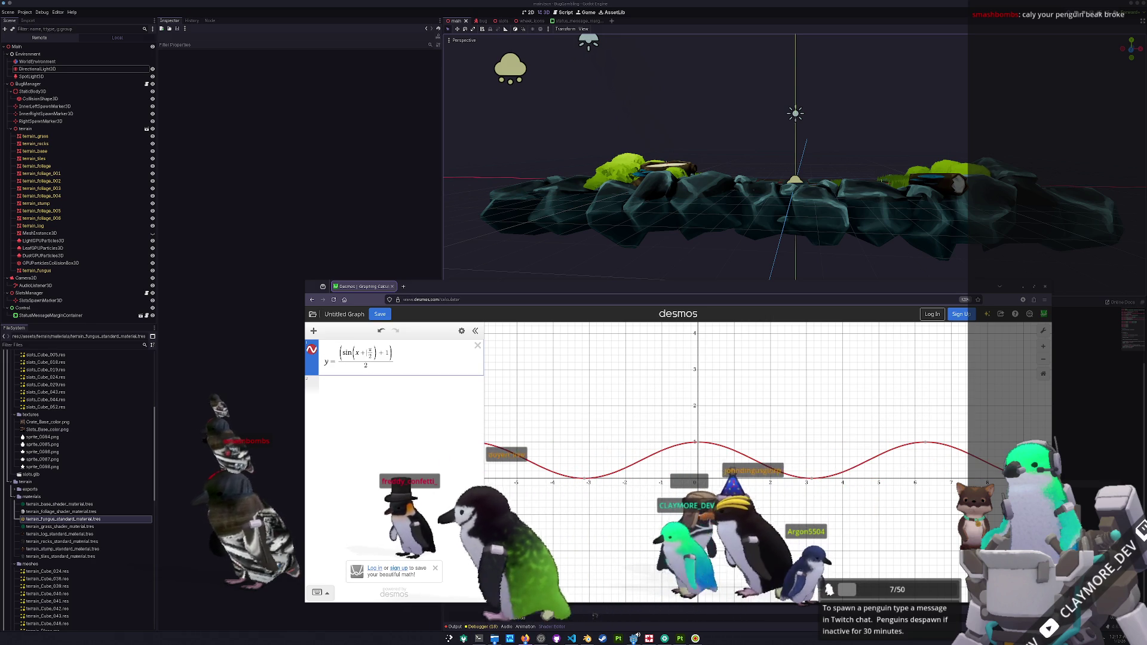
Step: Check the curve's peak at x = 0 and its minimum, then square the whole expression
scroll(719, 479, "up", 2)
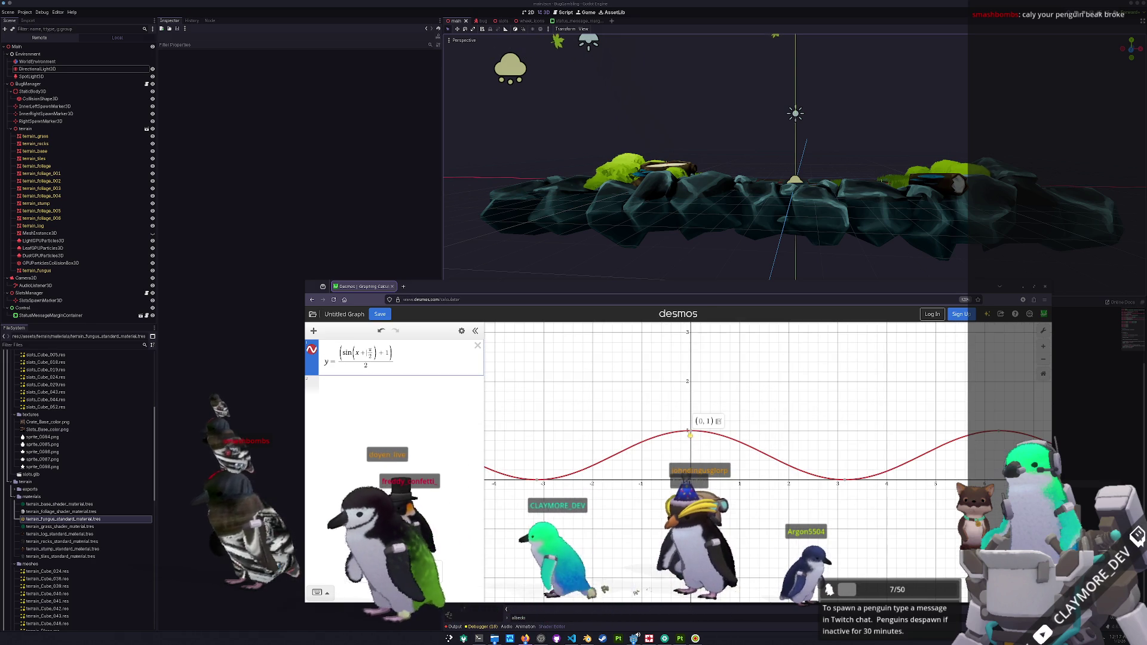
left_click(692, 431)
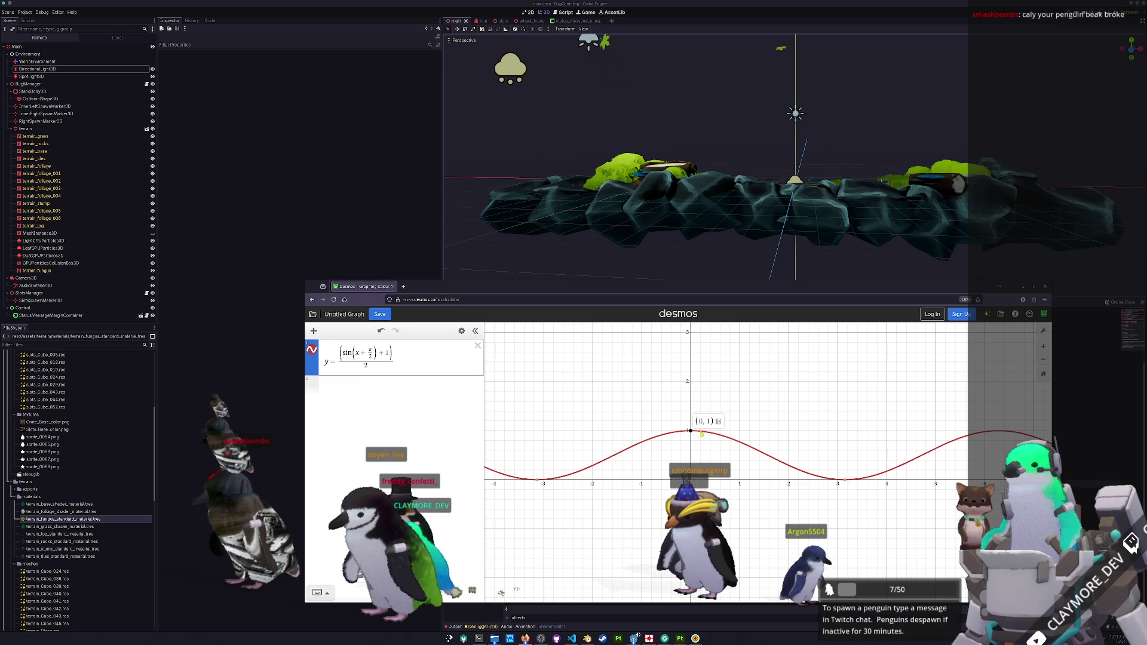
left_click_drag(808, 433, 736, 435)
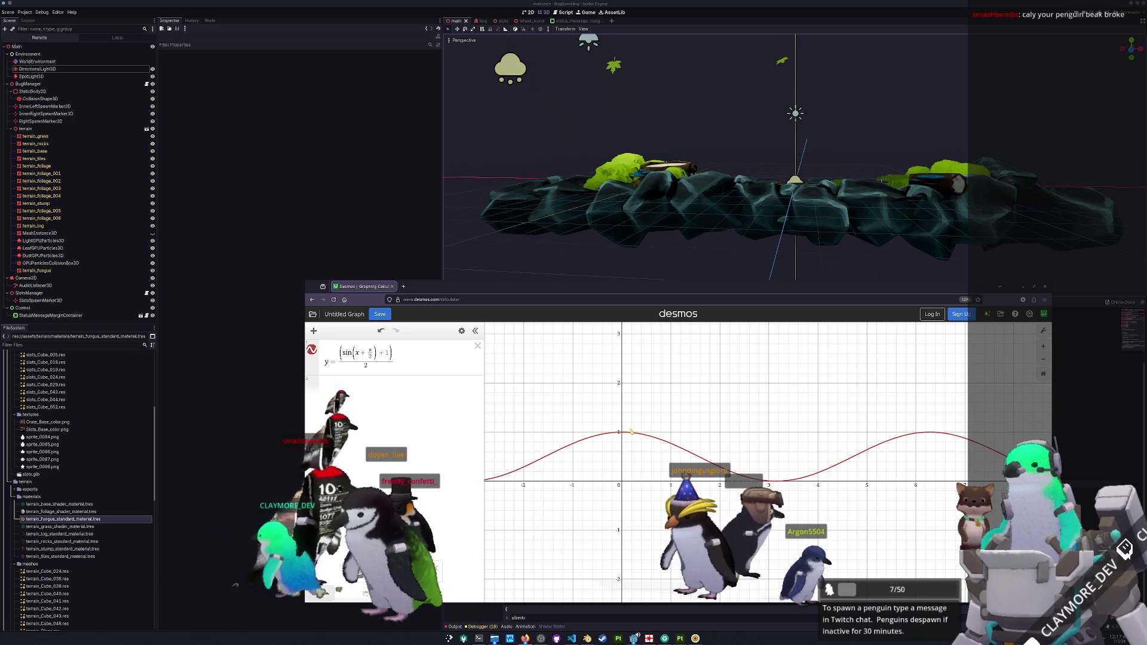
left_click_drag(624, 436, 767, 481)
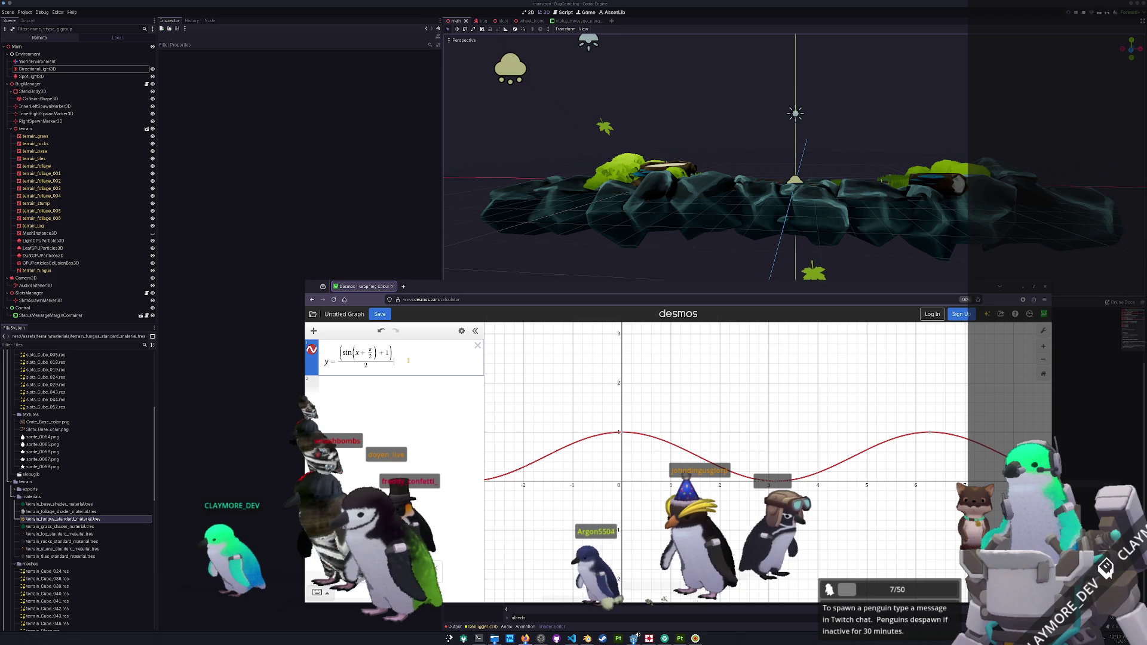
type("^2")
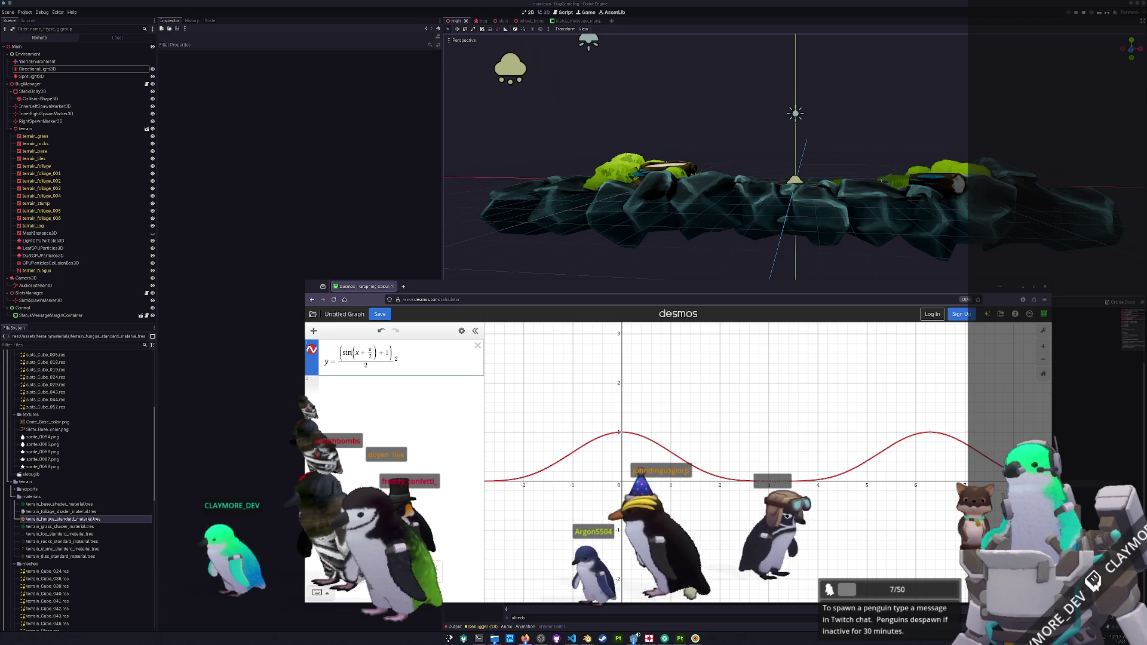
type("-")
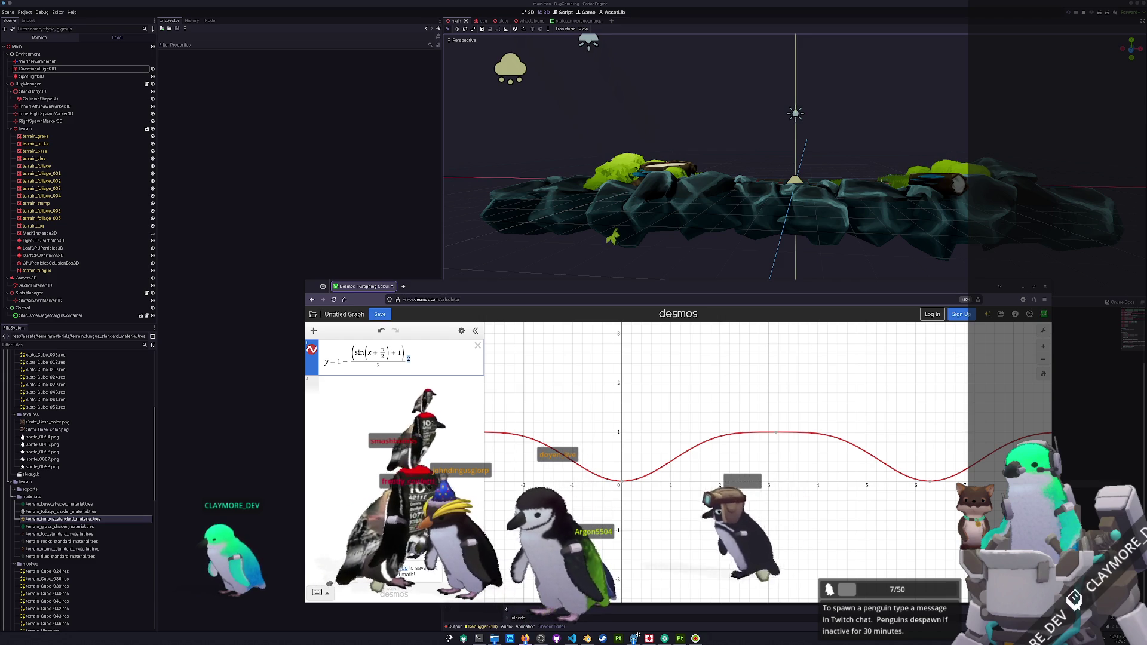
key("BackSpace")
type("4")
key("shift+Left")
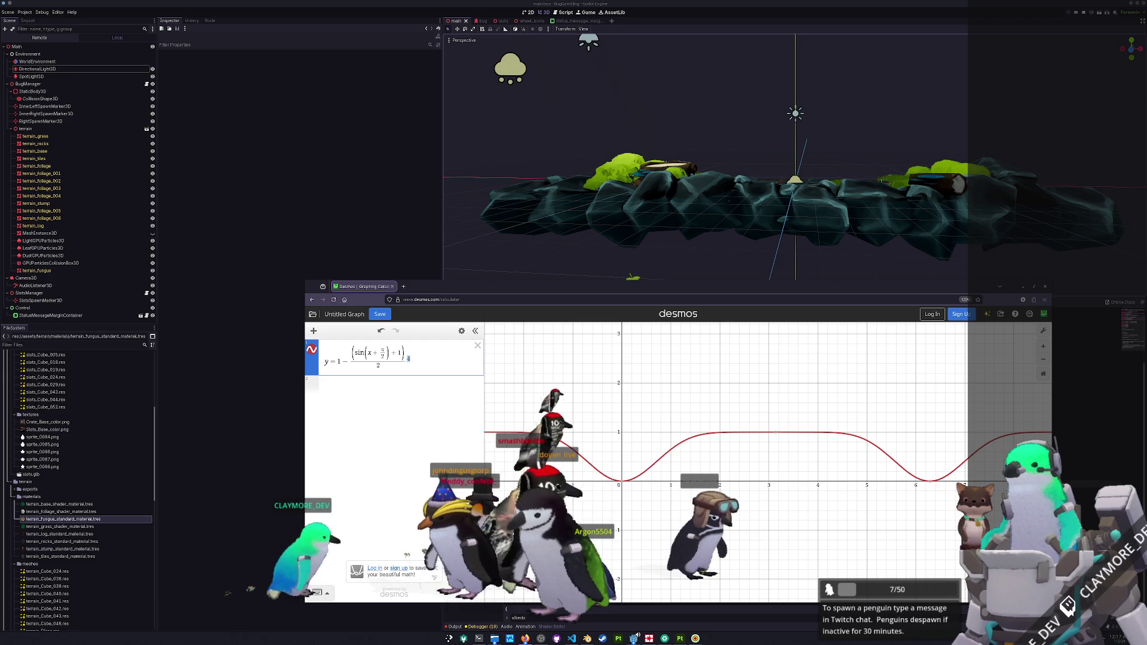
type("10")
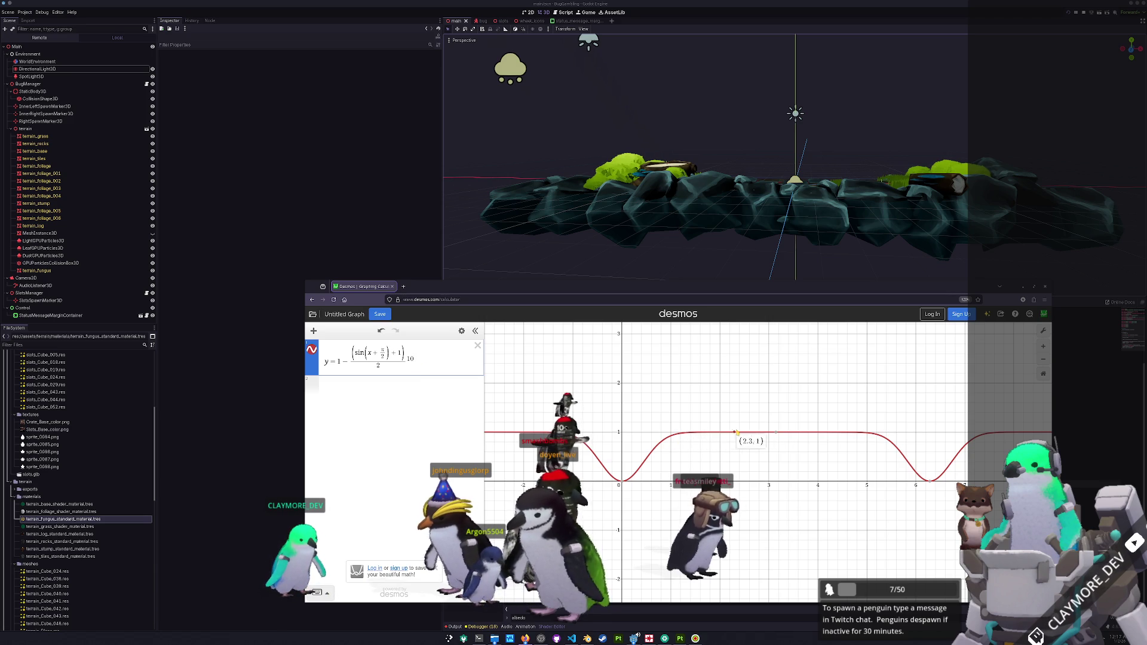
mouse_move(794, 438)
left_mouse_down()
mouse_move(862, 438)
mouse_move(895, 449)
mouse_move(916, 481)
left_mouse_up()
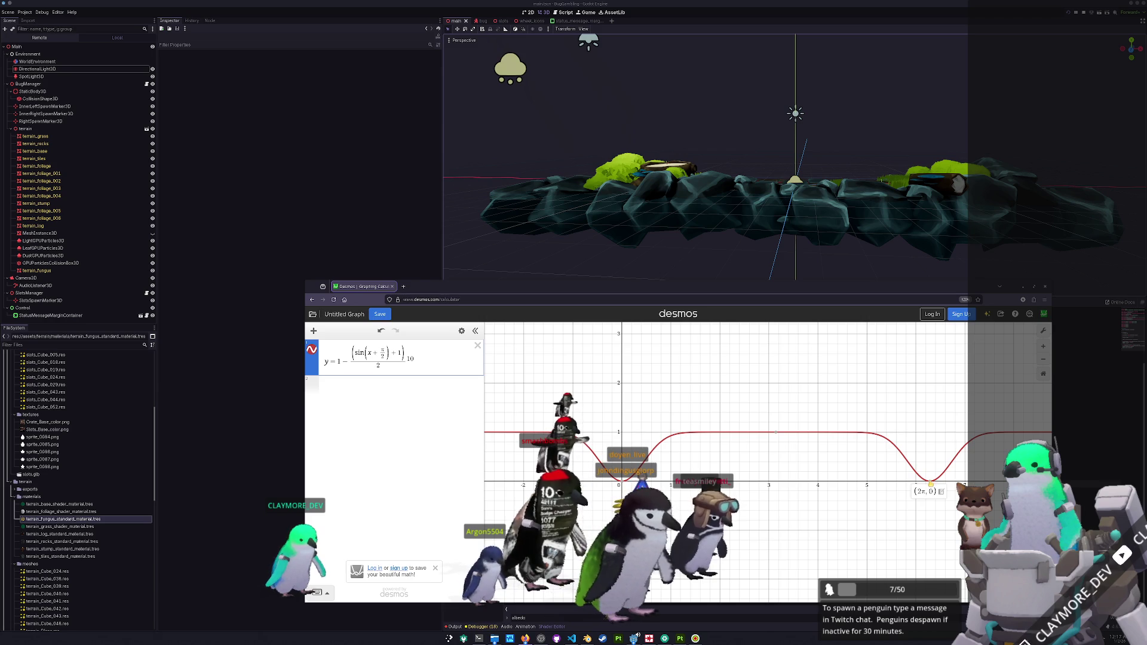
left_click_drag(923, 484, 929, 481)
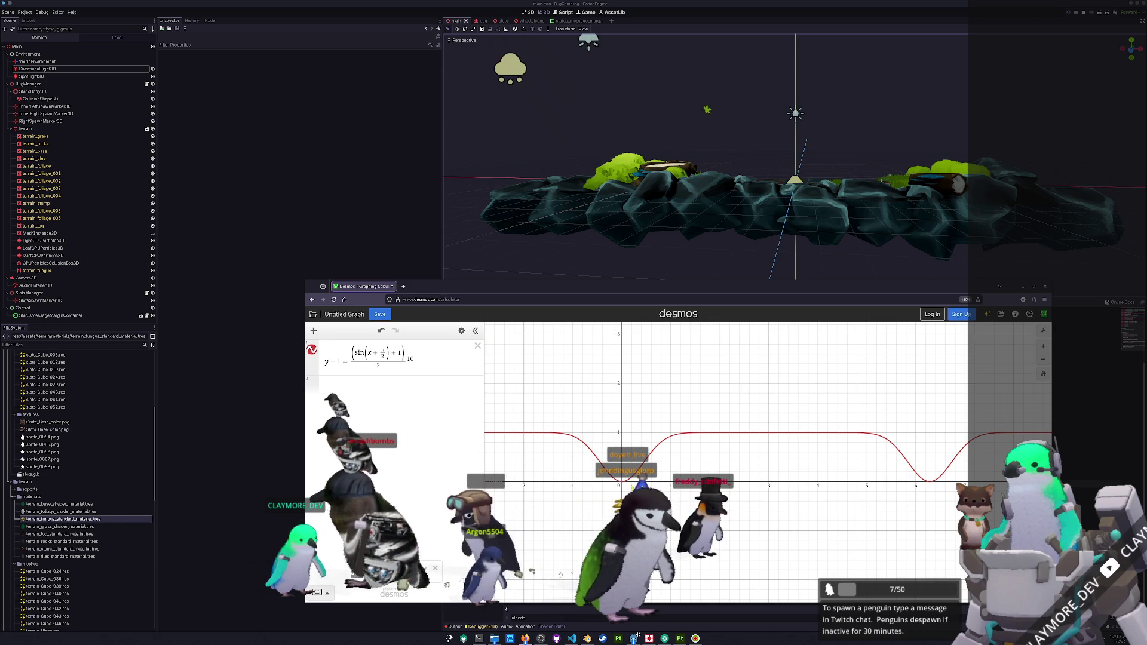
left_click(633, 478)
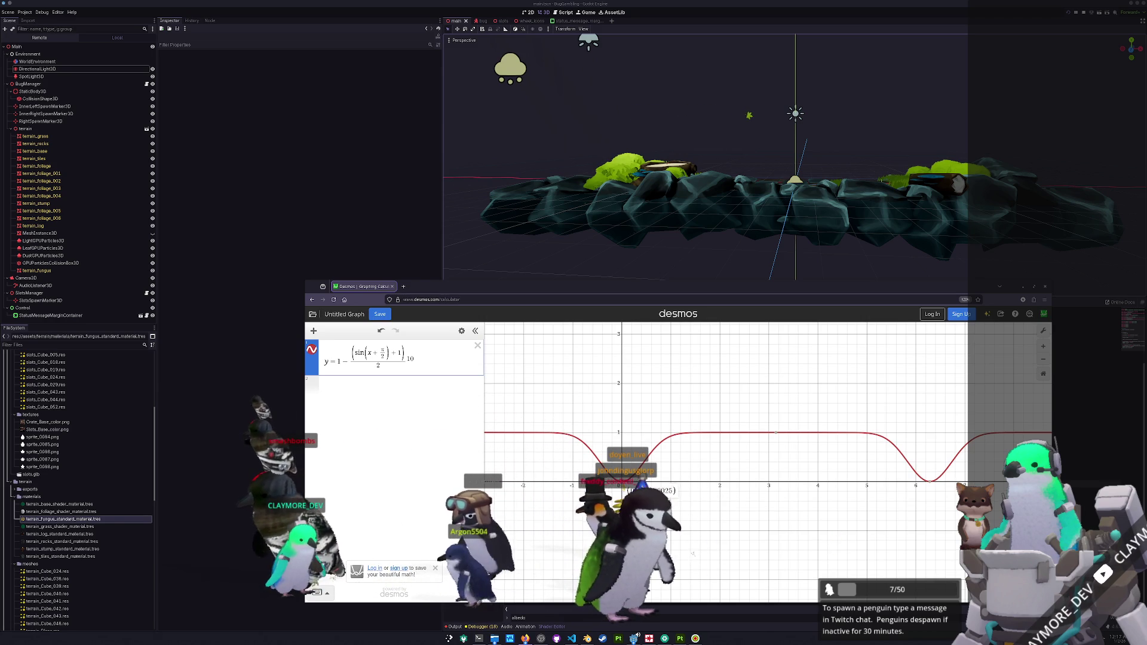
left_click(693, 434)
left_click(863, 446)
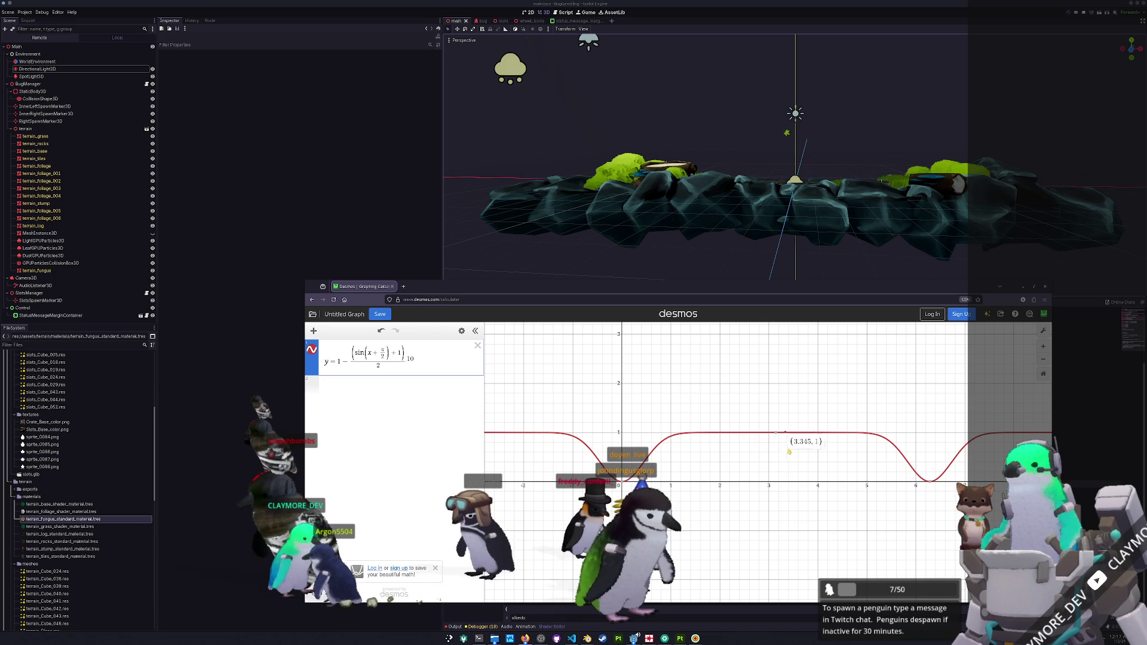
left_click(762, 445)
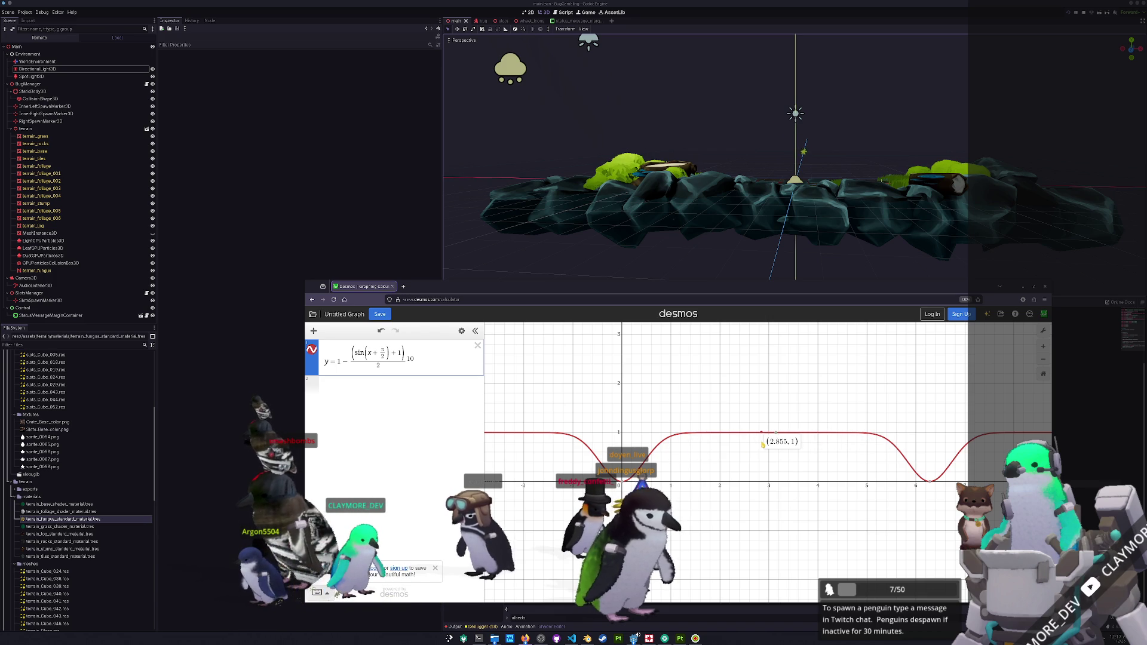
left_click(637, 471)
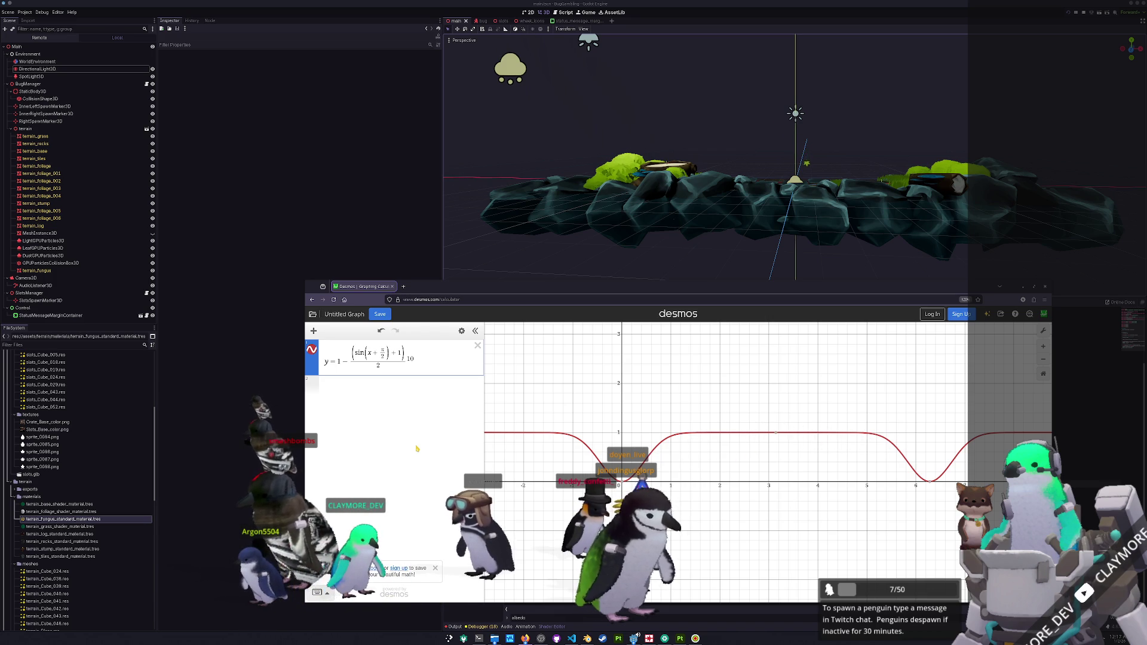
left_click(420, 357)
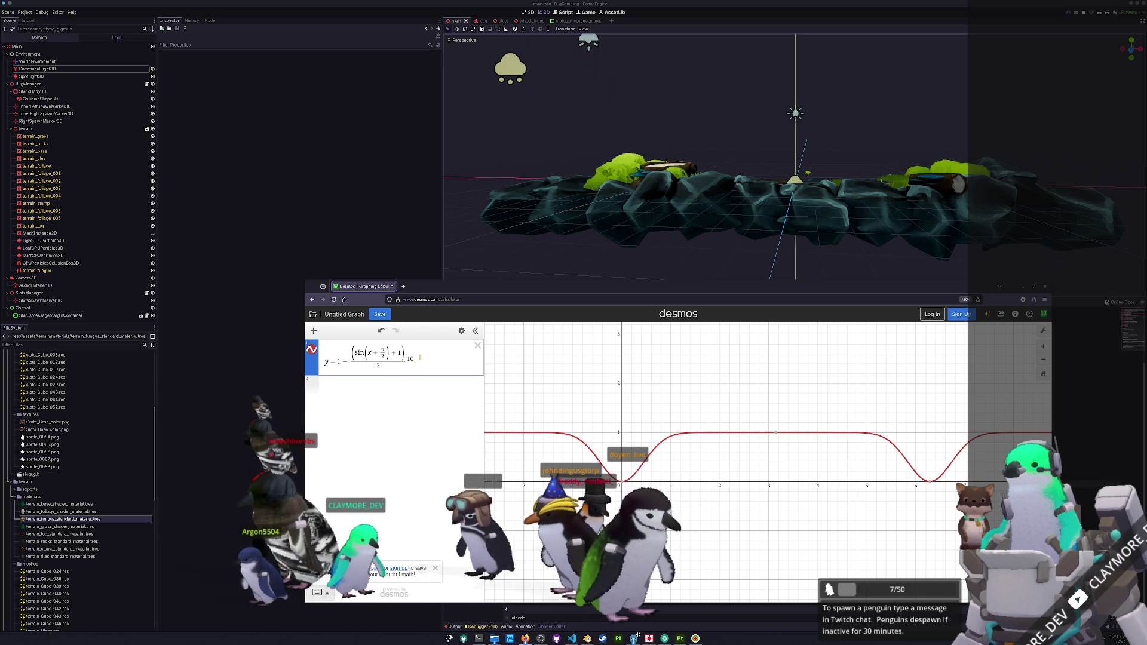
key("BackSpace")
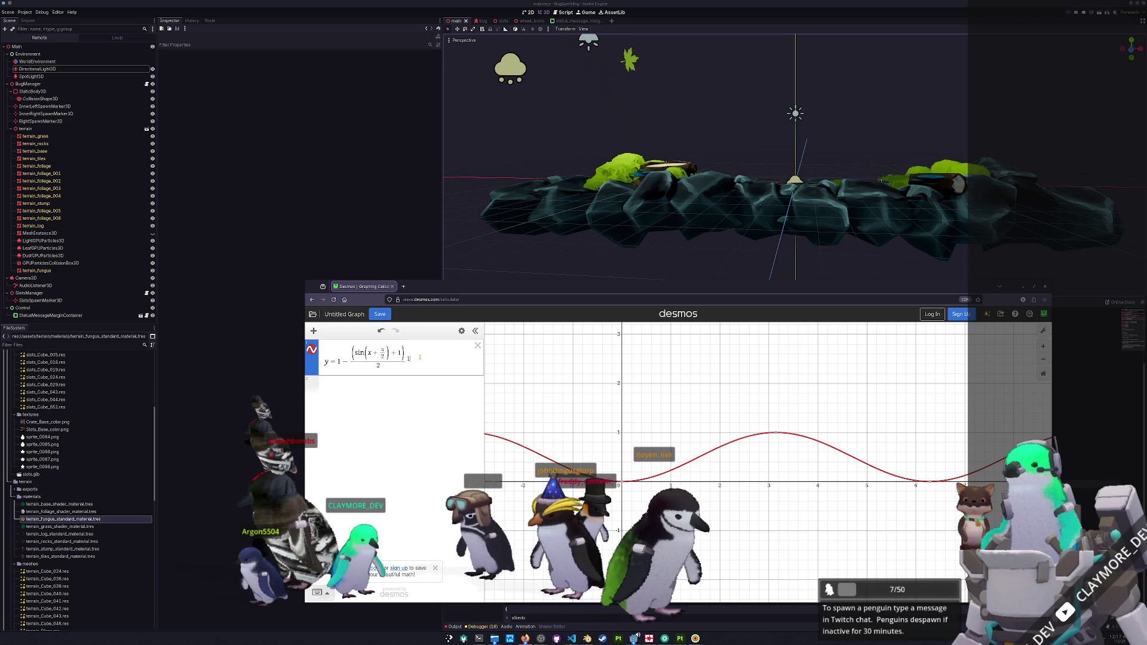
type("0")
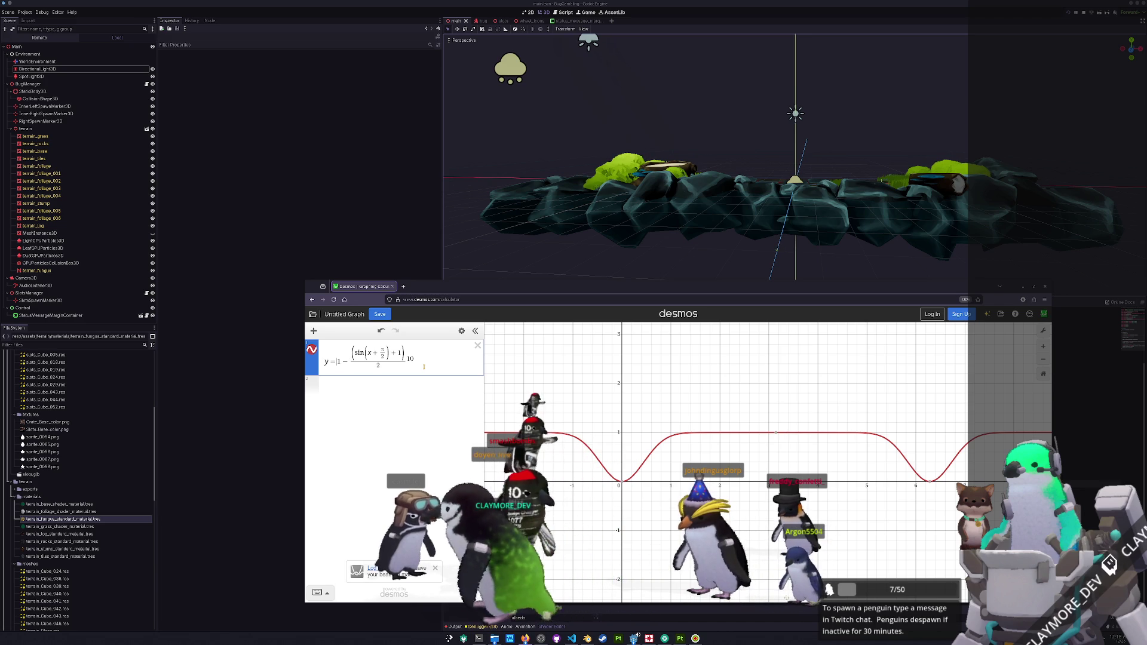
key("Home")
type("(")
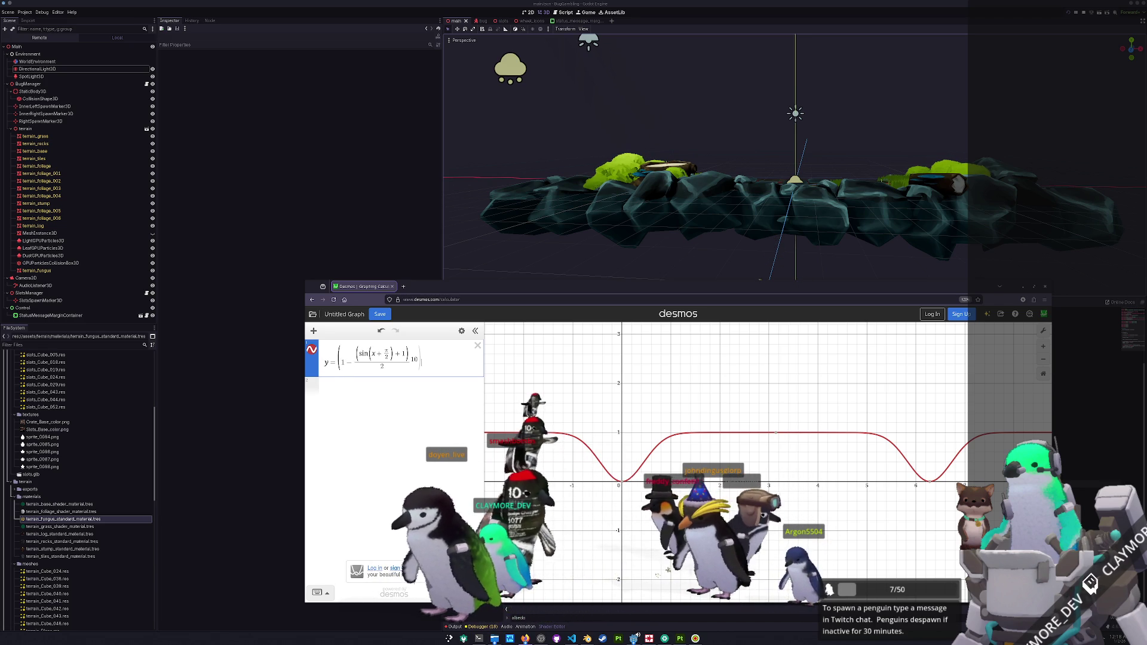
type("10")
Step: Raise the expression to ^10, mark its zeros at 0 and 2π, and divide x by 2π
key("BackSpace")
key("BackSpace")
key("BackSpace")
type(")^")
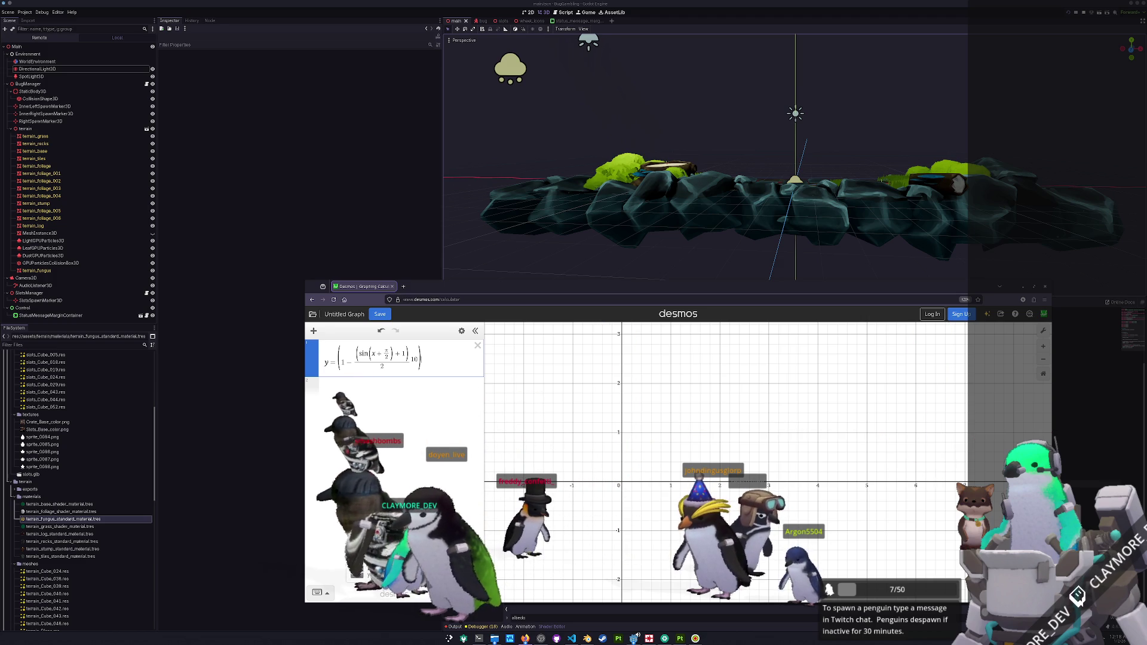
type("10")
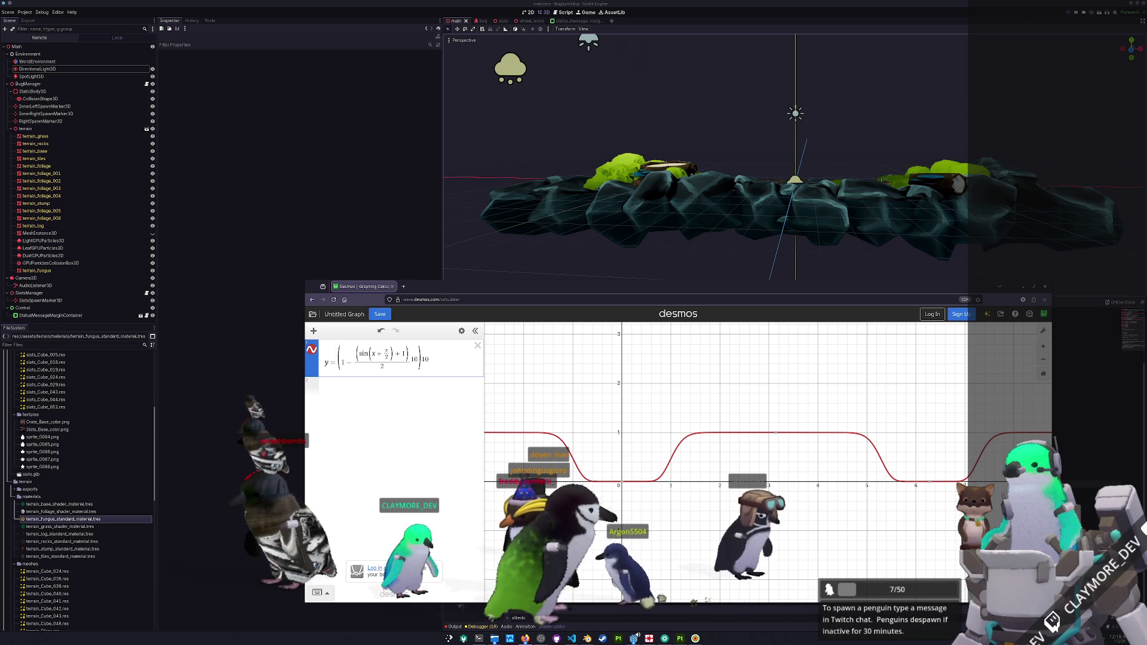
left_click(624, 483)
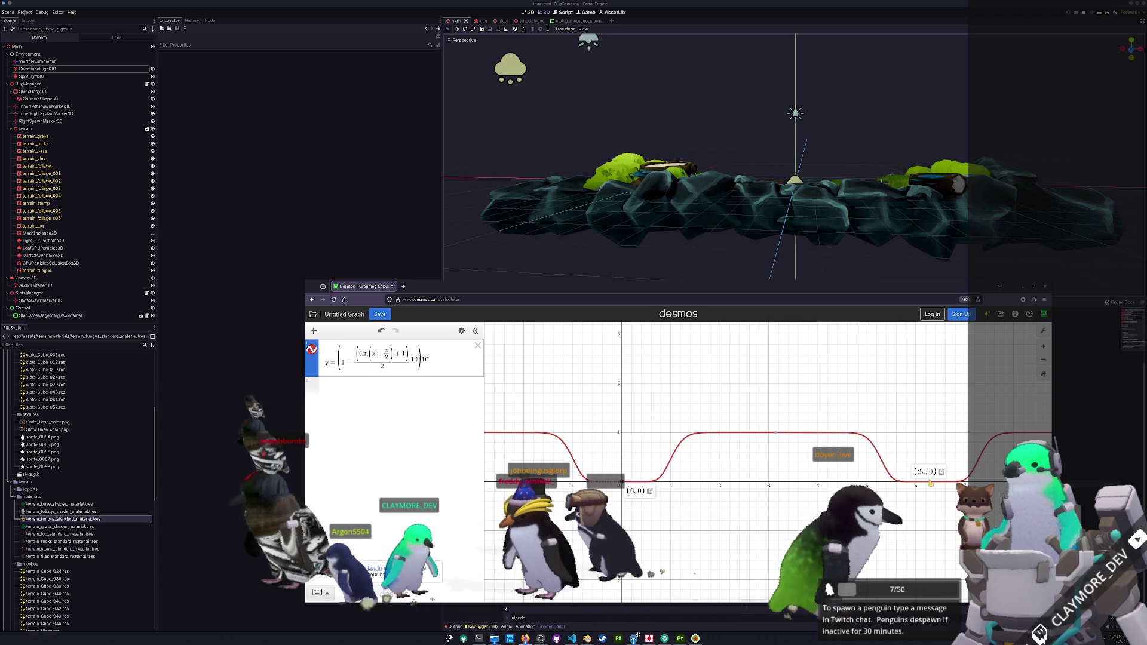
left_click(931, 484)
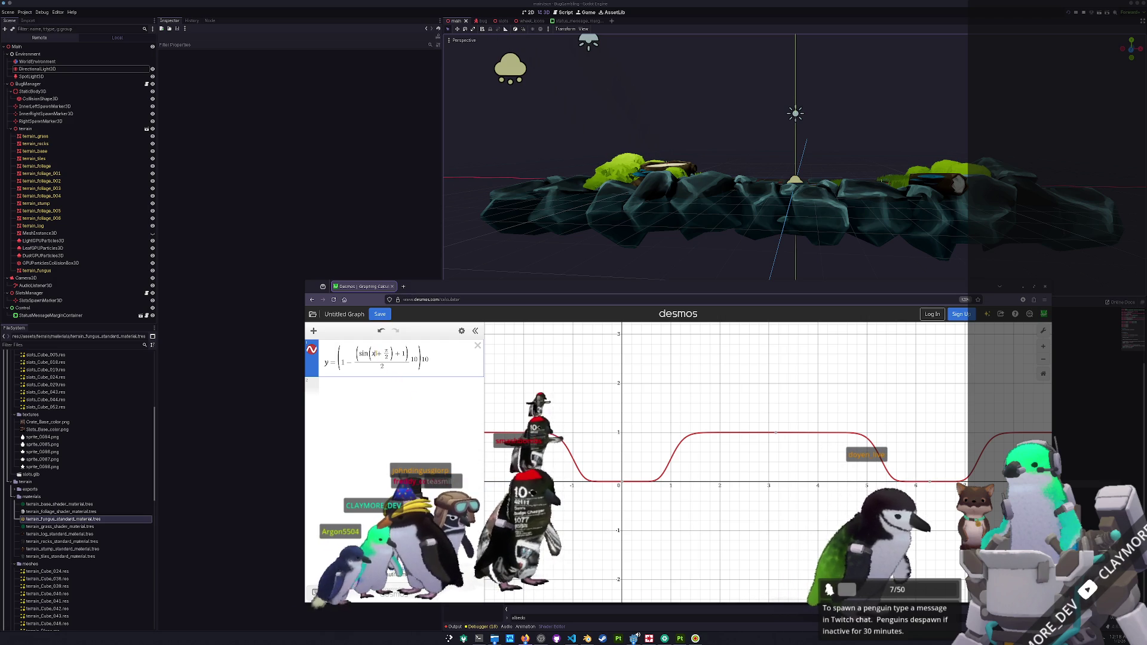
type("/2p")
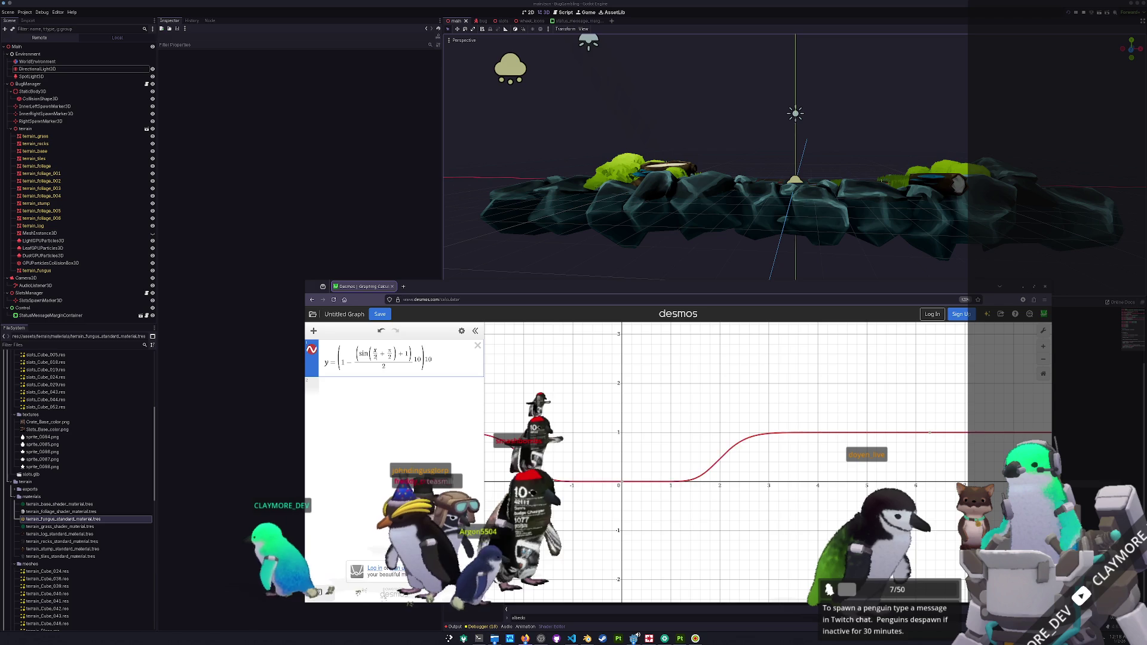
type("i")
Step: Change the sine's argument from x/2π to x·2π
scroll(736, 430, "down", 5)
scroll(763, 427, "up", 1)
scroll(769, 427, "up", 4)
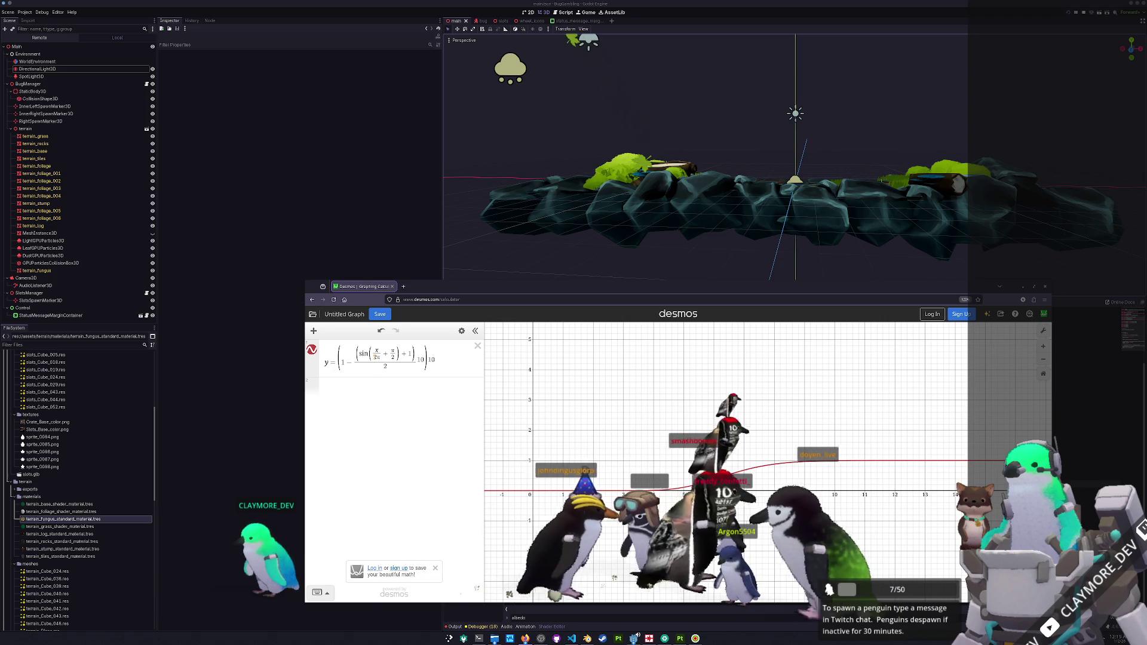
left_click(374, 358)
key("BackSpace")
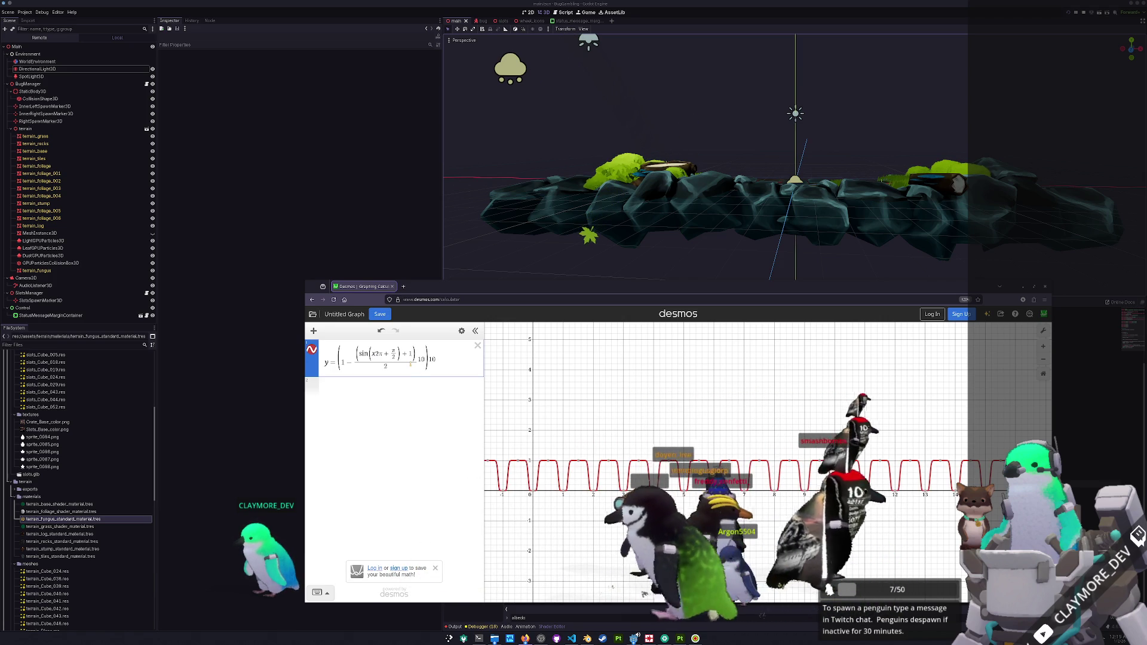
type("*")
scroll(508, 428, "up", 5)
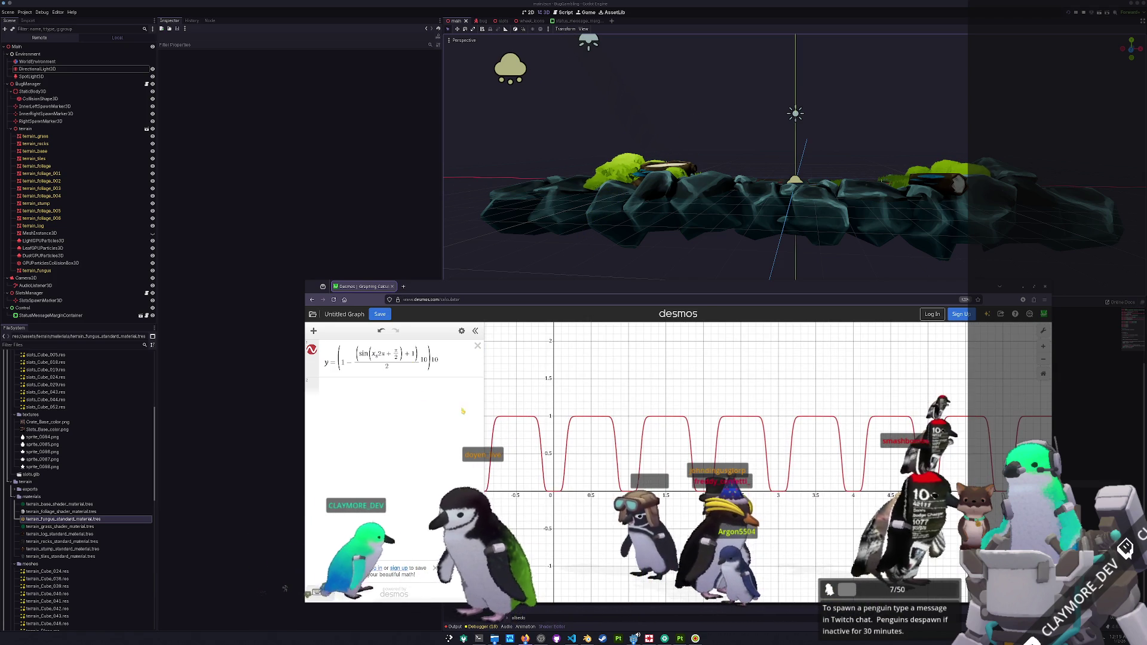
left_click(419, 362)
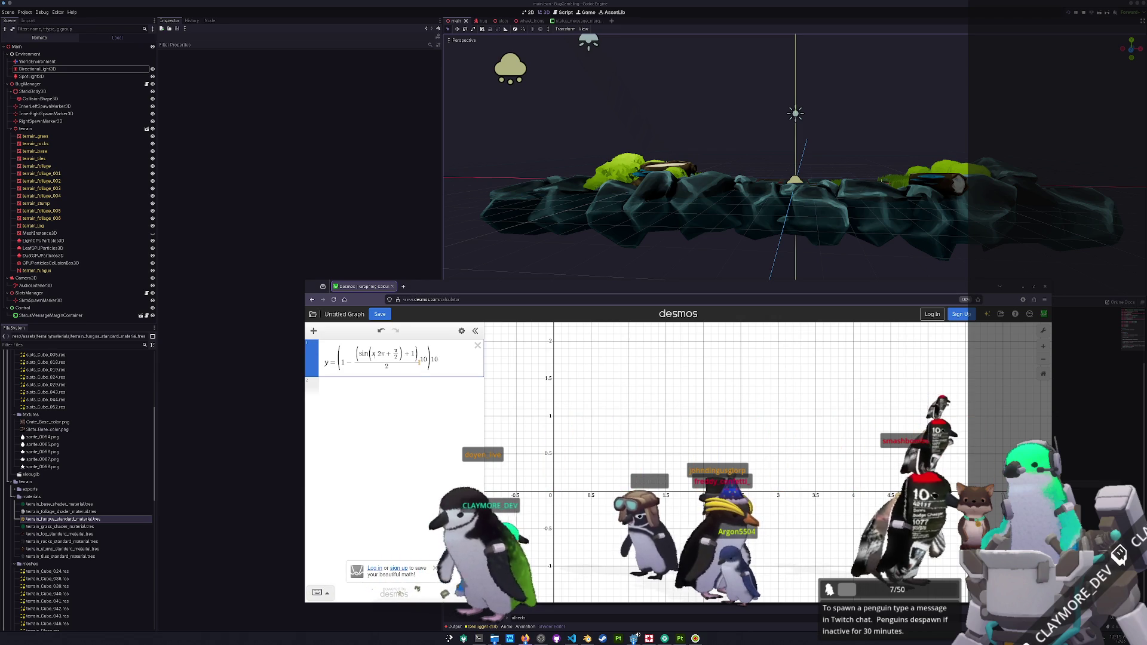
key("BackSpace")
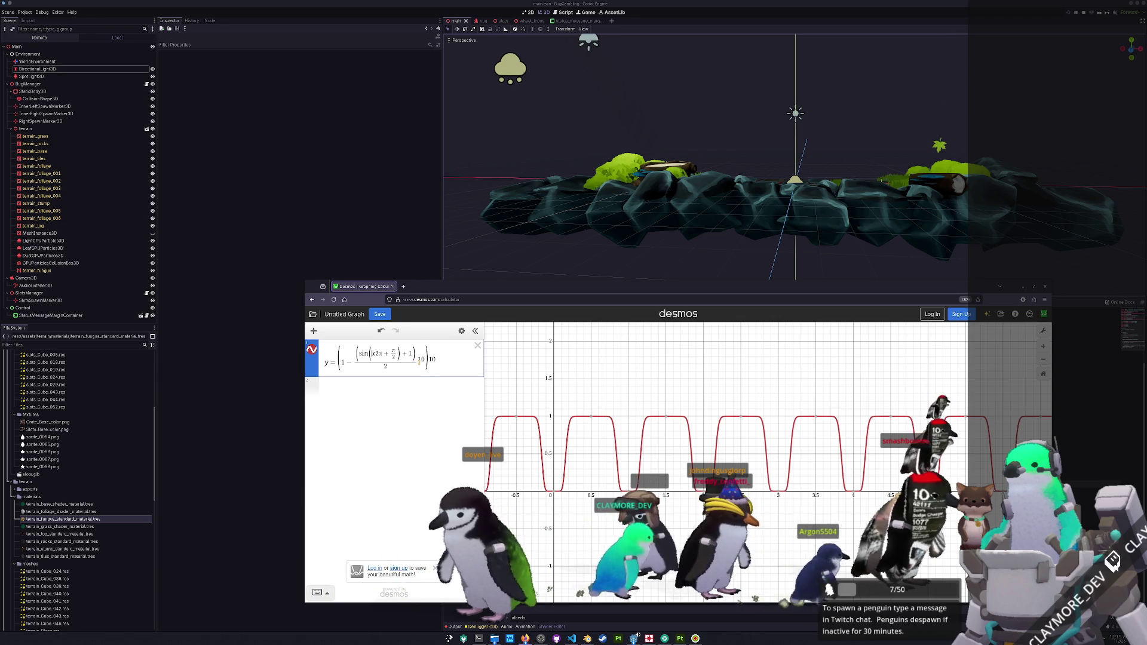
Step: Try a 600 divisor in the sine's argument, which flattens the curve to y = 0
scroll(719, 407, "down", 3)
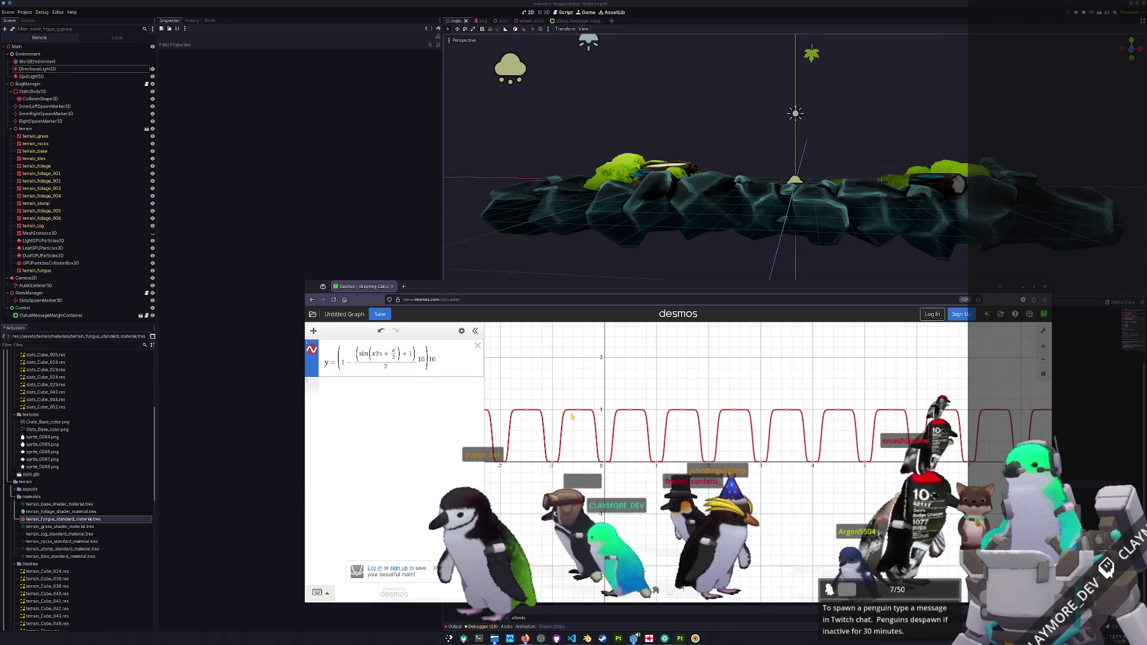
scroll(571, 417, "down", 1)
left_click_drag(572, 417, 502, 408)
left_click(371, 354)
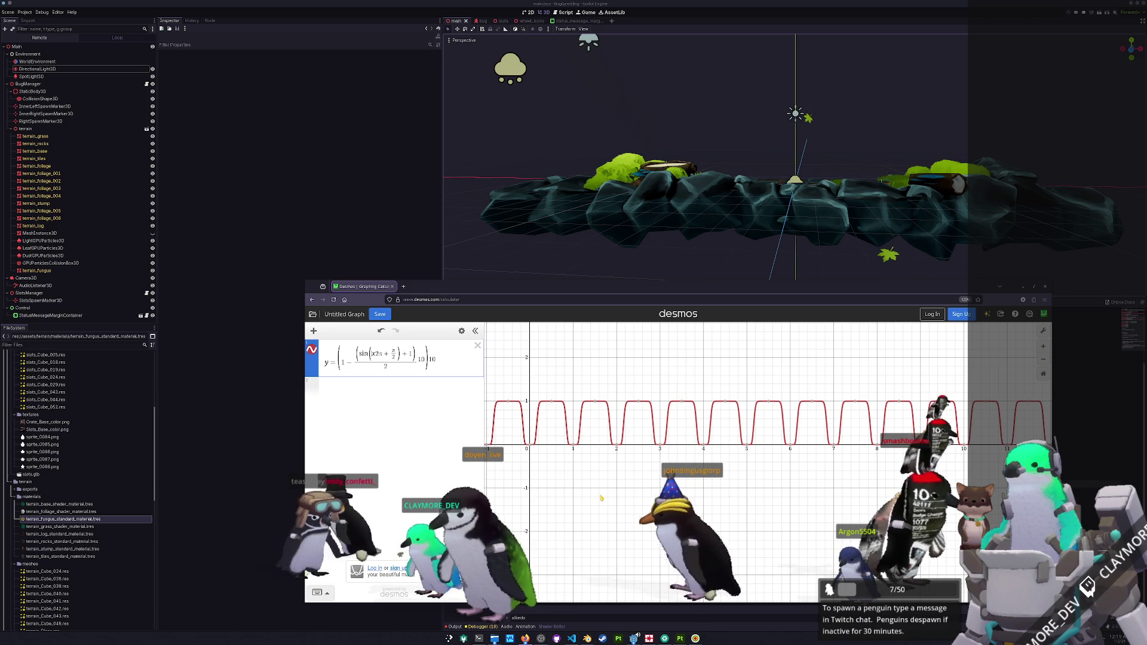
type("600")
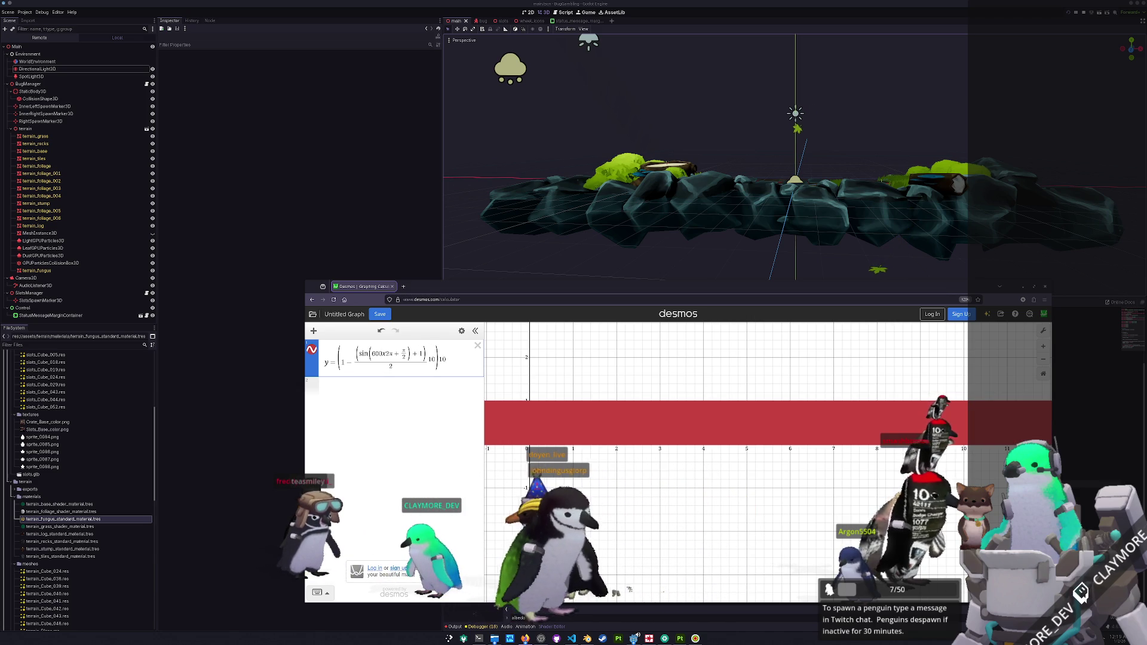
key("BackSpace")
key("BackSpace")
key("BackSpace")
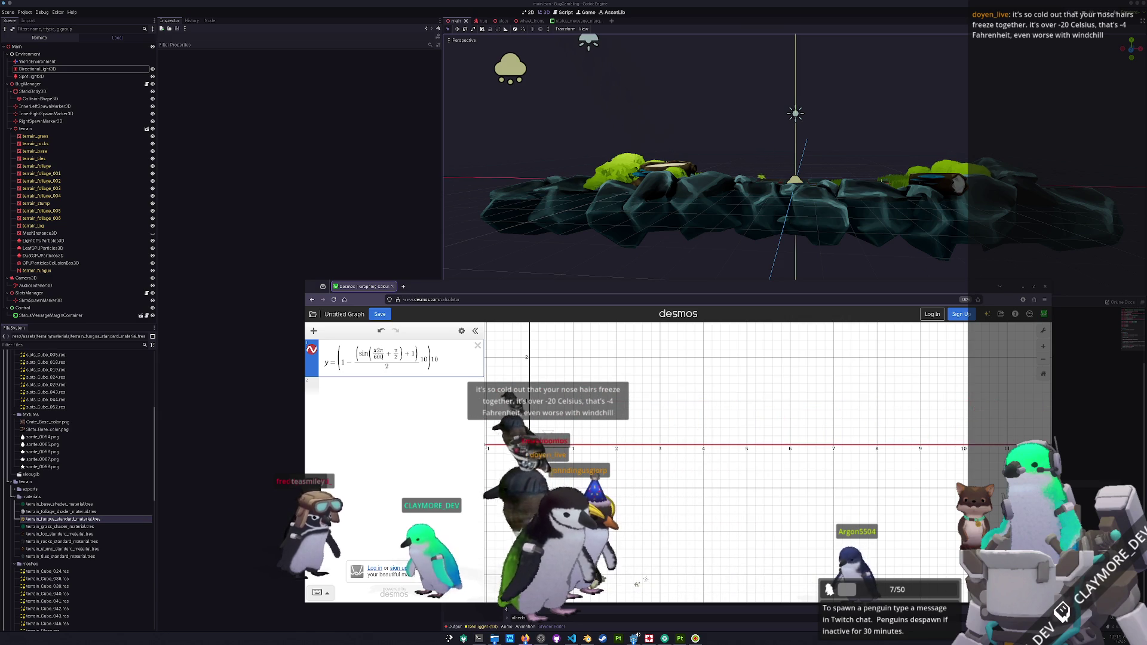
Step: Inspect the flat curve from x 40 to 130, then undo back to dividing by 6
scroll(901, 484, "down", 10)
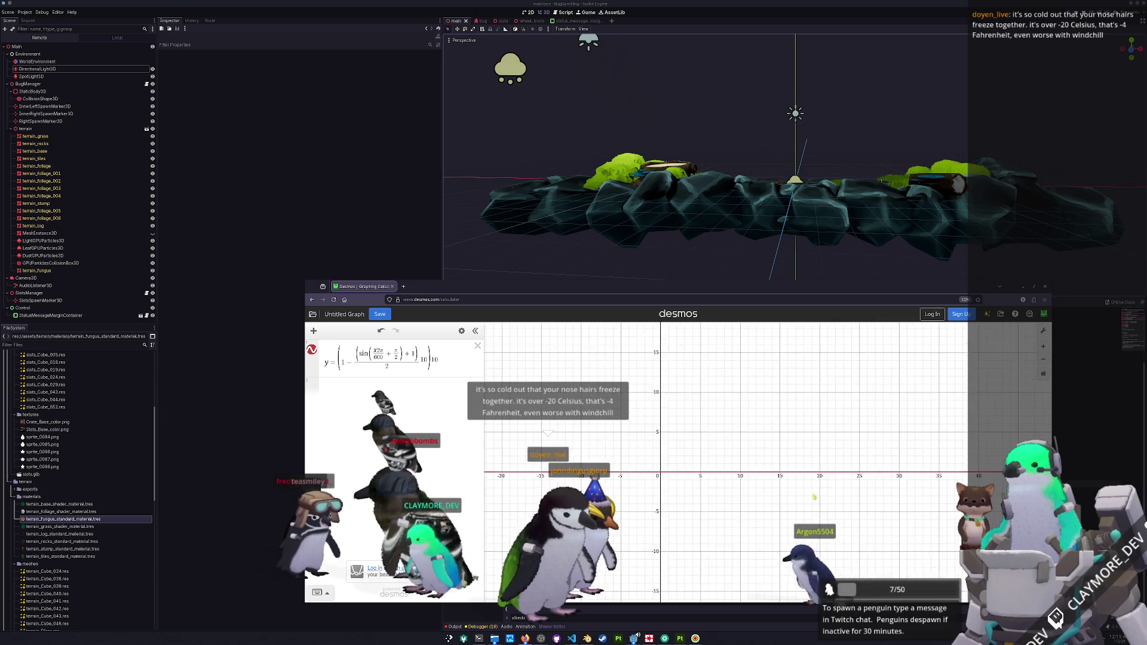
scroll(870, 512, "up", 2)
left_click_drag(869, 513, 754, 463)
scroll(754, 463, "up", 3)
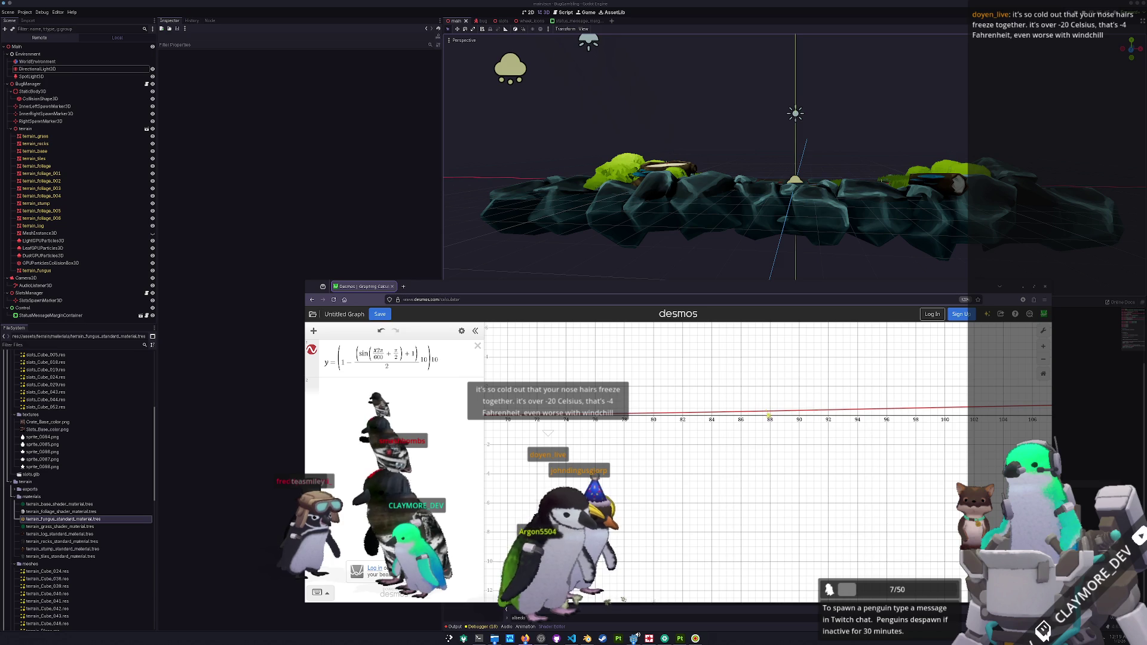
scroll(841, 467, "down", 8)
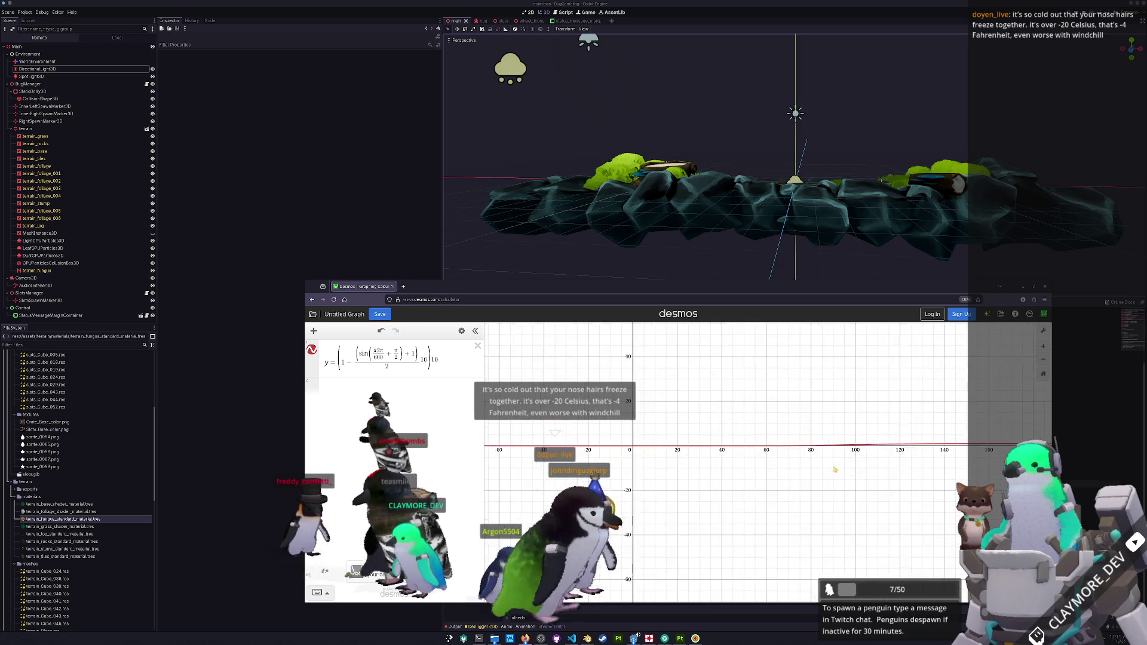
scroll(756, 466, "up", 3)
left_click_drag(656, 451, 895, 457)
scroll(559, 418, "up", 2)
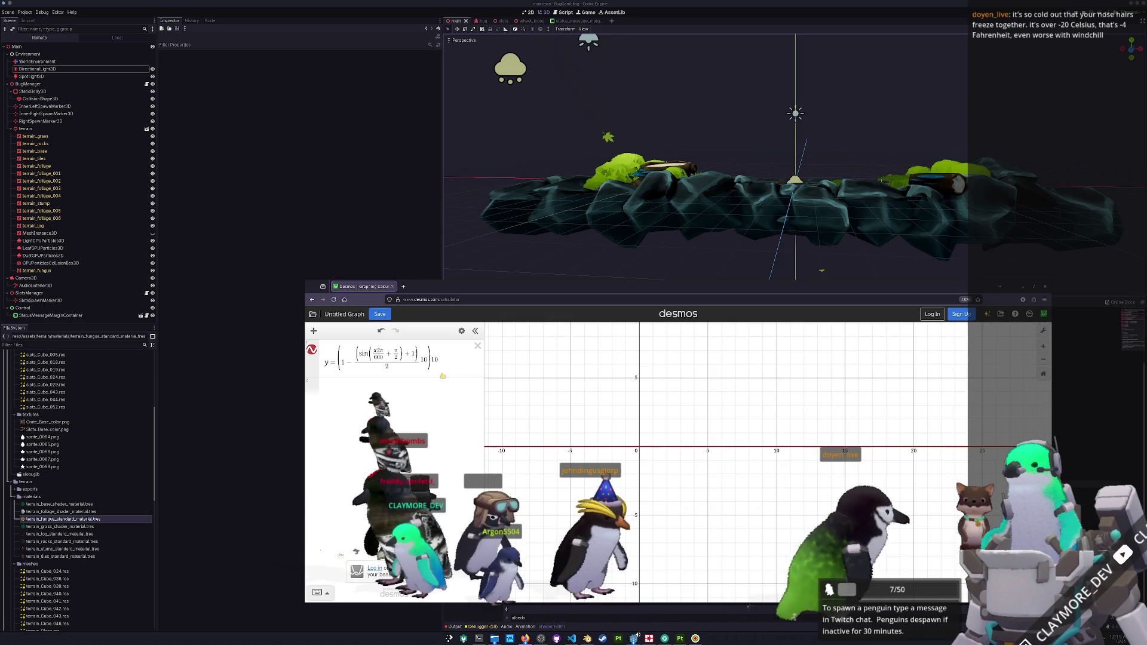
key("ctrl+z")
Step: Check the curve's values near x = 0.99 and along its rising edge
scroll(767, 418, "up", 1)
left_click(607, 423)
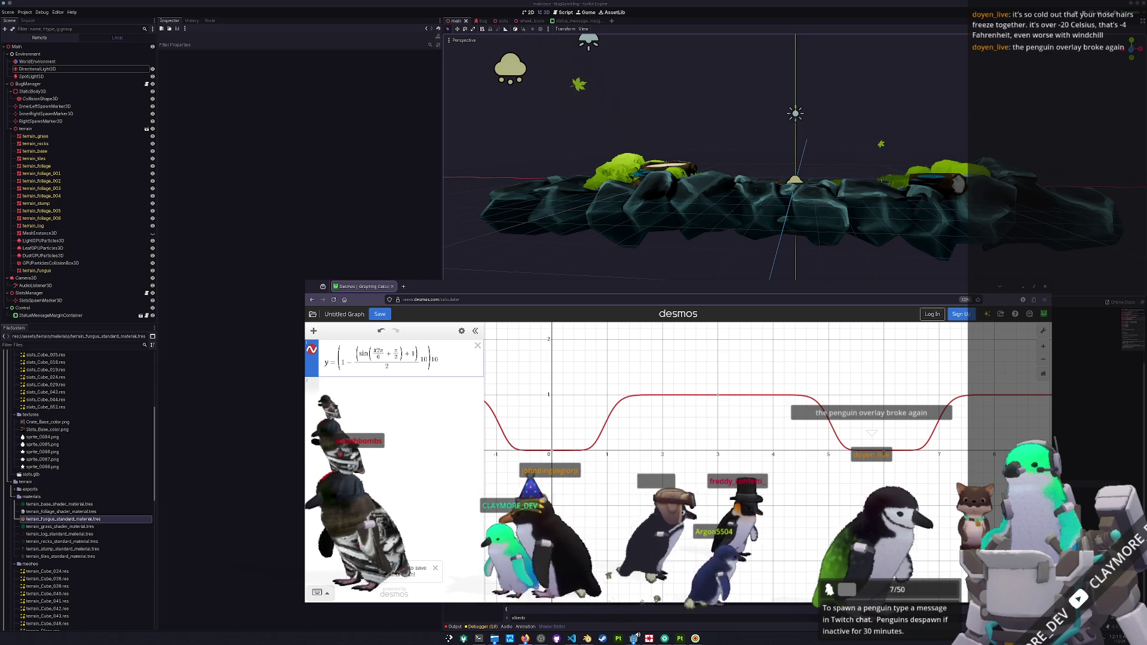
scroll(641, 540, "up", 2)
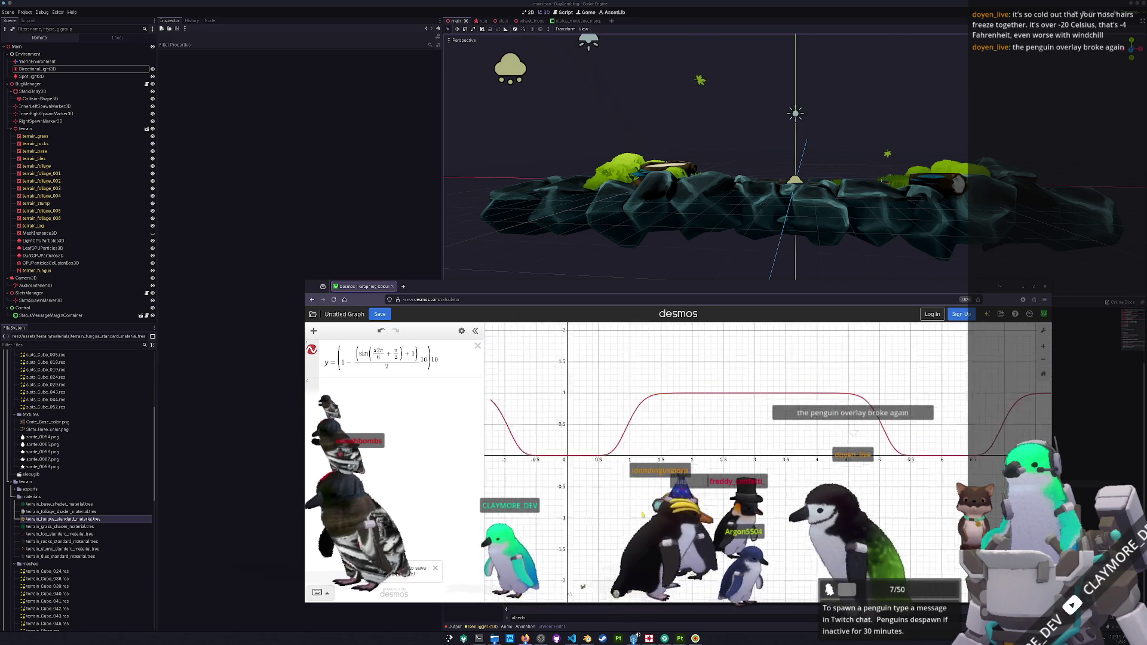
scroll(510, 498, "up", 2)
mouse_move(634, 538)
left_mouse_down()
mouse_move(658, 512)
mouse_move(627, 505)
left_mouse_up()
scroll(649, 534, "down", 1)
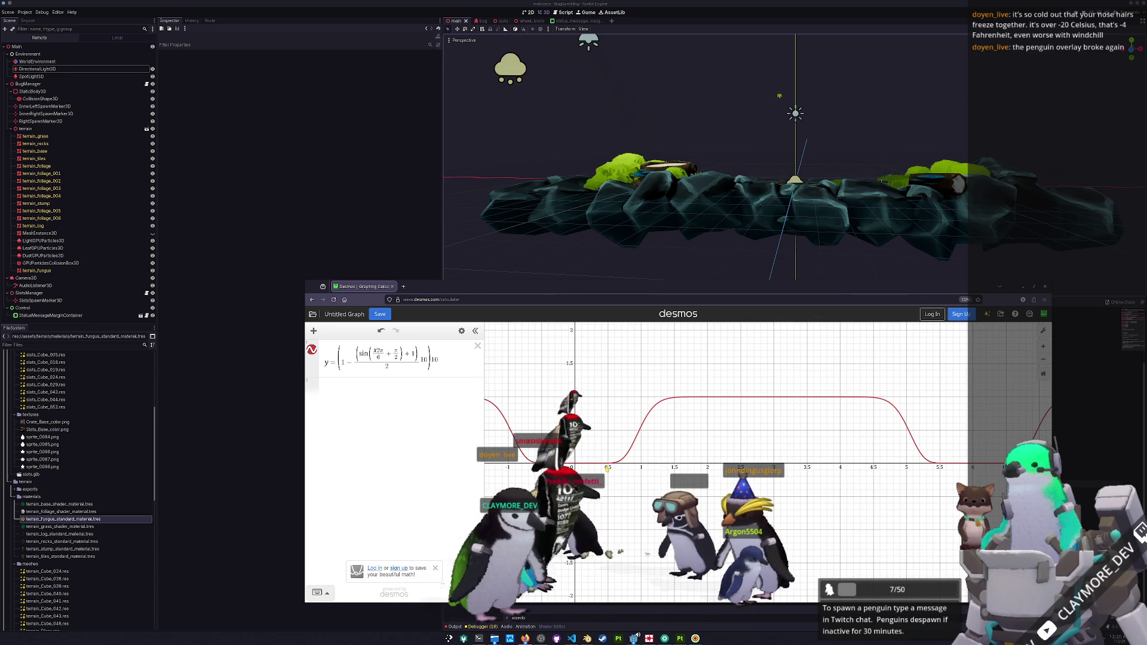
left_click(576, 466)
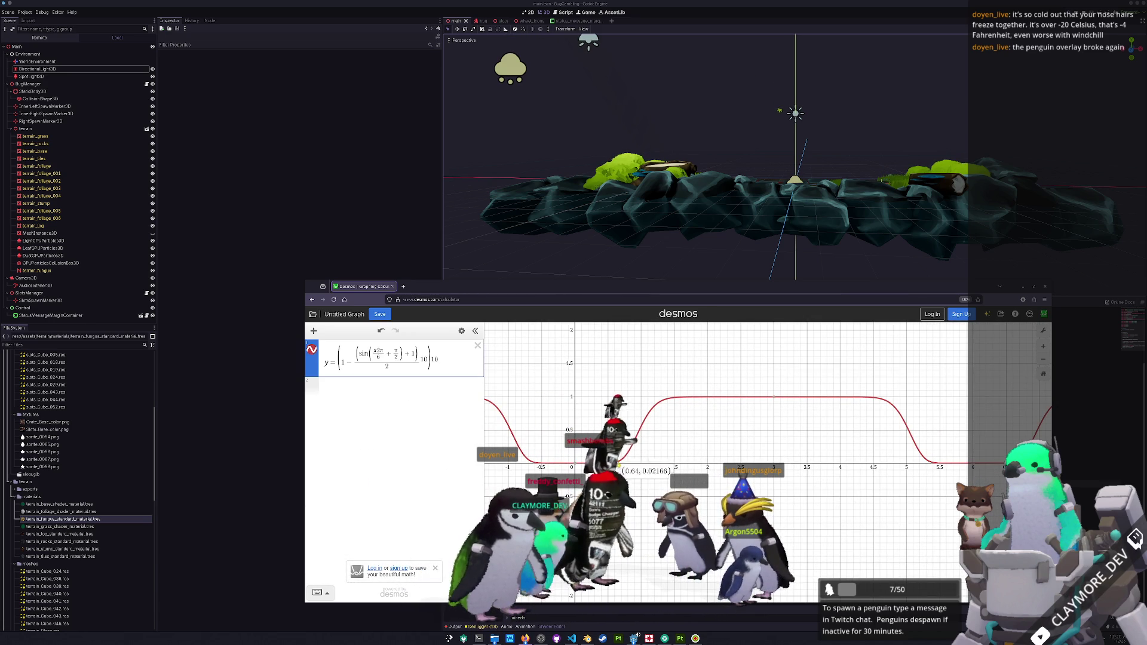
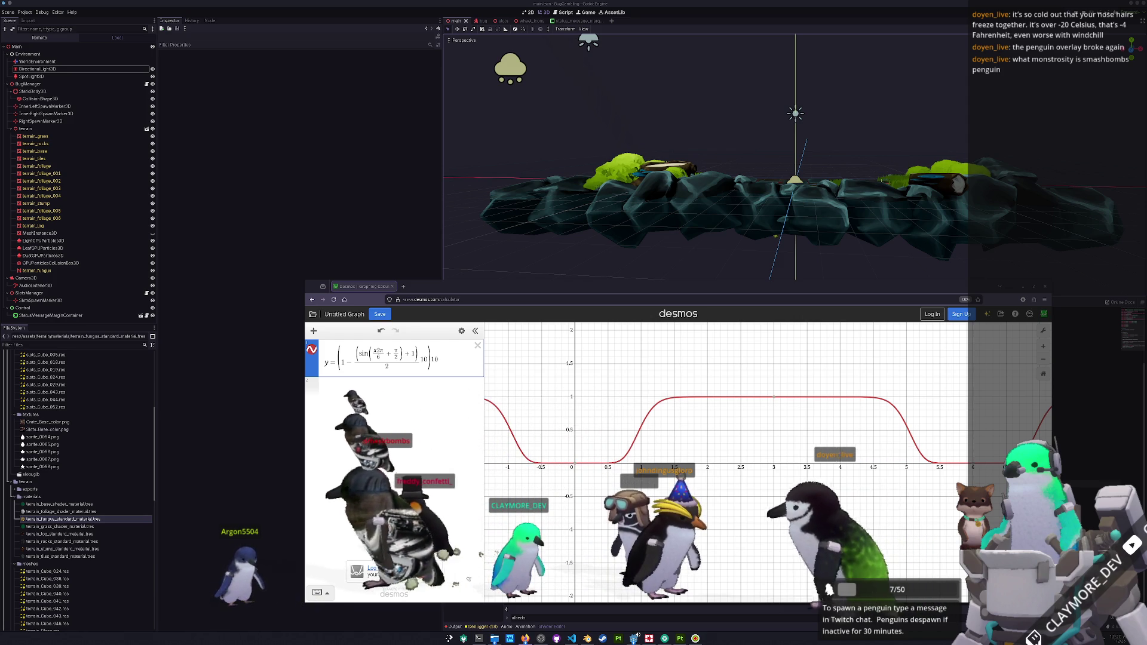
Step: Read the Stack Exchange answers on flat-peaked cosine functions, then return to the Desmos graph
key("alt+Tab")
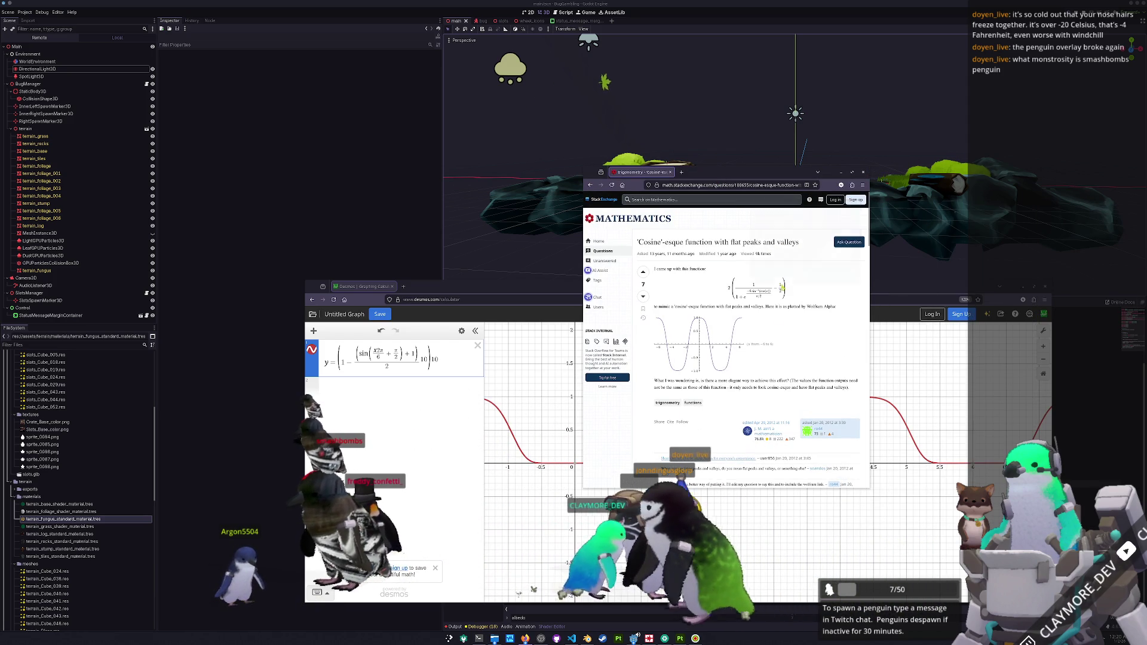
scroll(801, 264, "down", 5)
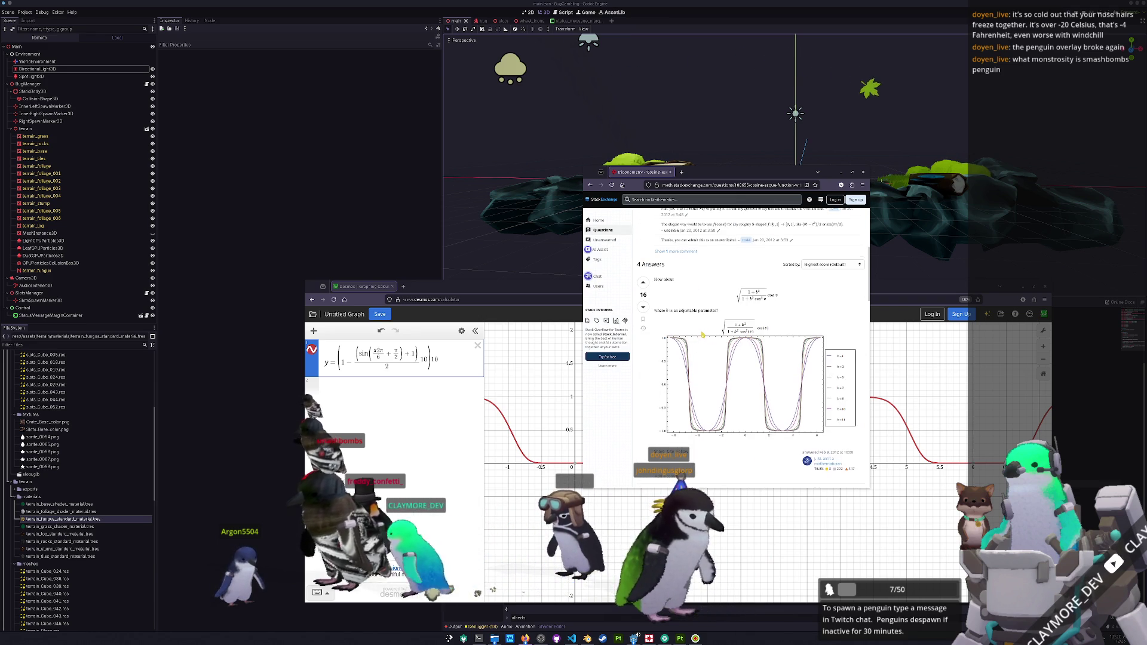
scroll(703, 335, "down", 1)
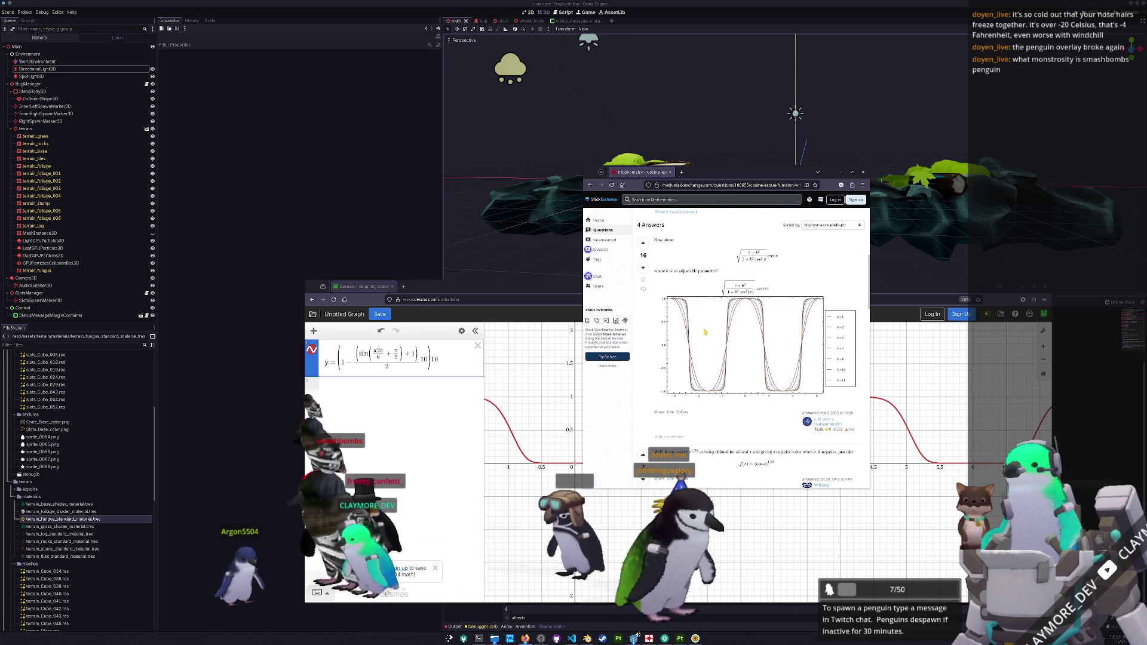
scroll(711, 338, "down", 1)
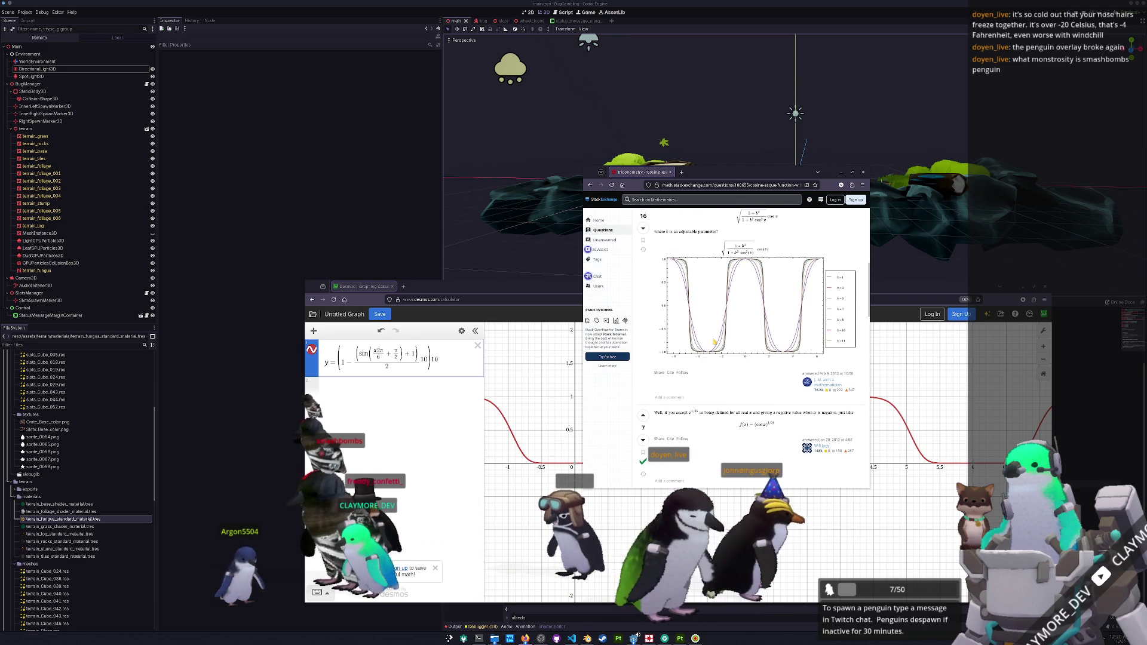
scroll(714, 342, "down", 1)
scroll(729, 389, "down", 2)
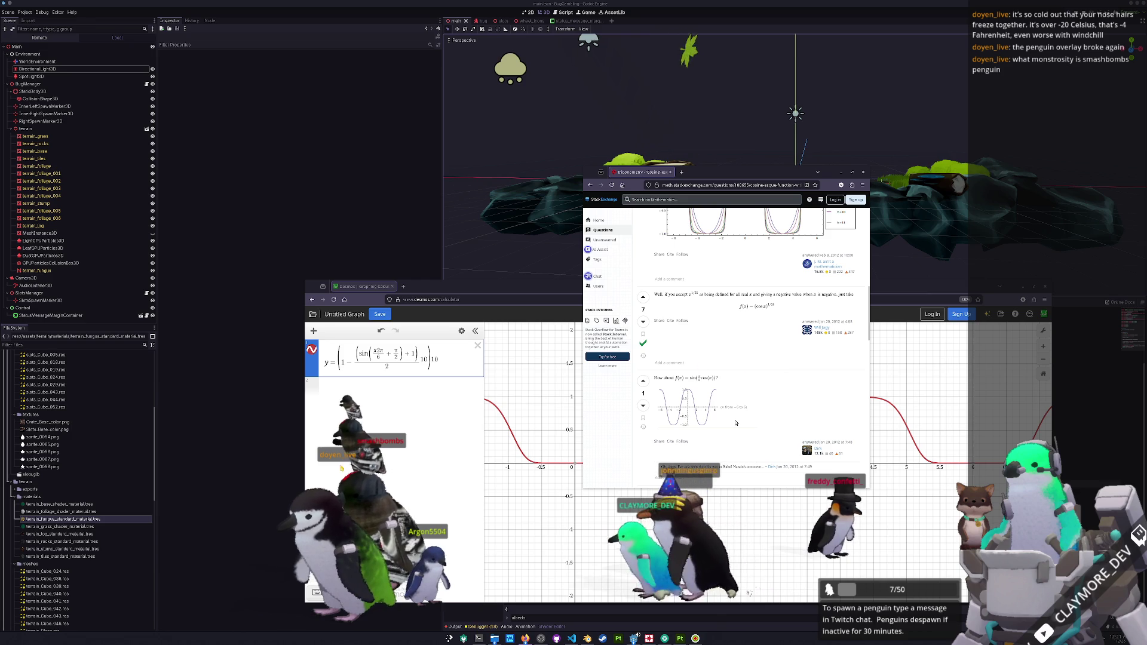
left_click(394, 388)
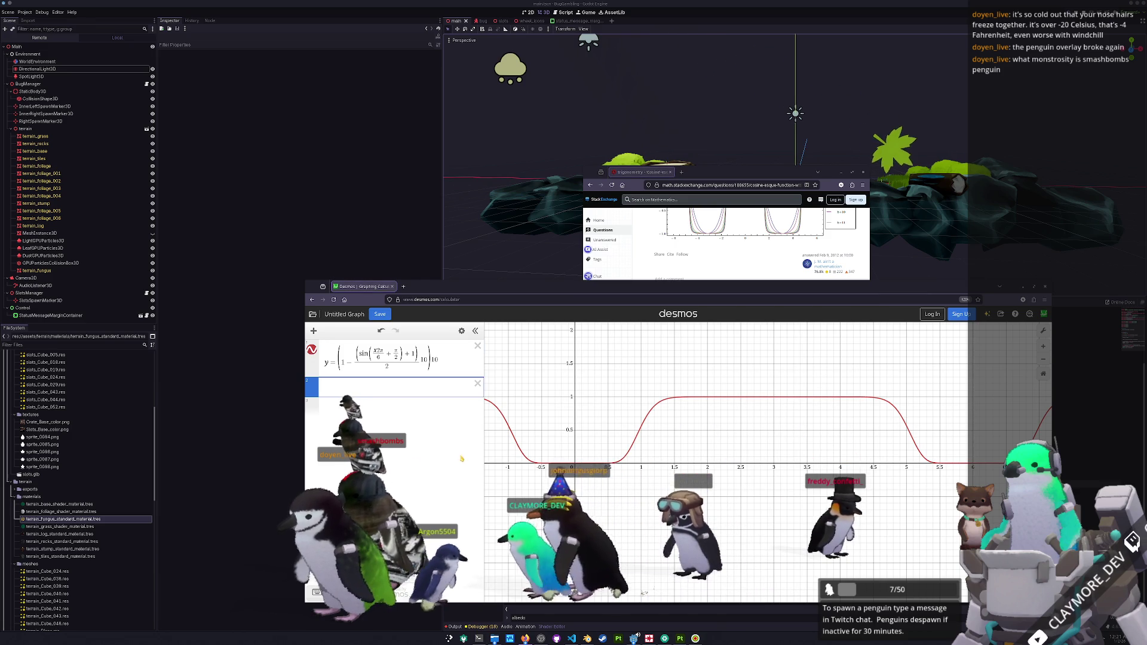
type("z=")
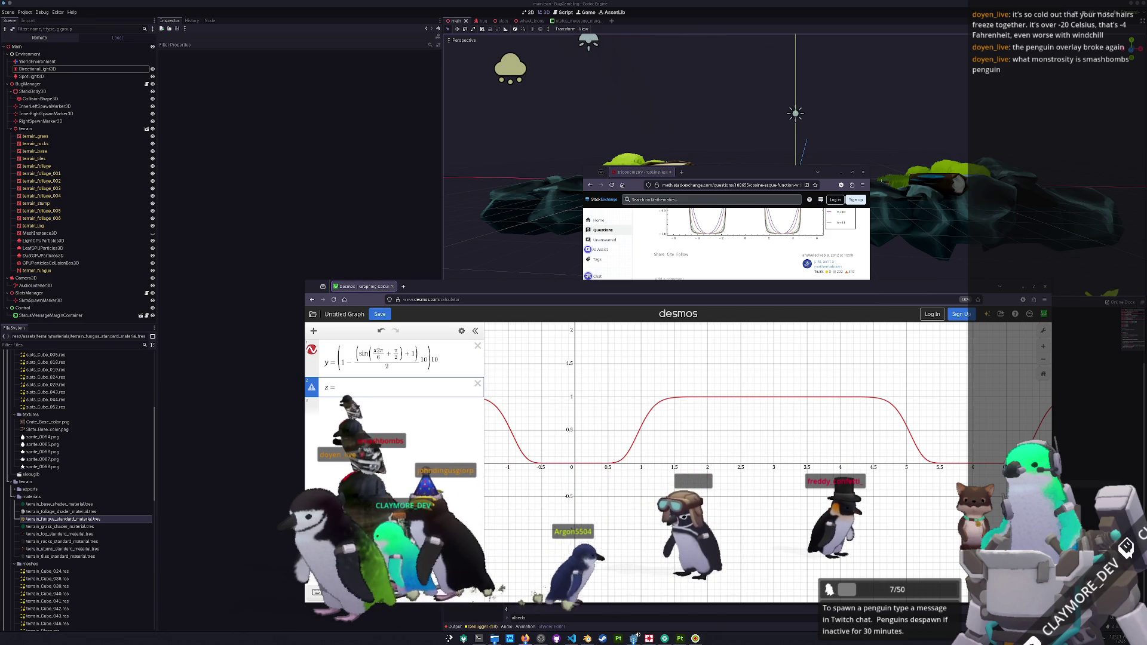
type("(x")
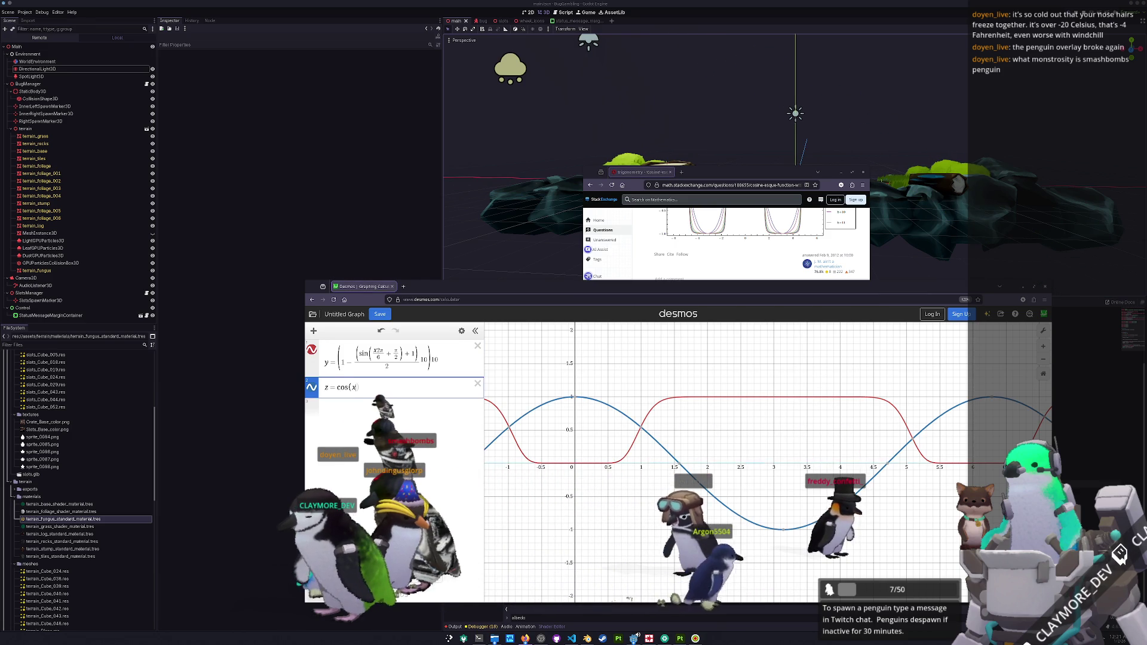
type(")")
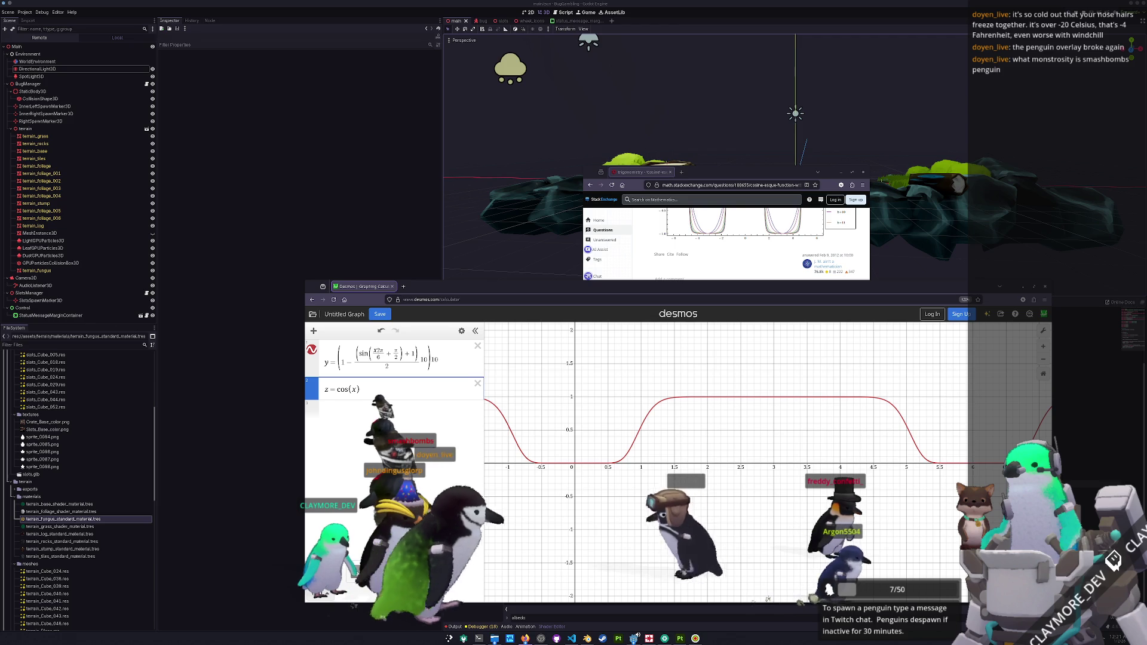
type("0")
scroll(704, 467, "down", 2)
left_click_drag(704, 467, 779, 490)
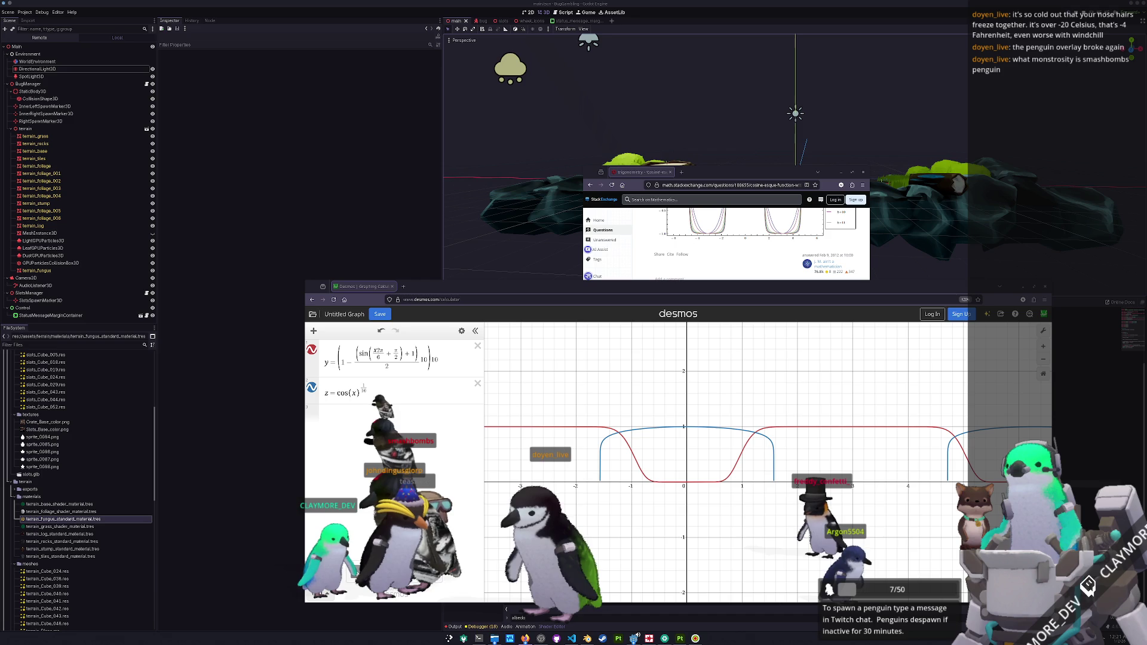
left_click_drag(791, 453, 744, 449)
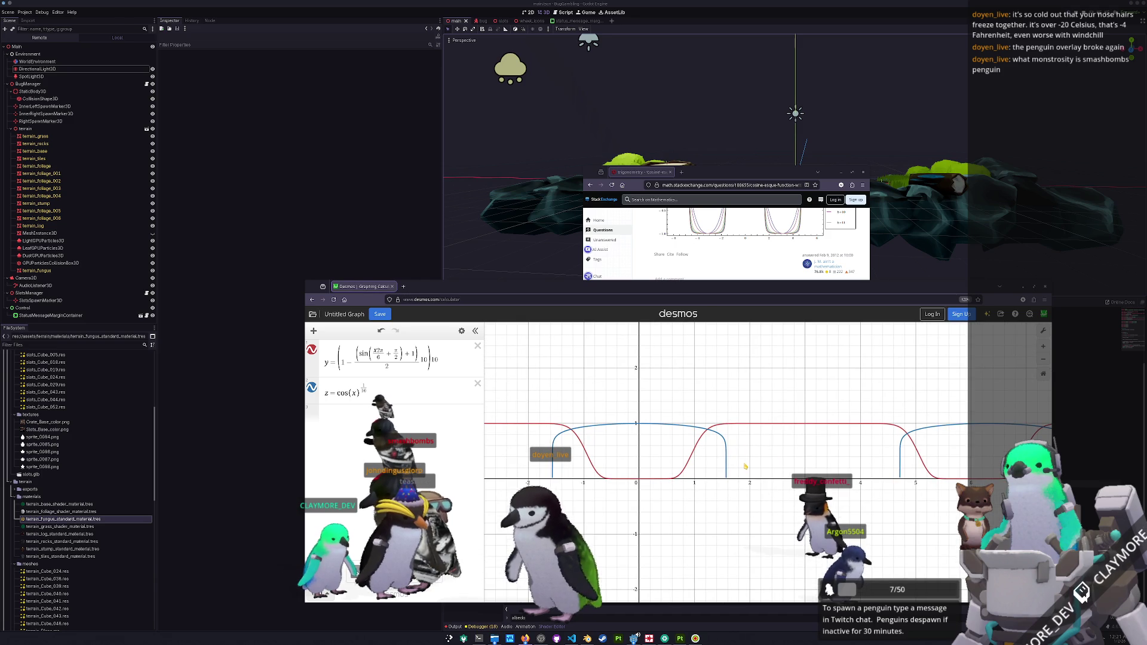
scroll(732, 462, "up", 2)
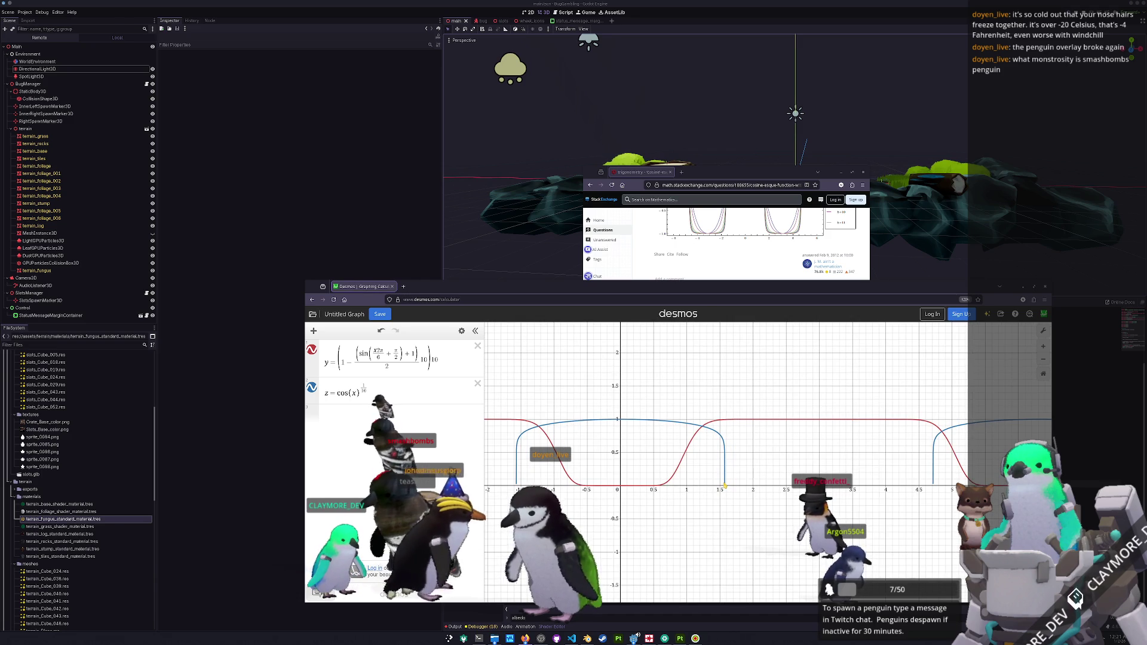
left_click(725, 485)
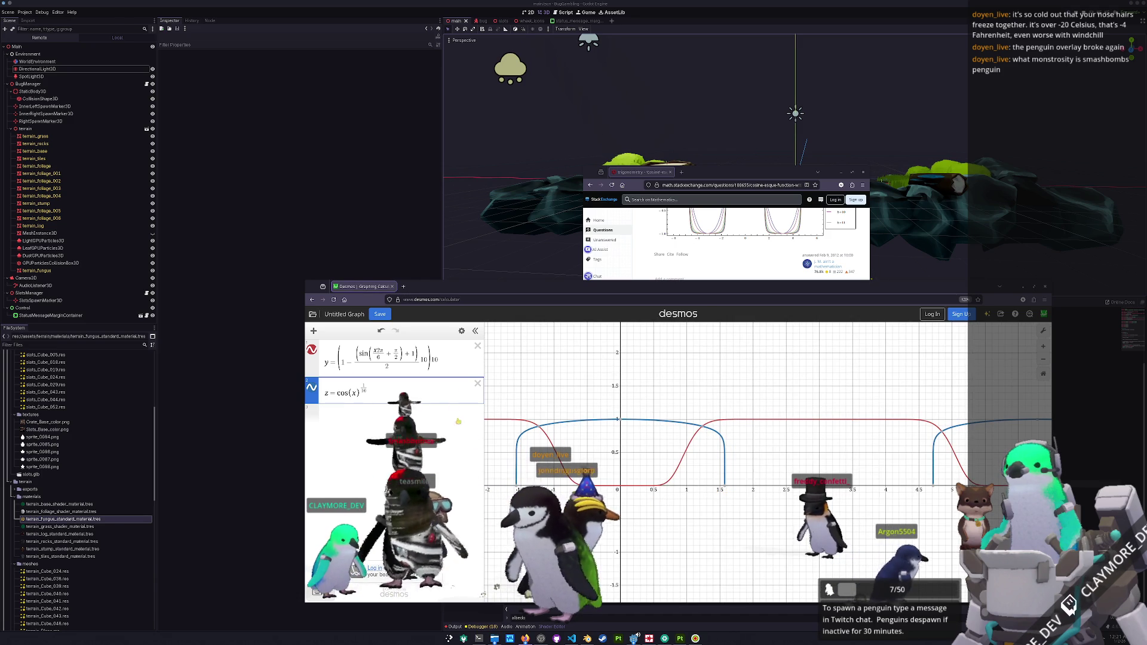
key("Delete")
scroll(654, 454, "down", 2)
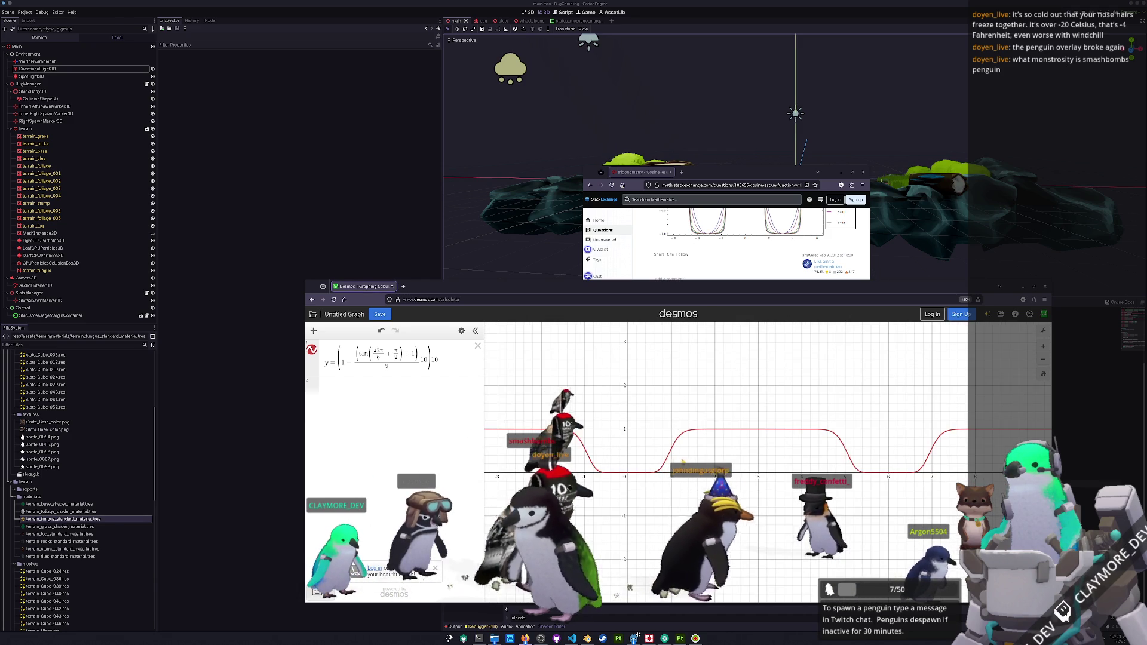
Step: Remove the /6 denominator from the sine argument so the pulses repeat every 1 unit
scroll(518, 442, "down", 2)
type("0")
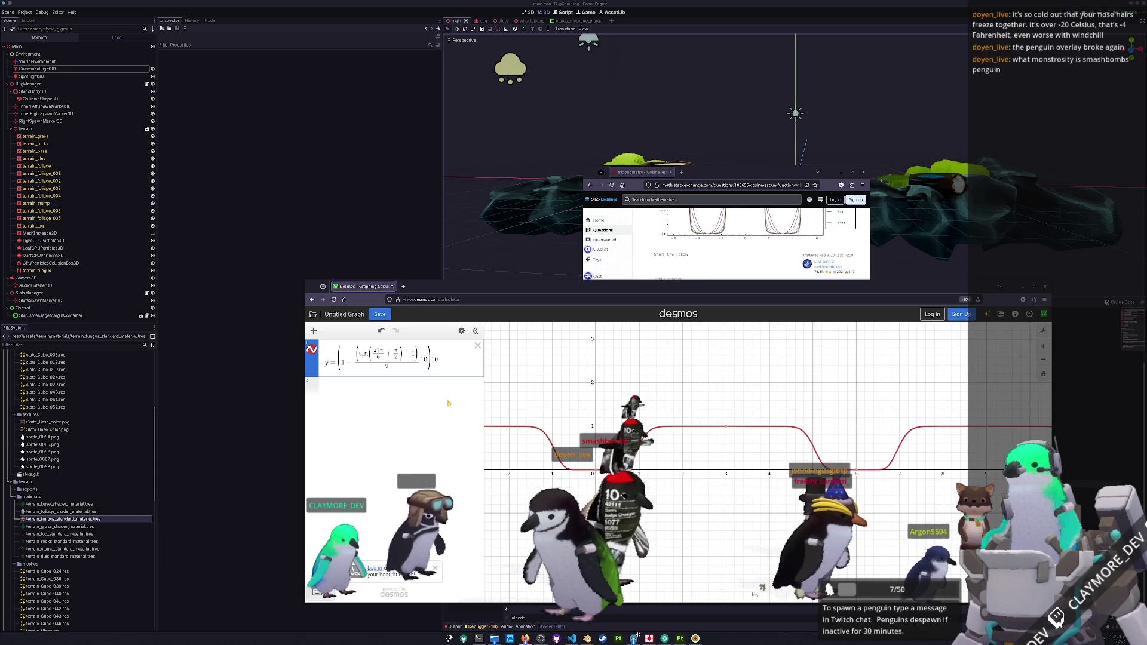
key("BackSpace")
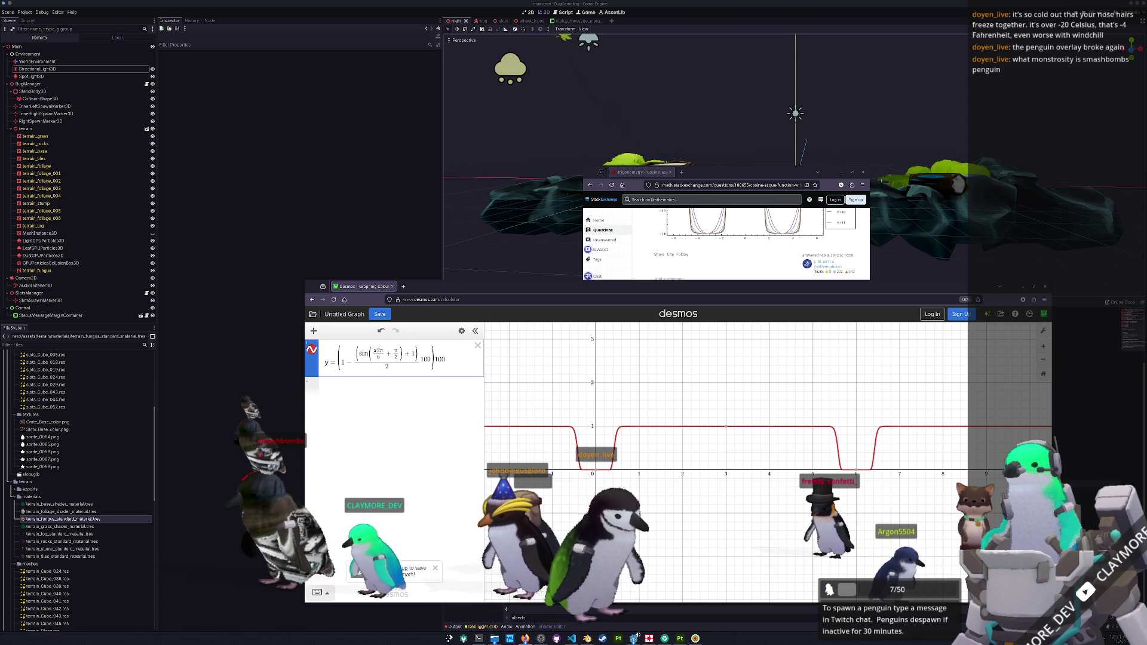
key("BackSpace")
key("BackSpace")
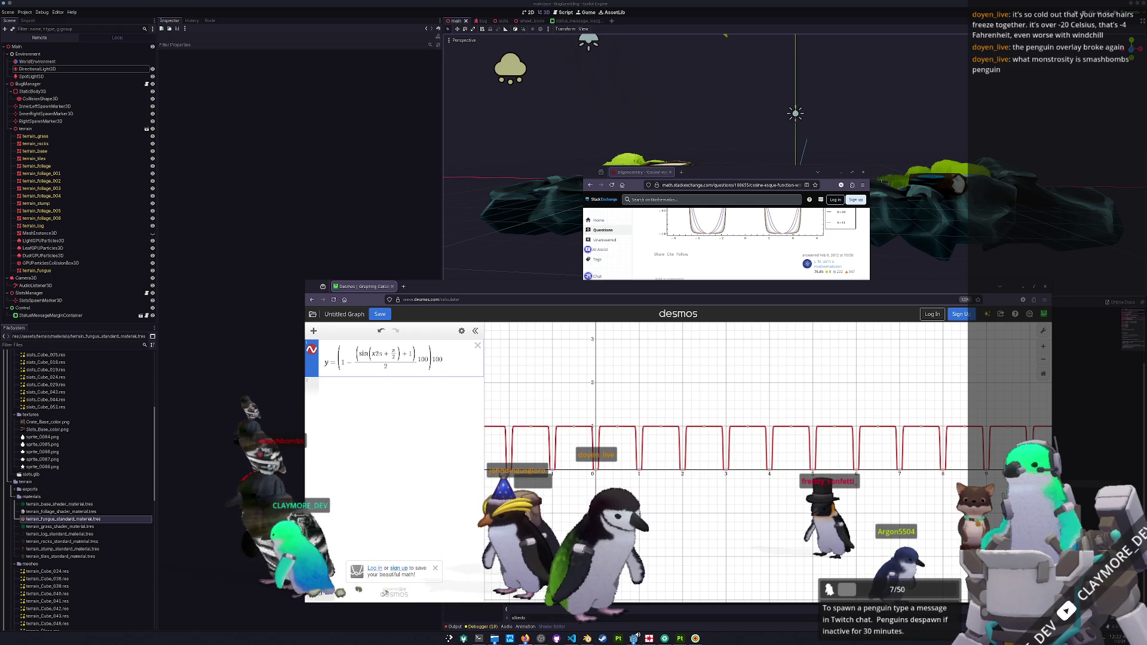
Step: Divide x2π by 600 to stretch the pulse period to 600 units
type("/")
key("BackSpace")
type("/600")
scroll(855, 493, "down", 3)
scroll(890, 475, "down", 10)
Step: Bring the stretched pulse into view and trace the curve near x=35
mouse_move(887, 453)
left_mouse_down()
mouse_move(806, 463)
mouse_move(741, 452)
left_mouse_up()
scroll(806, 464, "up", 5)
left_click(728, 455)
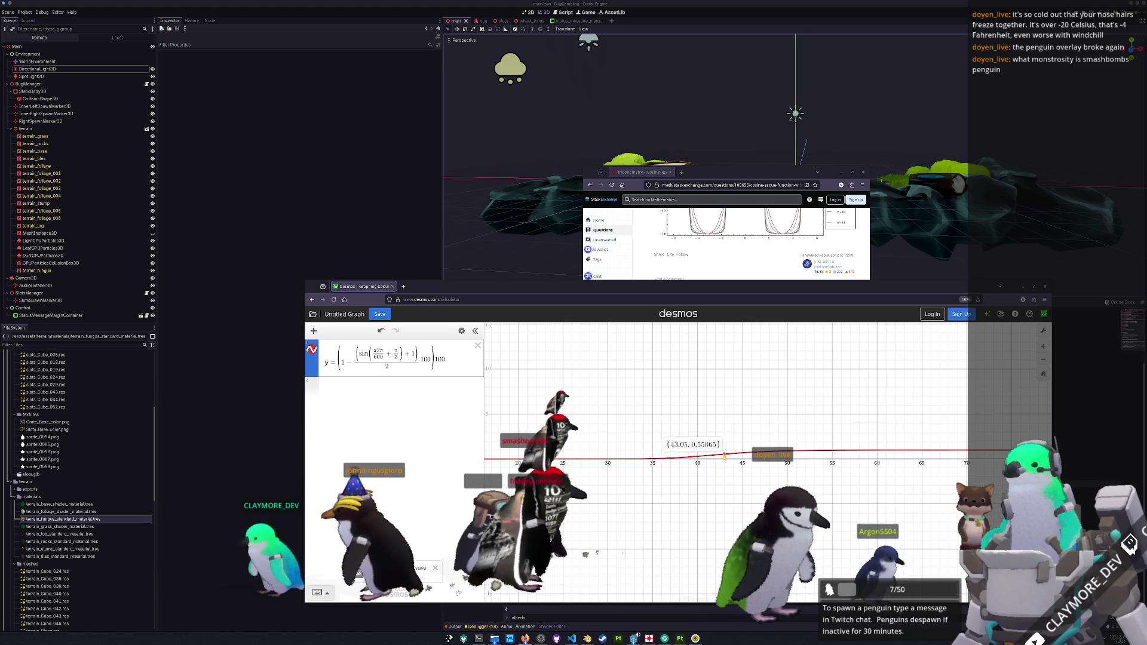
left_click(653, 465)
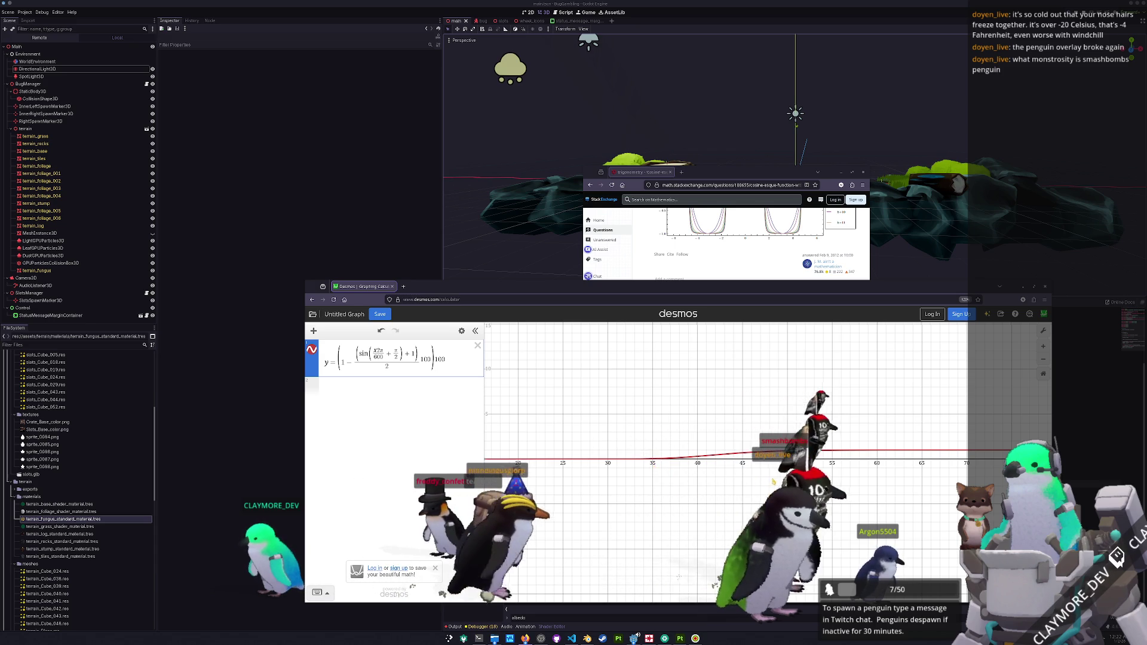
scroll(681, 469, "right", 4)
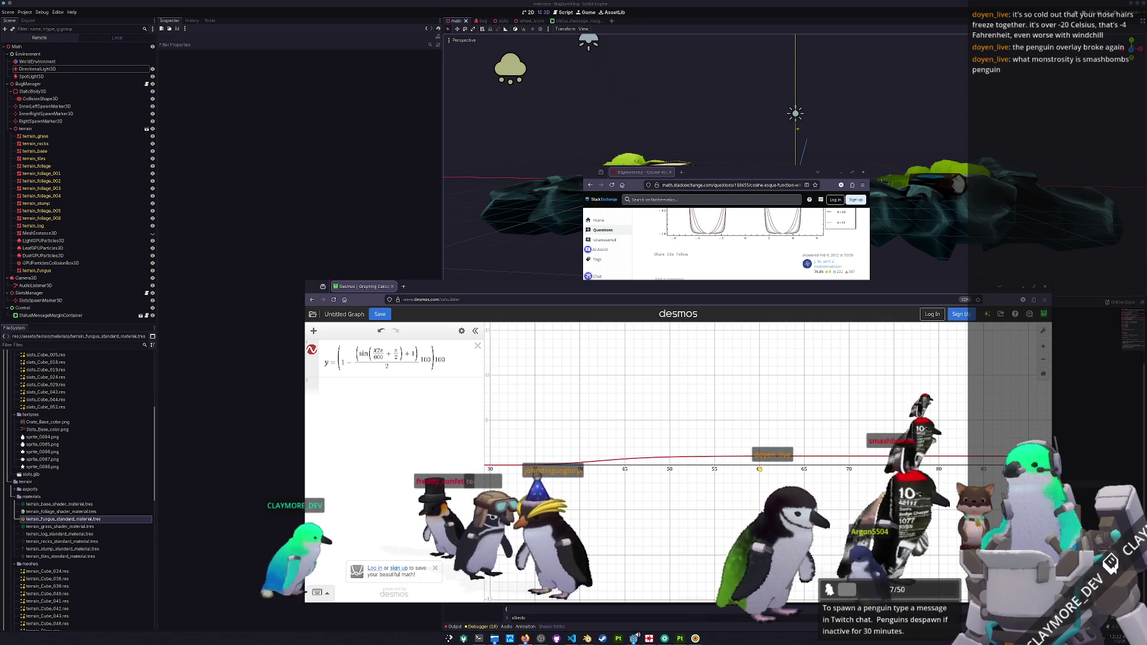
scroll(601, 477, "left", 1)
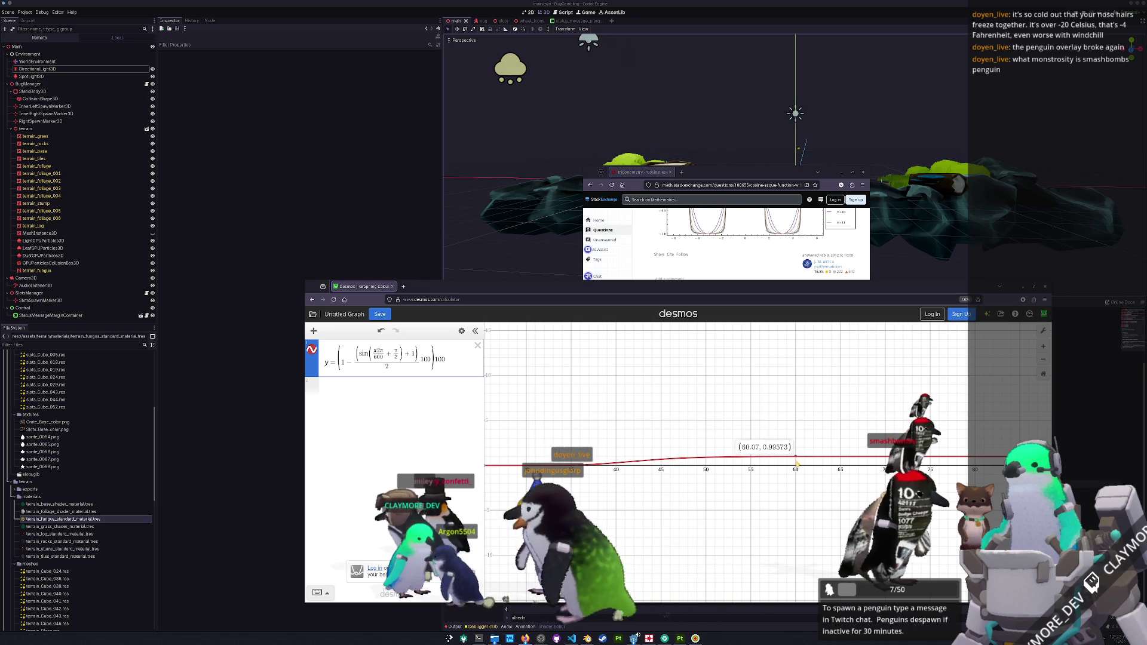
Step: Trace the curve near x=601, then append 00000 to the outer exponent 100
scroll(799, 469, "down", 10)
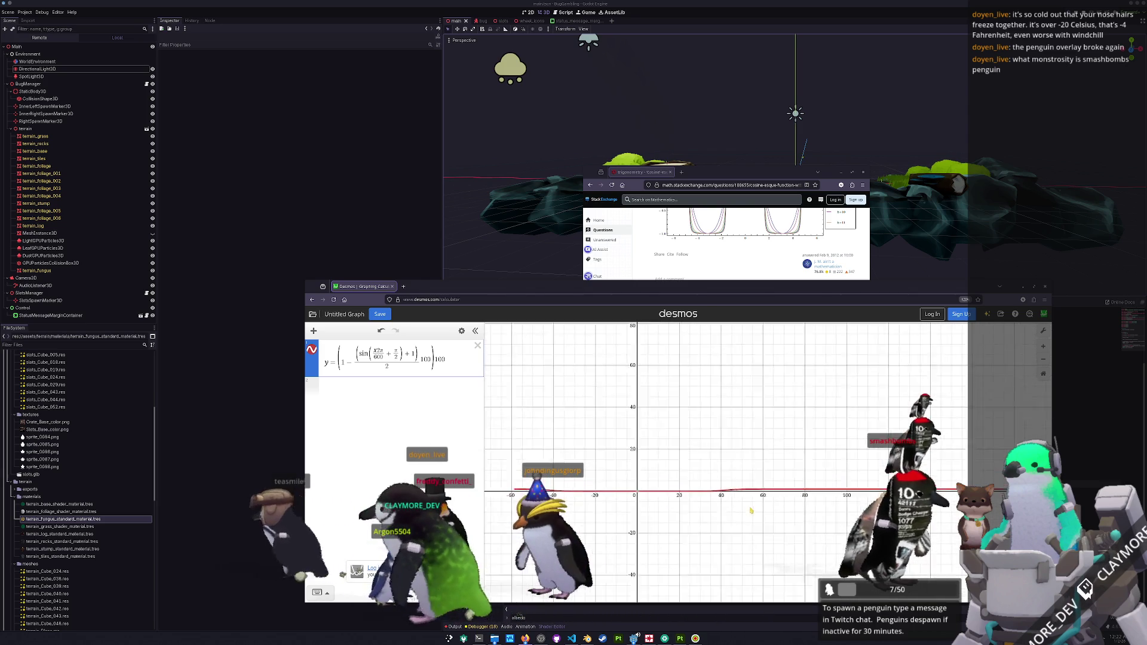
scroll(656, 479, "right", 1)
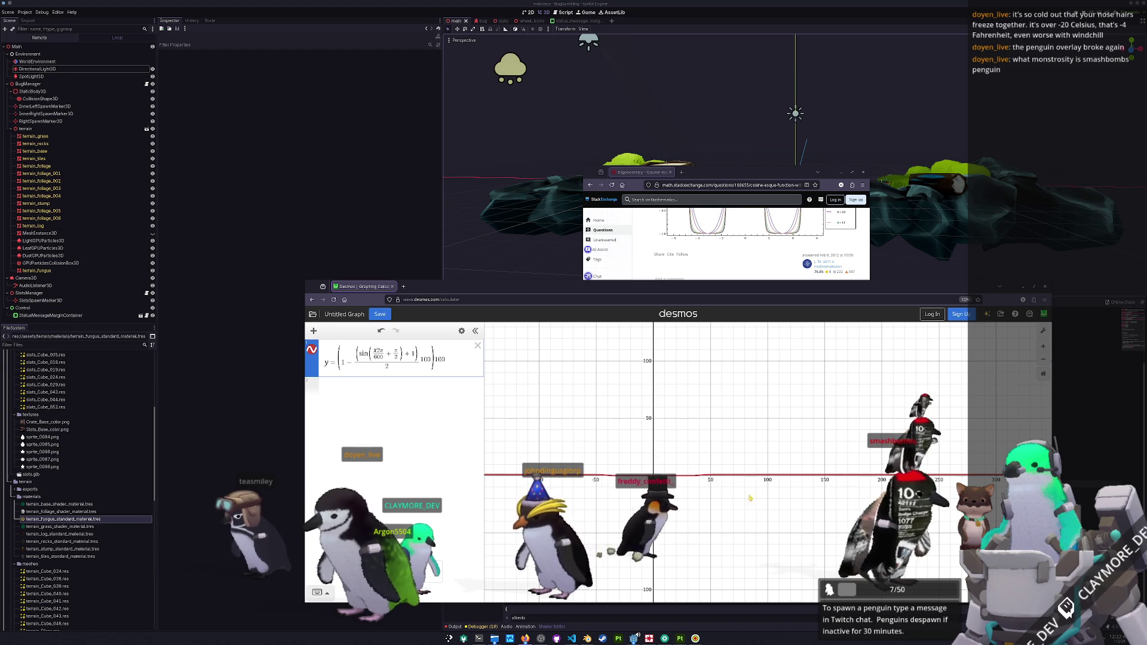
scroll(708, 497, "right", 20)
scroll(700, 499, "right", 8)
mouse_move(725, 469)
left_mouse_down()
mouse_move(780, 469)
mouse_move(770, 472)
left_mouse_up()
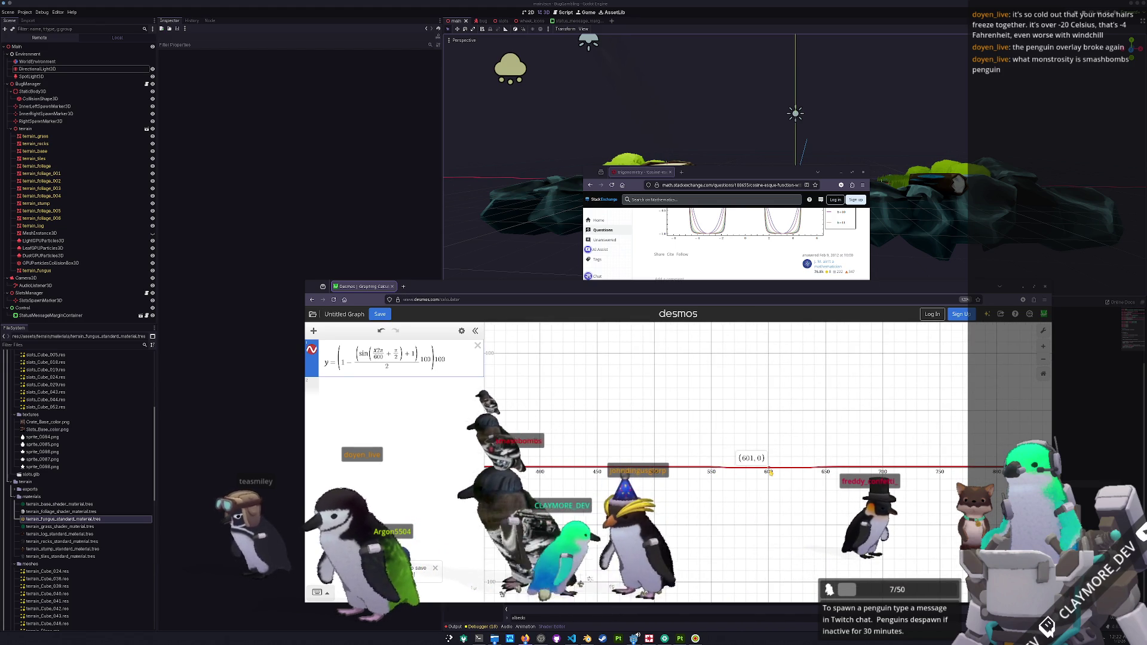
scroll(770, 472, "left", 12)
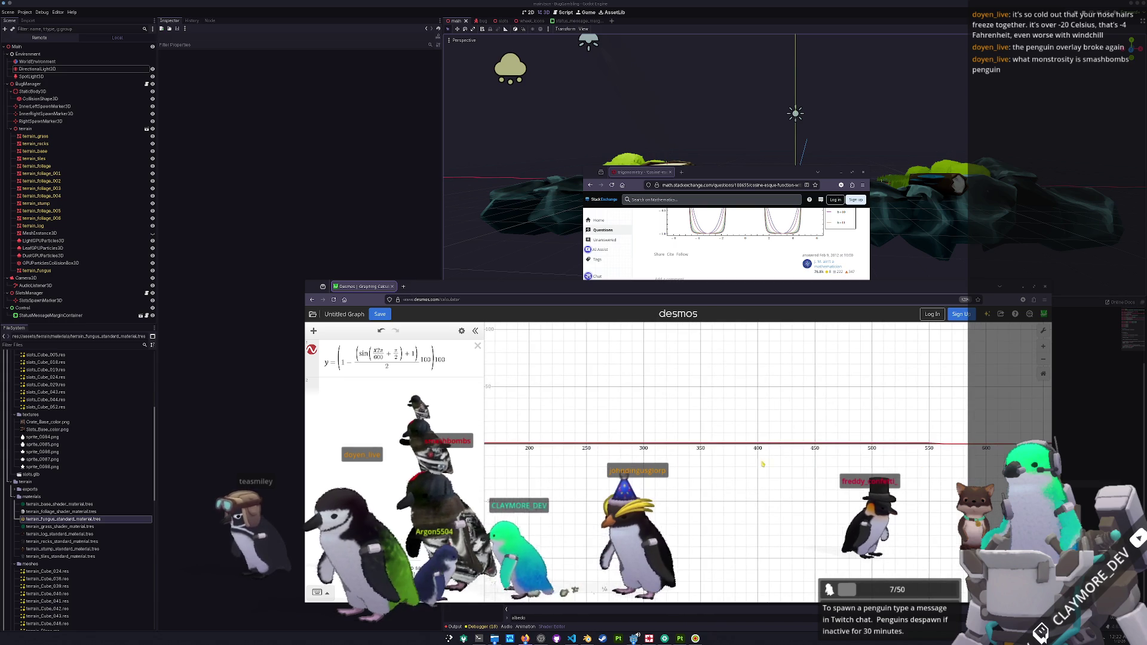
left_click(431, 359)
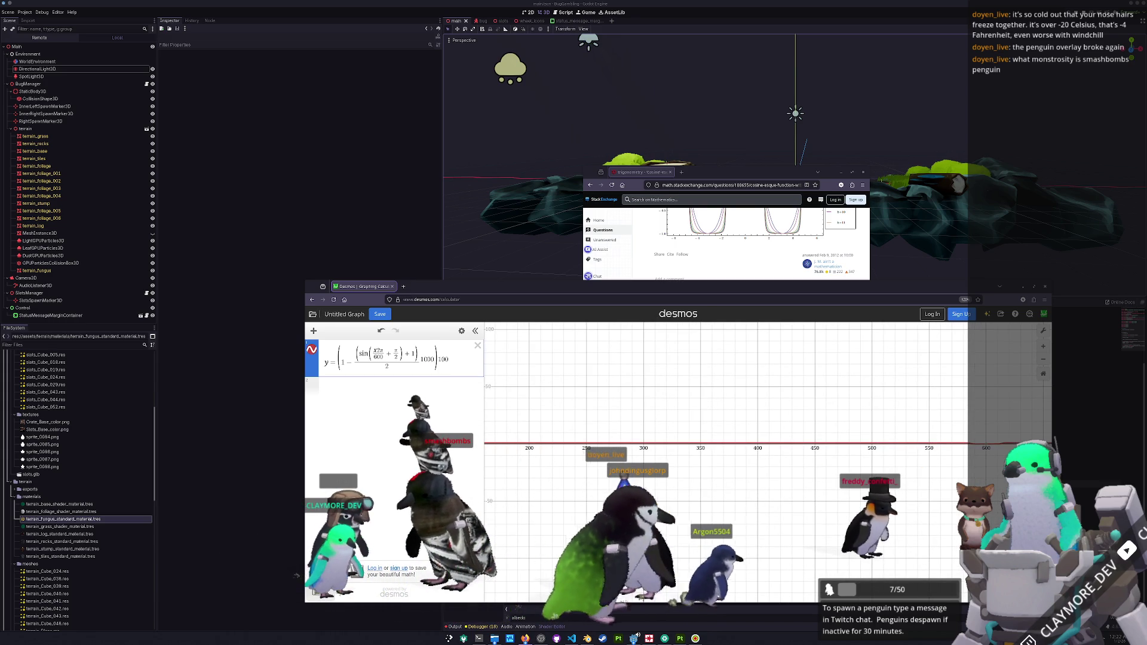
type("0")
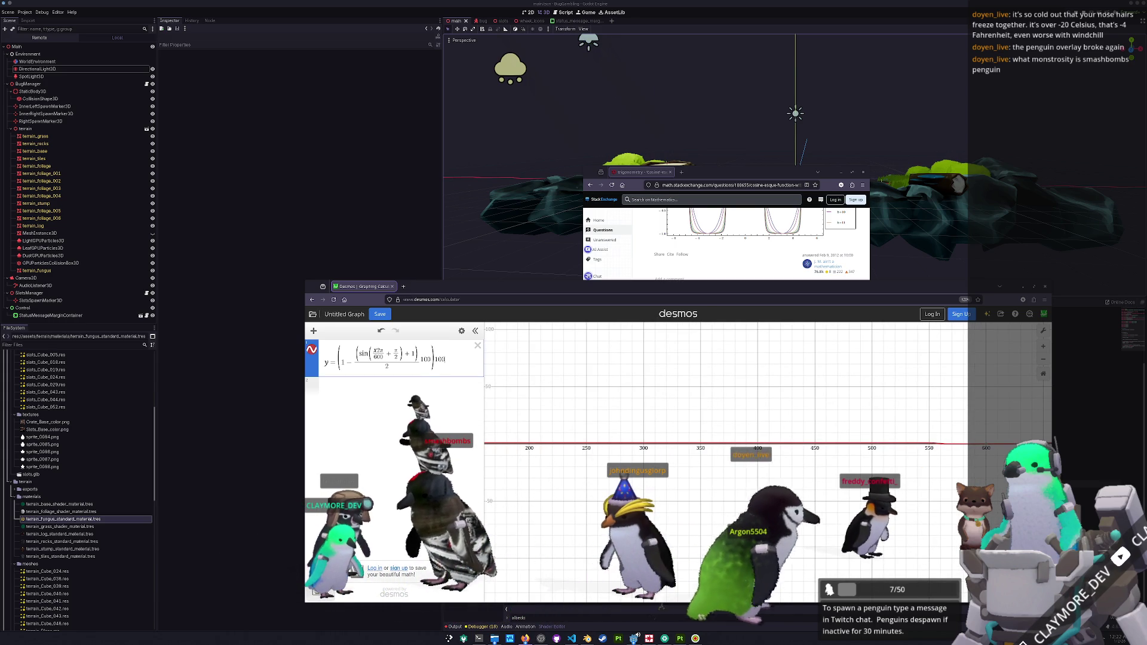
type("0000")
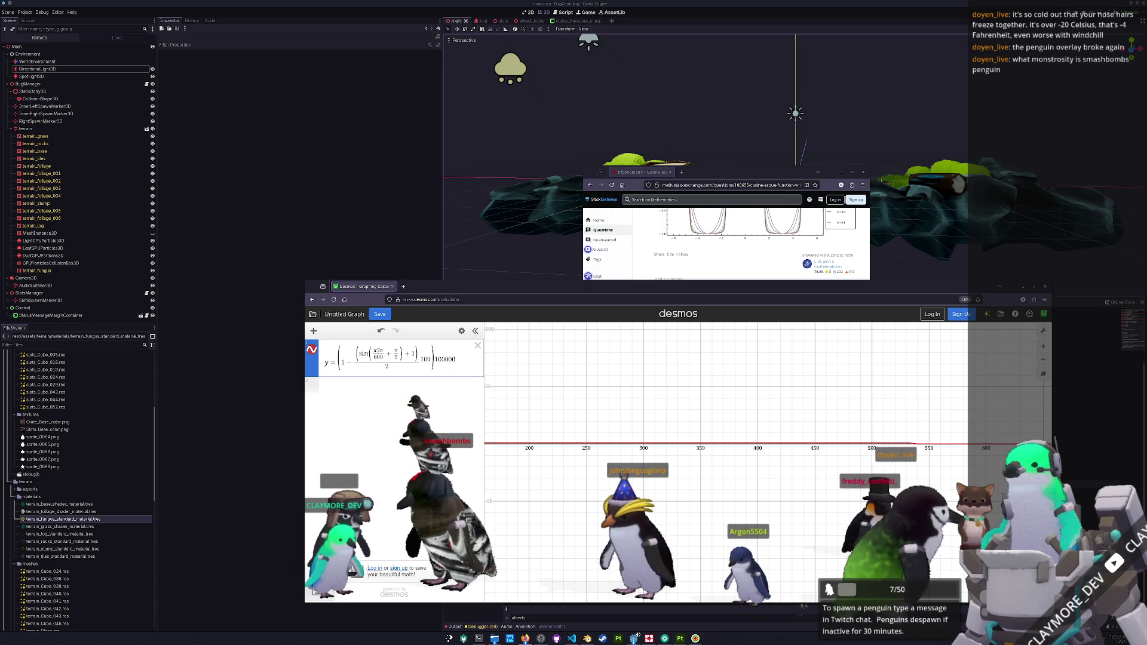
Step: Set the outer exponent to 1000
key("BackSpace")
key("BackSpace")
key("BackSpace")
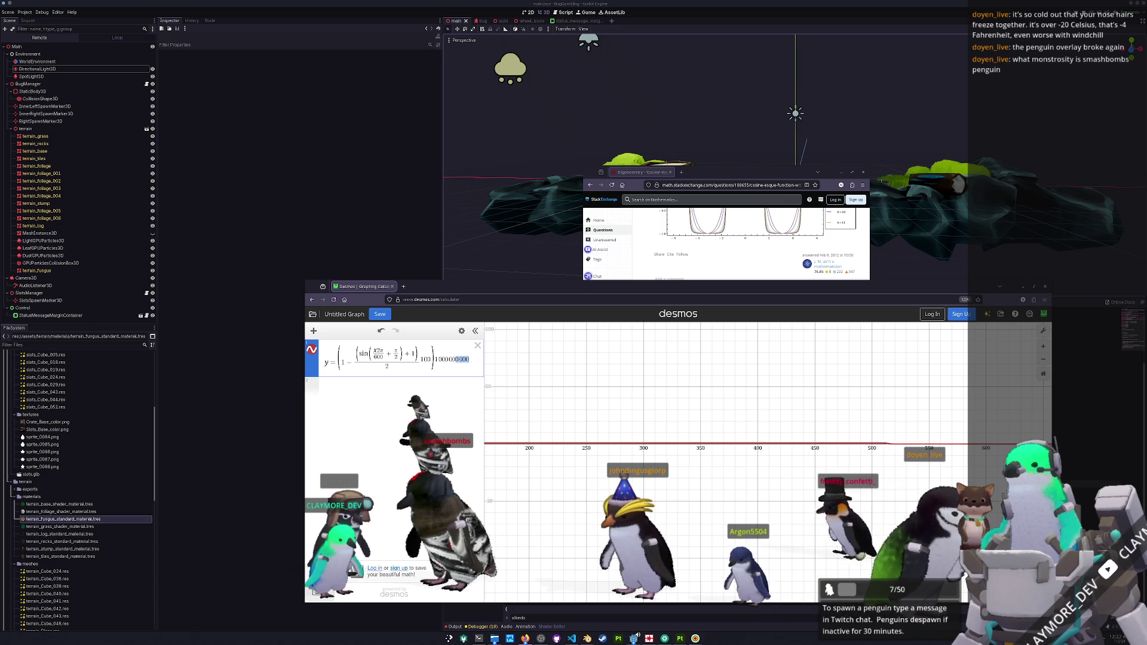
key("BackSpace")
key("BackSpace")
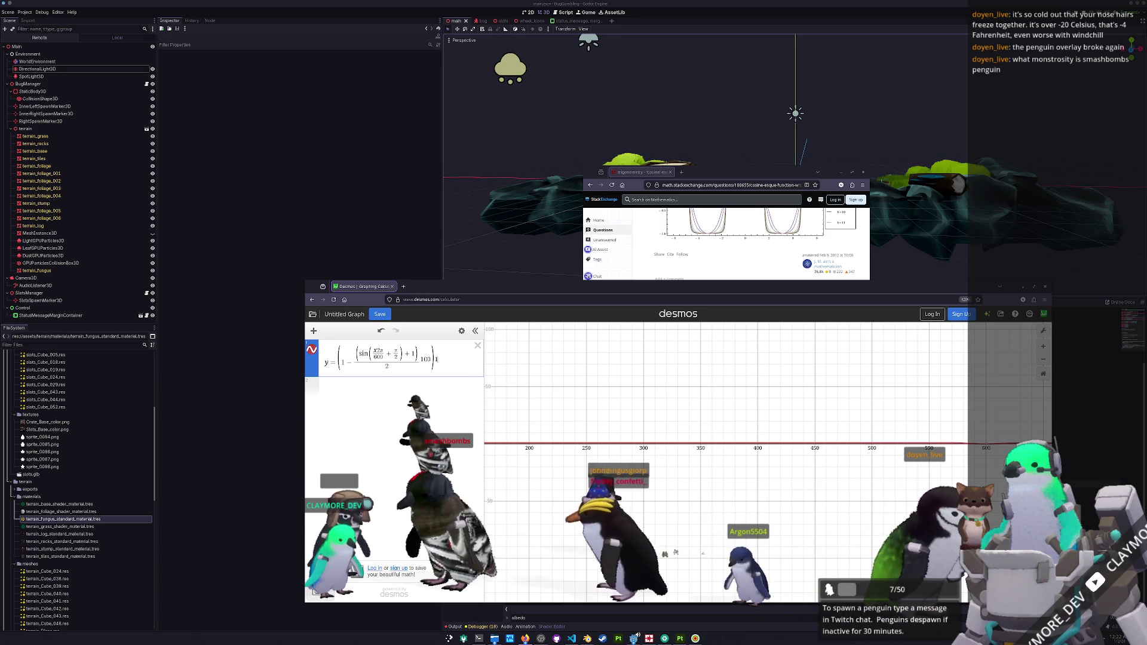
type("000")
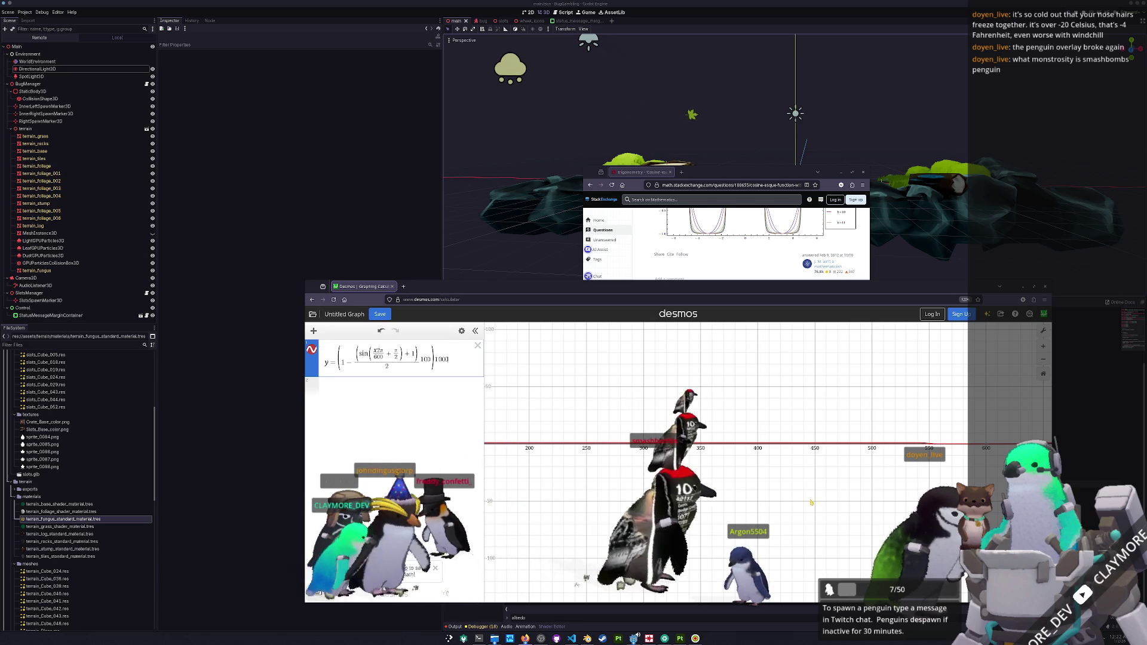
scroll(646, 502, "up", 3)
scroll(664, 481, "up", 2)
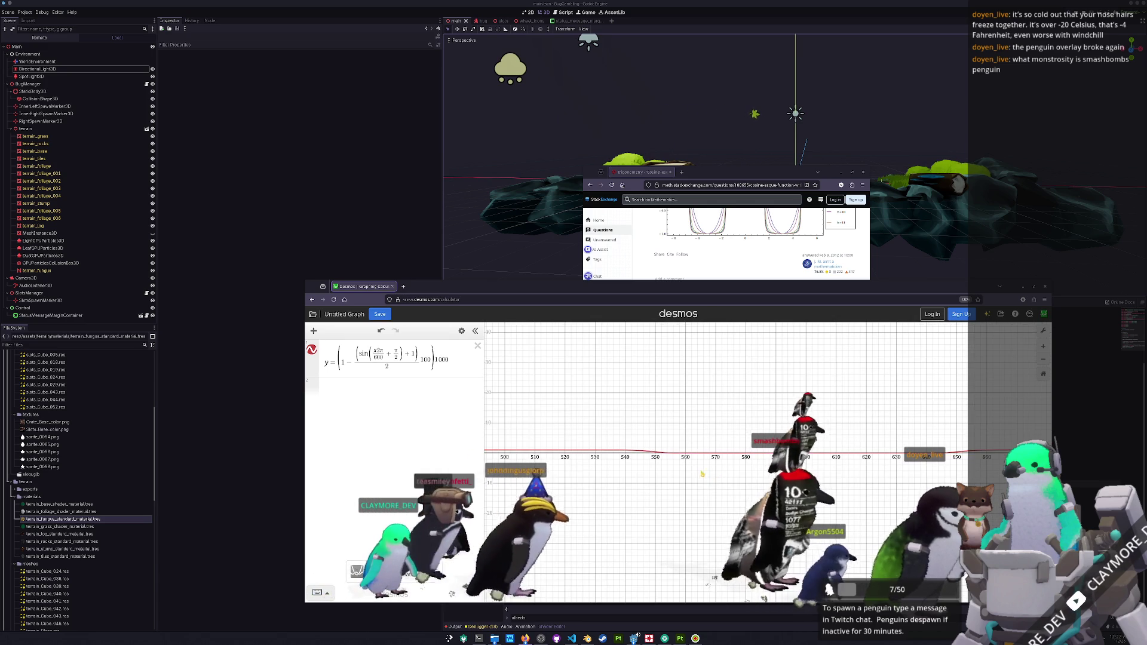
Step: Trace the red curve near x=560, reading values of about 0.0001 and 0
left_click(685, 454)
left_click_drag(686, 458, 687, 464)
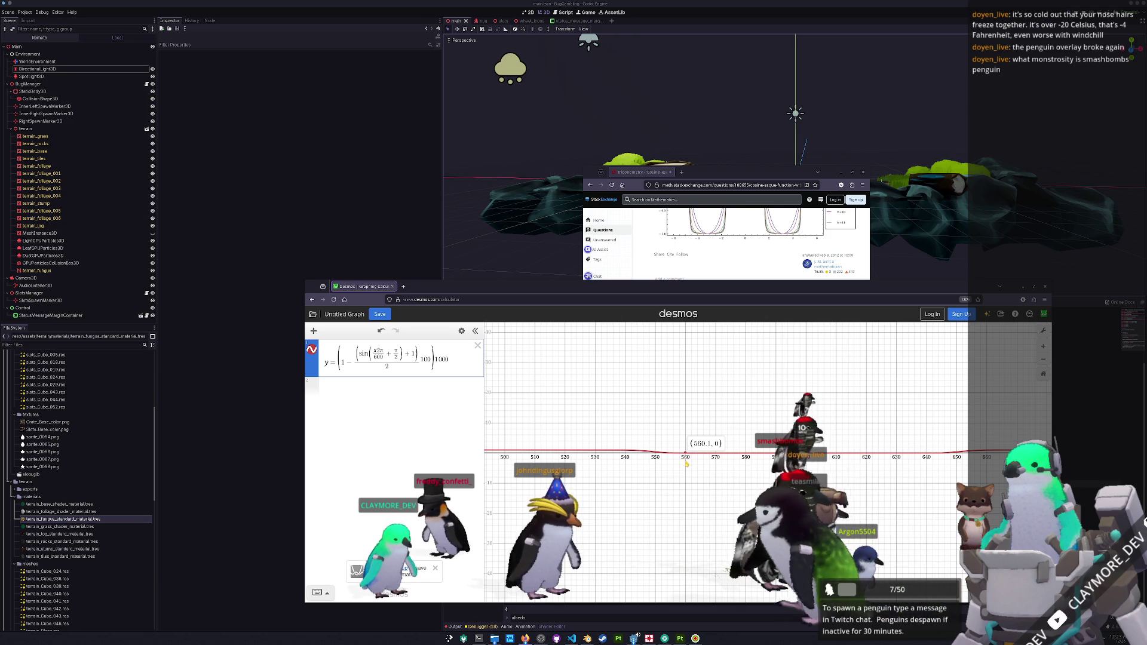
left_click(730, 468)
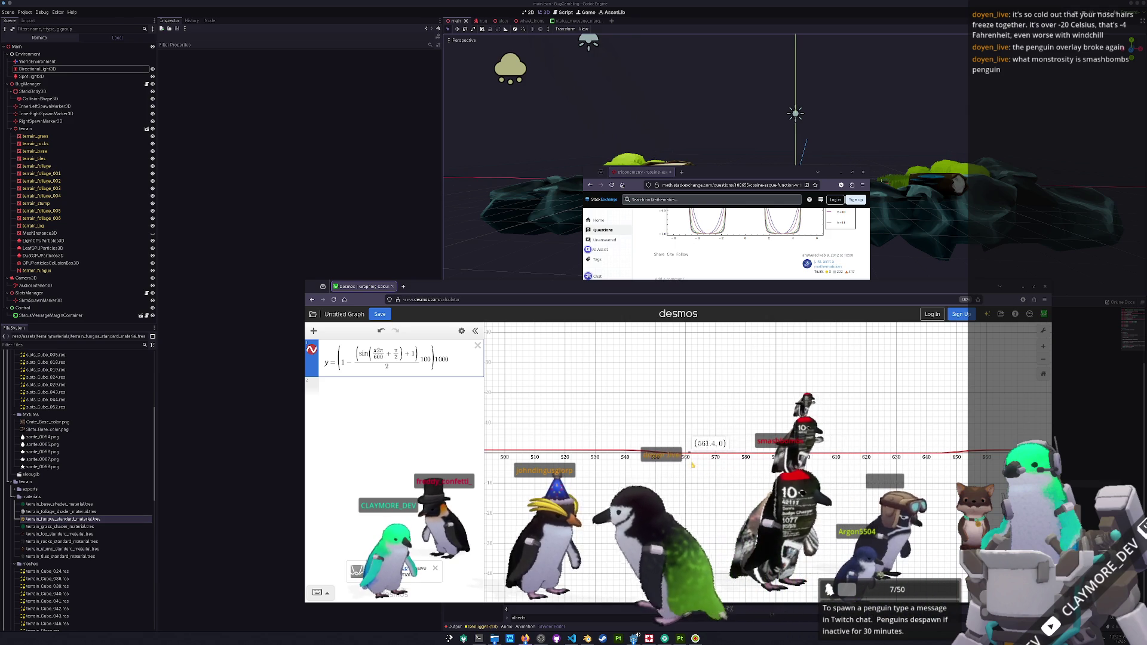
scroll(873, 463, "down", 5)
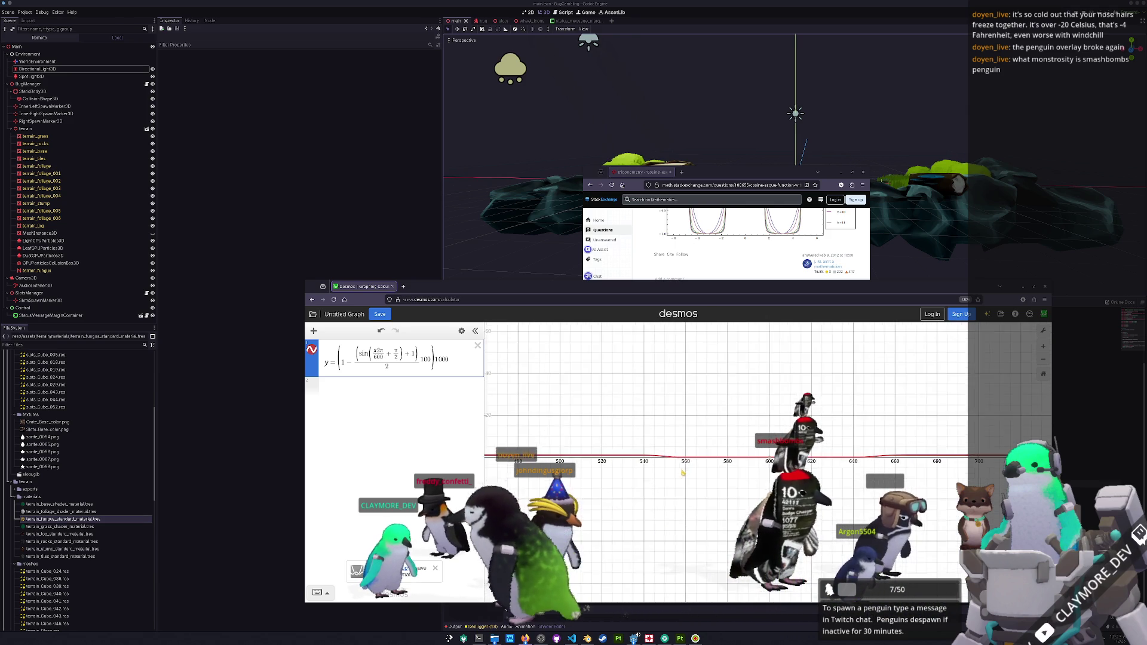
scroll(652, 457, "up", 5)
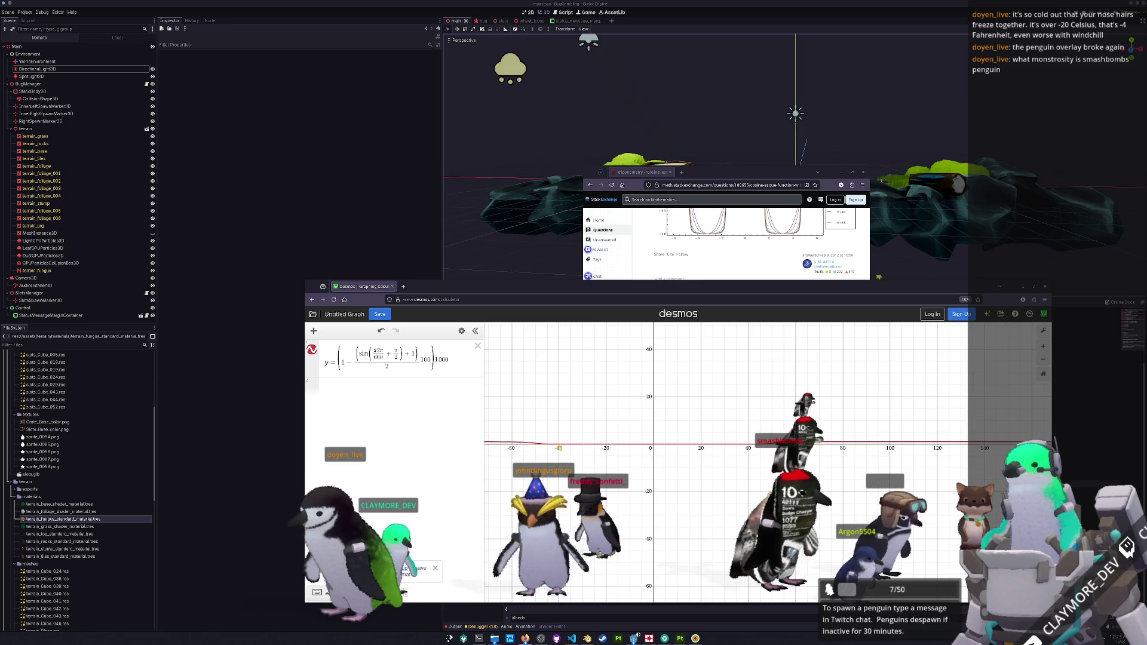
left_click(749, 451)
Step: Delete the plus sign and a character after the π/2 term in the plateau formula
left_click_drag(749, 453, 686, 467)
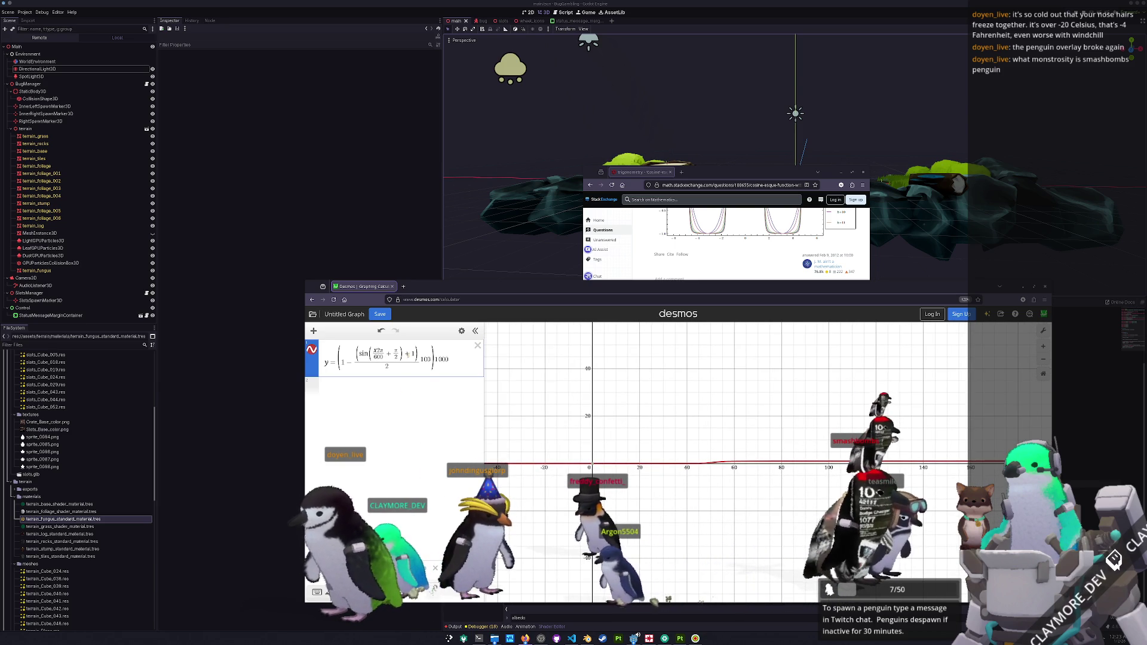
key("BackSpace")
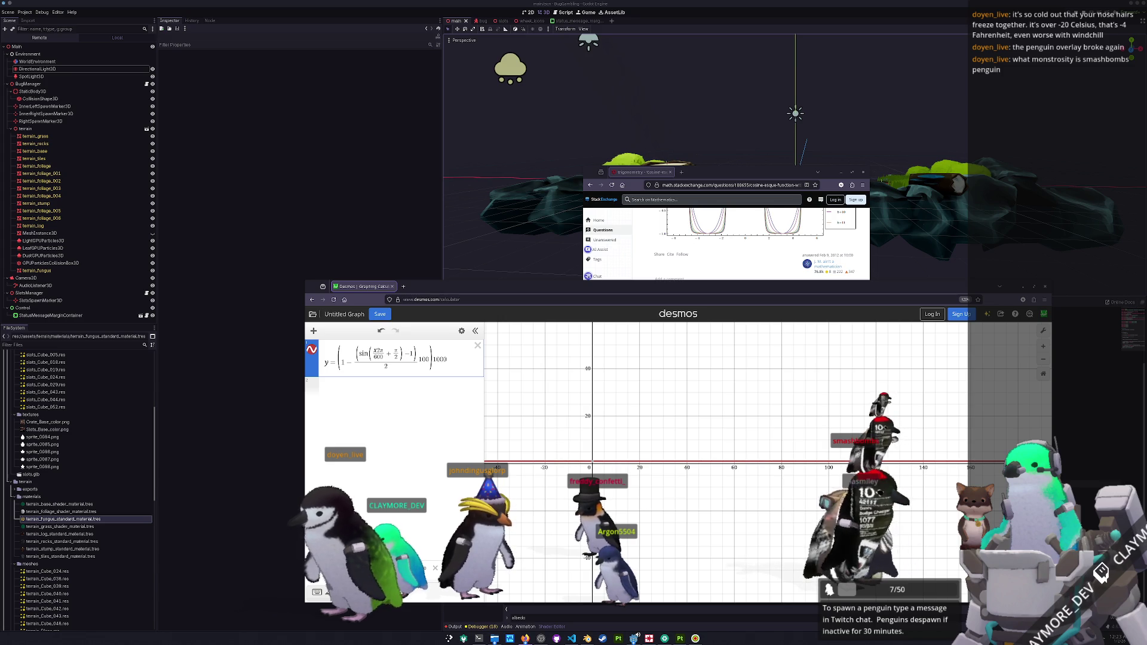
key("BackSpace")
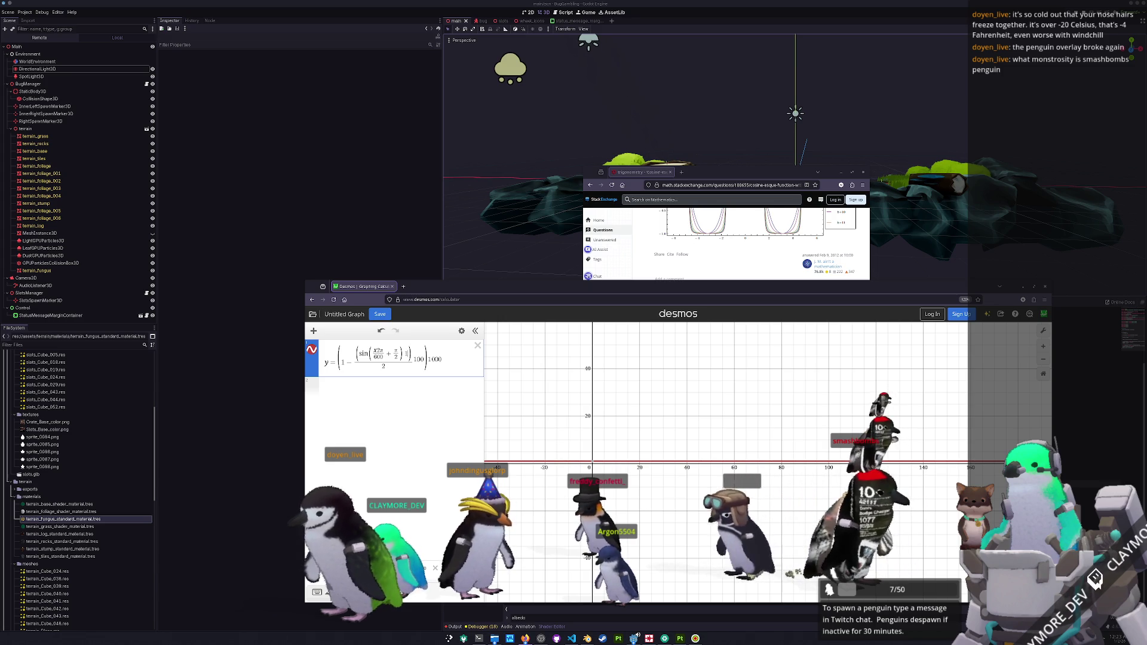
scroll(591, 466, "up", 5)
scroll(627, 469, "down", 10)
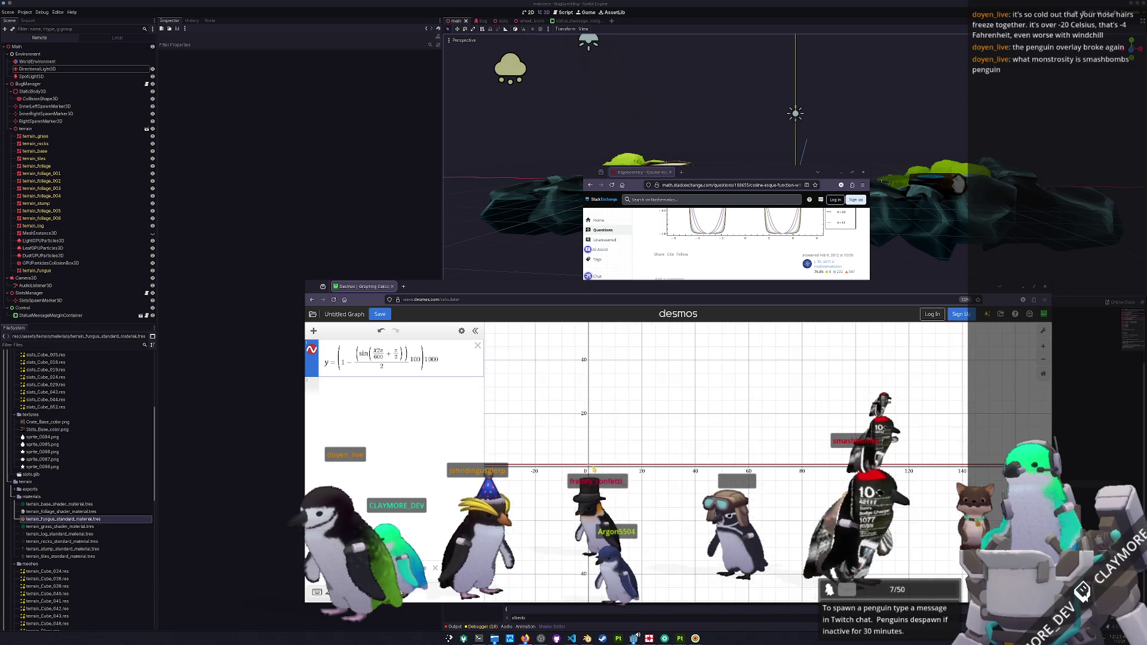
Step: Start a second expression, z = y*100, below the plateau formula
scroll(807, 482, "up", 5)
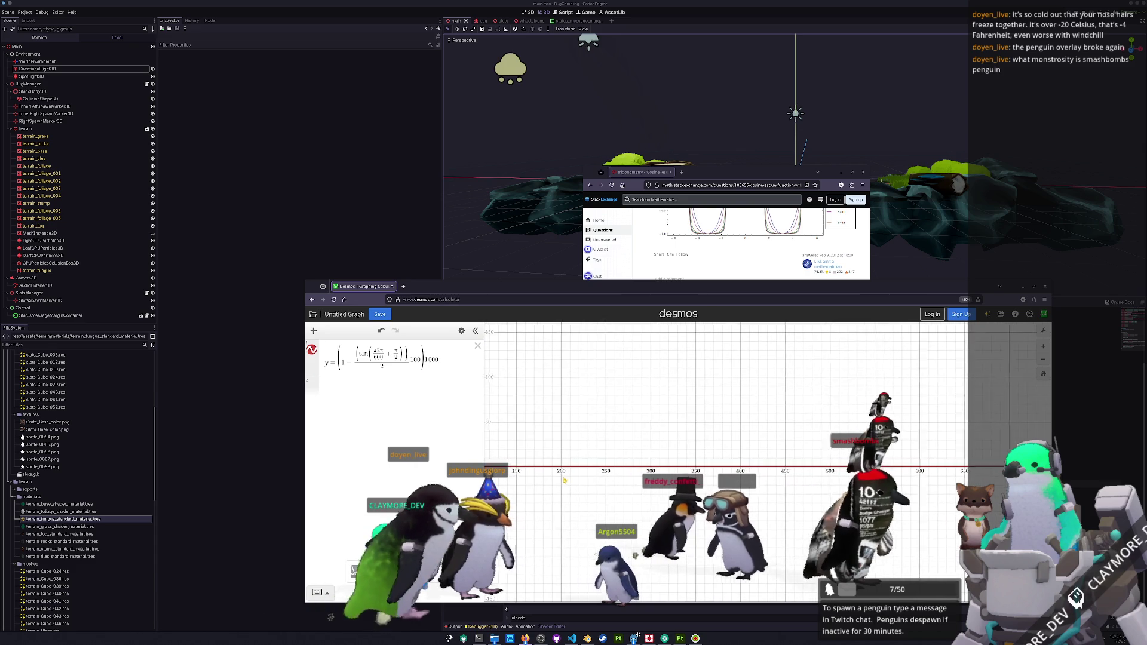
scroll(610, 425, "down", 5)
scroll(610, 425, "up", 5)
scroll(610, 425, "right", 10)
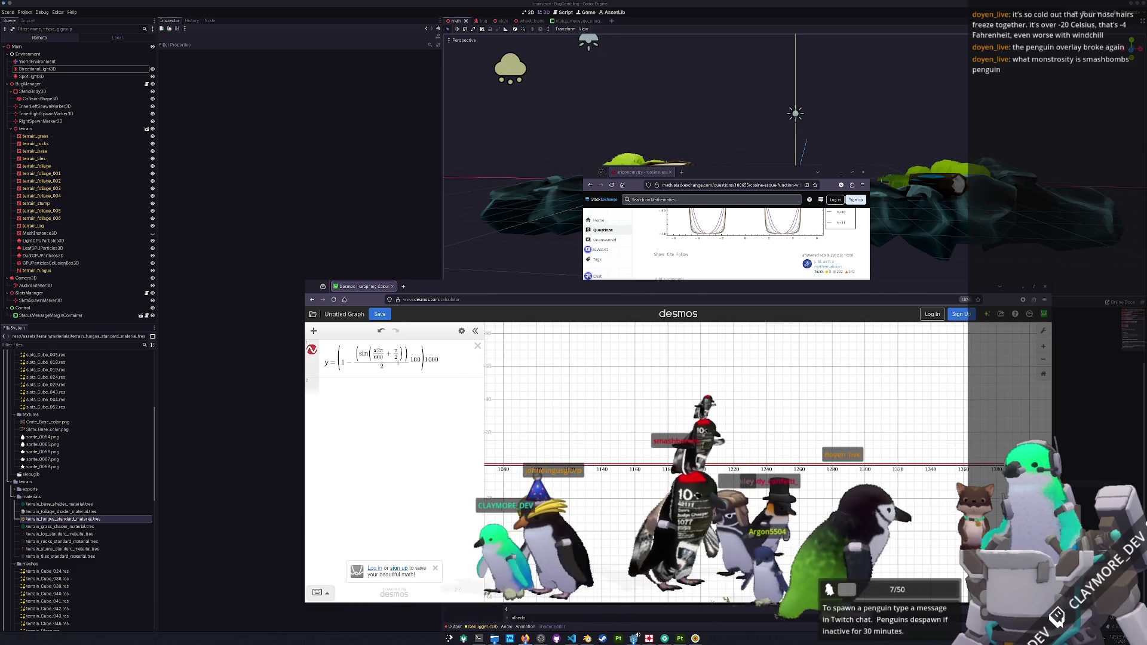
left_click(347, 388)
type("z=y*10")
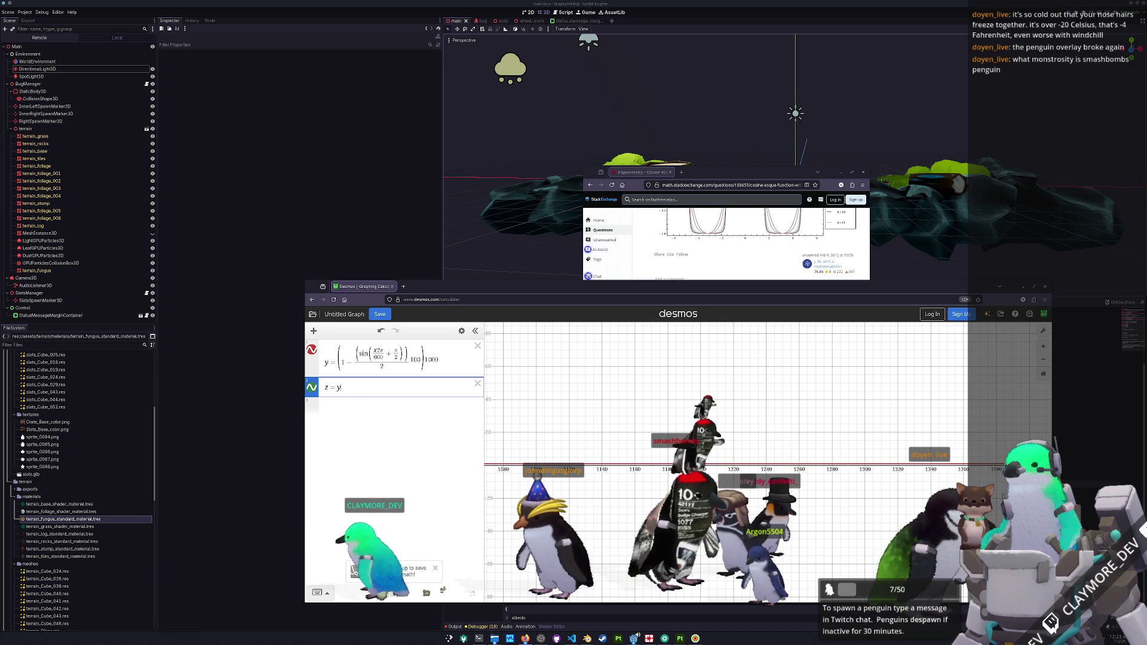
type("00")
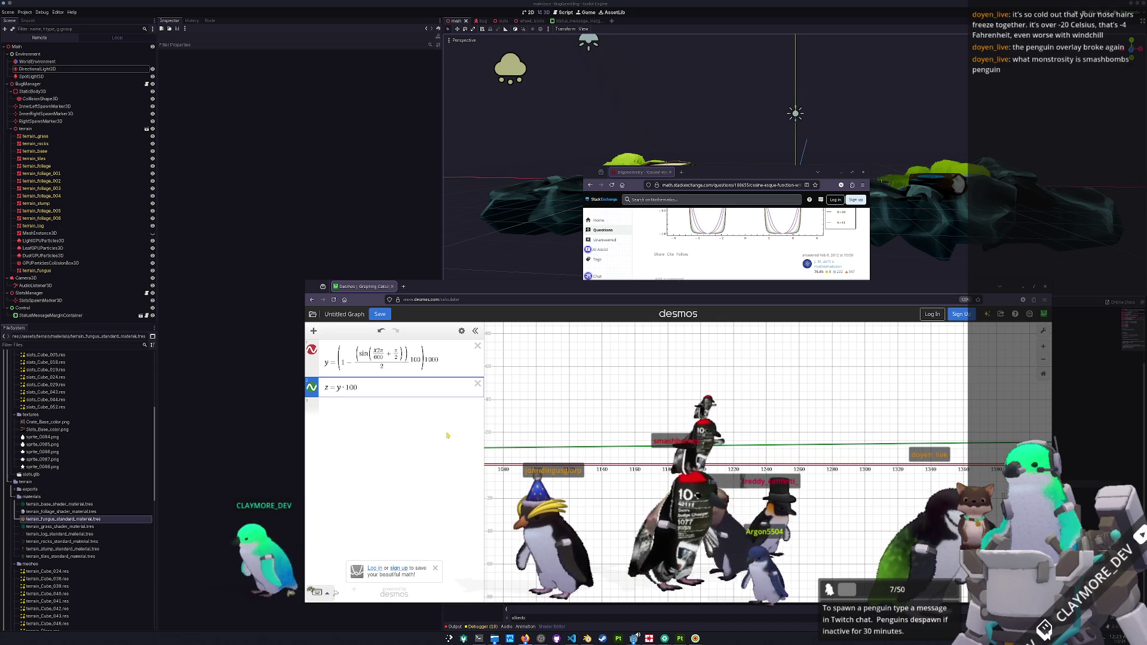
Step: Zoom out to show the y-axis and read the red curve and green line near the origin
scroll(585, 494, "down", 5)
left_click_drag(584, 494, 836, 464)
scroll(560, 485, "down", 2)
scroll(516, 445, "up", 5)
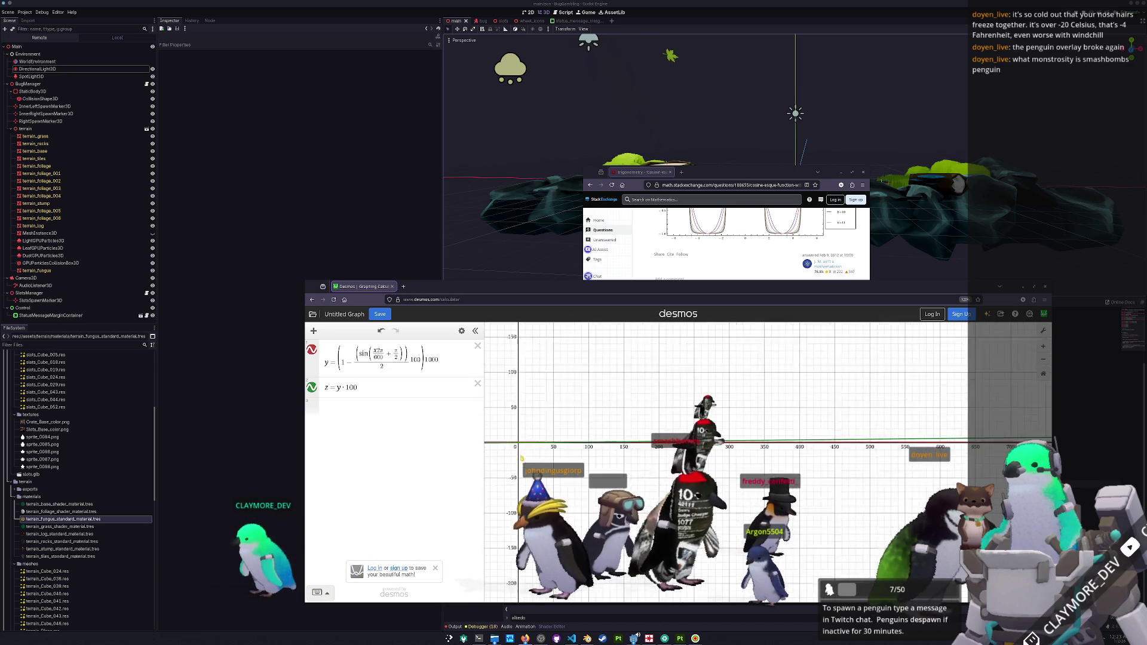
scroll(517, 445, "up", 2)
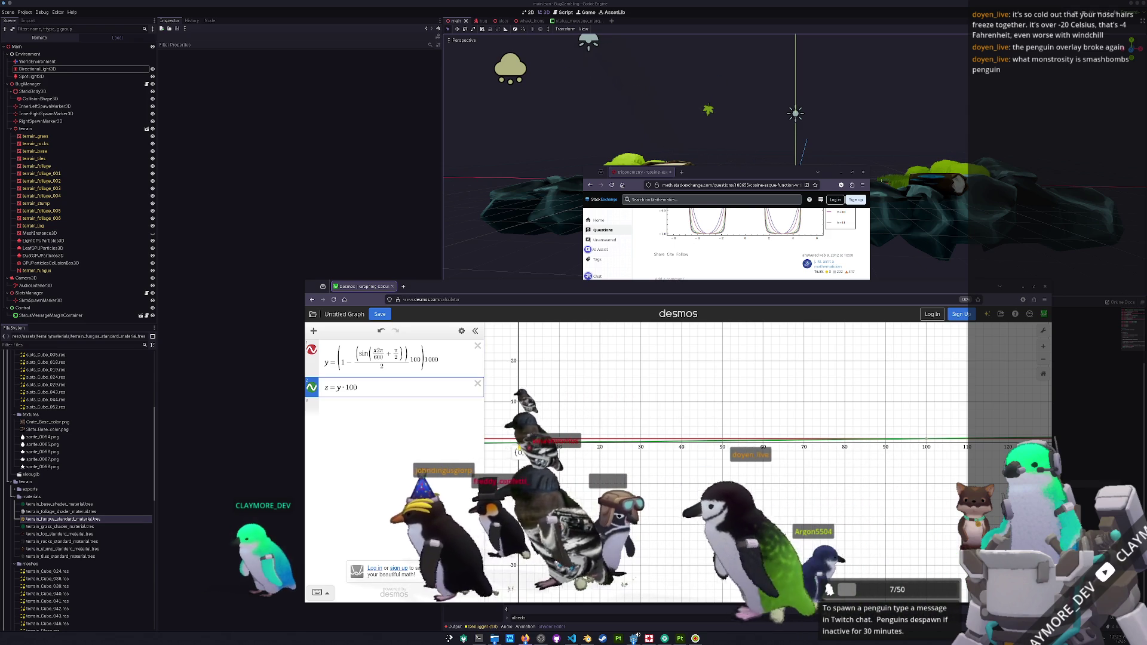
scroll(519, 448, "up", 3)
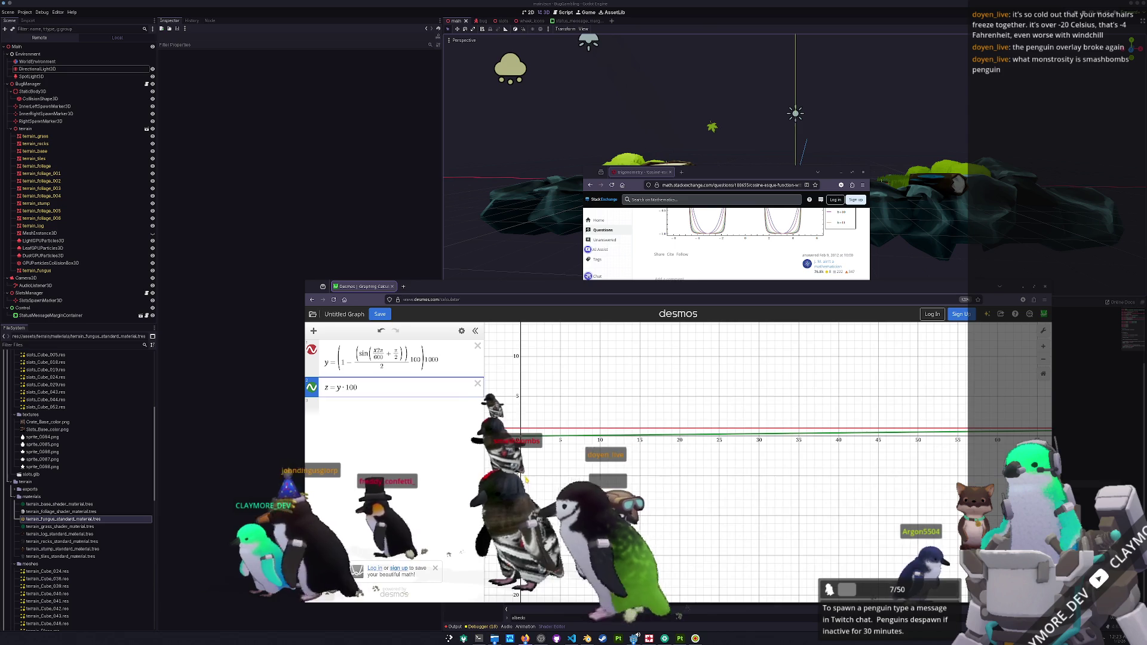
scroll(589, 465, "up", 1)
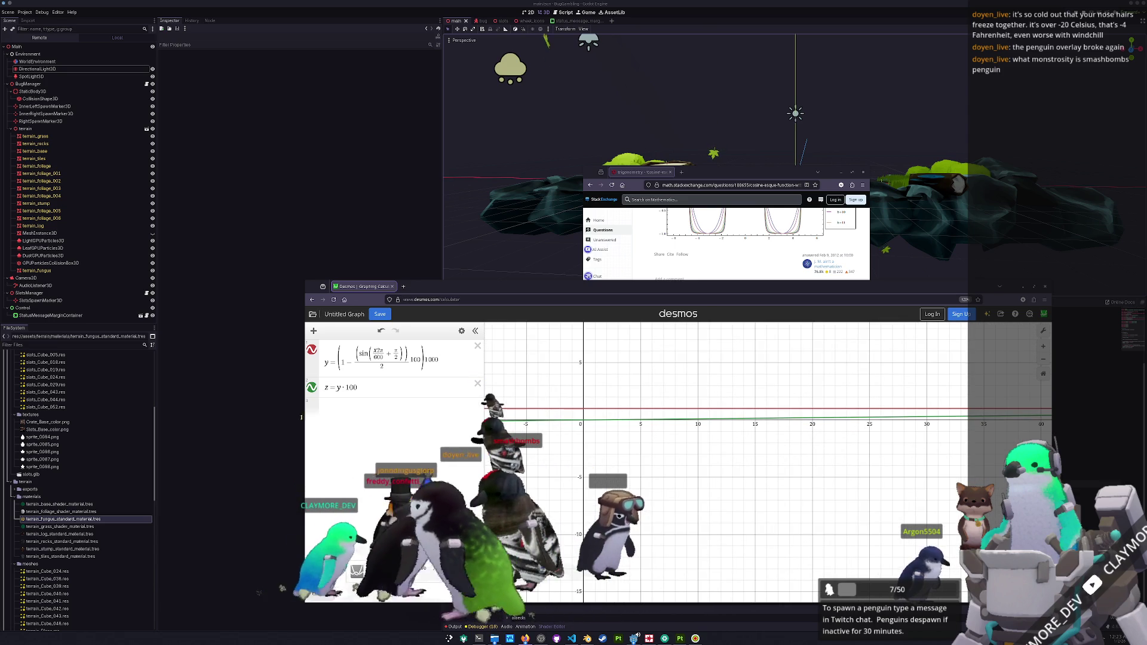
left_click(583, 410)
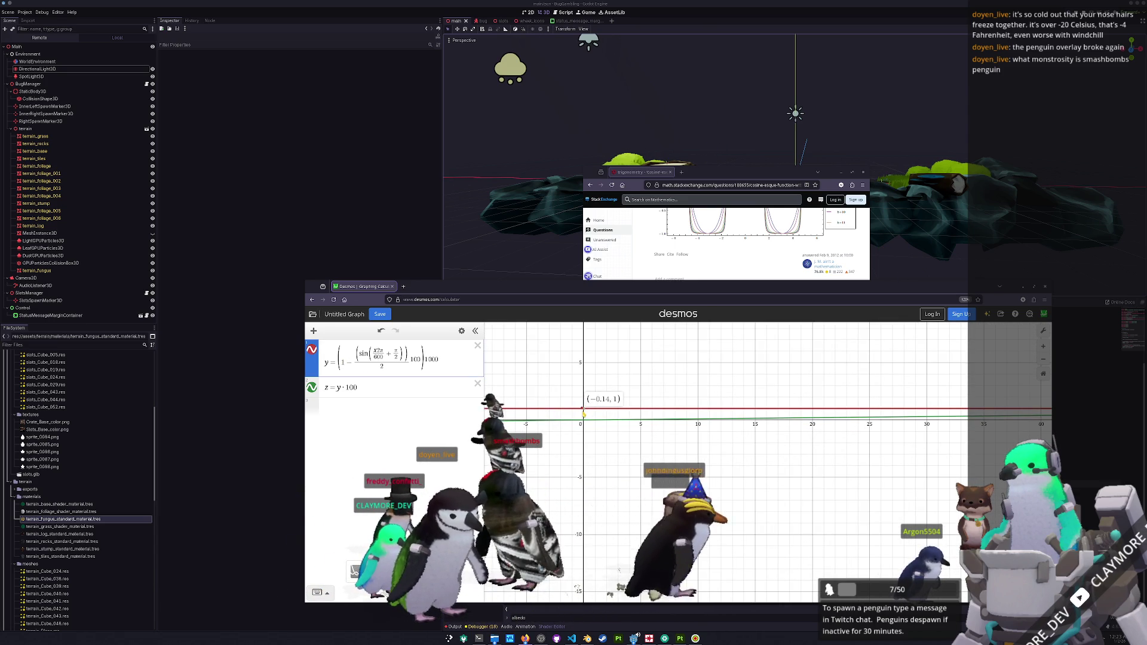
left_click(584, 422)
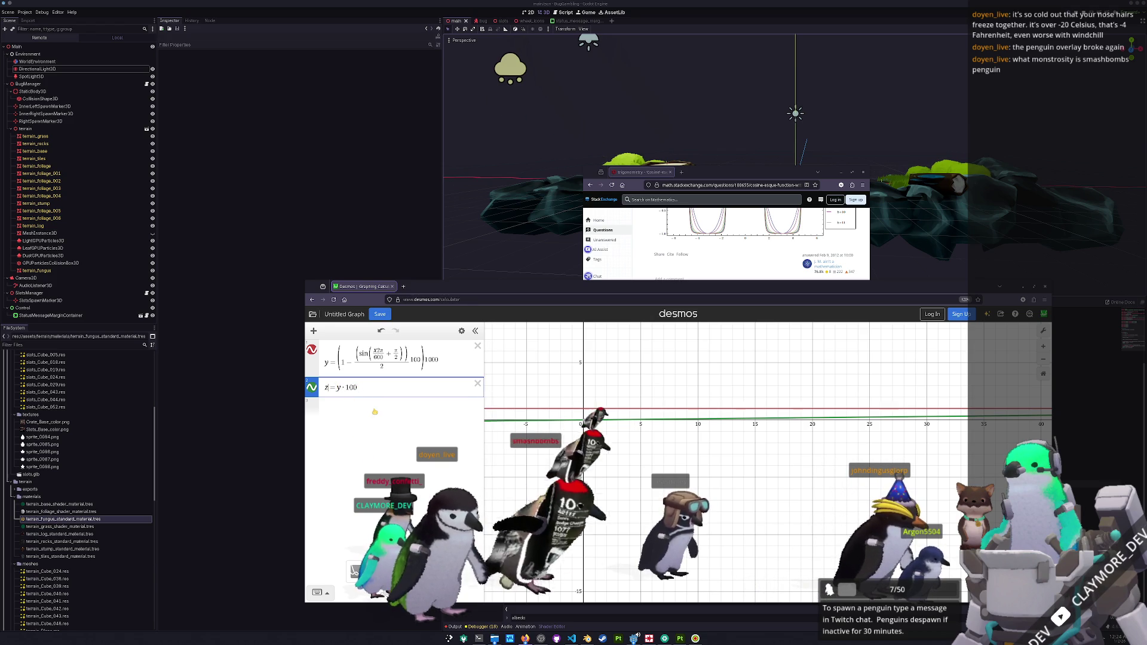
Step: Try z(x)=y(x)·100, then revert the expression to z = y·100
type("(x)")
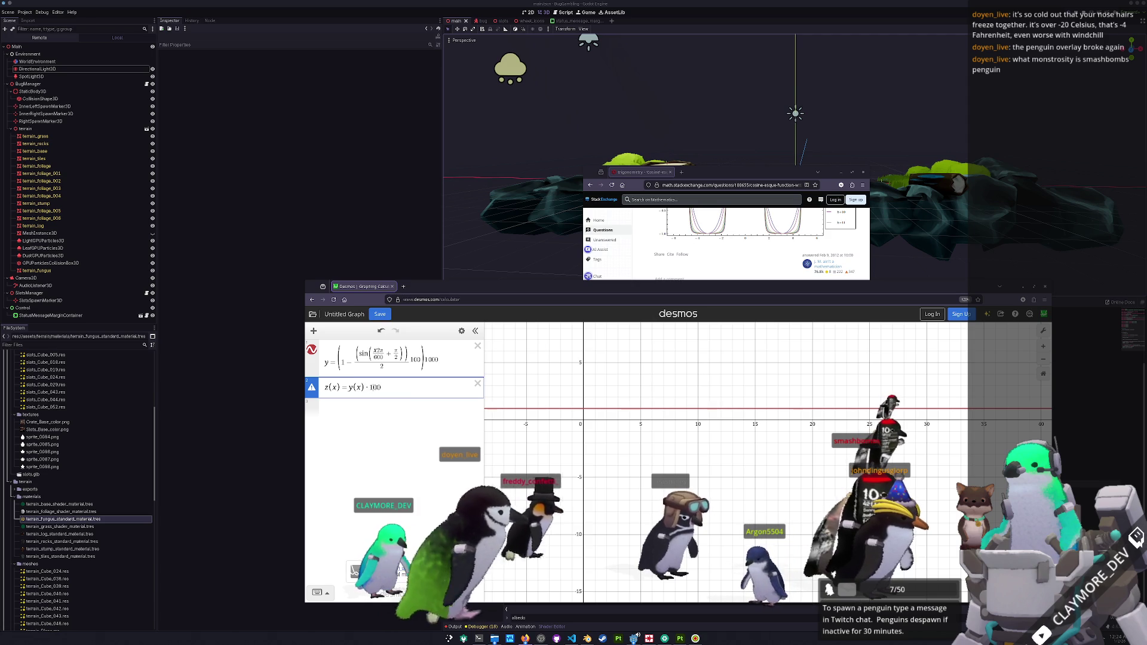
key("Left")
key("Left")
key("Left")
key("BackSpace")
key("BackSpace")
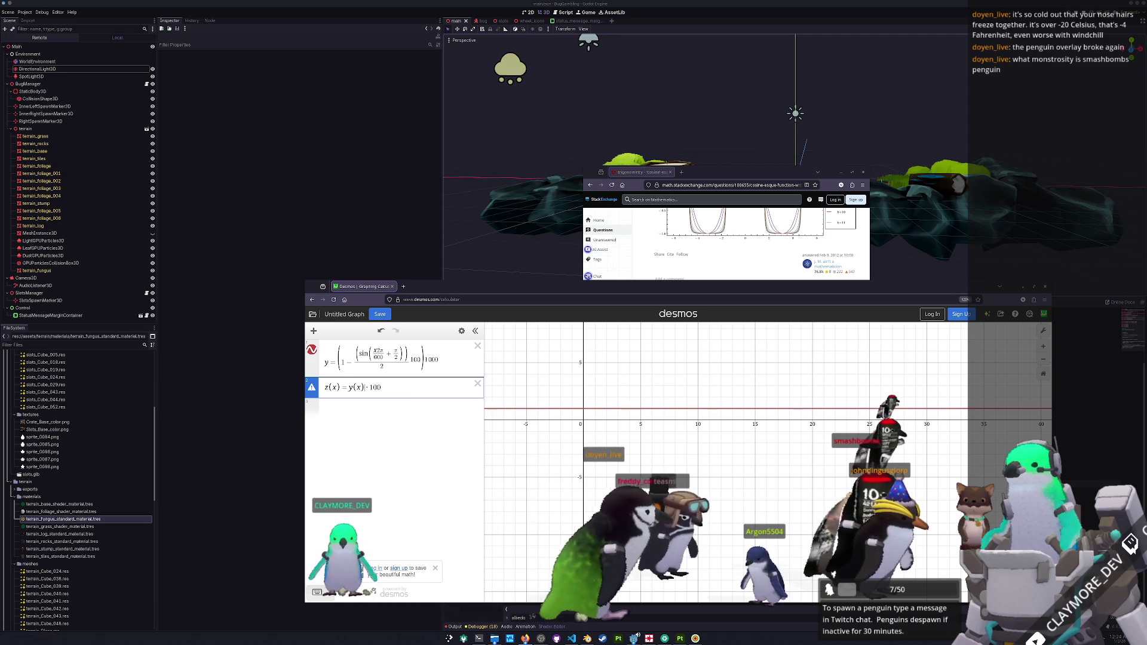
key("BackSpace")
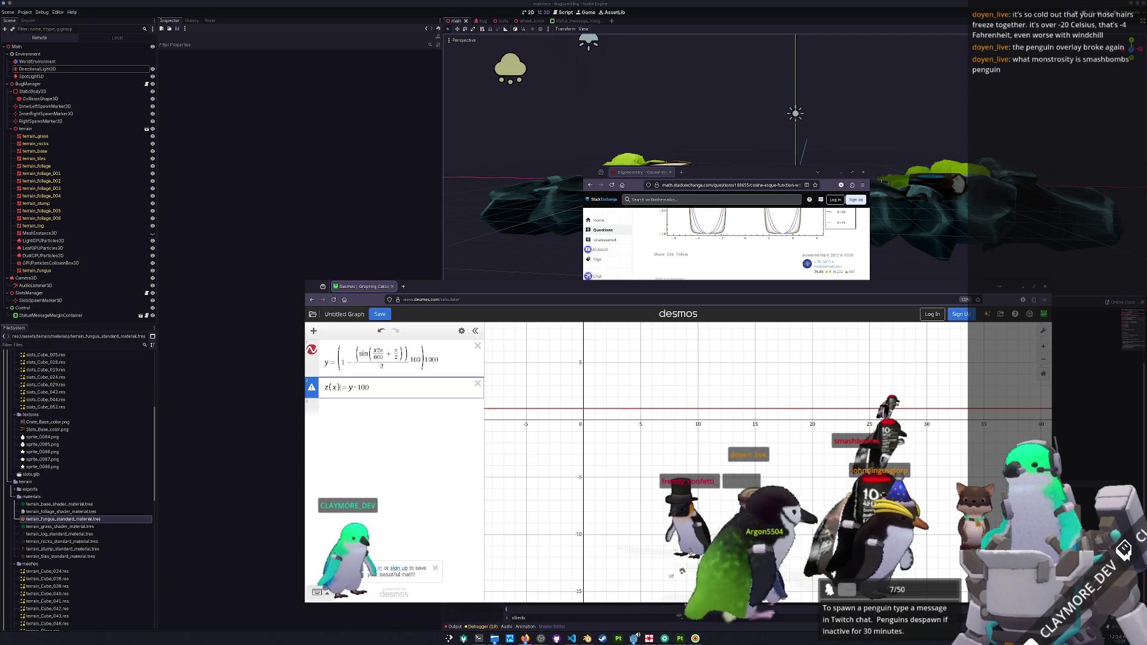
key("BackSpace")
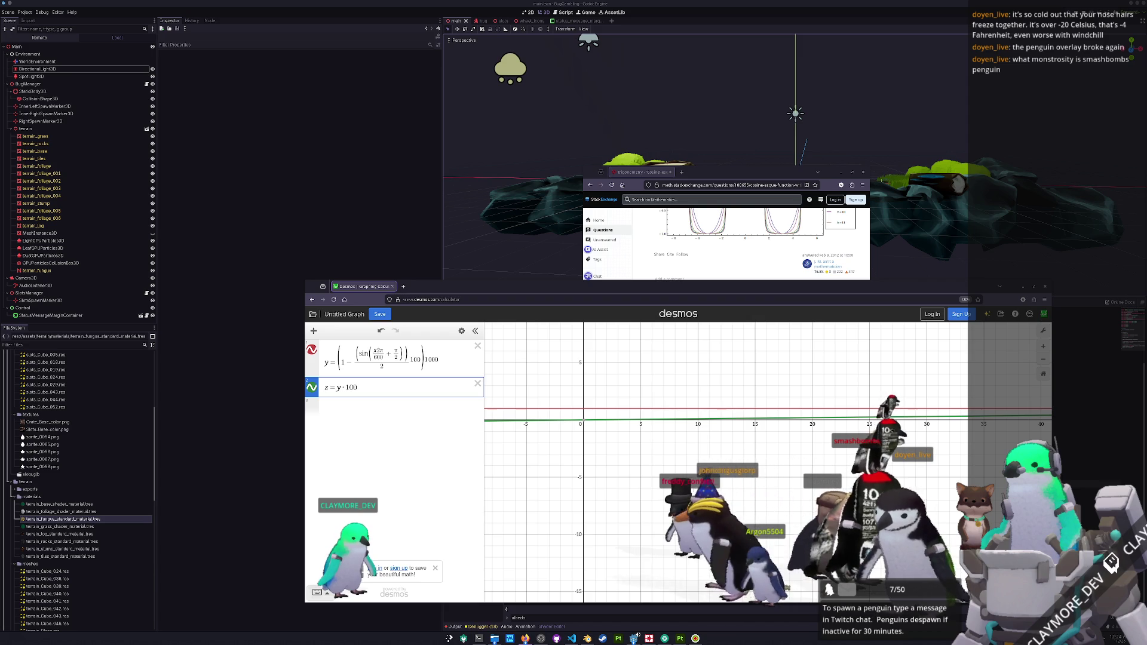
scroll(630, 451, "down", 3)
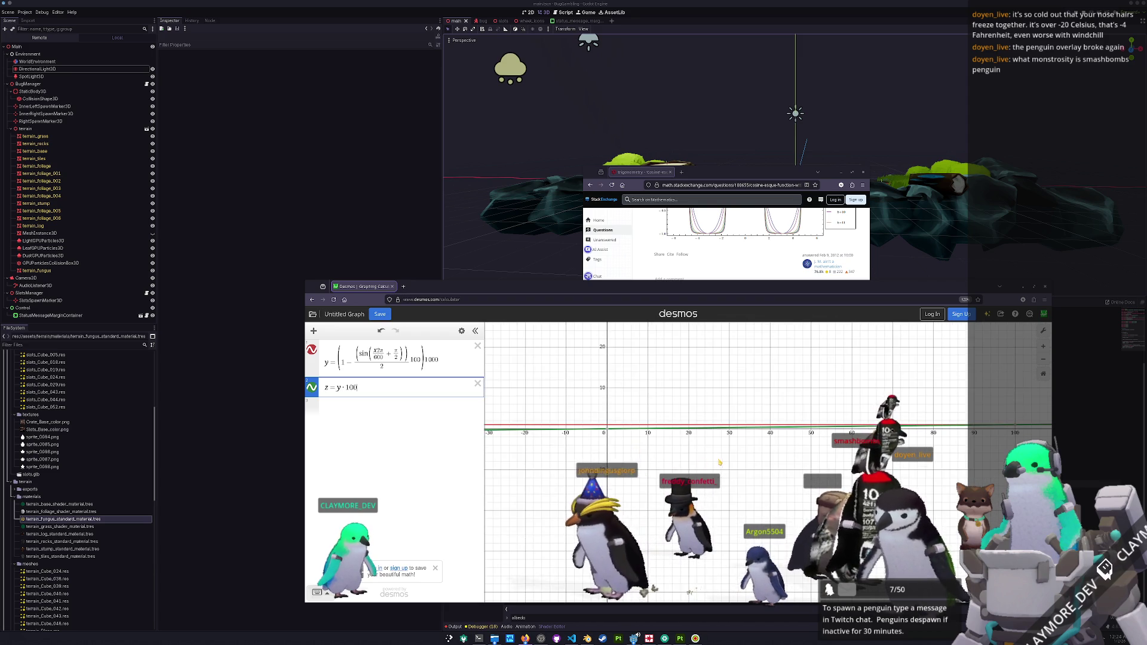
Step: Pan the graph out to x around 940–1070 and back toward smaller x
left_click_drag(623, 418, 602, 427)
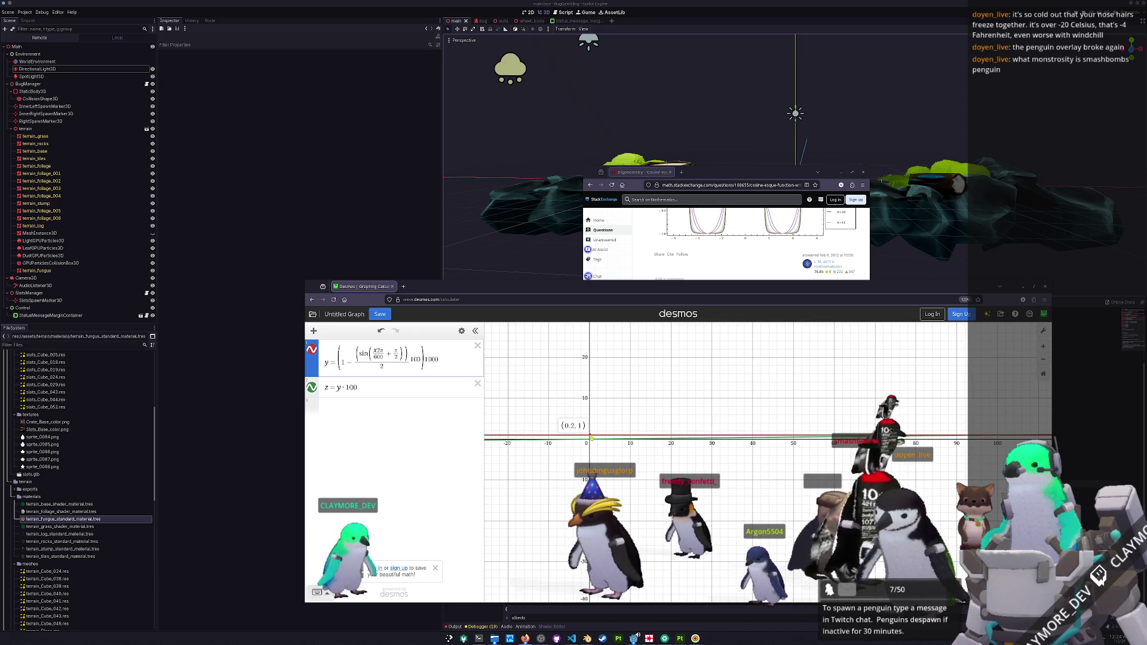
left_click_drag(712, 430, 493, 420)
mouse_move(818, 419)
left_mouse_down()
mouse_move(599, 410)
mouse_move(615, 413)
left_mouse_up()
mouse_move(851, 396)
left_mouse_down()
mouse_move(507, 407)
mouse_move(598, 383)
left_mouse_up()
mouse_move(816, 375)
left_mouse_down()
mouse_move(430, 383)
mouse_move(454, 383)
left_mouse_up()
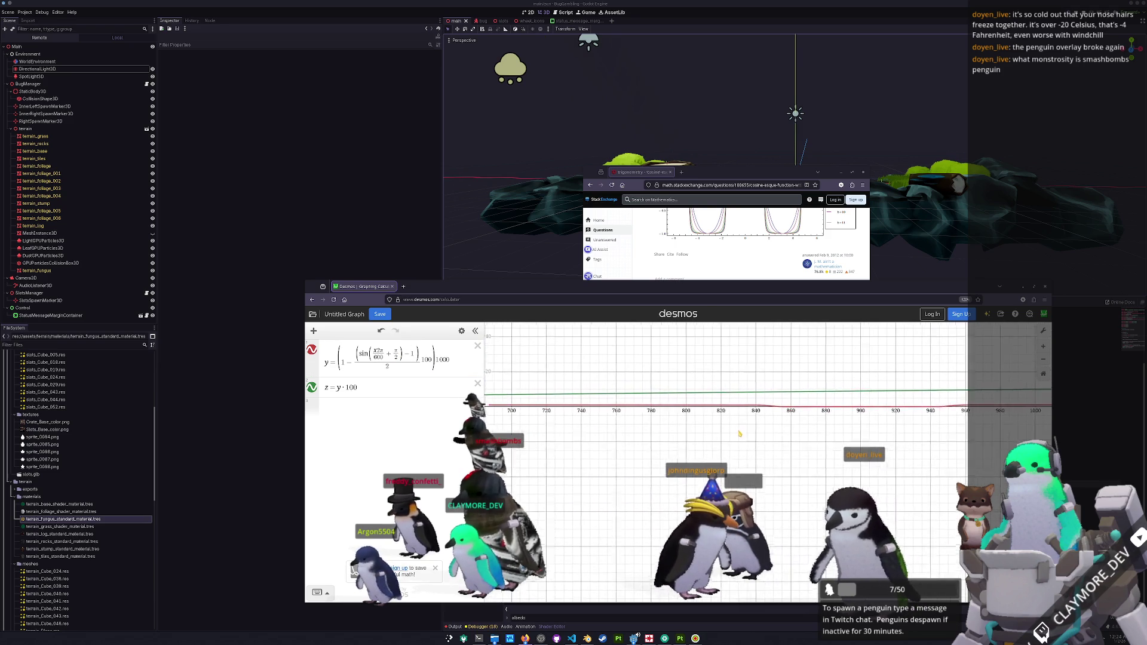
left_click_drag(557, 461, 637, 455)
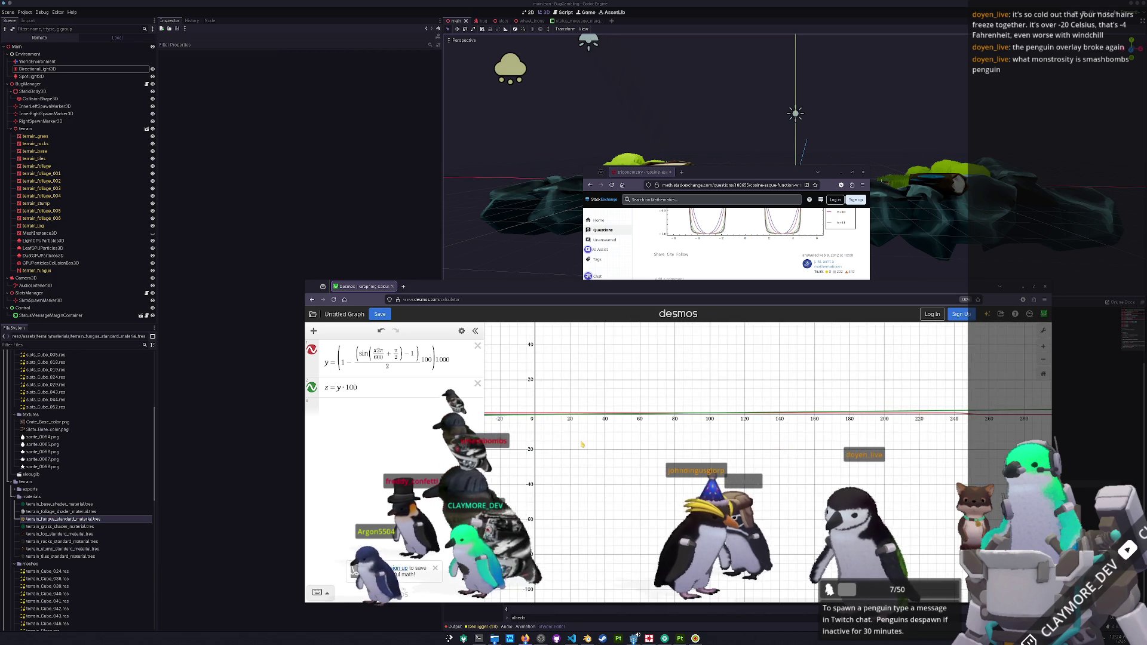
scroll(579, 450, "up", 6)
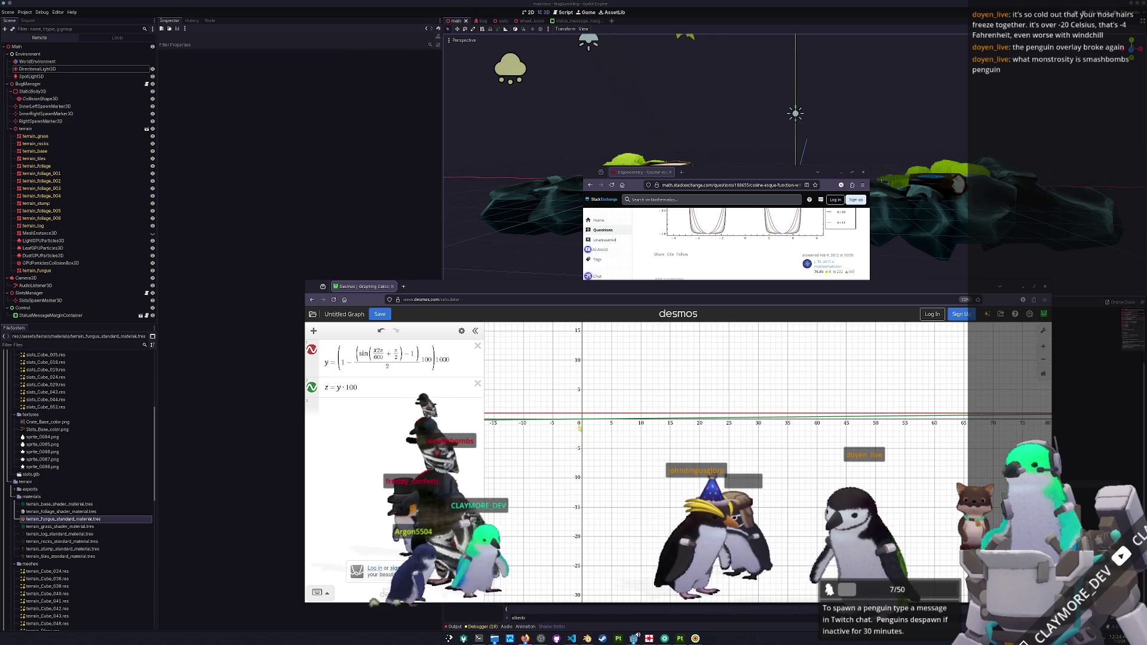
Step: Read curve values at x≈36.5, 239, 250 and where the red curve reaches zero near 300
left_click_drag(687, 422, 803, 421)
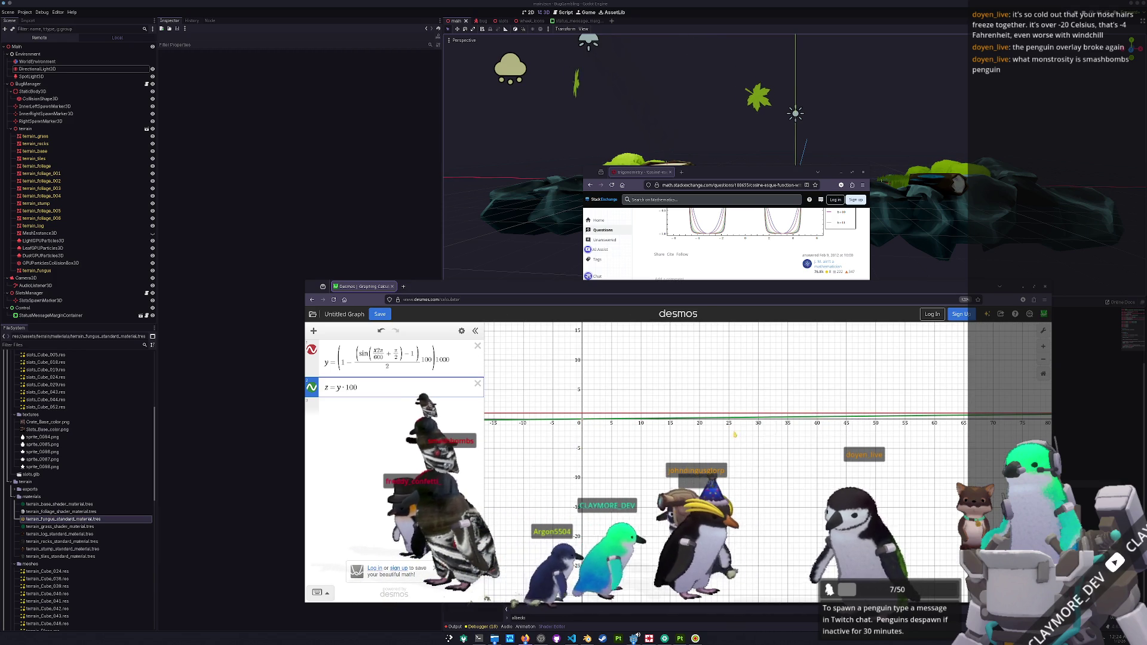
scroll(504, 446, "down", 4)
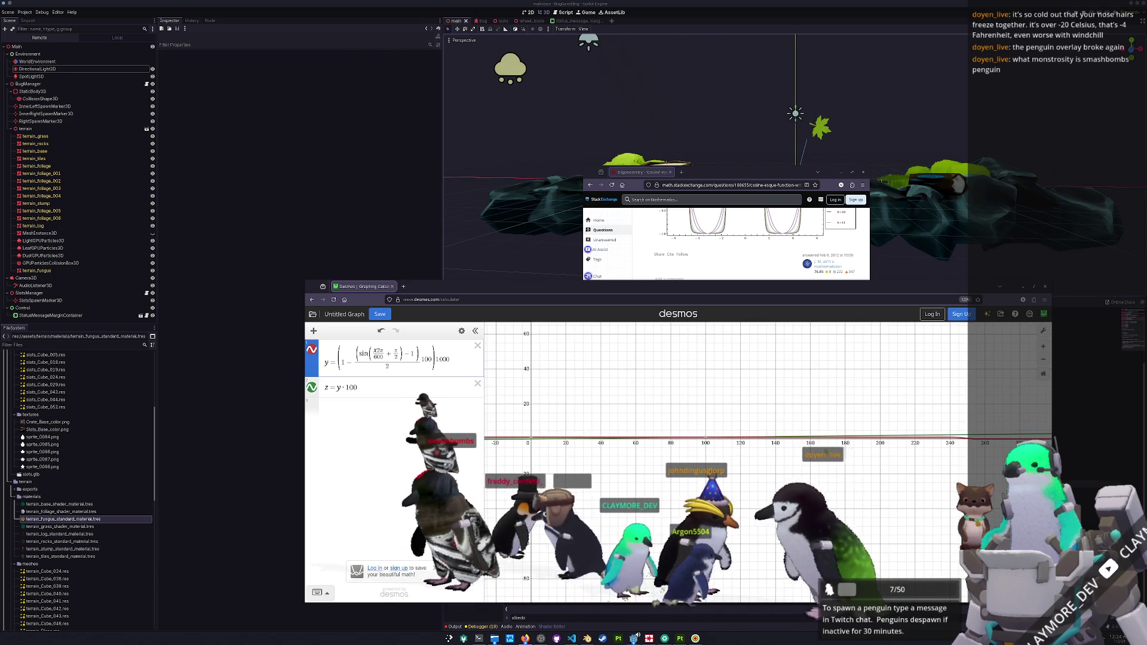
left_click_drag(932, 453, 714, 445)
scroll(714, 445, "up", 1)
scroll(714, 445, "up", 3)
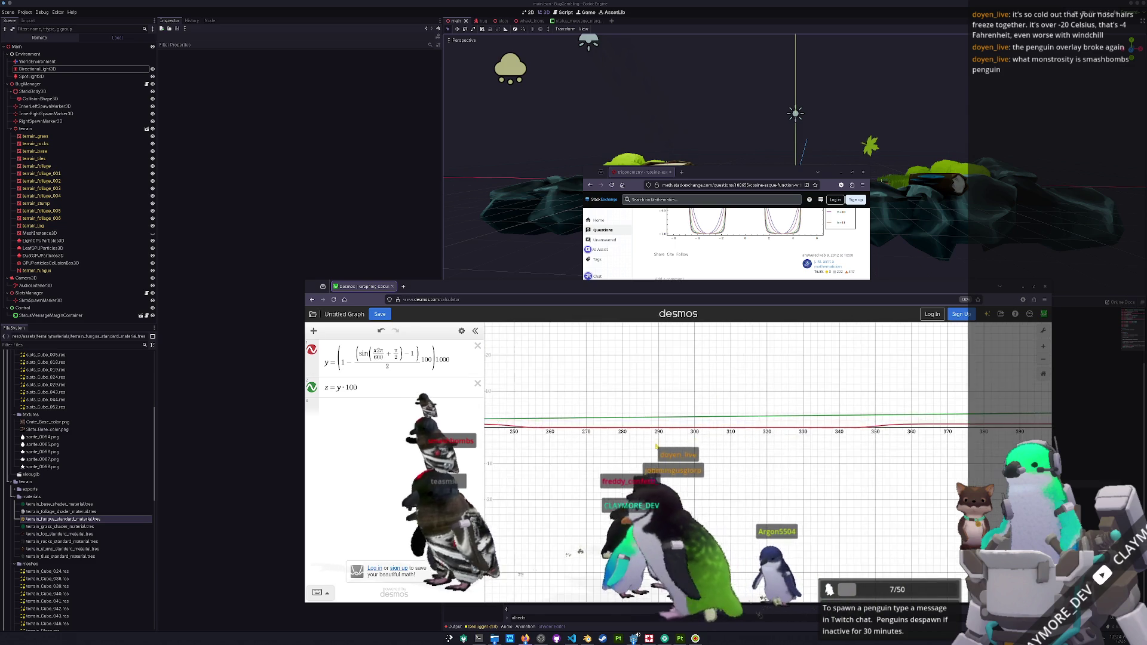
left_click(641, 428)
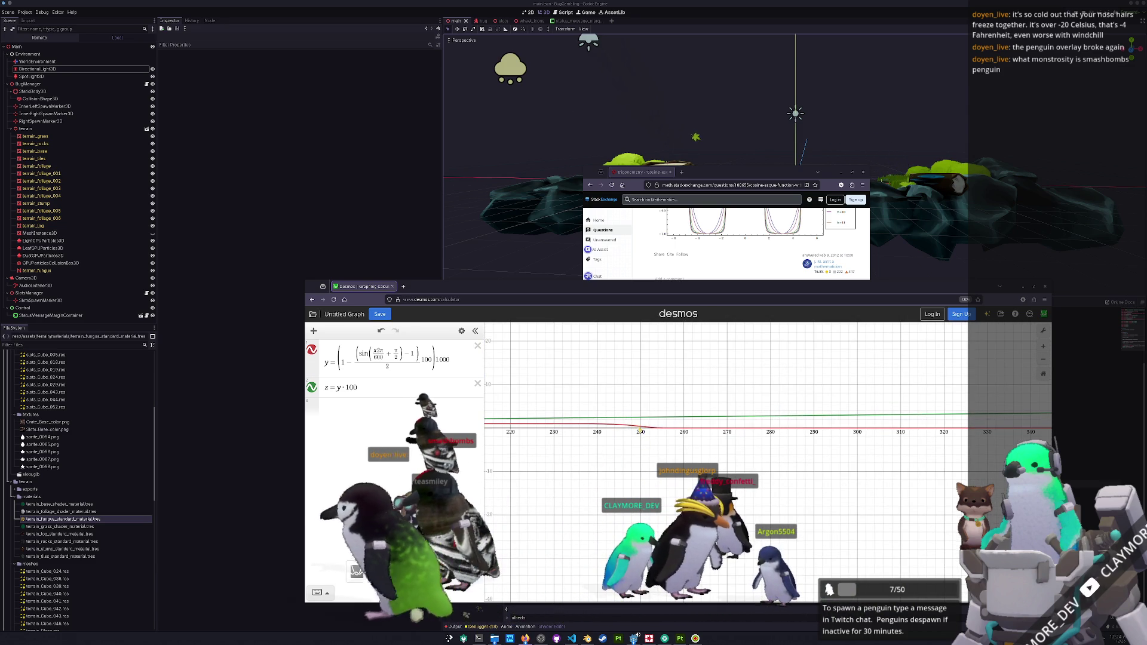
left_click(596, 426)
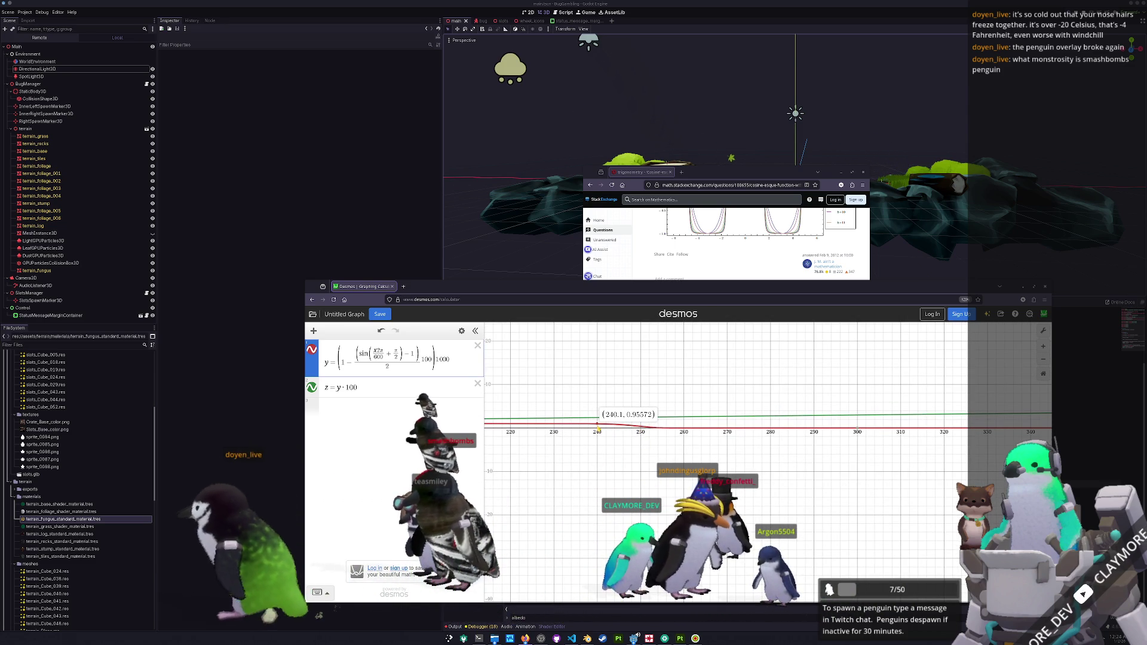
left_click(700, 429)
left_click_drag(707, 437, 858, 435)
Step: Inspect the curve near the origin and x=300, then delete the z = y·100 expression
scroll(799, 445, "down", 5)
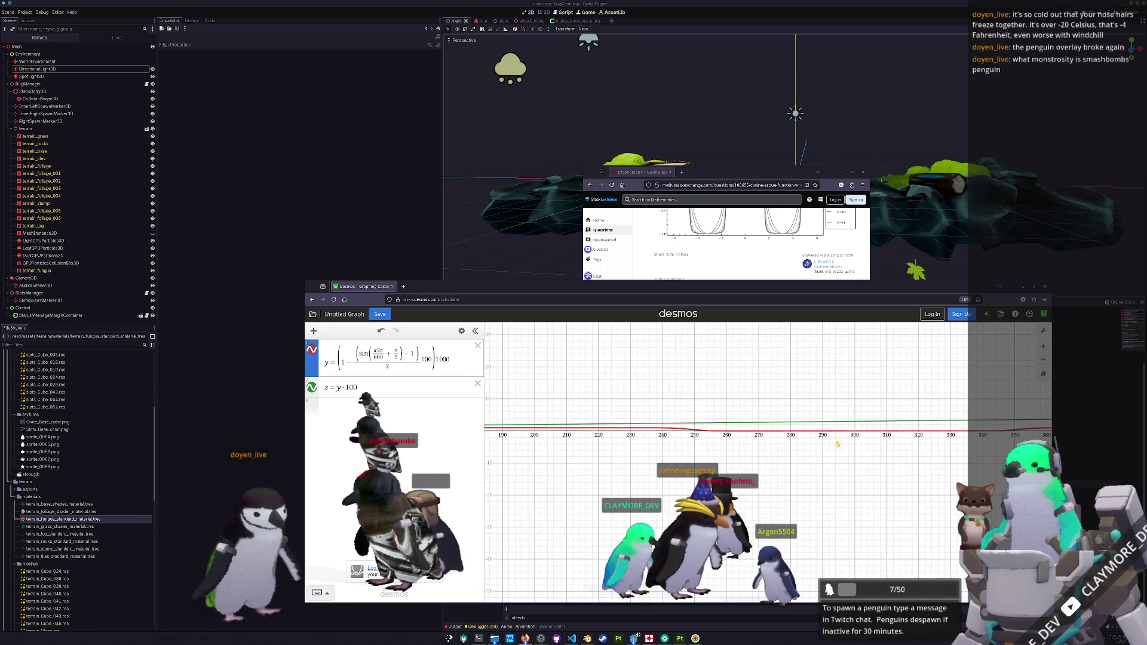
mouse_move(615, 466)
left_mouse_down()
mouse_move(687, 445)
mouse_move(752, 444)
left_mouse_up()
scroll(788, 446, "down", 5)
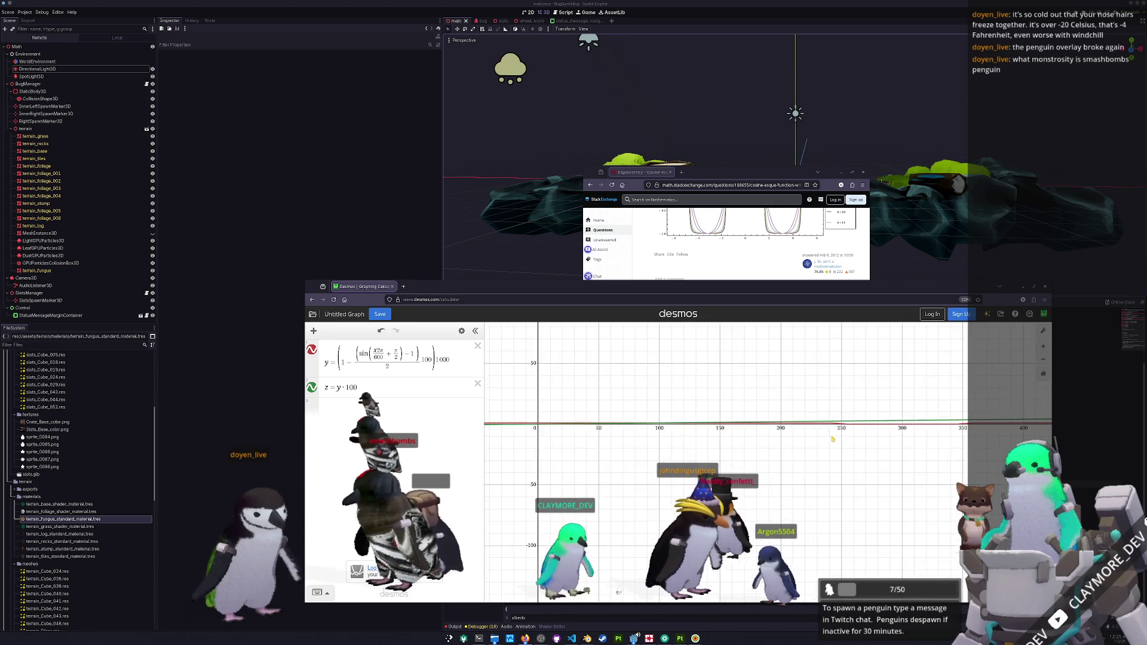
left_click_drag(830, 436, 834, 433)
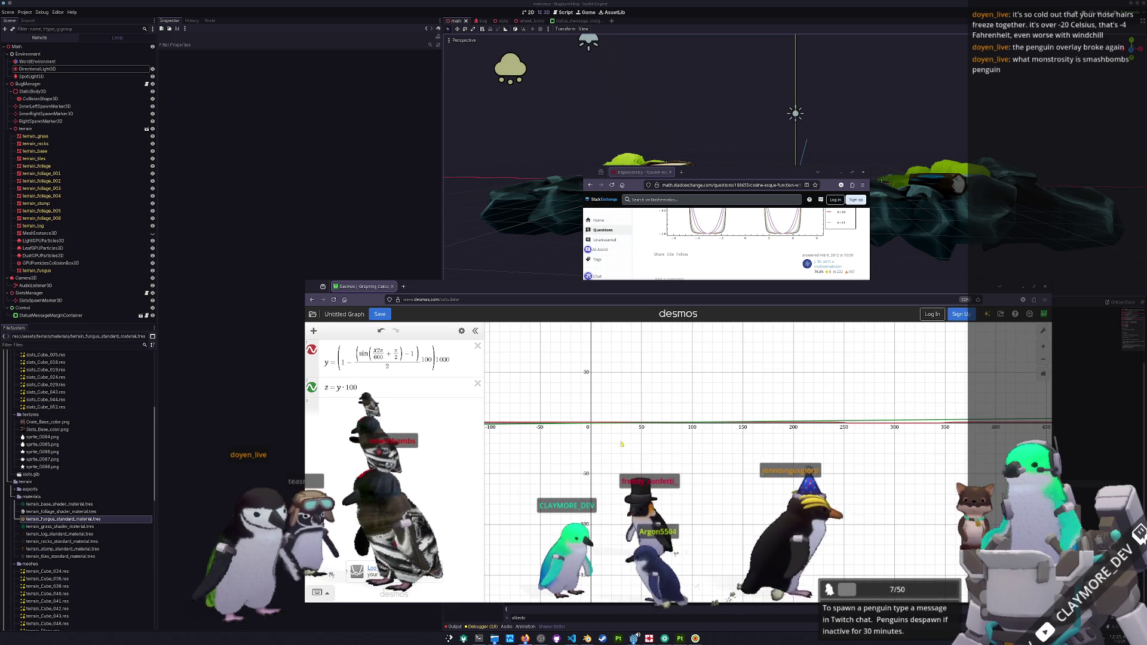
left_click(593, 425)
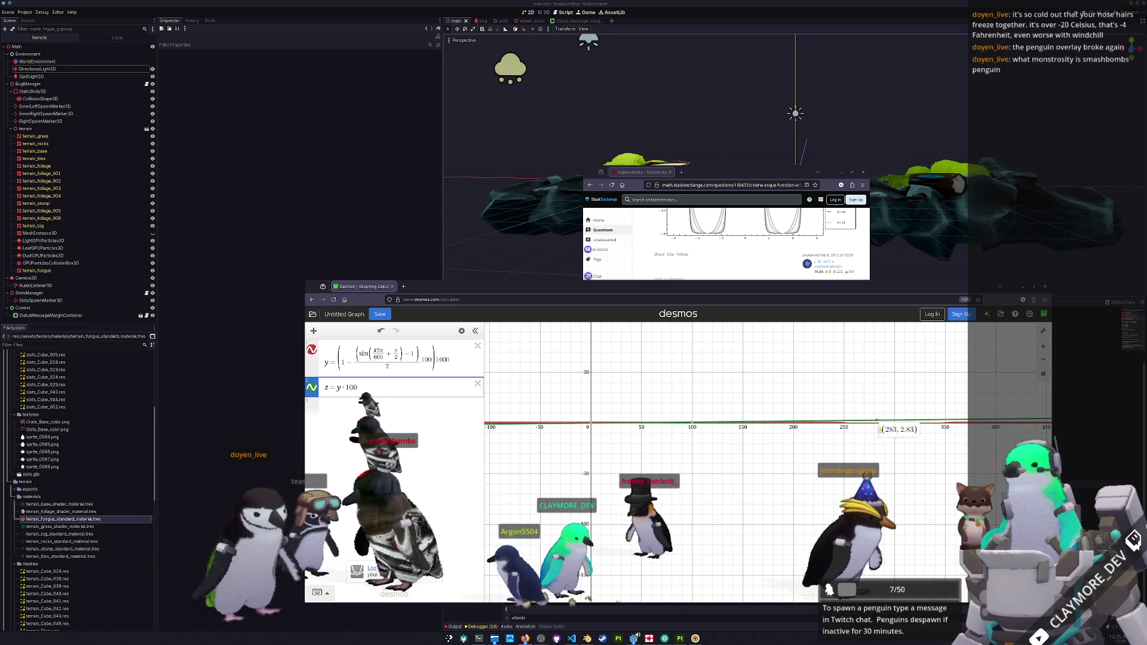
left_click_drag(895, 434, 895, 428)
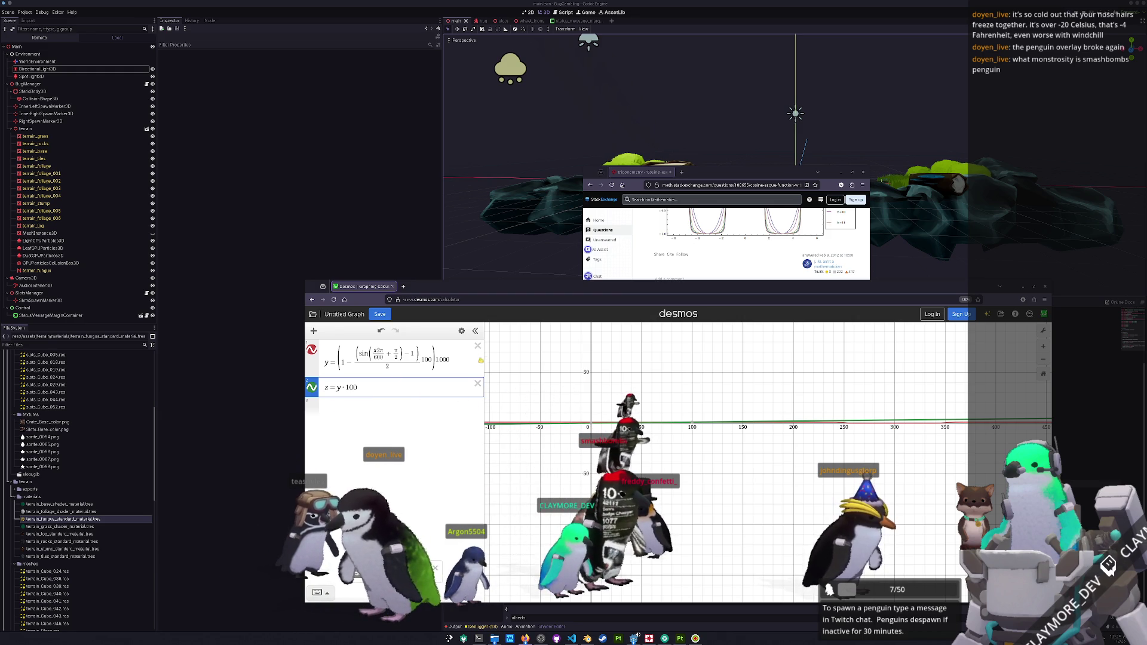
left_click(478, 383)
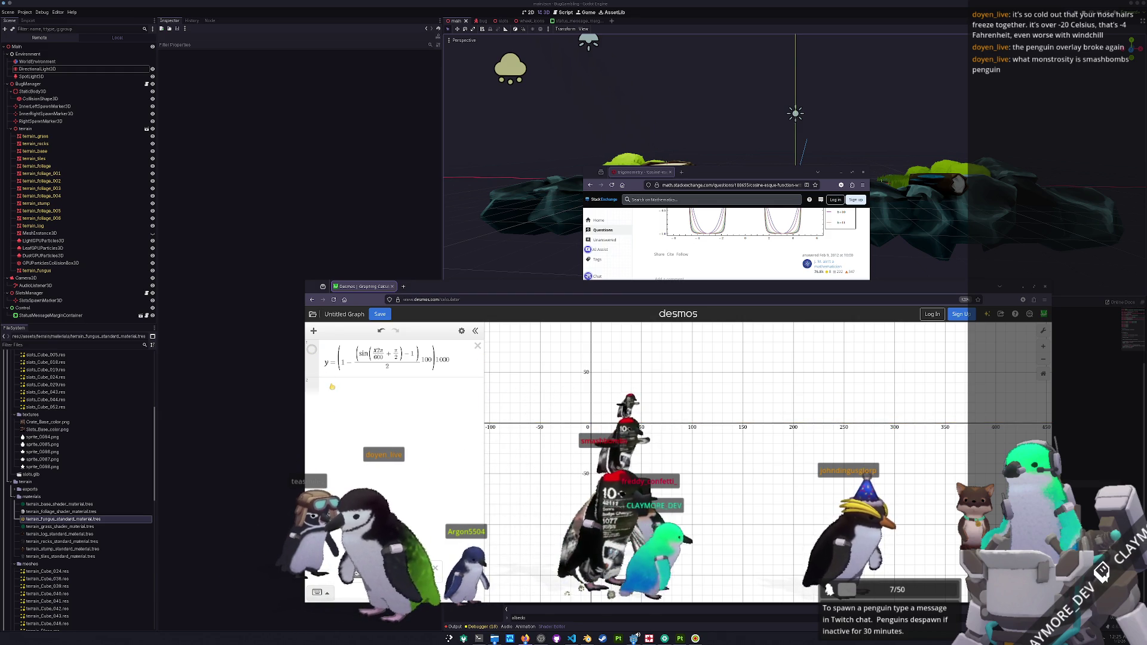
Step: Add a second expression y = cos(x) and frame its plot around the origin
scroll(522, 409, "up", 5)
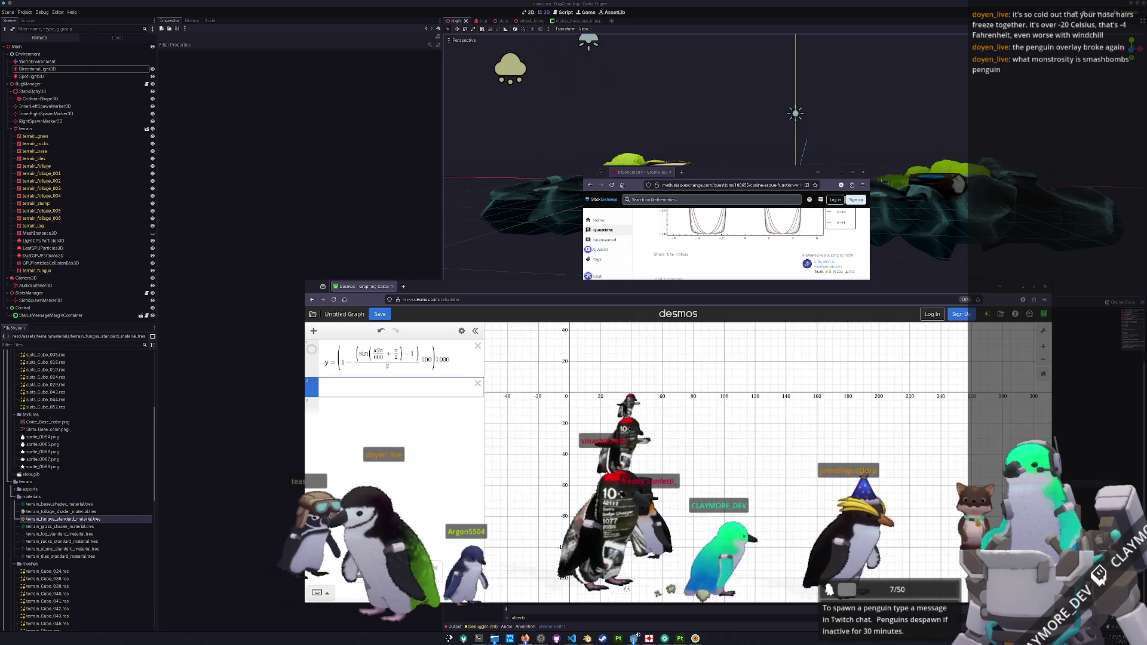
left_click(384, 388)
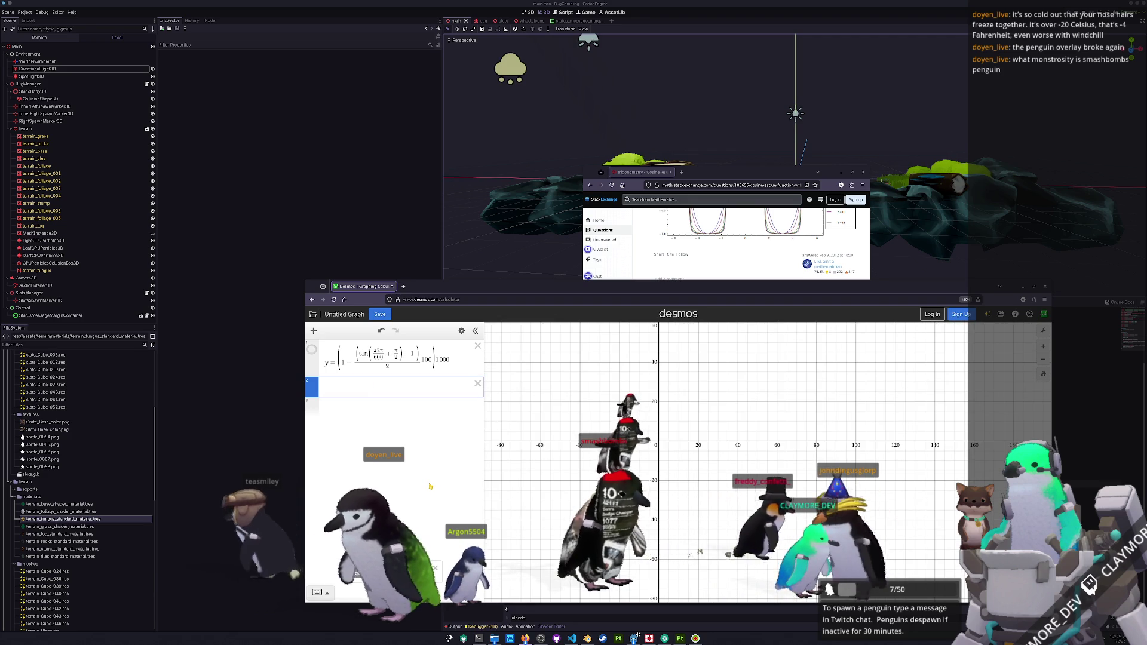
type("y = ")
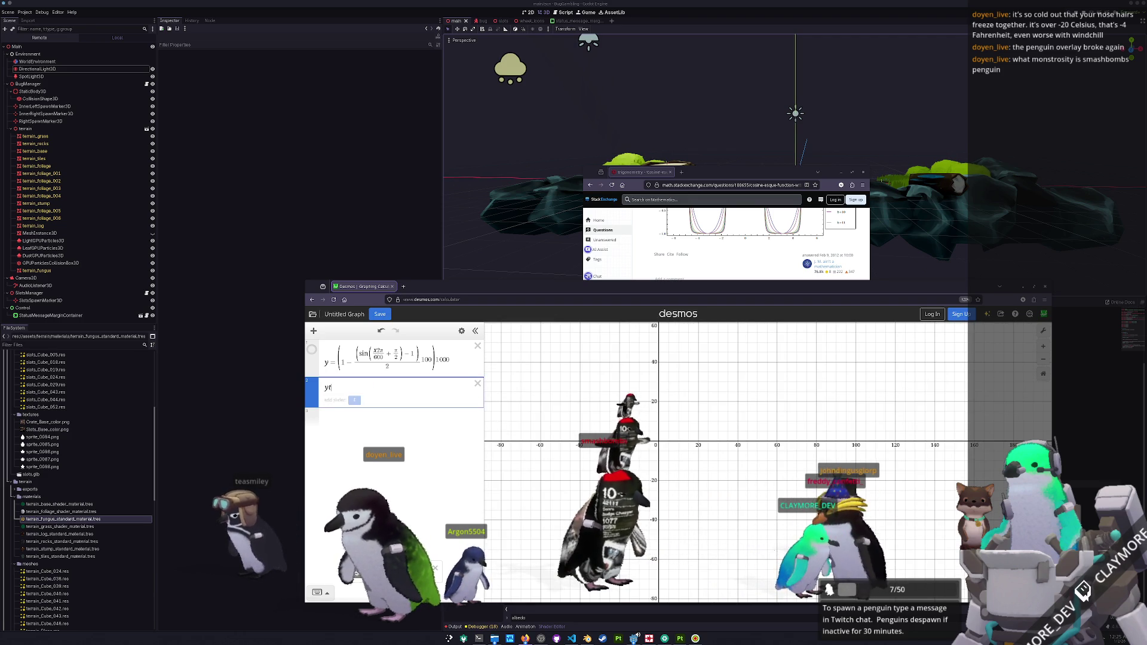
type("cos(x")
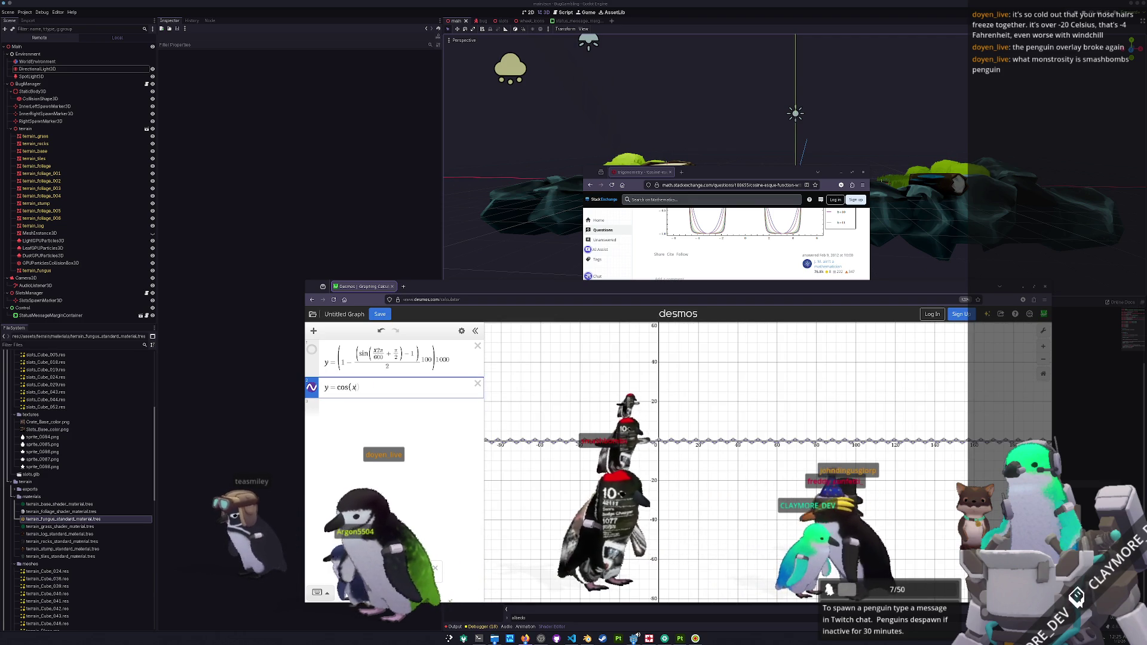
scroll(699, 460, "up", 5)
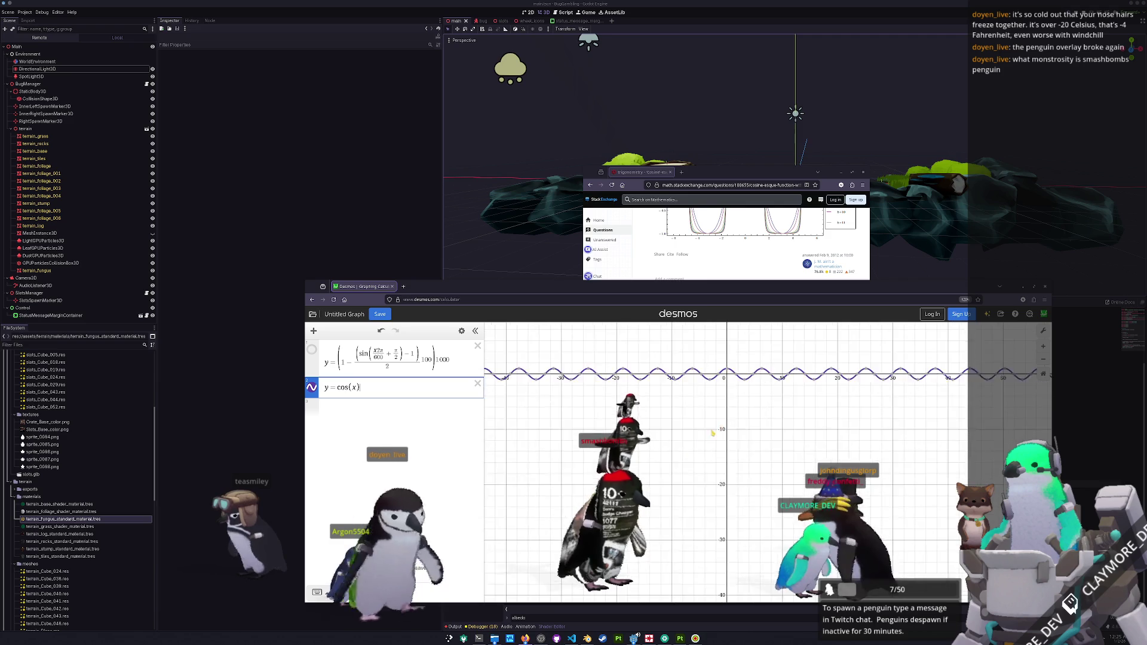
left_click(699, 460)
left_click_drag(699, 460, 656, 487)
scroll(655, 487, "up", 1)
left_click(354, 388)
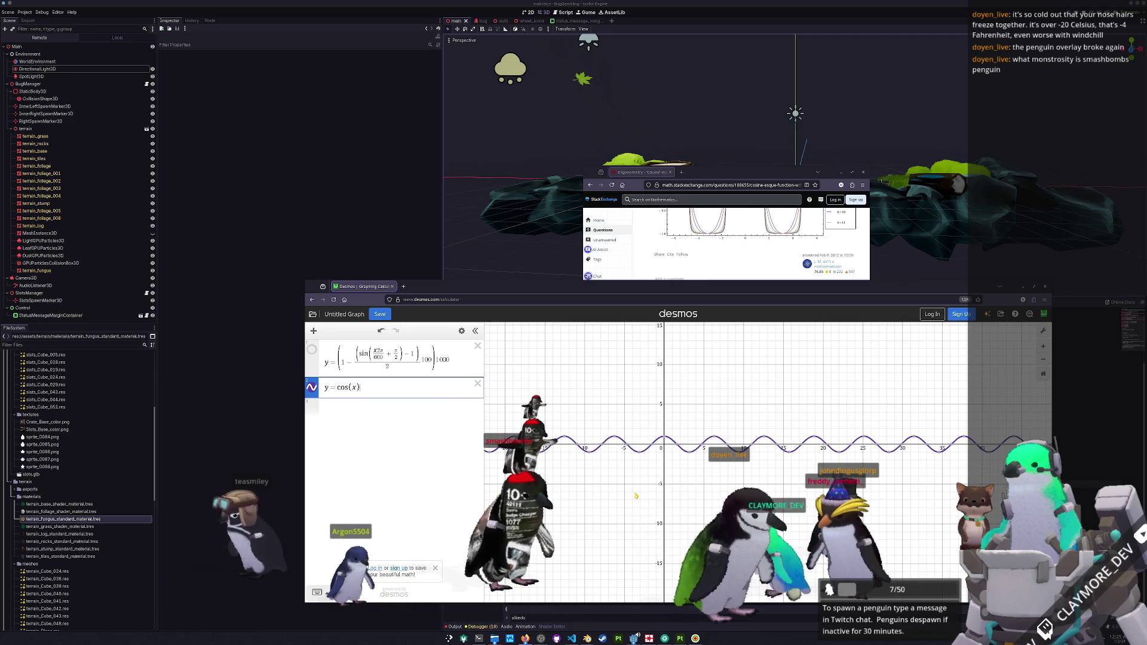
Step: Rewrite the expression as (cos(x)+1)/2 and center the wave in view
type("+ 1)")
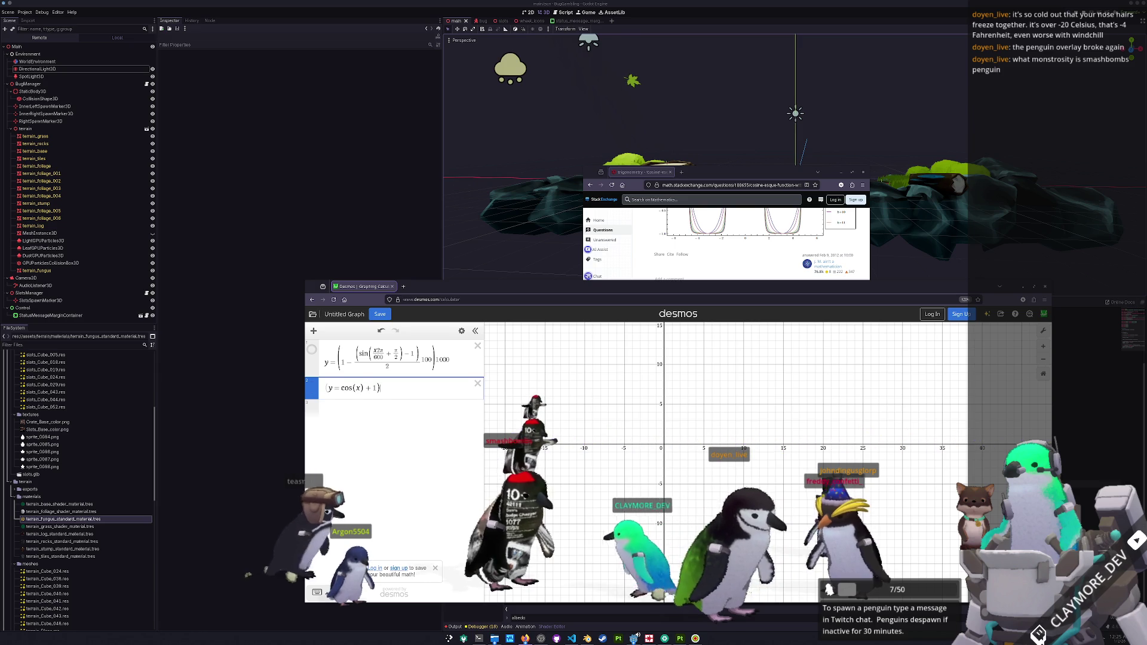
type("/2")
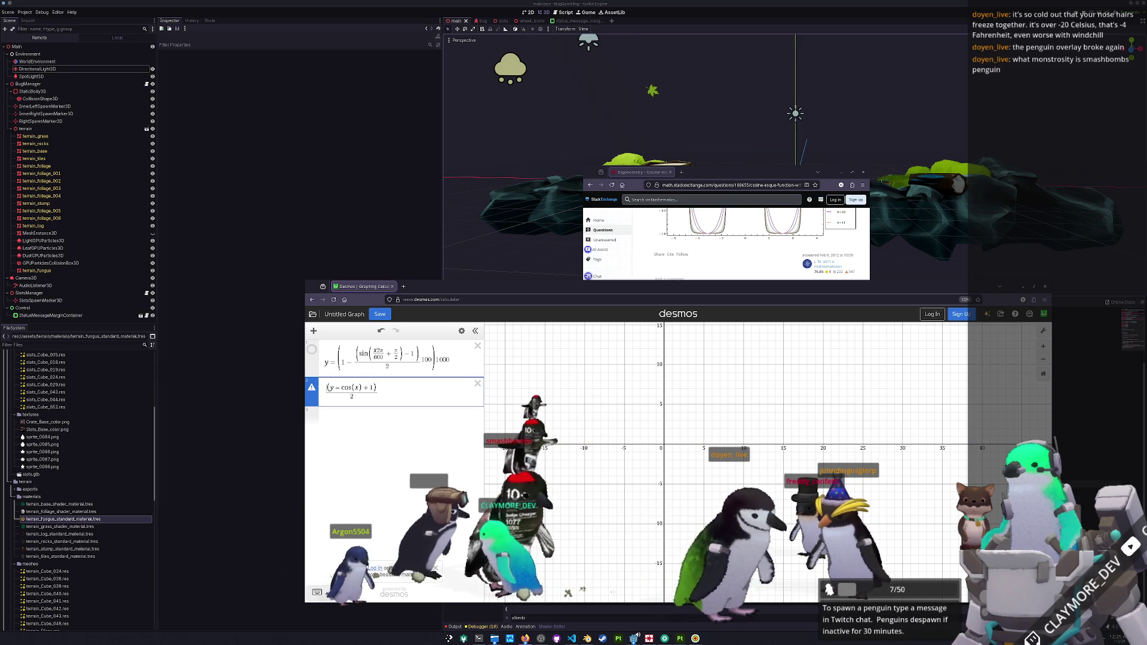
key("BackSpace")
type("=")
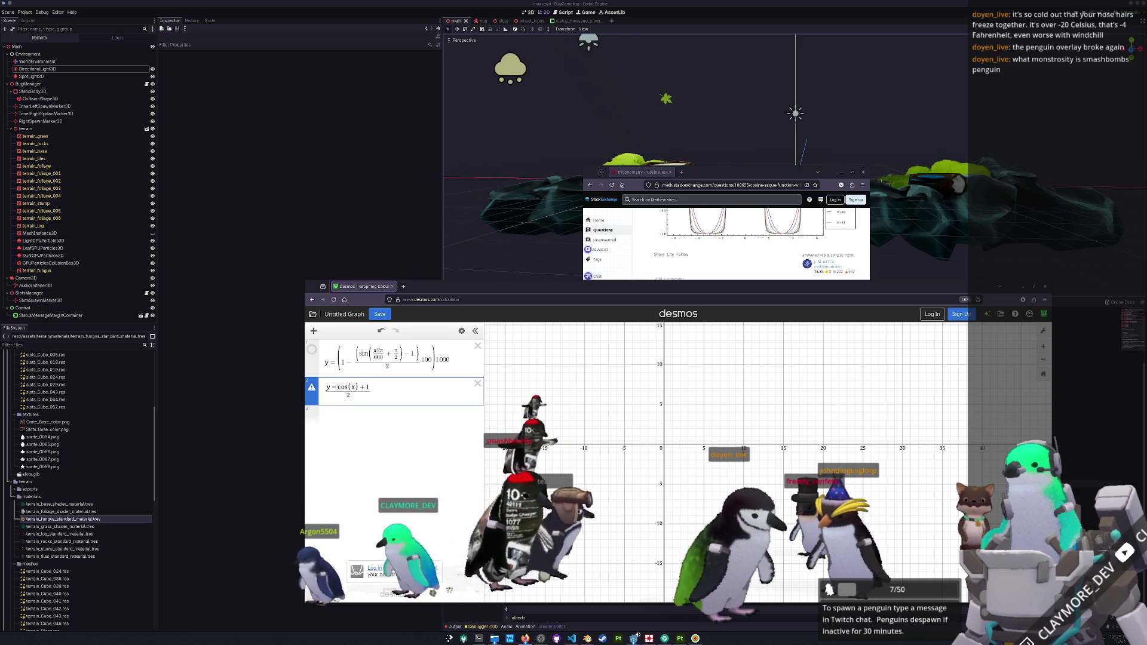
type("9")
key("BackSpace")
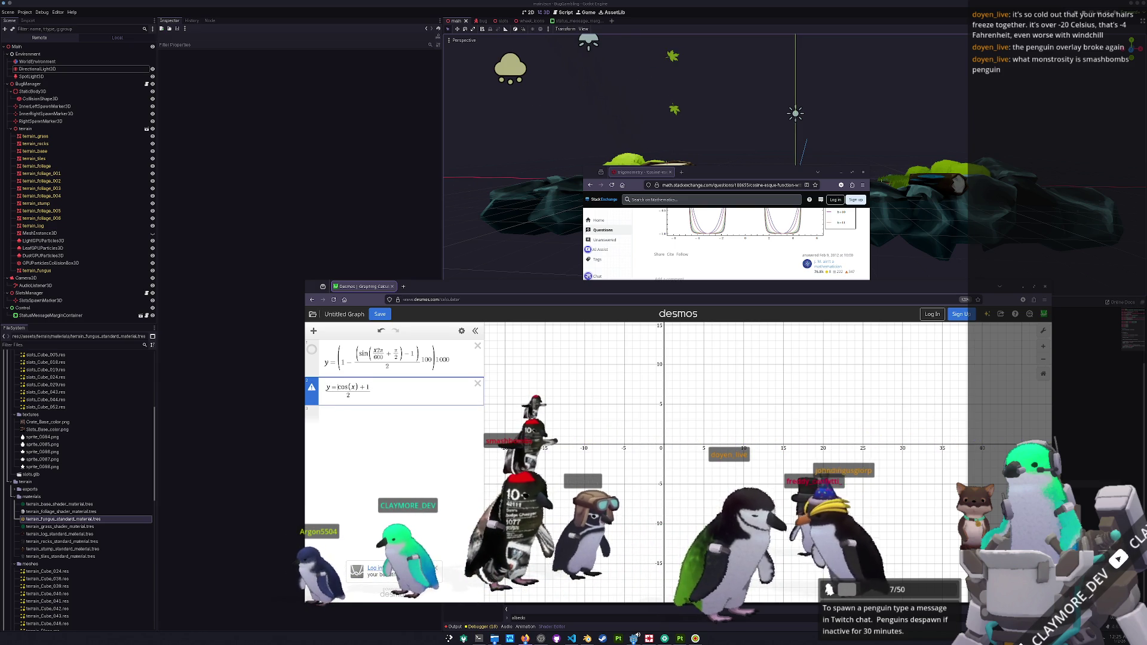
type("(")
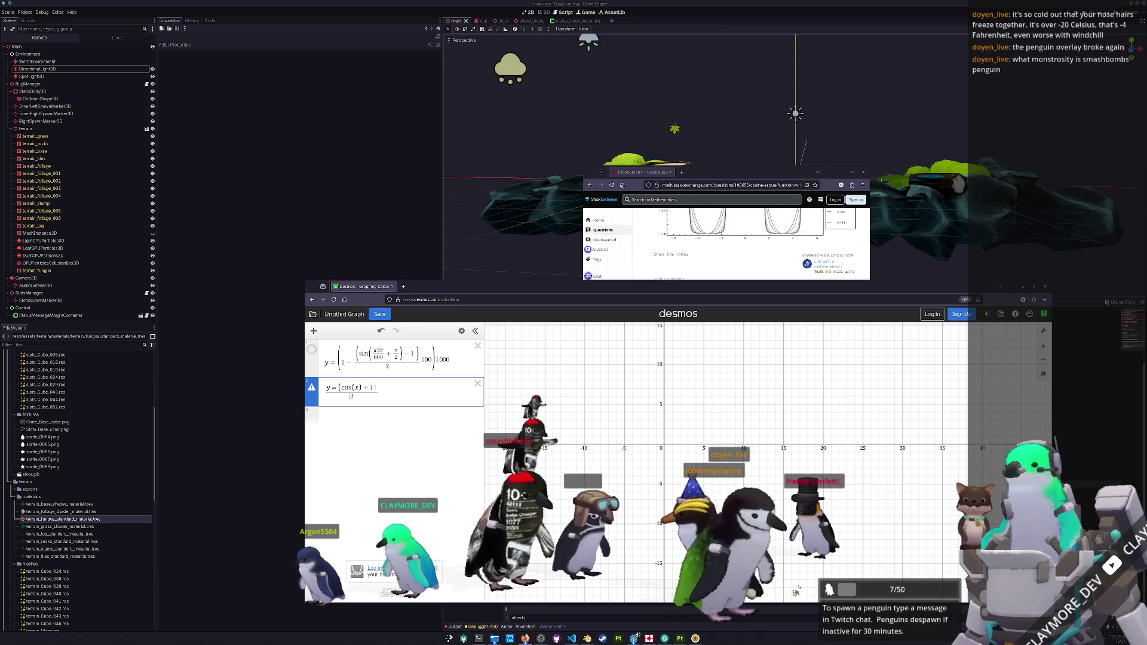
key("BackSpace")
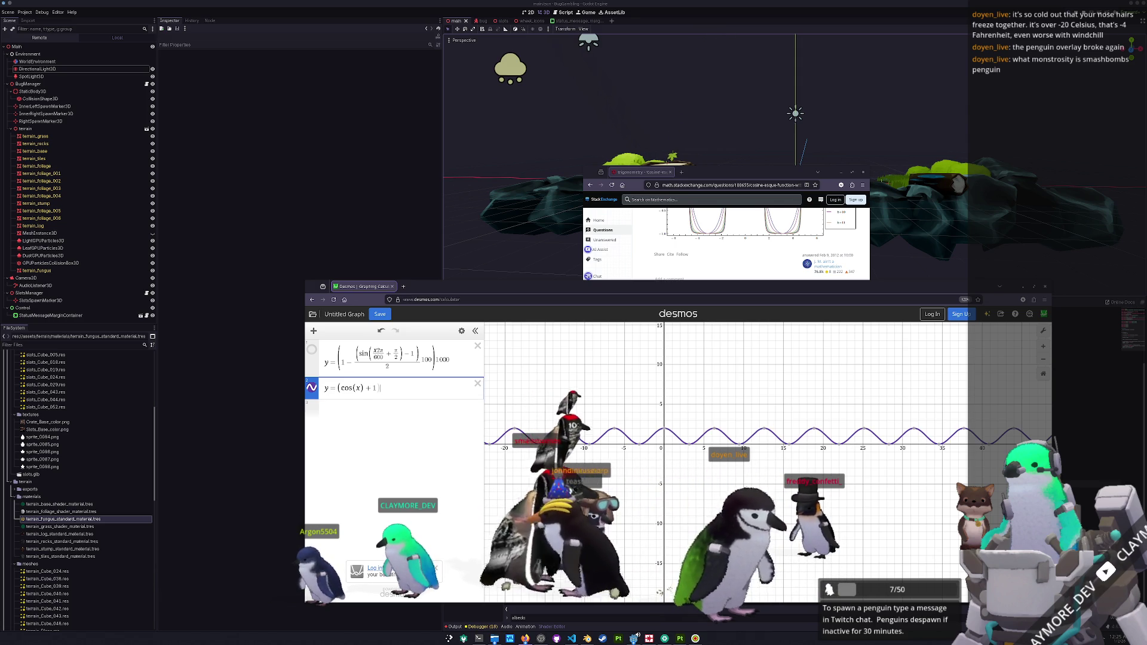
type(")/2")
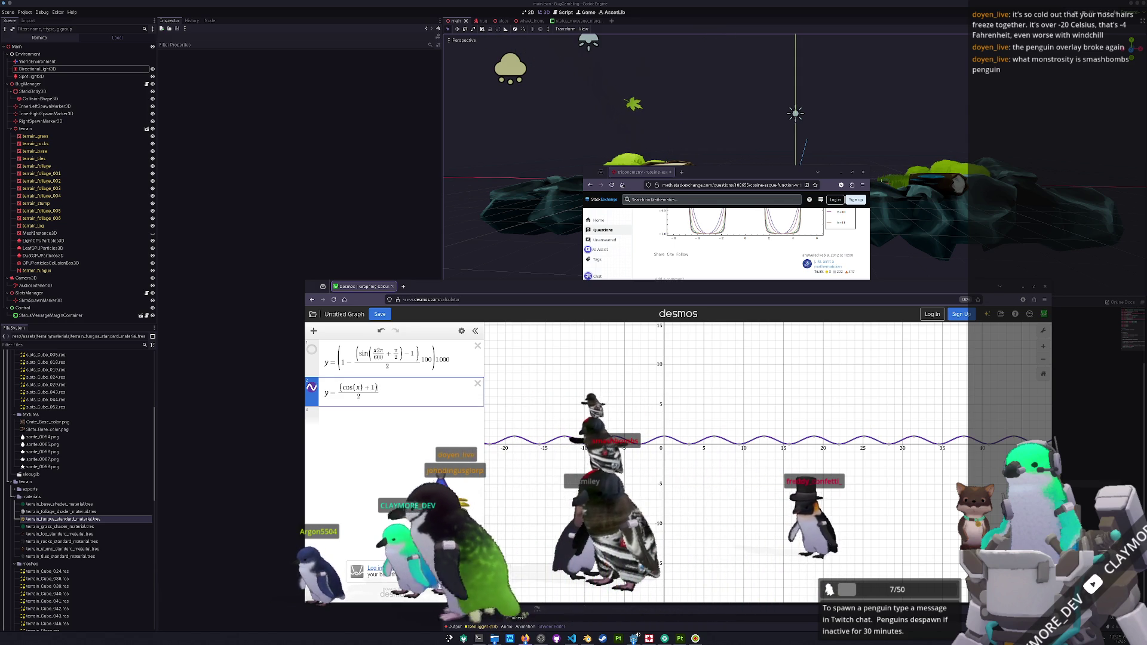
scroll(844, 525, "up", 2)
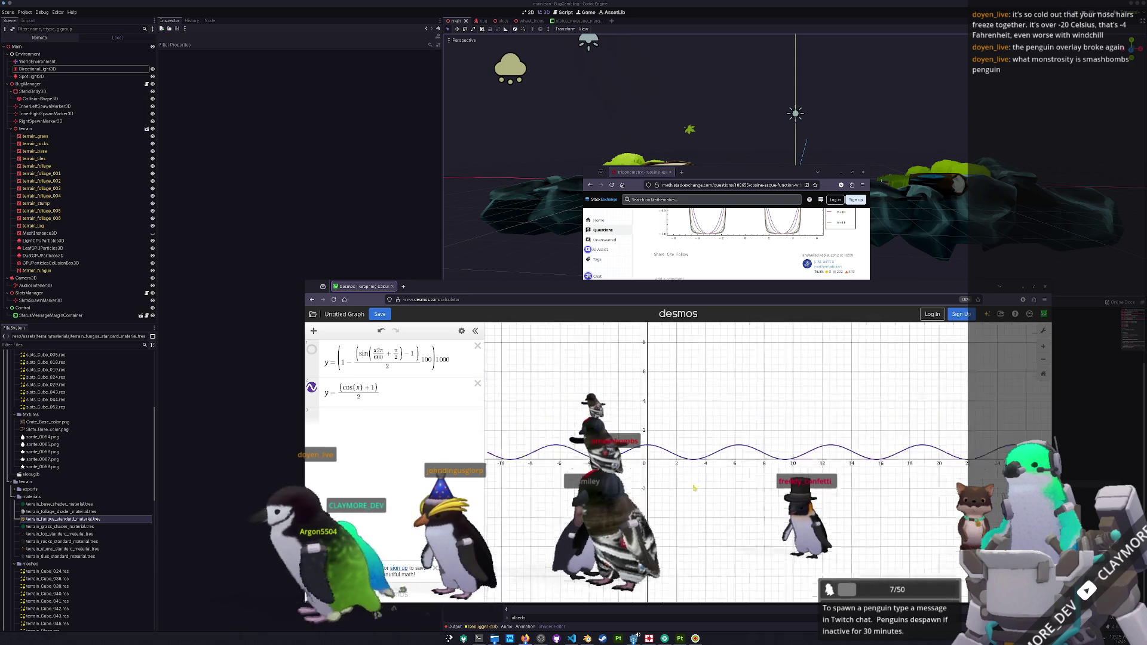
left_click_drag(641, 427, 713, 477)
scroll(714, 475, "up", 5)
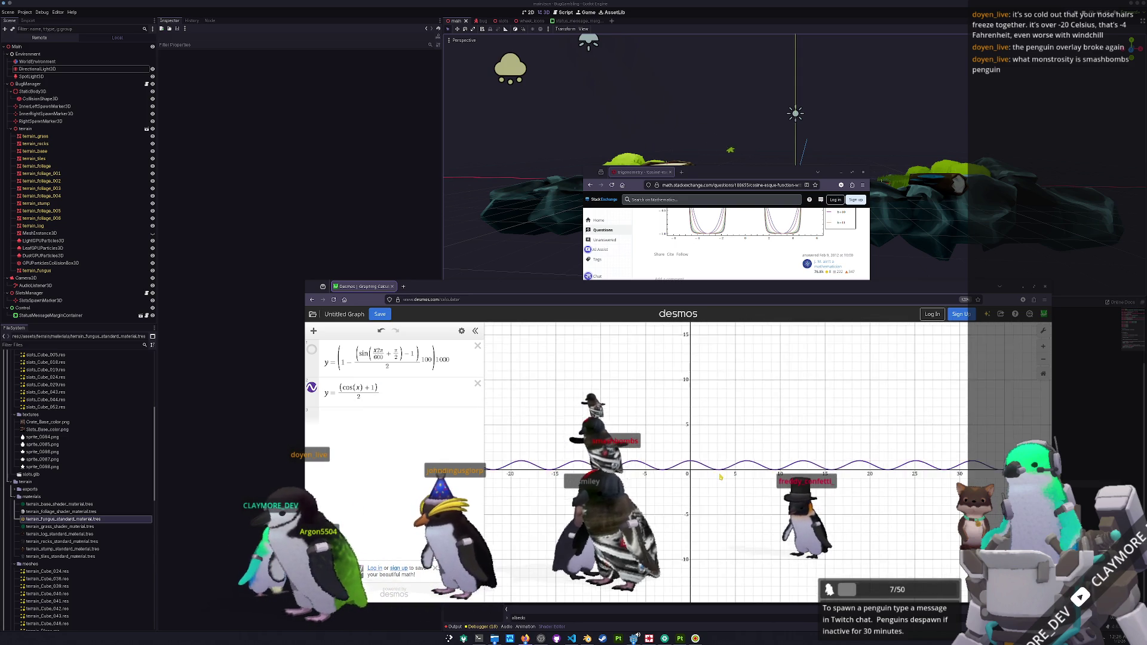
scroll(698, 466, "up", 1)
left_click_drag(698, 465, 718, 485)
Step: Change the cosine argument to x·π·2, briefly trying and removing a ^2 exponent
left_click(703, 435)
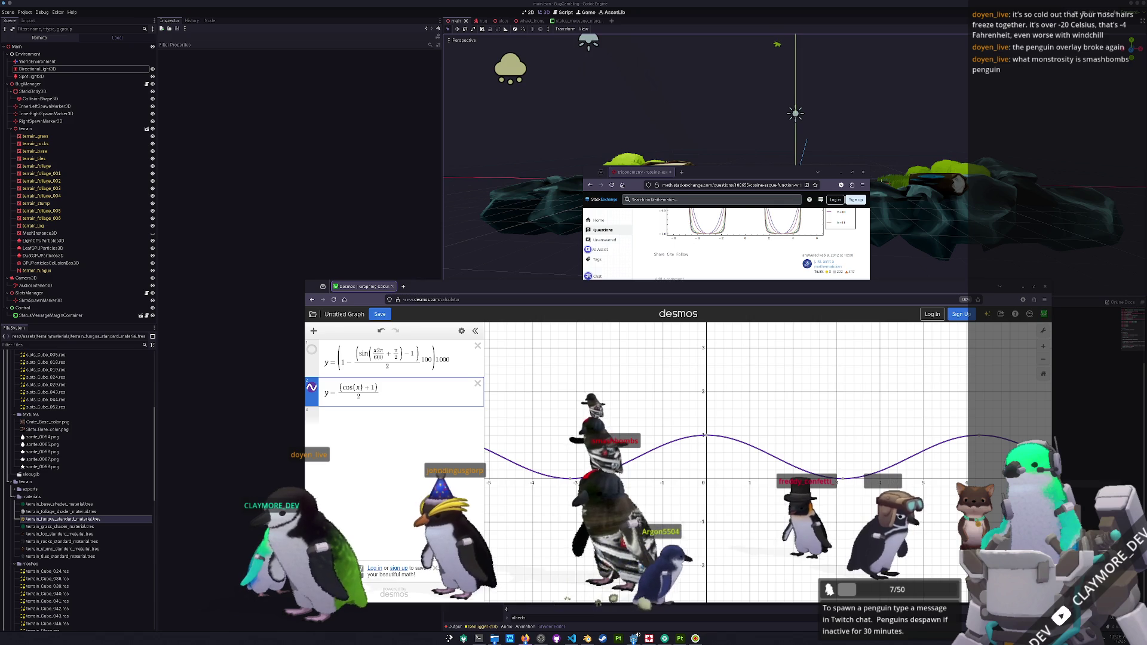
type("p")
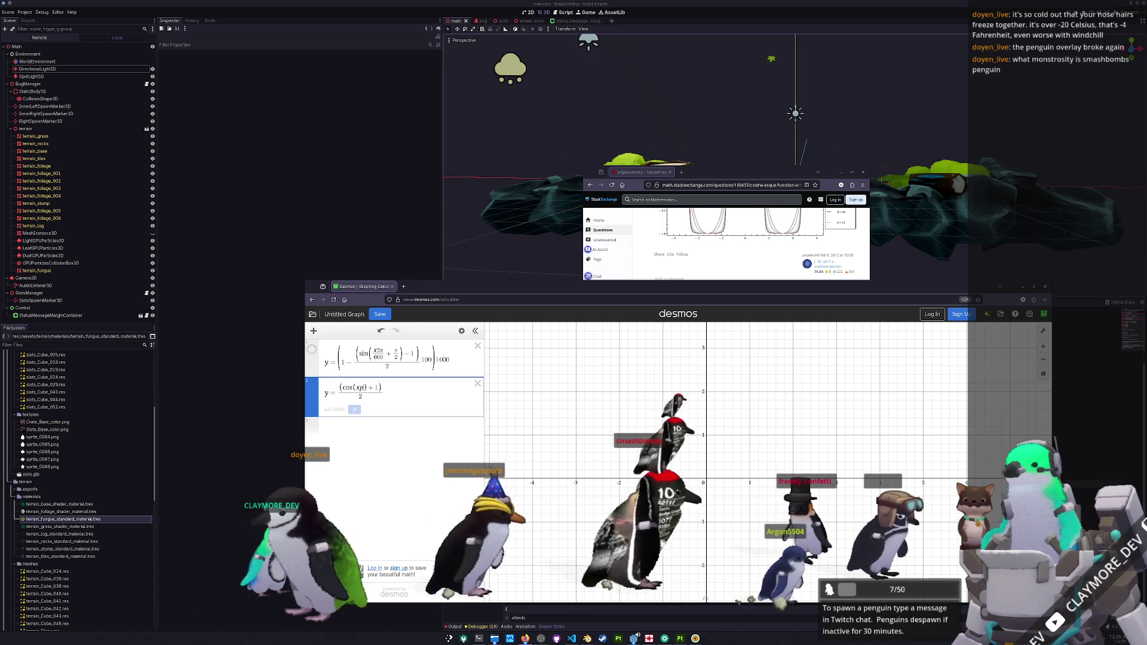
type("i")
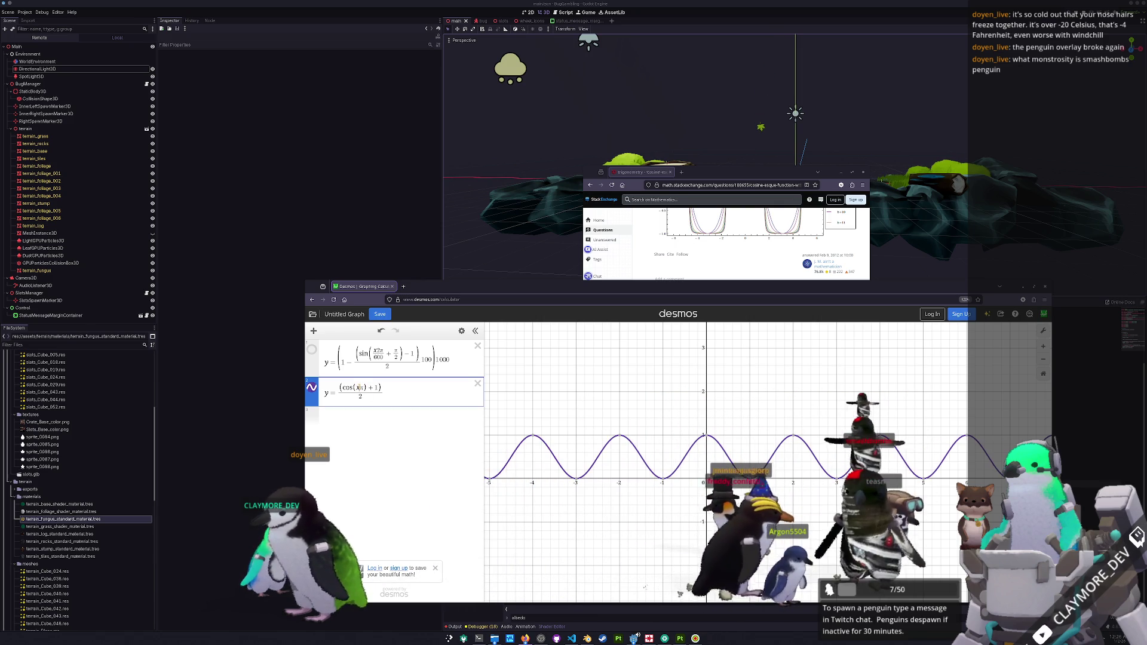
type("_")
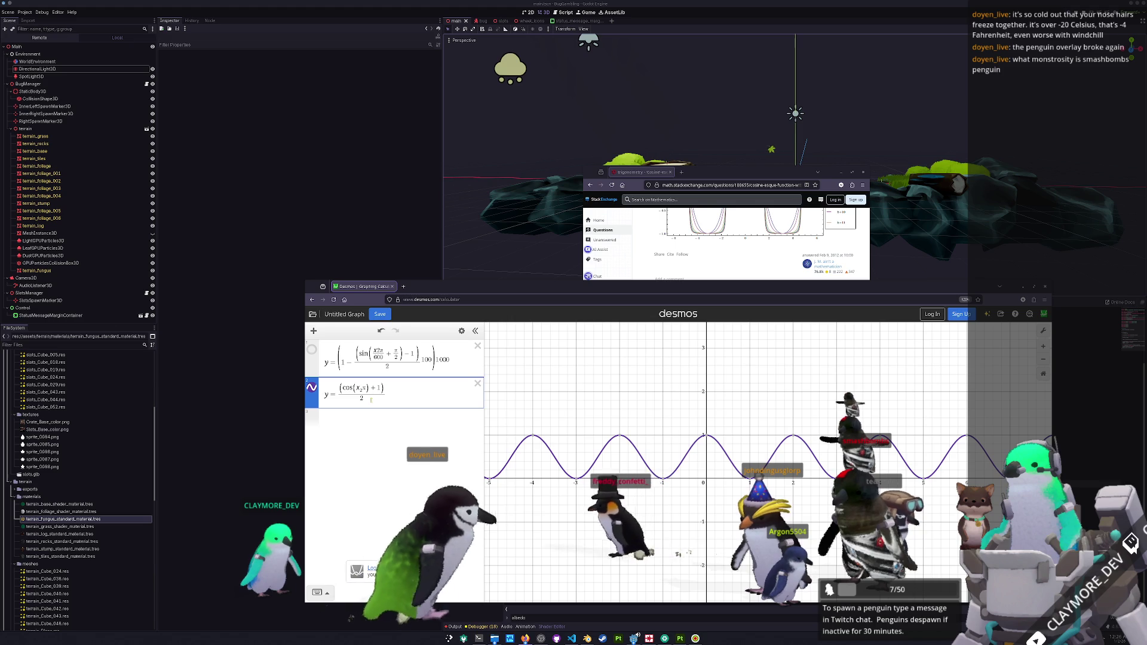
key("BackSpace")
type("2")
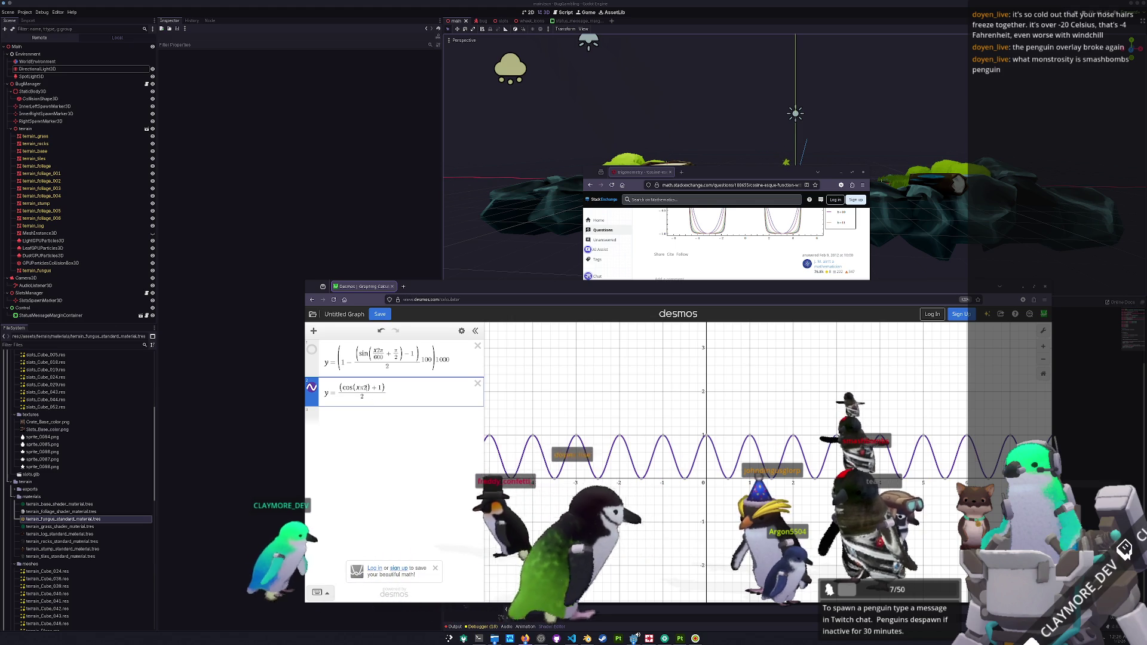
scroll(824, 486, "up", 2)
scroll(678, 458, "up", 1)
left_click(402, 396)
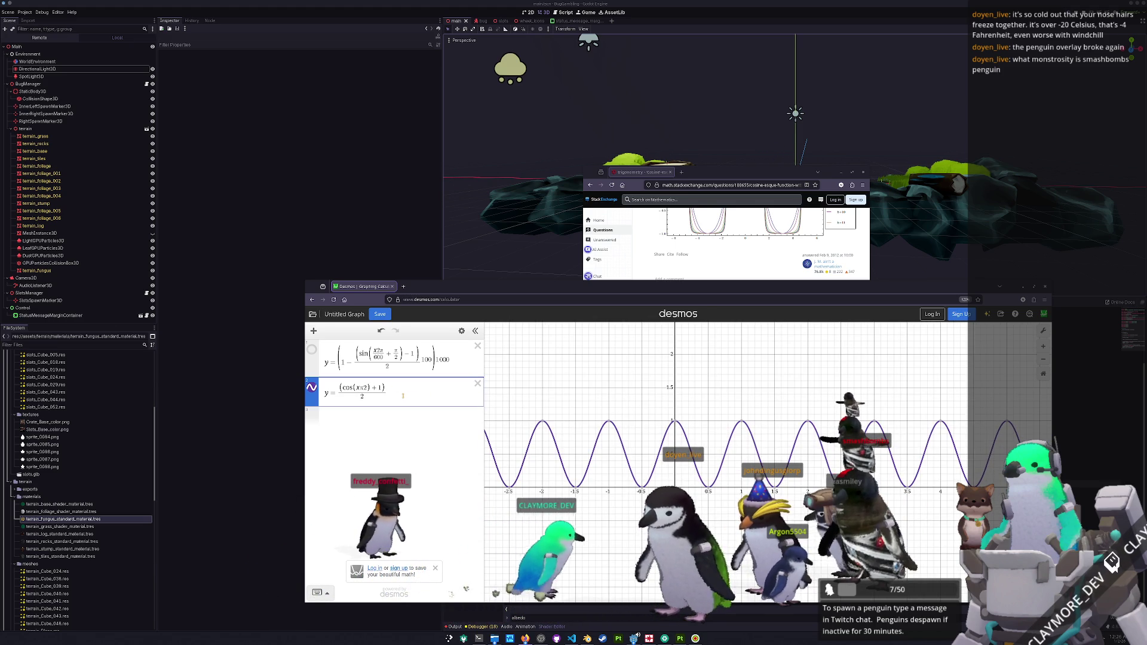
type("^2")
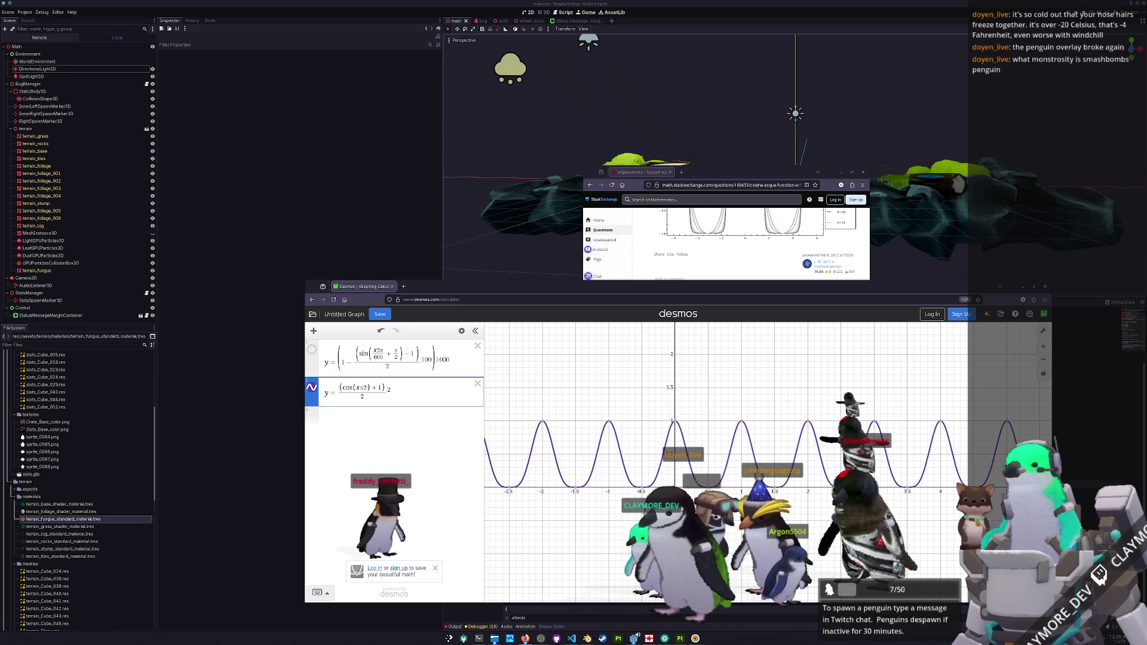
key("BackSpace")
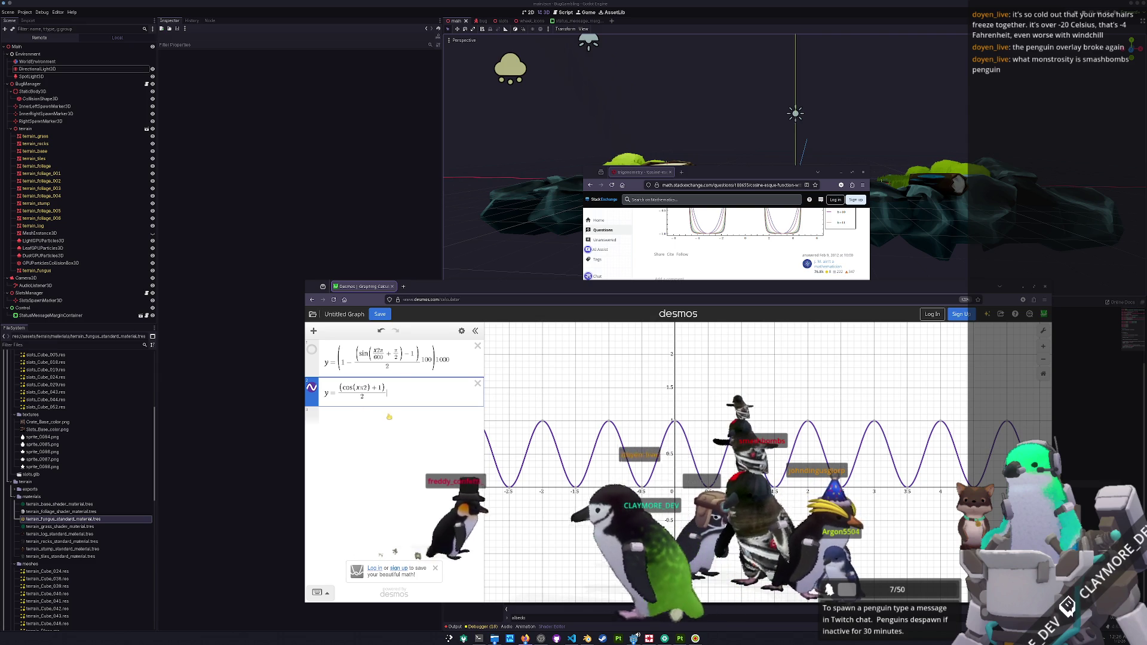
scroll(742, 254, "up", 10)
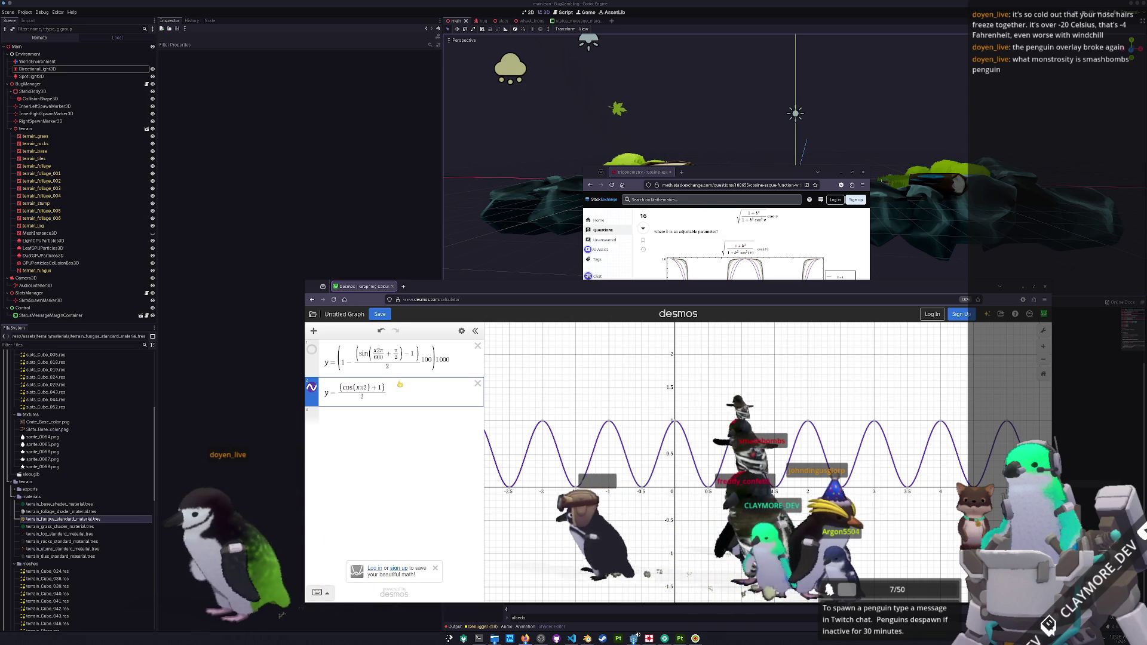
Step: Wrap cos(xπ2) in parentheses and try exponents ^4, ^1/4 and ^1/16
type("(xπ2")
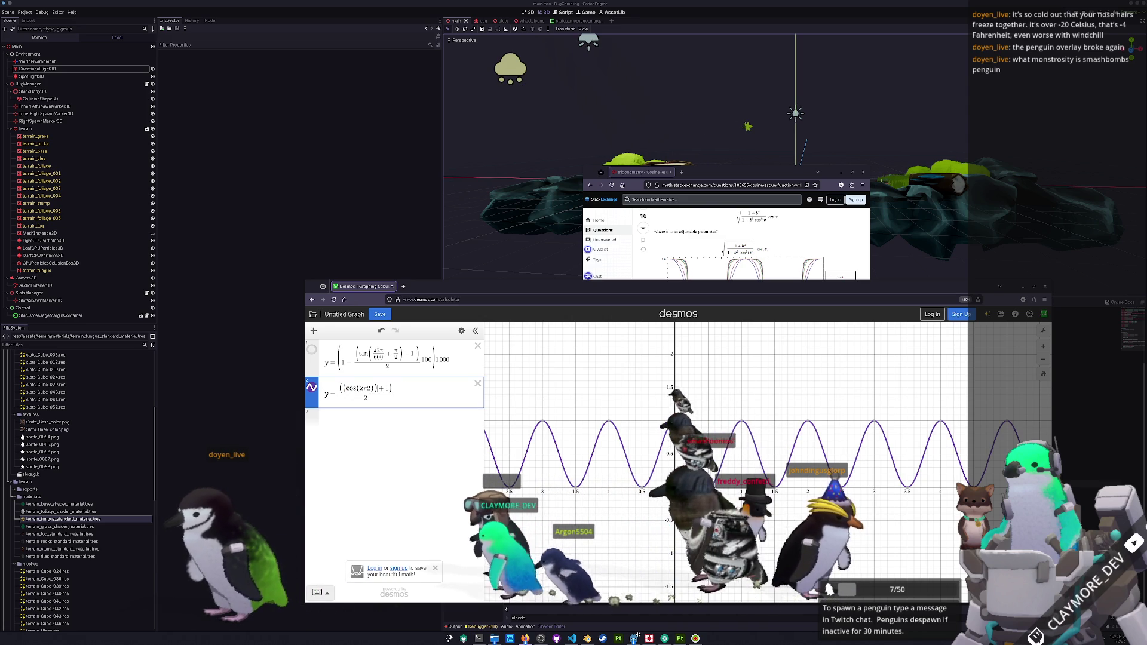
type("))^4")
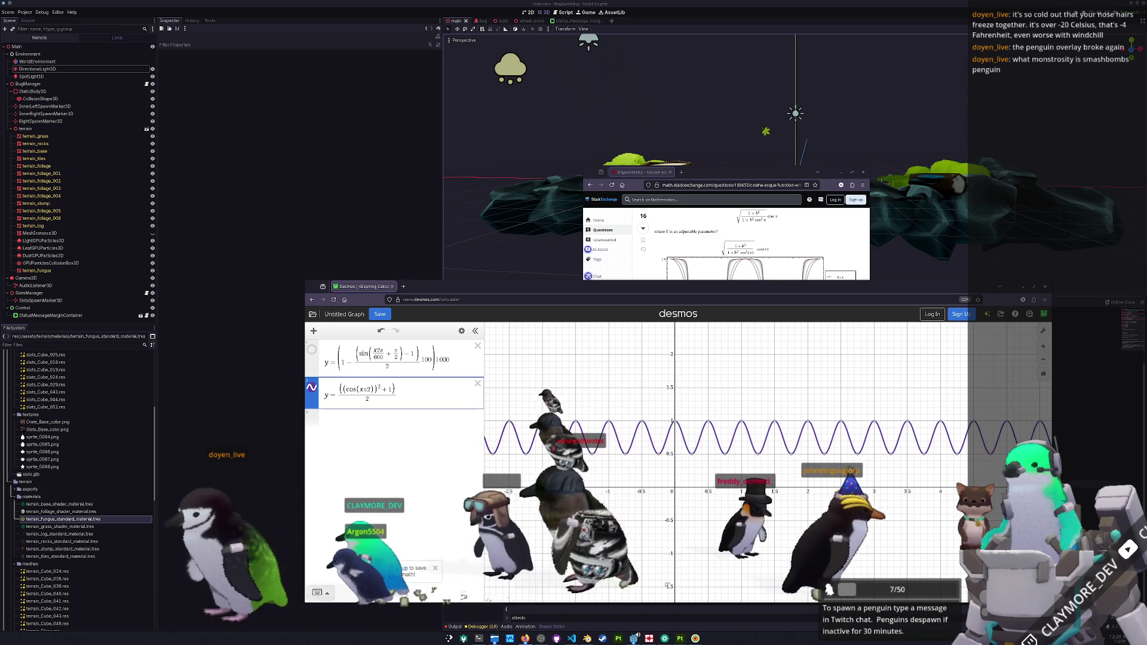
key("BackSpace")
key("BackSpace")
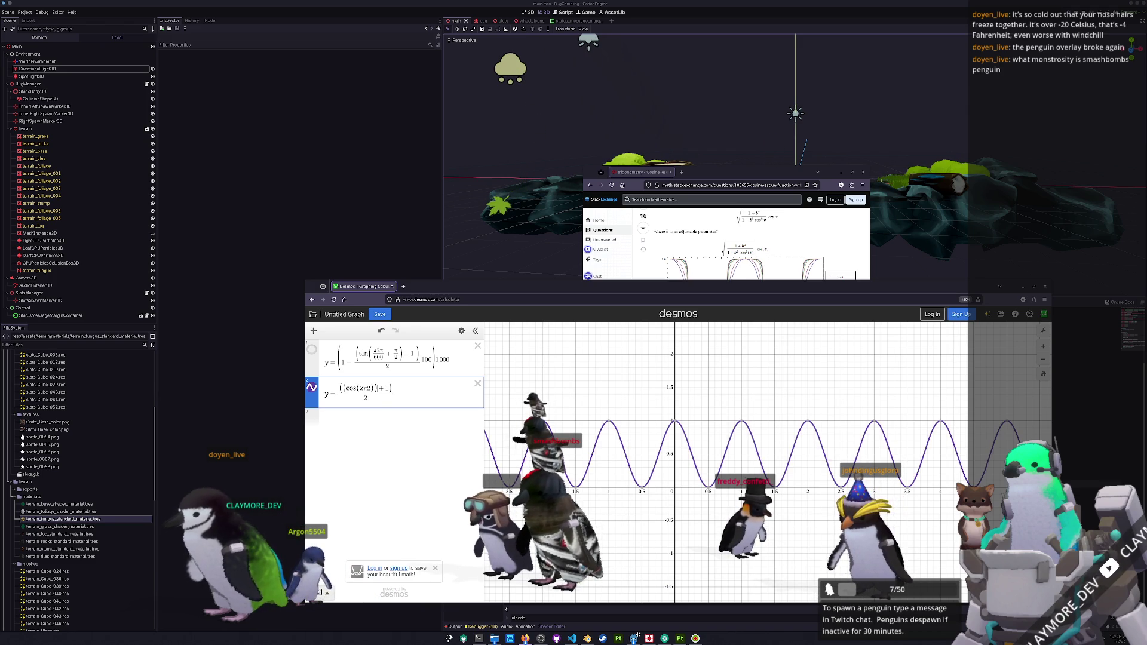
type("^1/4")
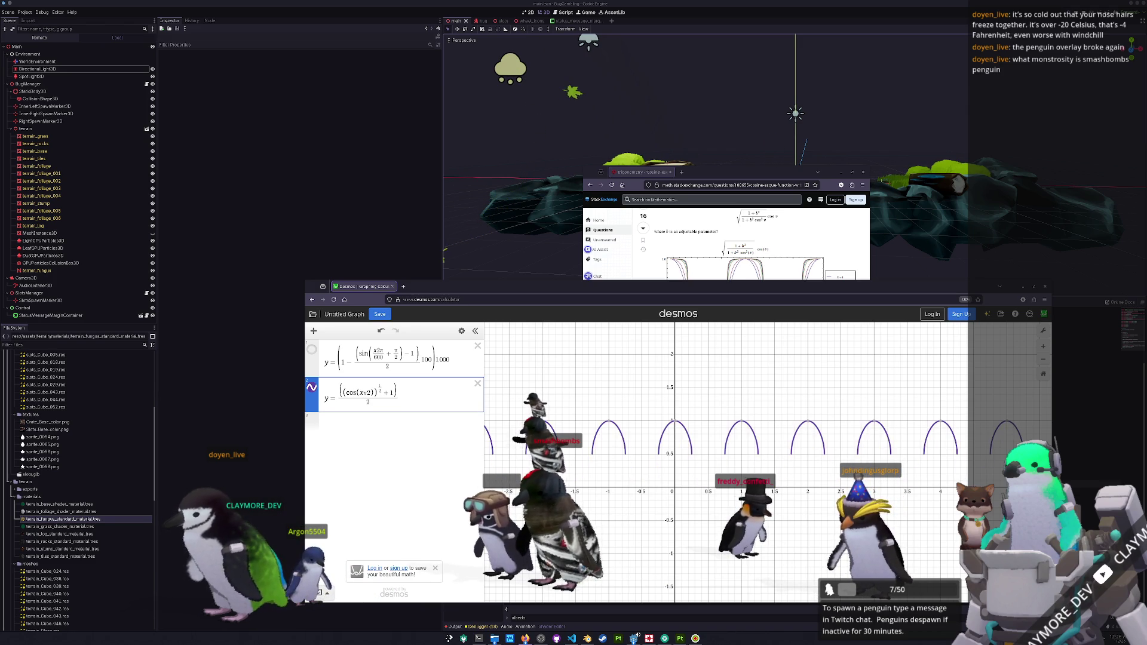
key("BackSpace")
type("16")
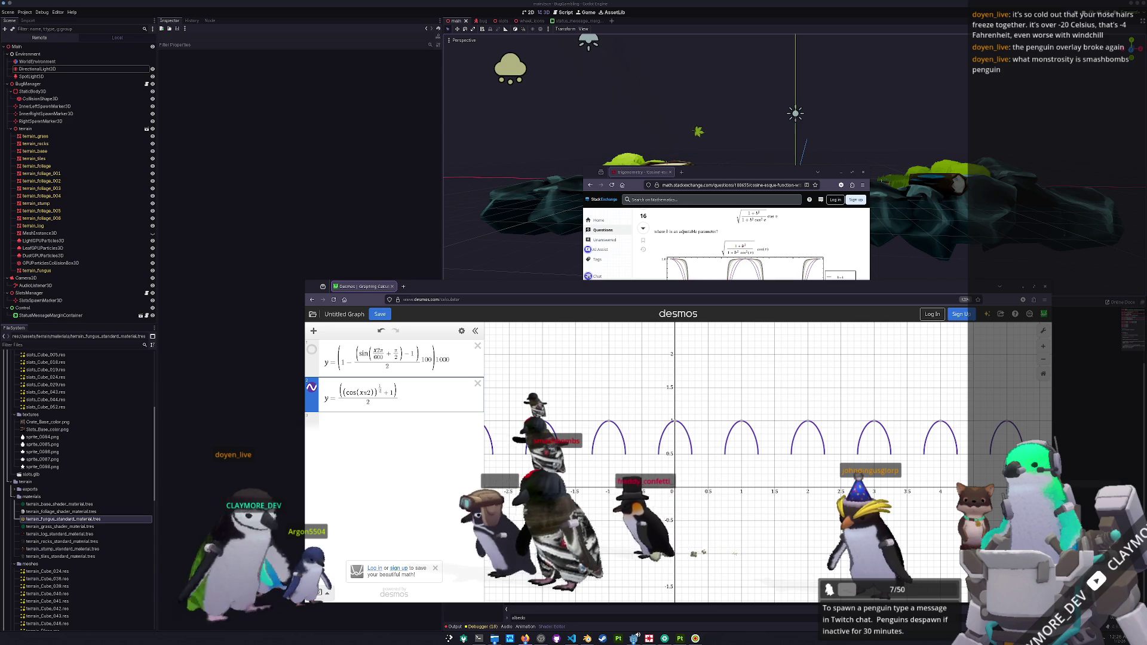
key("BackSpace")
key("BackSpace")
key("BackSpace")
key("BackSpace")
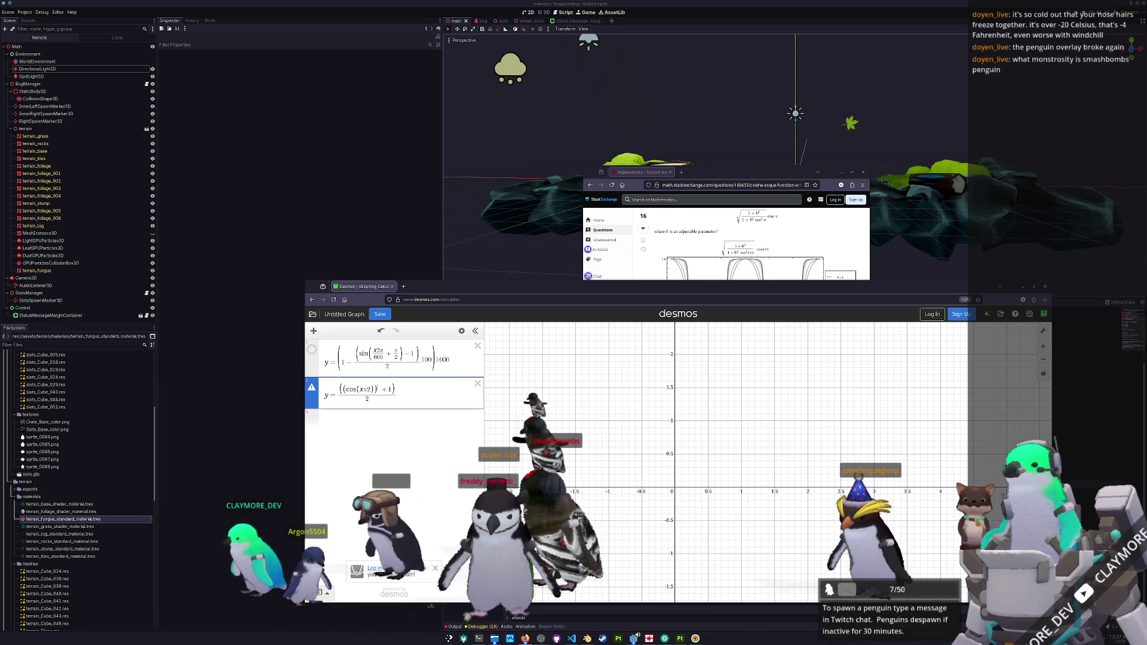
Step: Try exponents 8 and 10, then revert to the plain (cos(xπ2)+1)/2 wave
type("40")
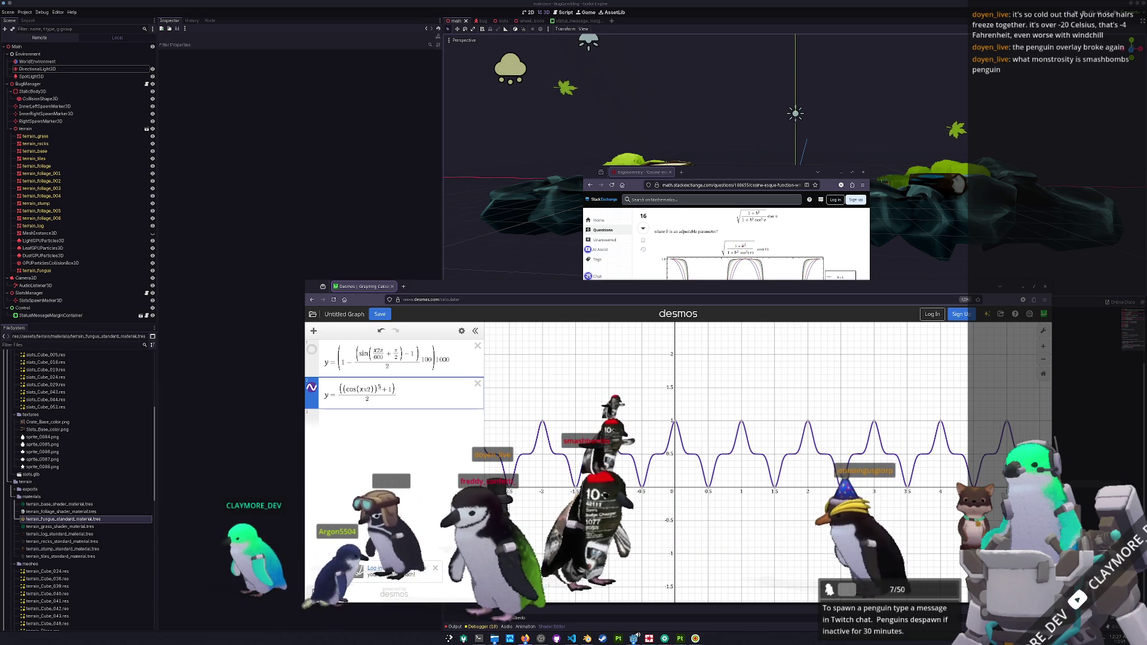
key("BackSpace")
key("BackSpace")
type("8")
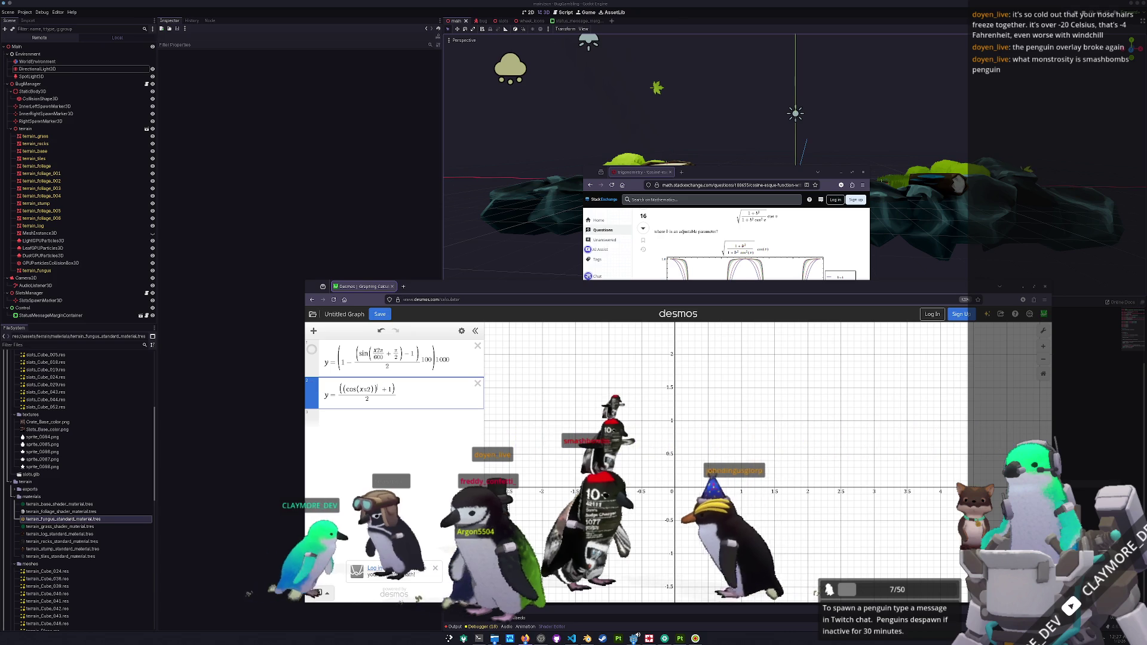
key("BackSpace")
type("10")
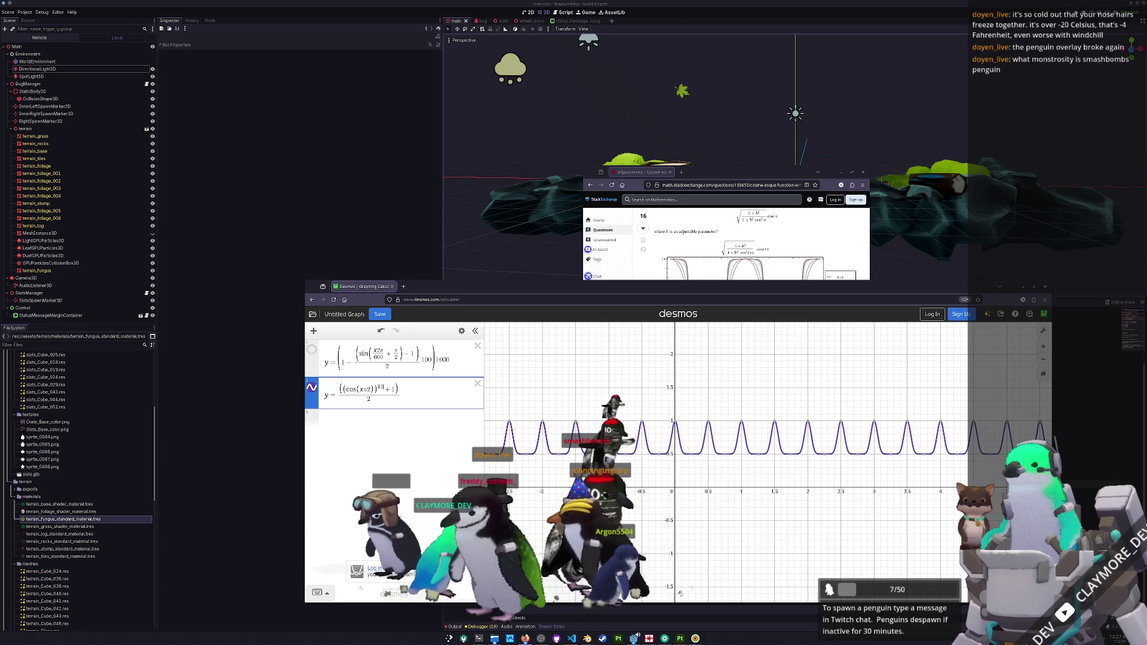
key("BackSpace")
key("BackSpace")
key("BackSpace")
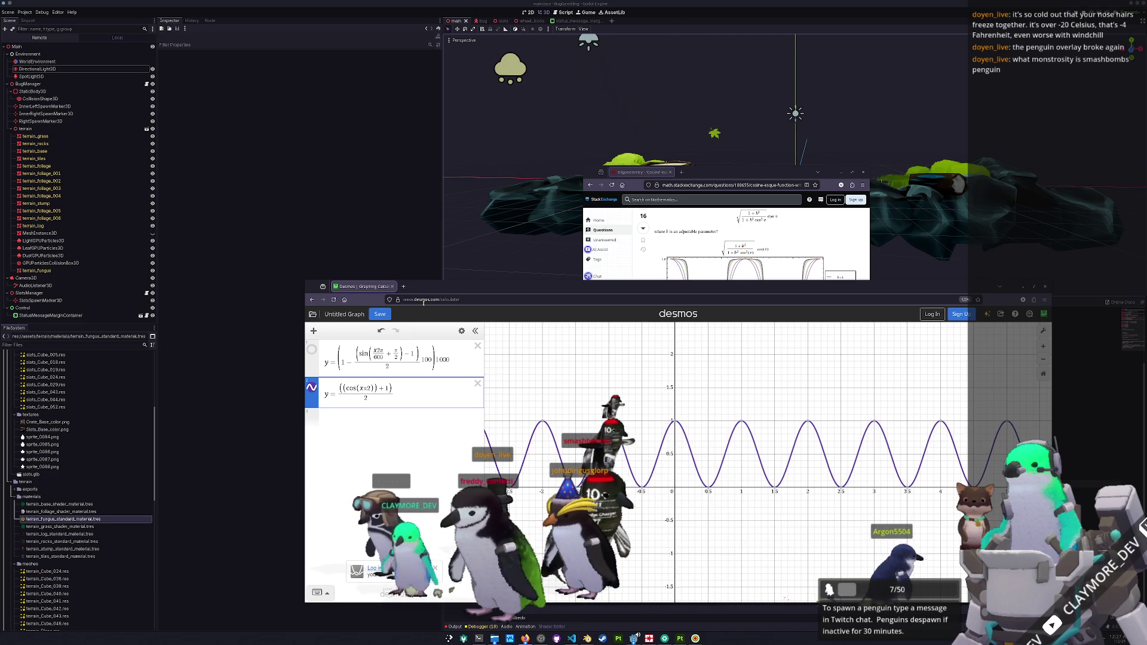
left_click(722, 174)
Step: Minimize the Stack Exchange window and read values on the purple wave
left_click(841, 172)
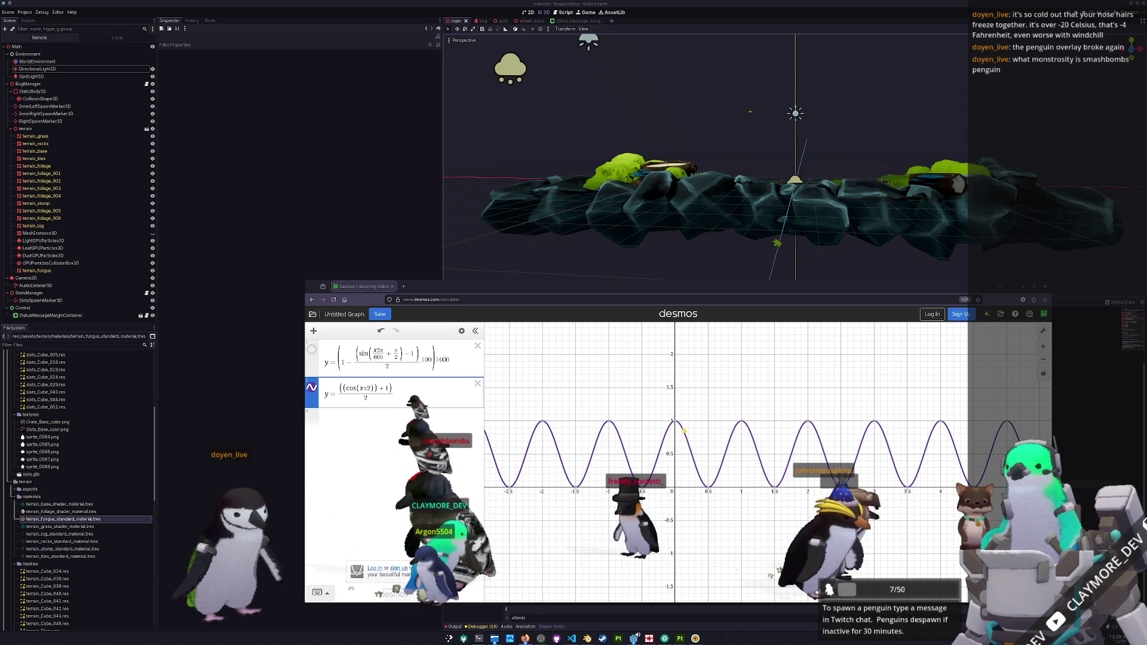
mouse_move(691, 468)
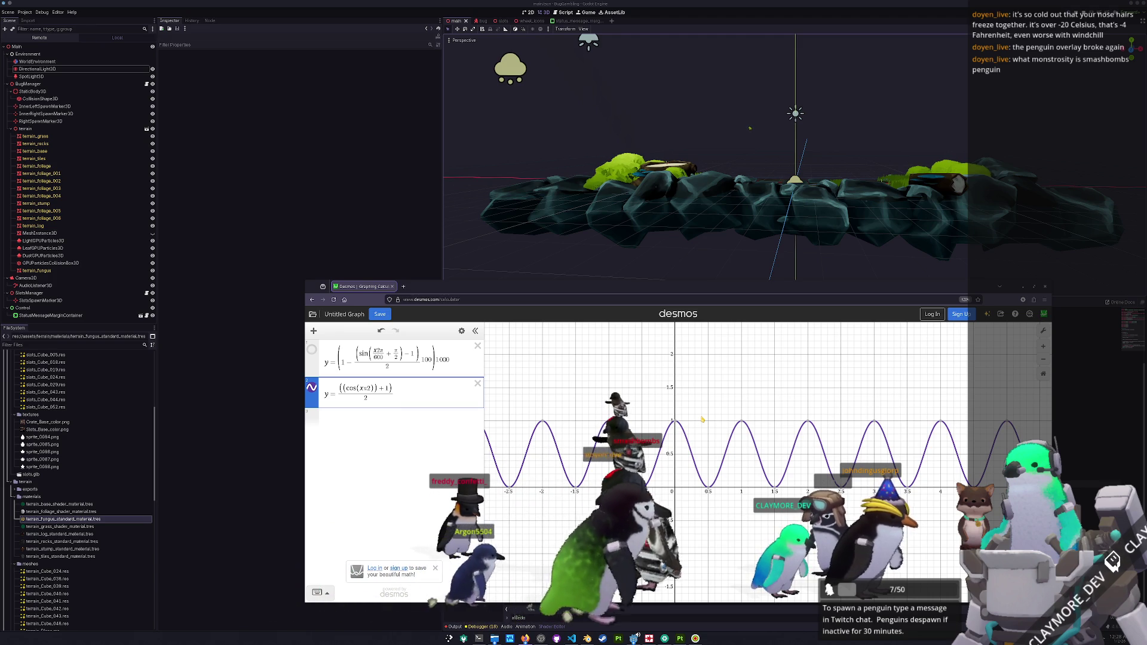
Step: Add a third expression that ends as z = cos(x²), after trying √cos(x) and cos(√x)
left_click(368, 436)
type("z =")
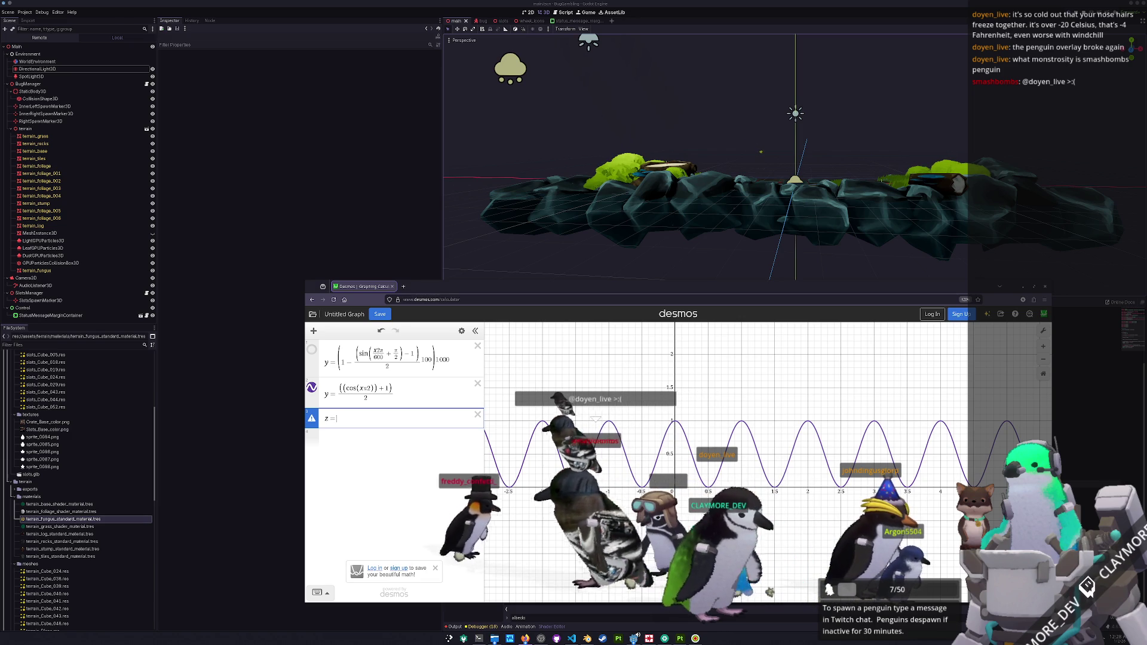
type("sq")
type("rtcos(")
type("x")
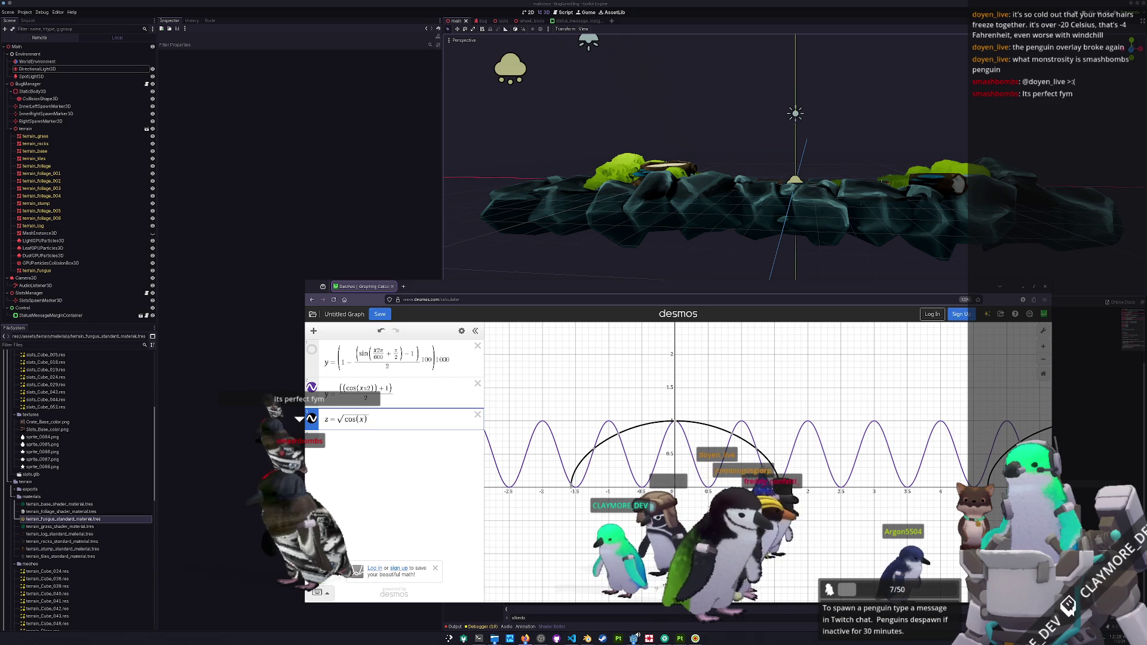
scroll(699, 530, "up", 2)
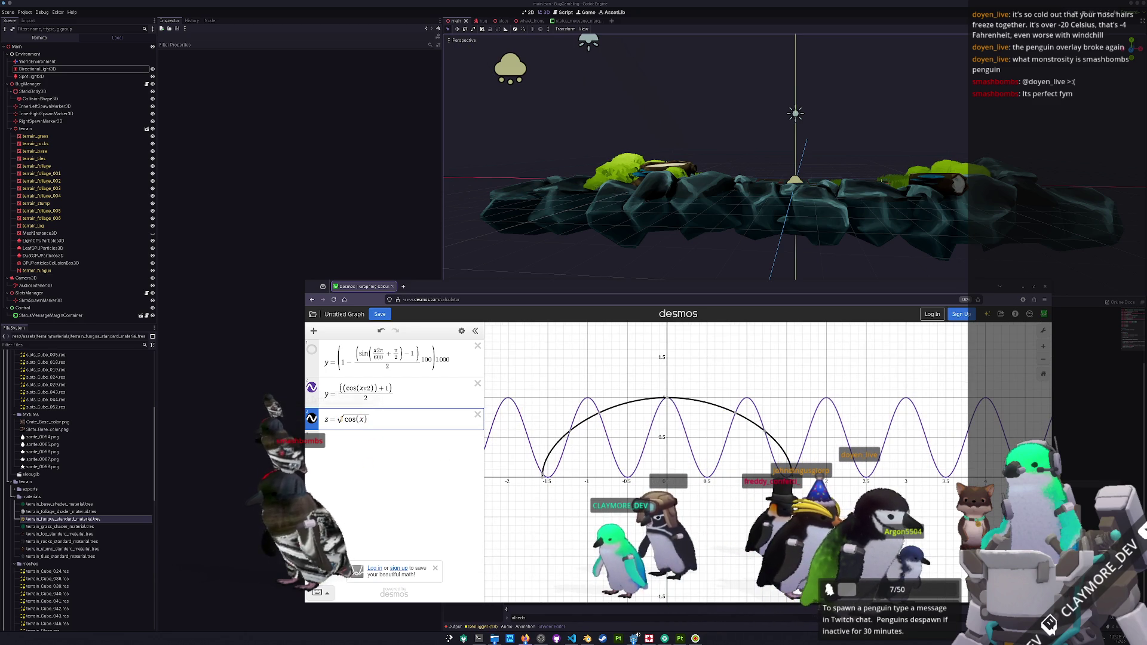
key("BackSpace")
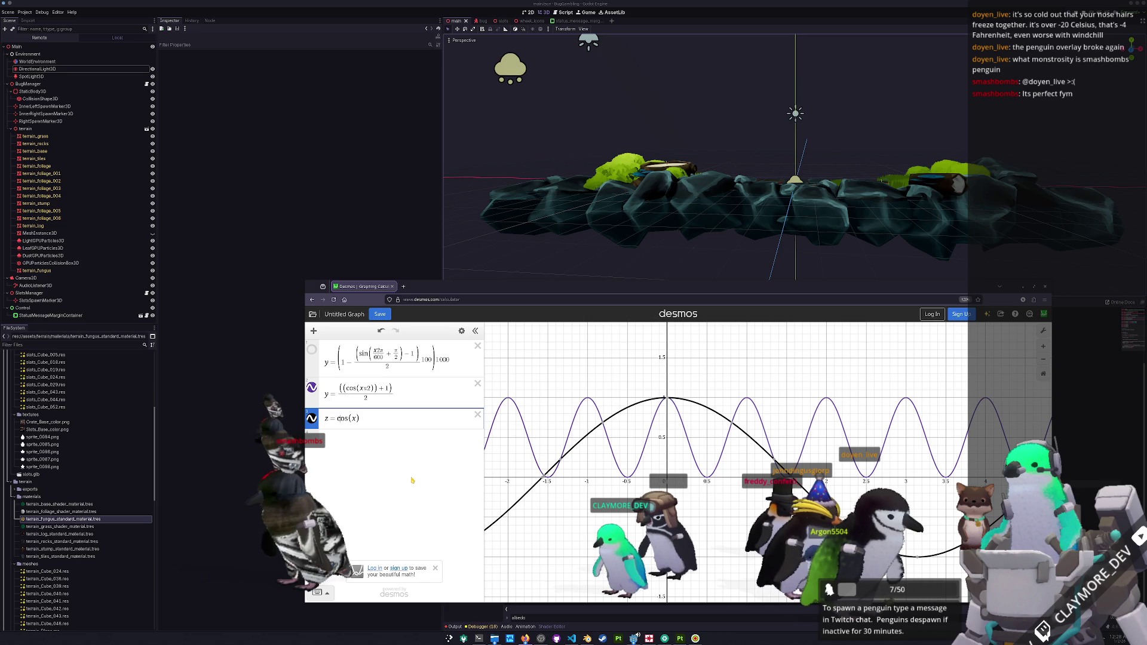
type("sqrt")
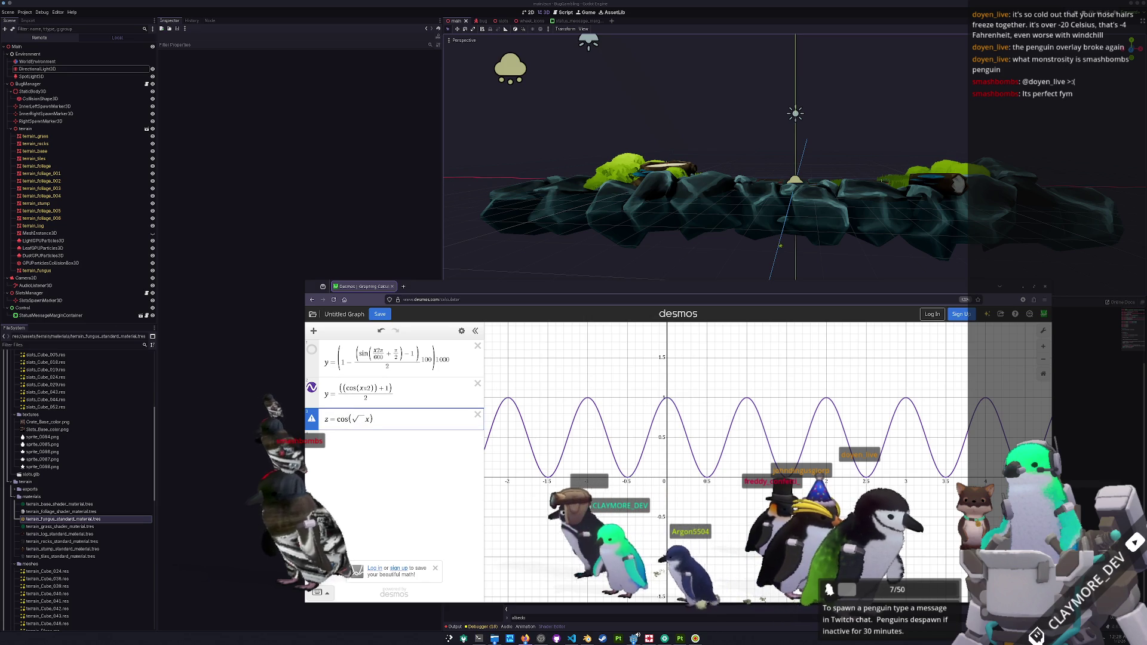
key("Delete")
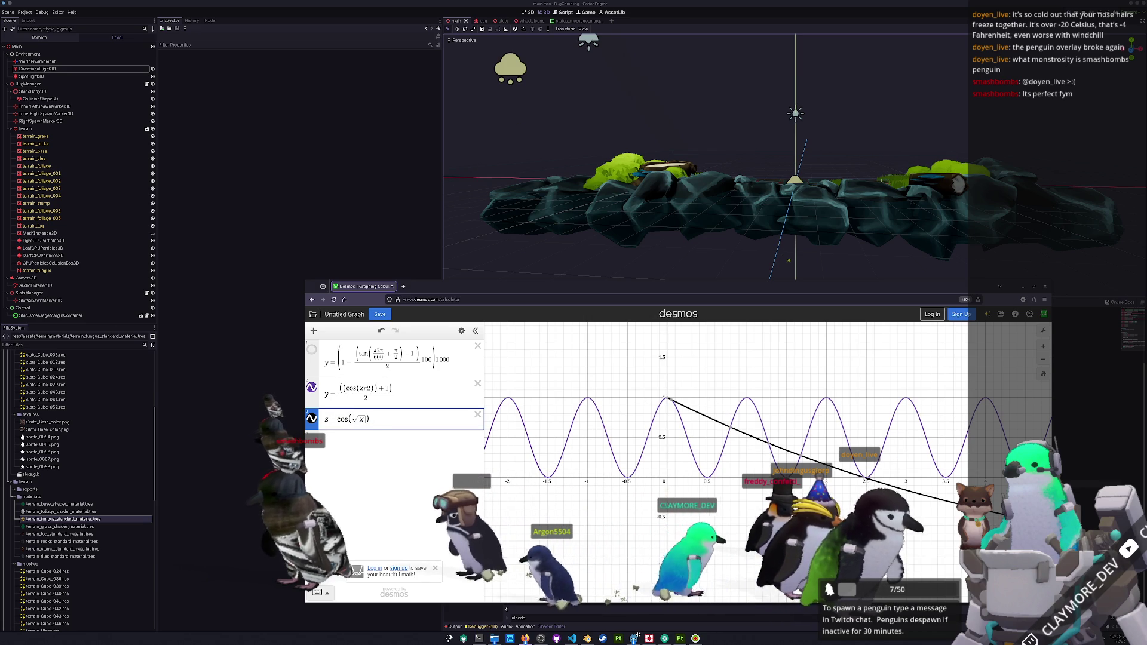
scroll(818, 492, "down", 10)
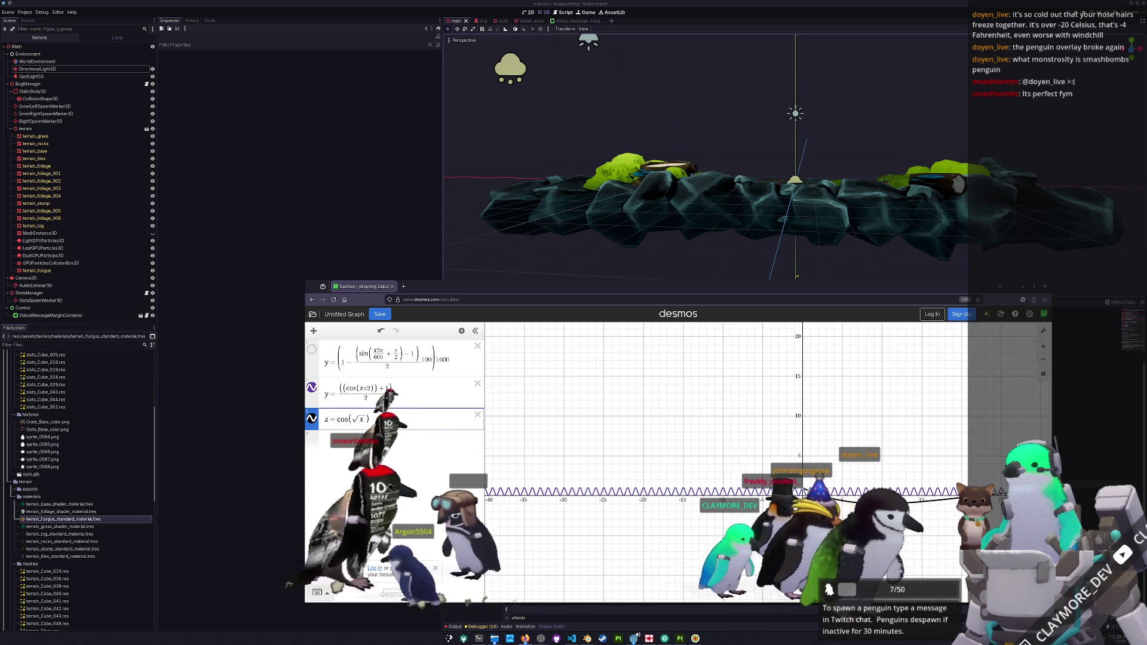
scroll(814, 484, "up", 5)
key("BackSpace")
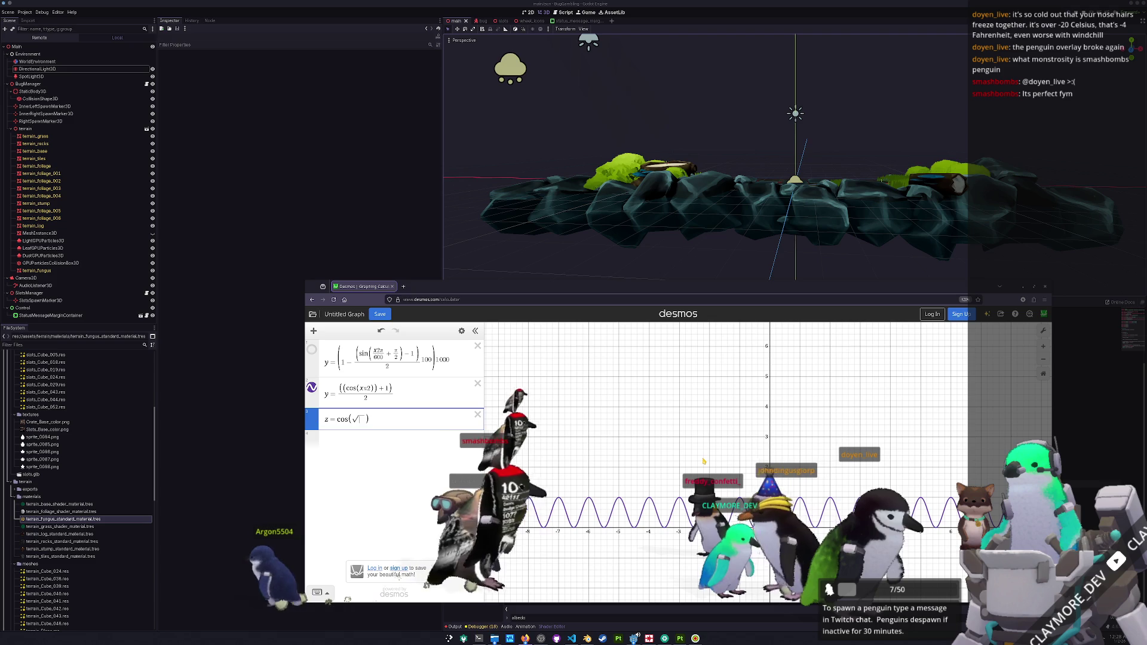
key("BackSpace")
type("x^2")
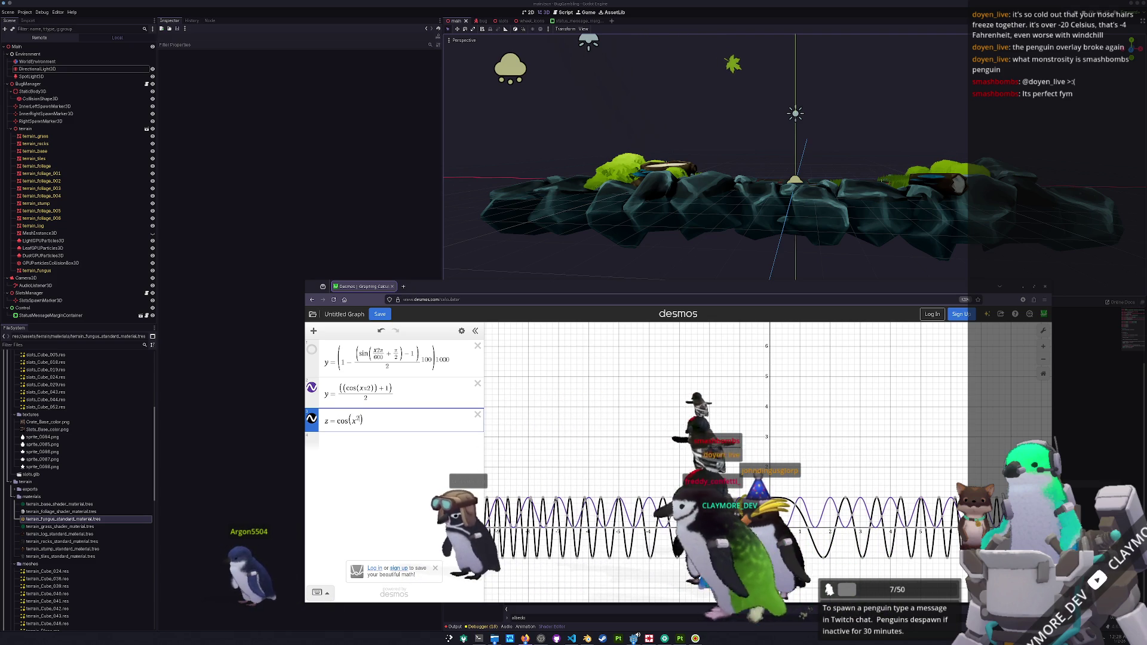
scroll(726, 450, "up", 3)
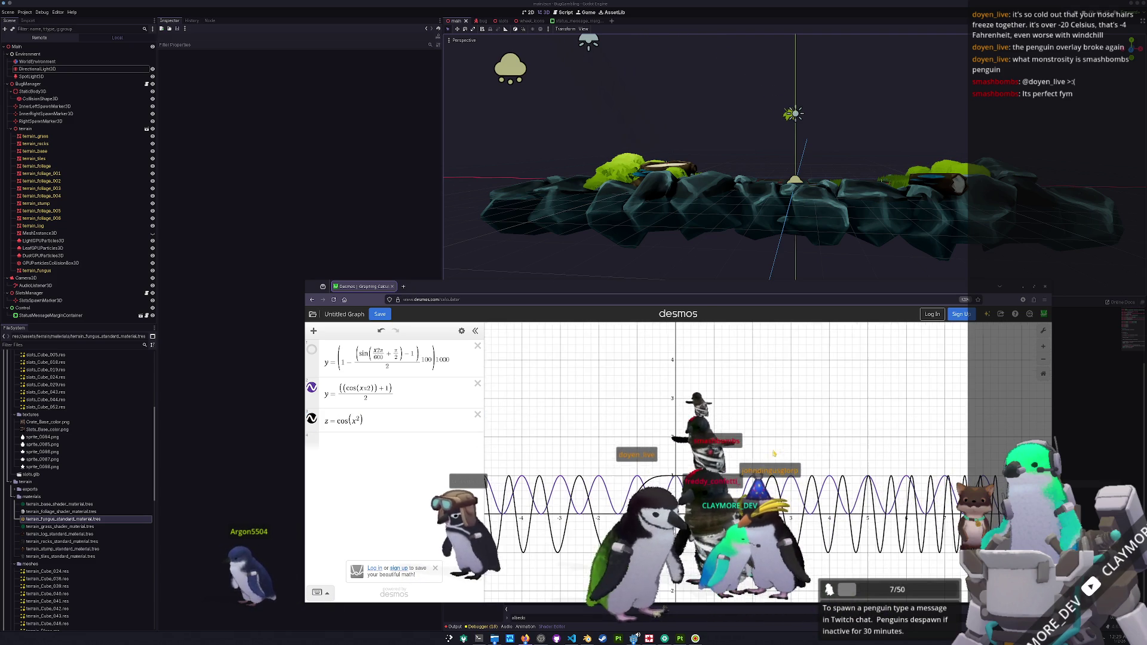
Step: Trace the black cos(x²) curve and mark its minimum near x = 1.71
left_click(777, 545)
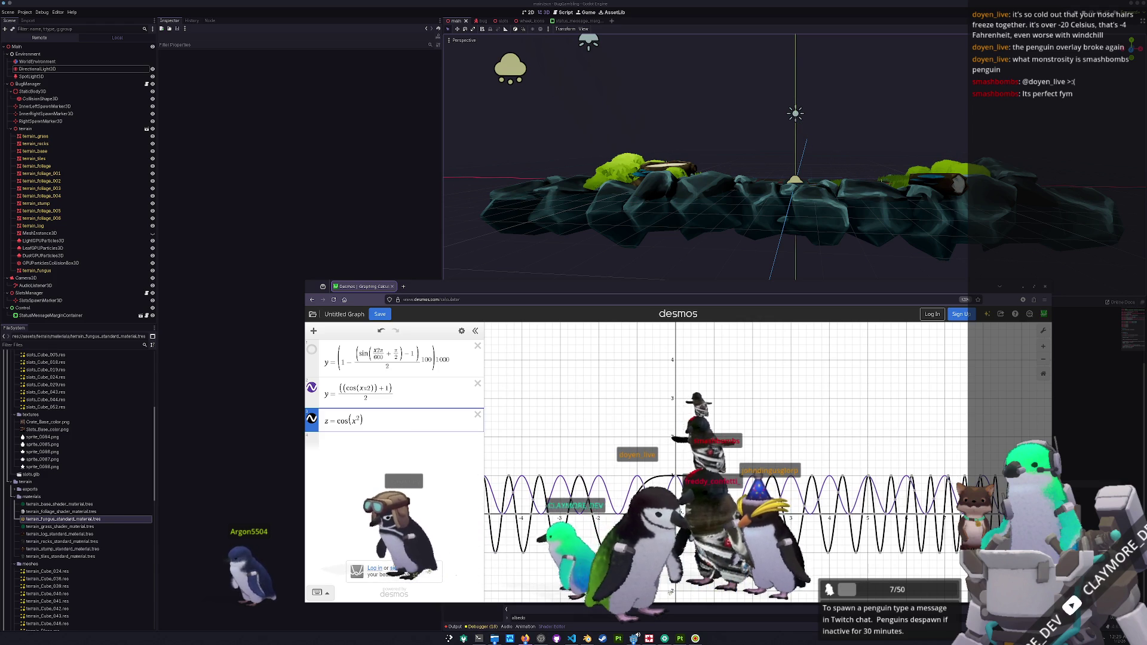
left_click_drag(684, 475, 679, 474)
scroll(719, 552, "up", 5)
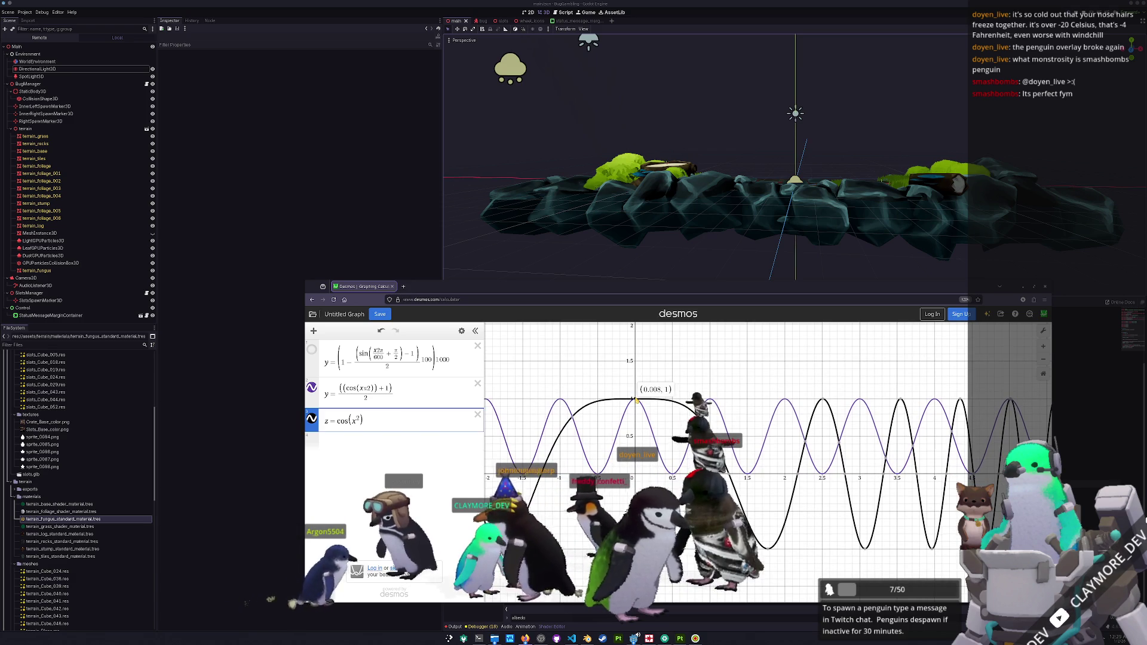
left_click(767, 546)
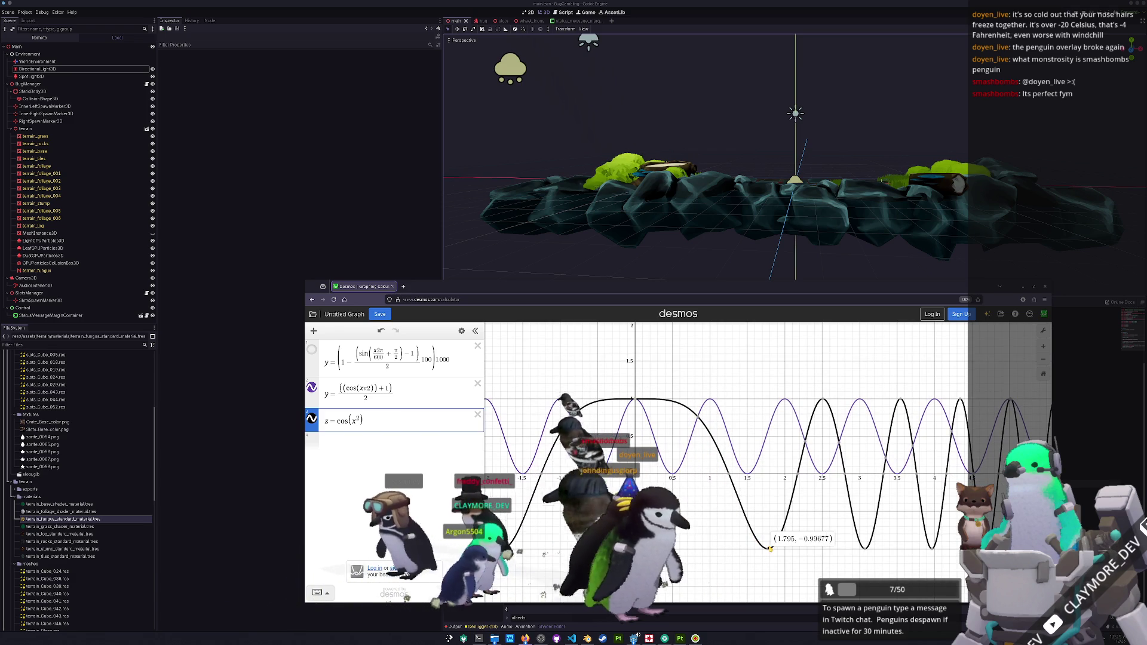
left_click(779, 551)
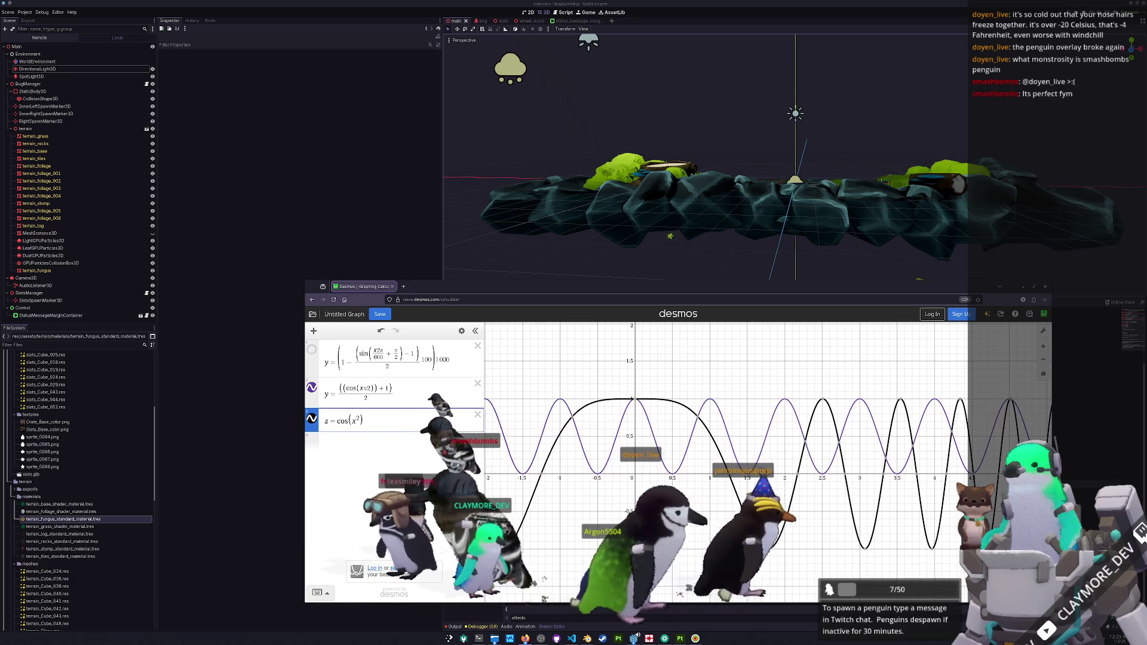
Step: Discard an empty new expression and place the cursor in the second cosine expression
left_click(351, 445)
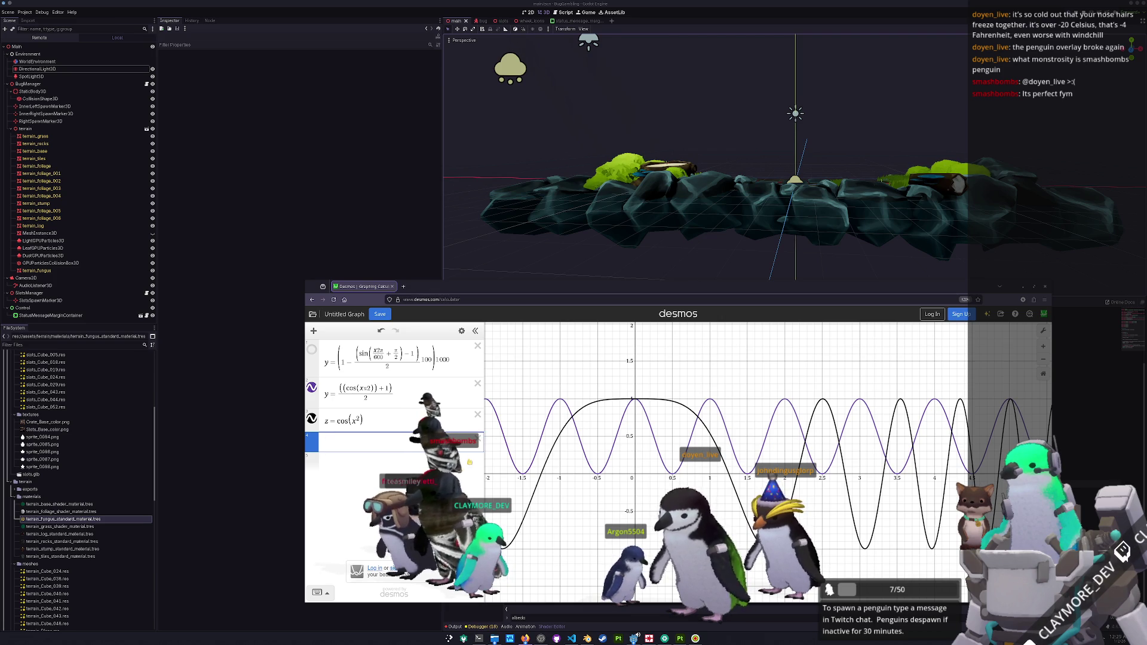
key("BackSpace")
left_click(379, 350)
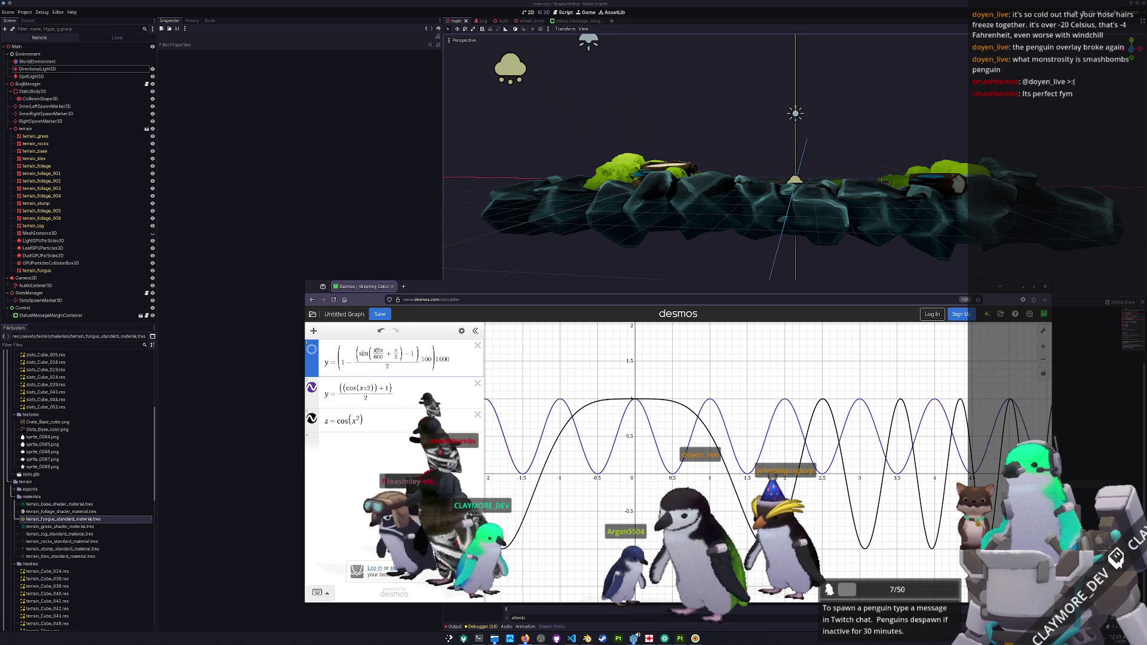
left_click(362, 388)
Step: Square x inside the second cosine and hide the z = cos(x²) curve
type("^2")
left_click(313, 421)
scroll(663, 439, "up", 3)
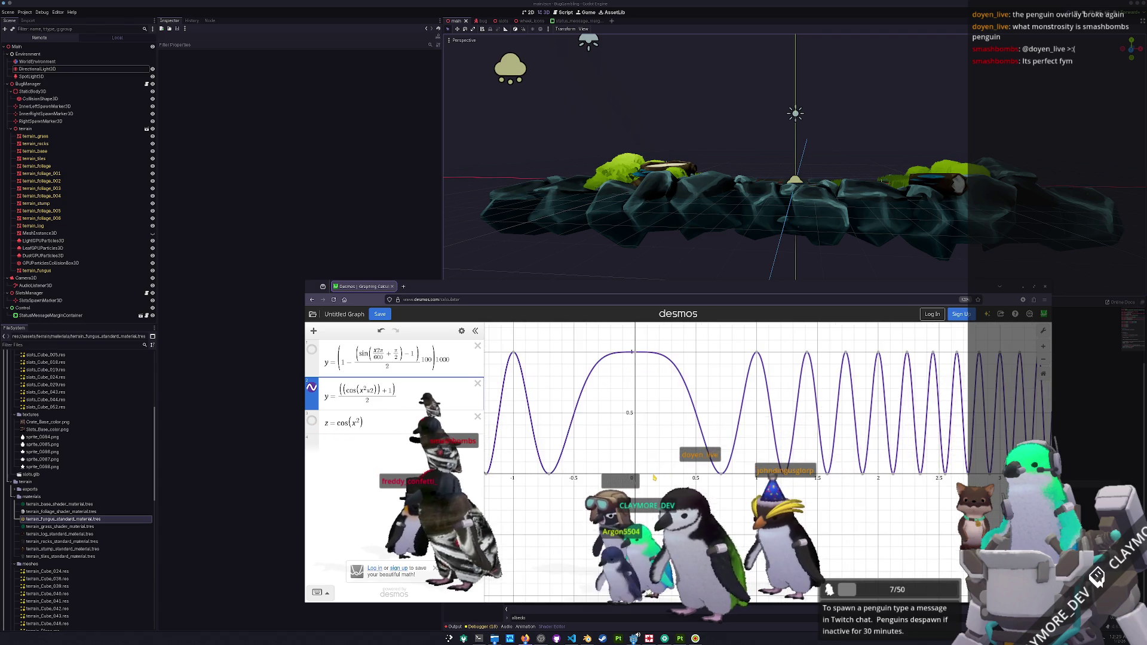
left_click_drag(603, 463, 599, 470)
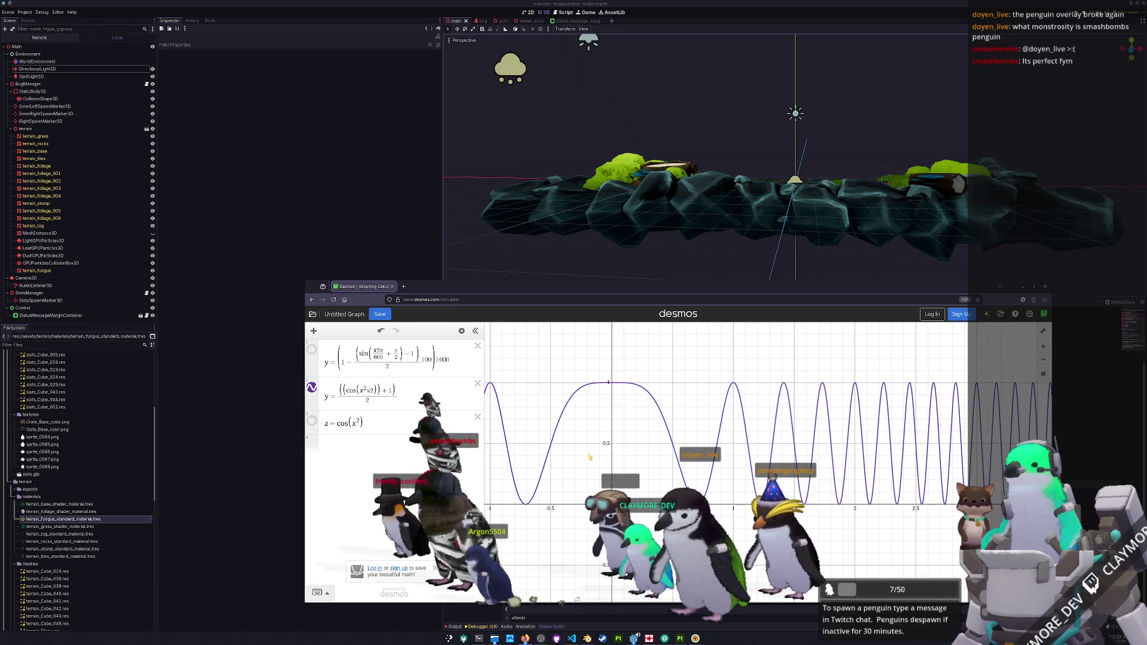
Step: Check a point on the purple wave and begin a fourth expression 1/(1−e^−xp)
left_click(657, 434)
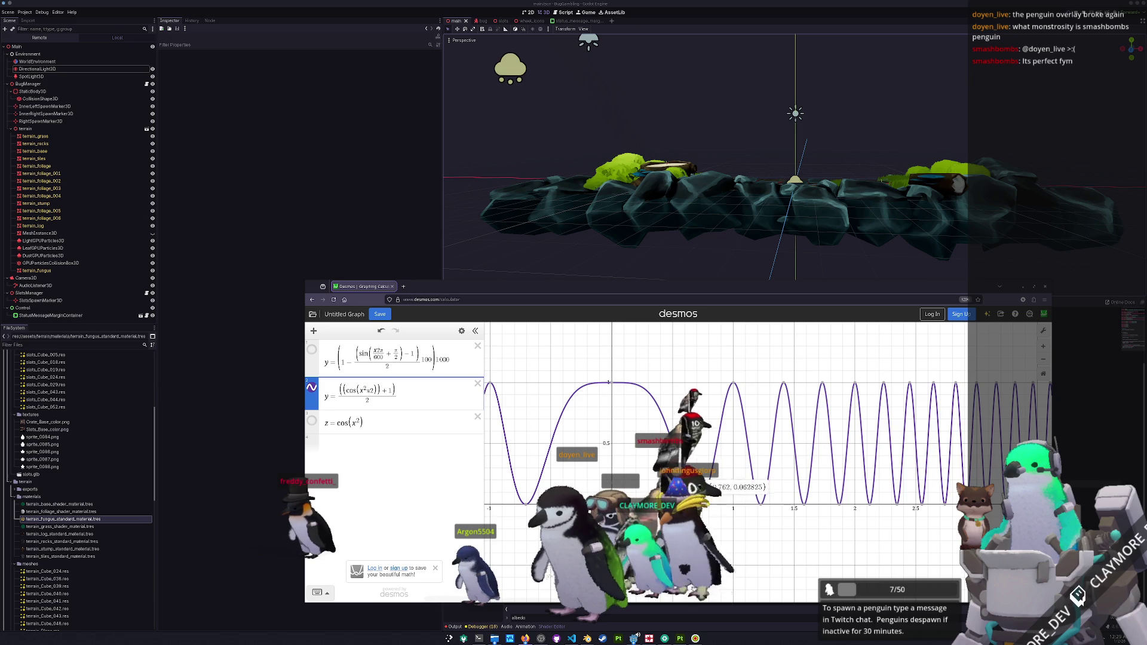
left_click(410, 444)
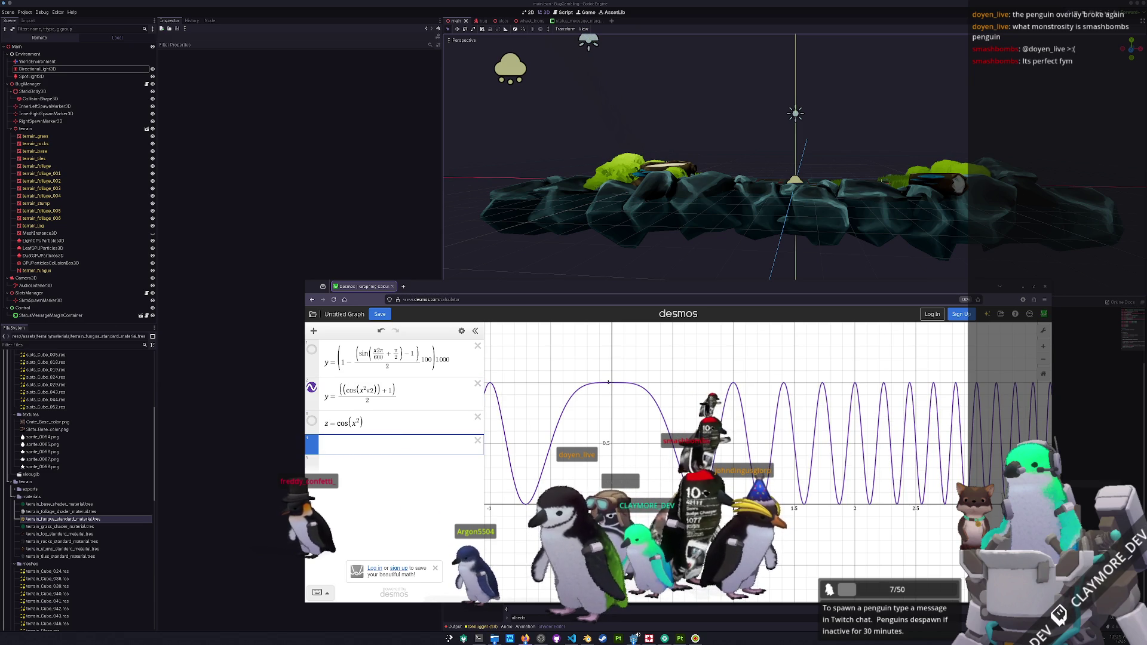
type("1/")
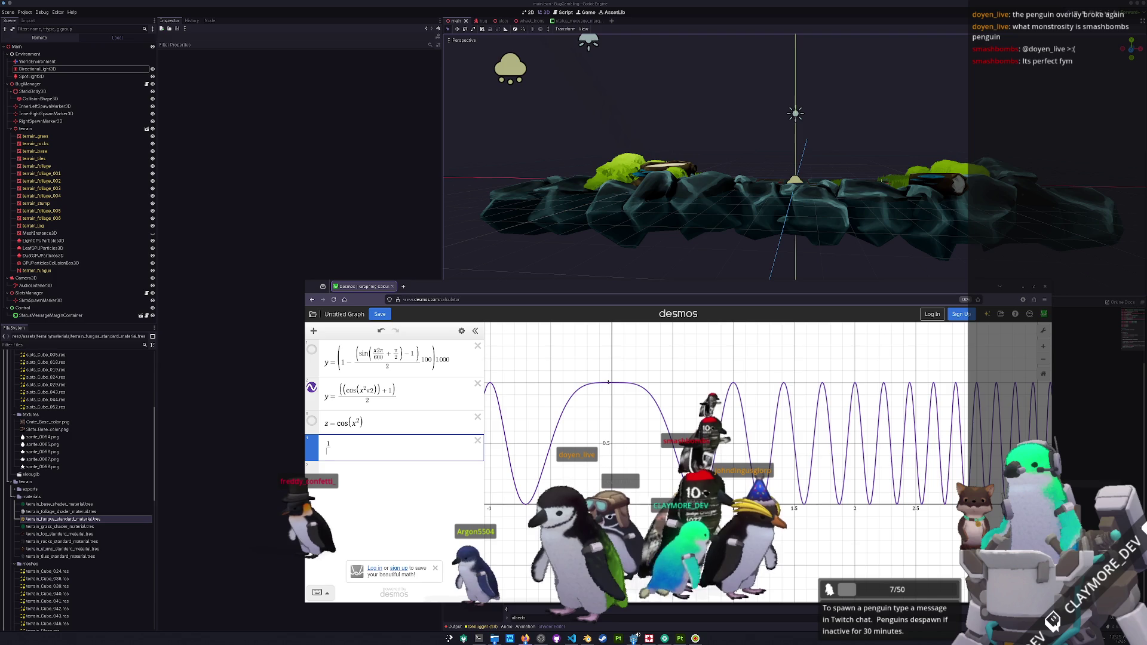
type("1-e")
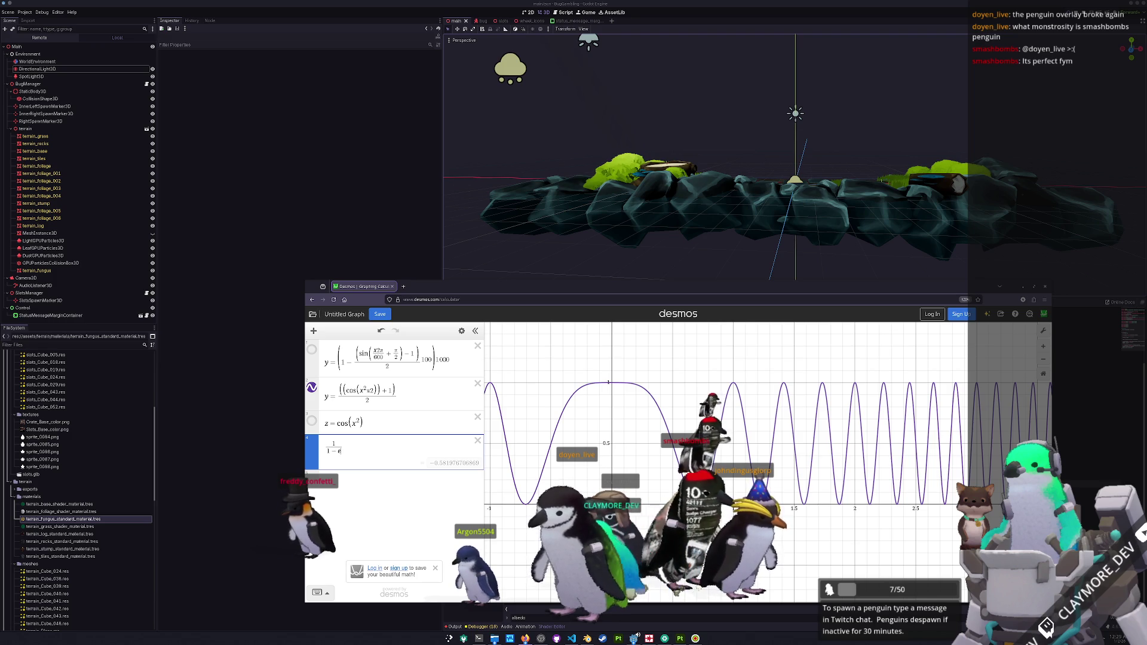
type("^")
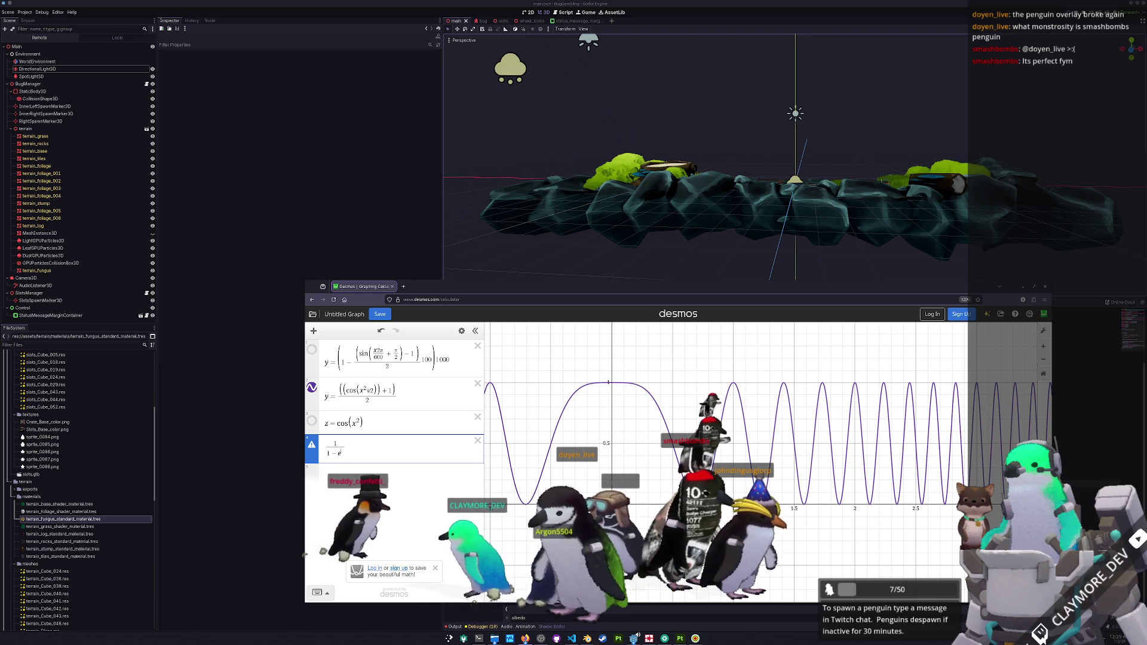
type("-x")
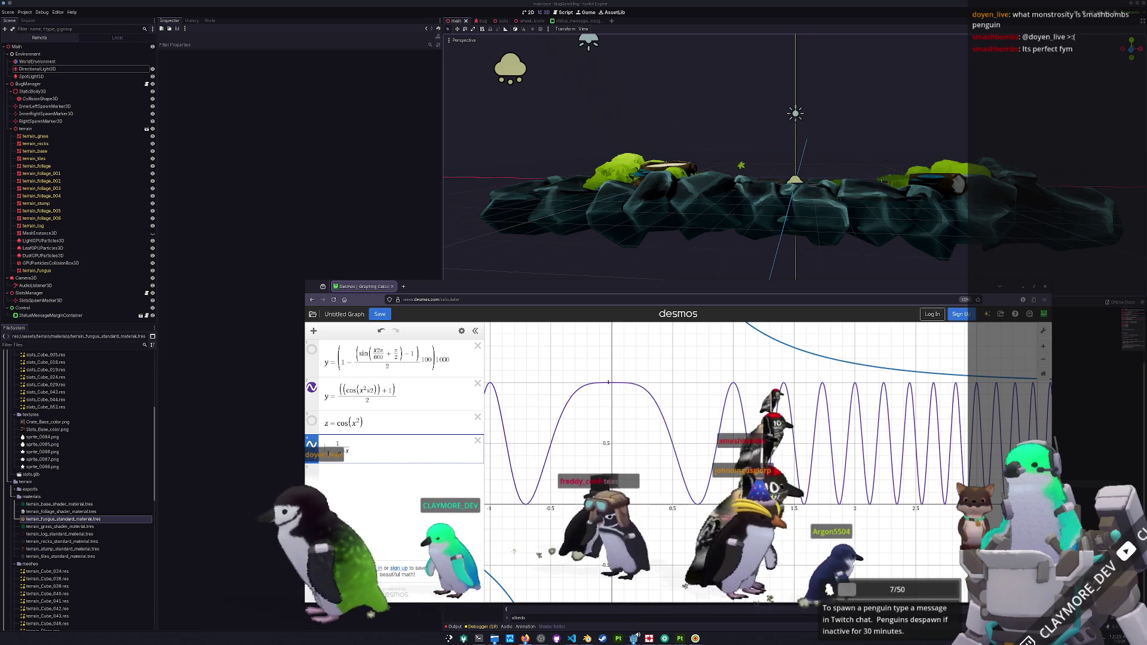
type("p")
Step: Turn row 4 into a plotted equation with 1 + e^… in the denominator
key("BackSpace")
type("y=")
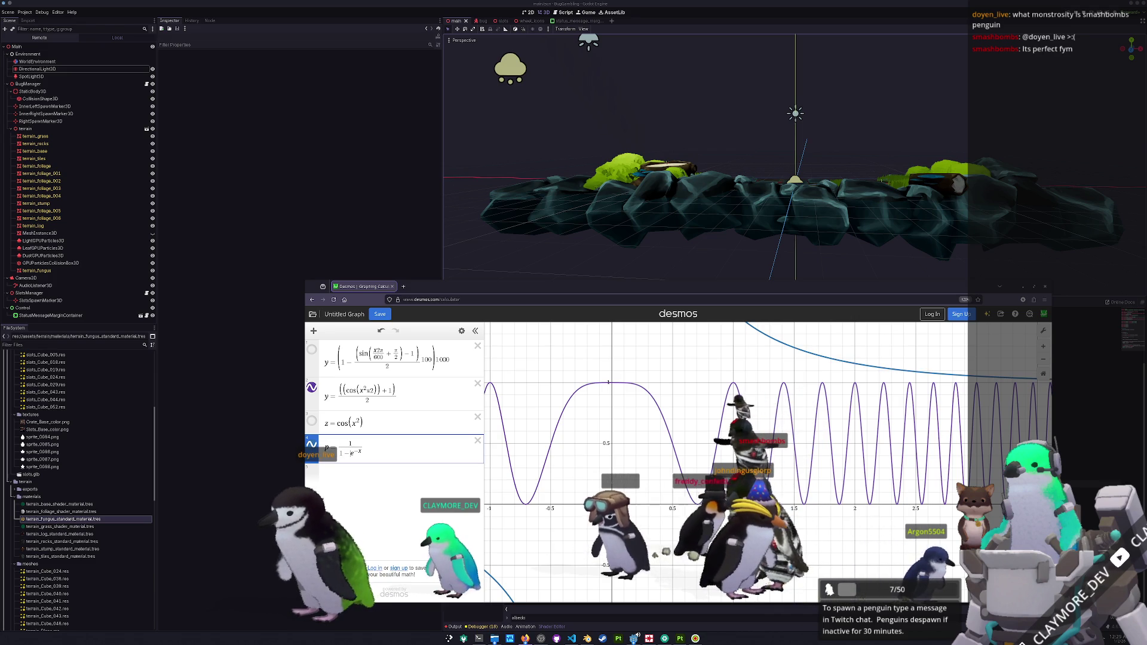
key("BackSpace")
type("+")
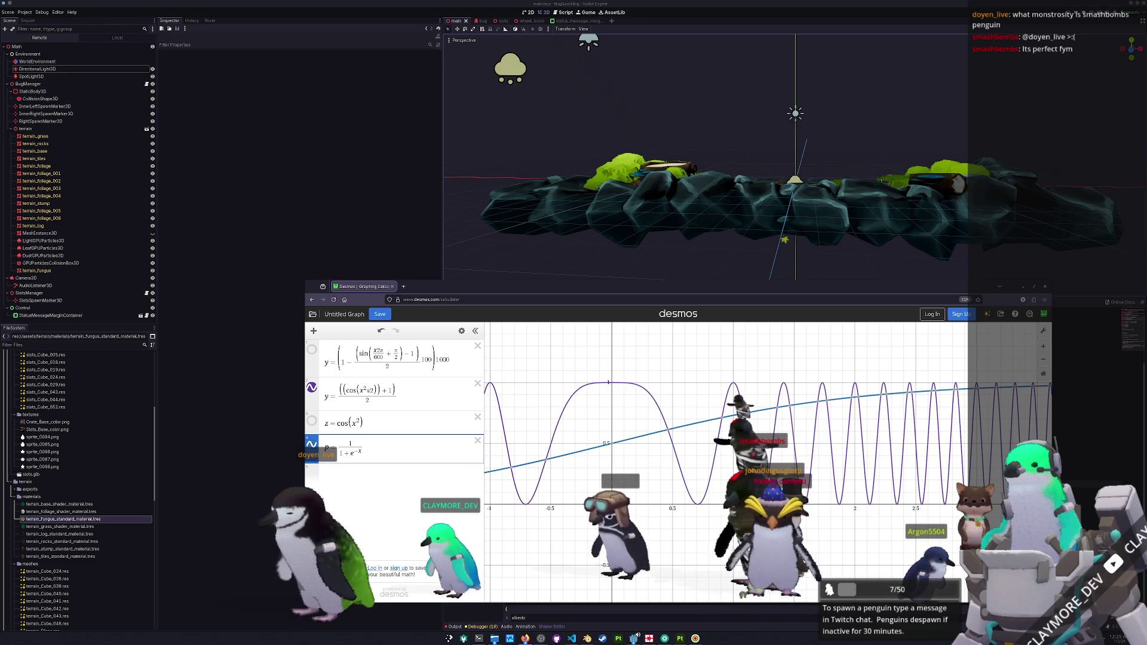
scroll(798, 462, "down", 4)
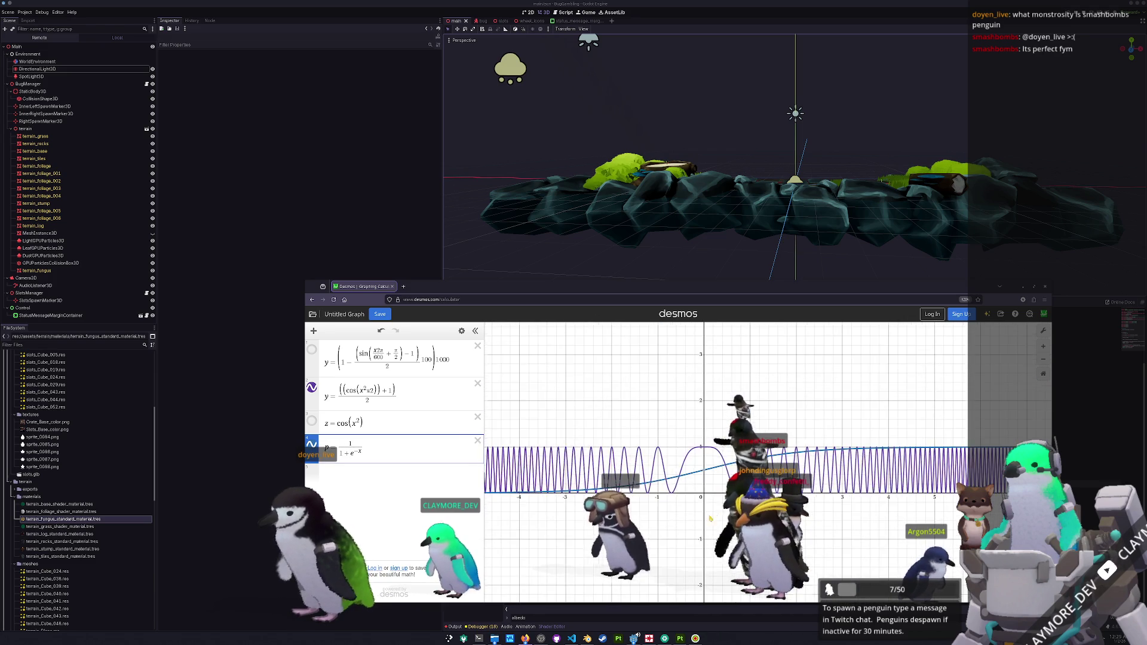
Step: Hide the purple wave, set the sigmoid's exponent to −10x, and zoom to view it
left_click(312, 387)
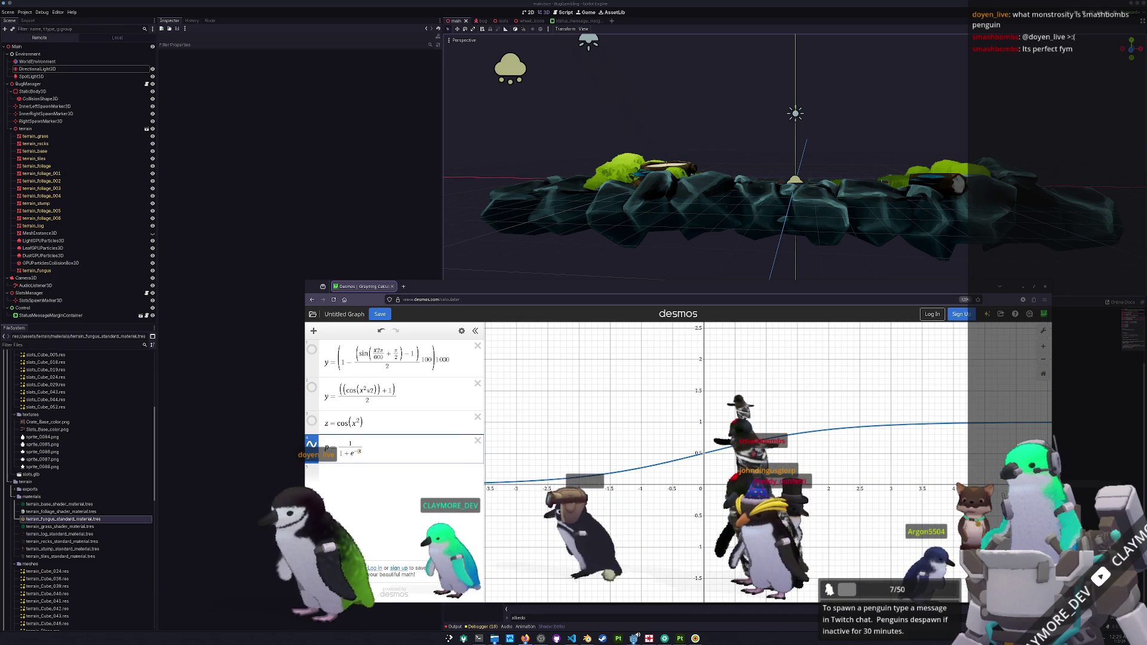
type("0")
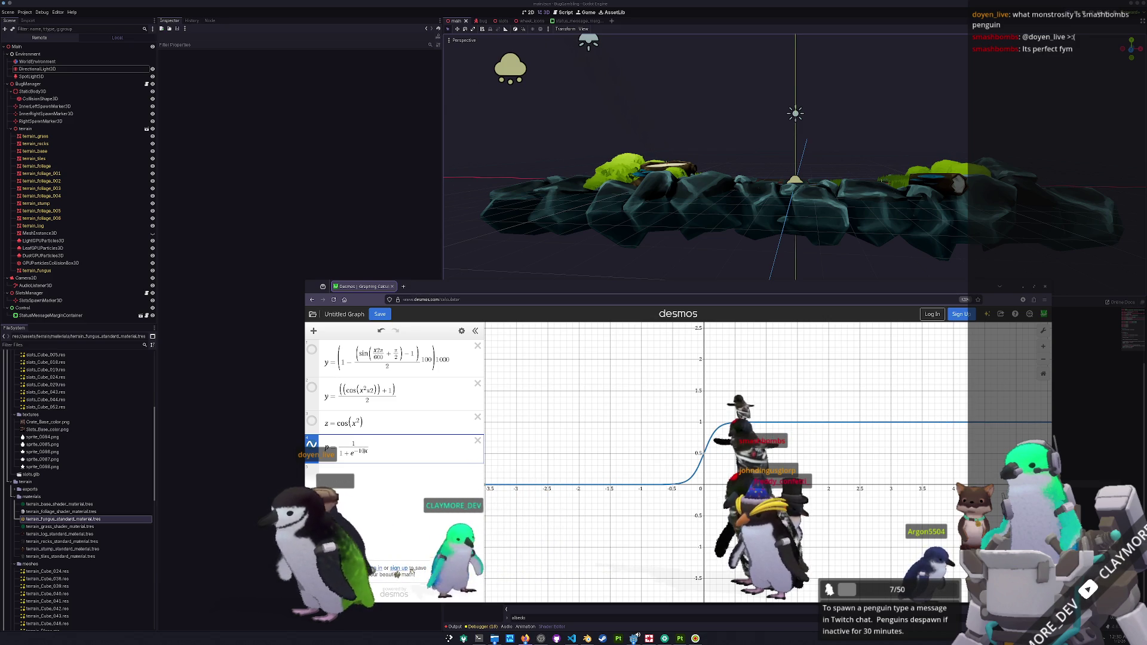
key("BackSpace")
key("BackSpace")
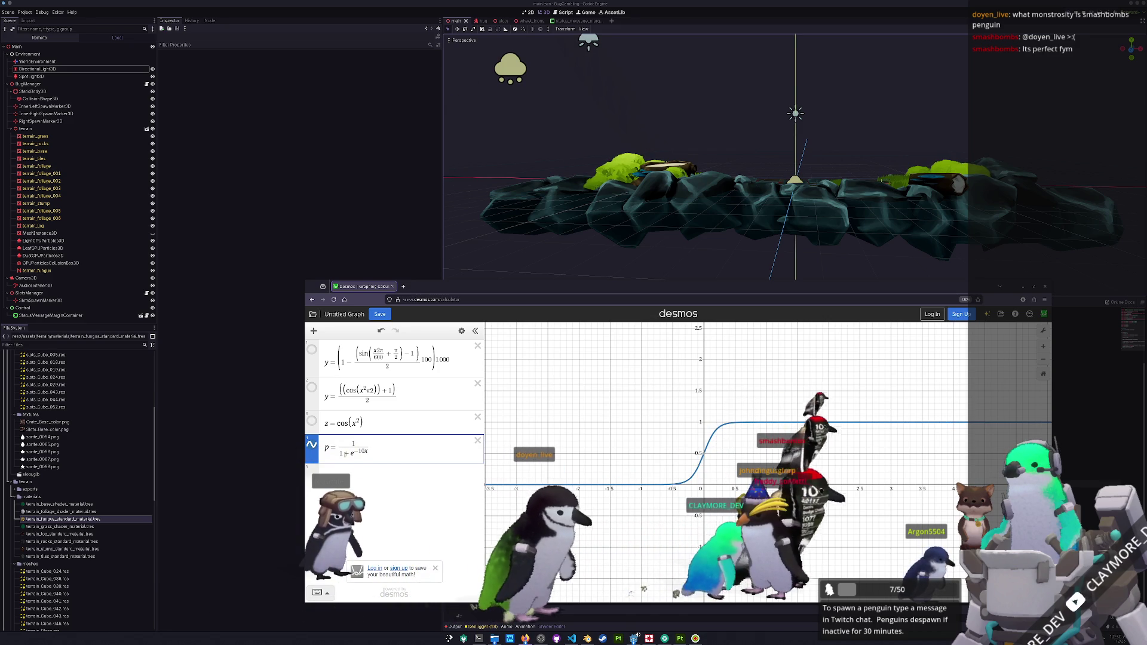
scroll(687, 474, "up", 3)
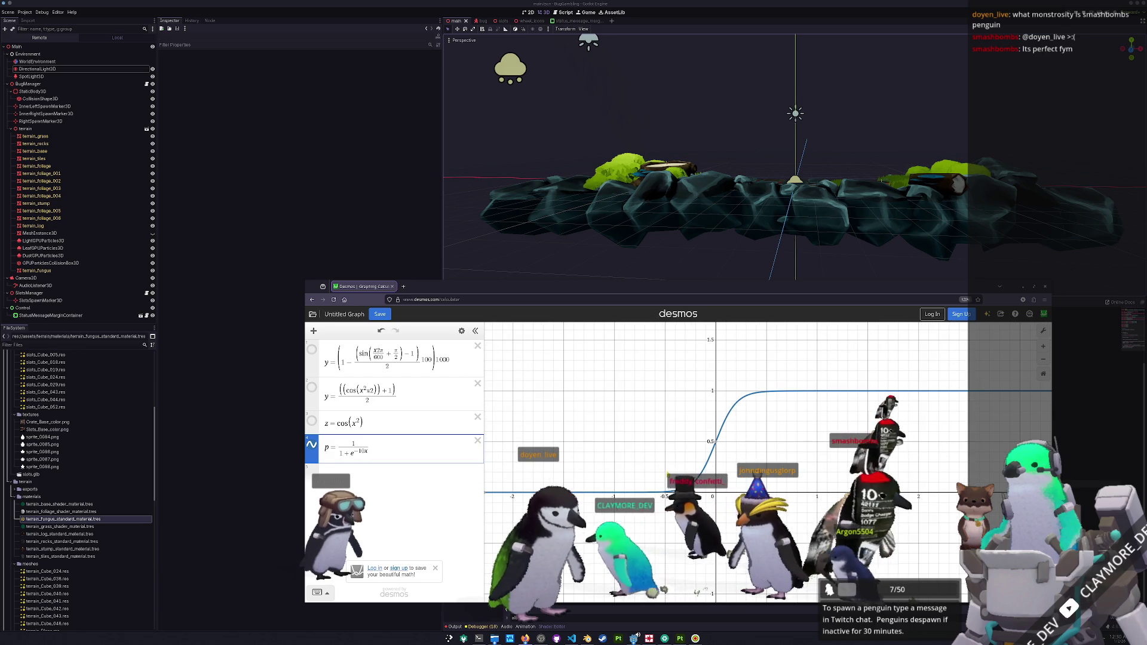
scroll(602, 470, "down", 5)
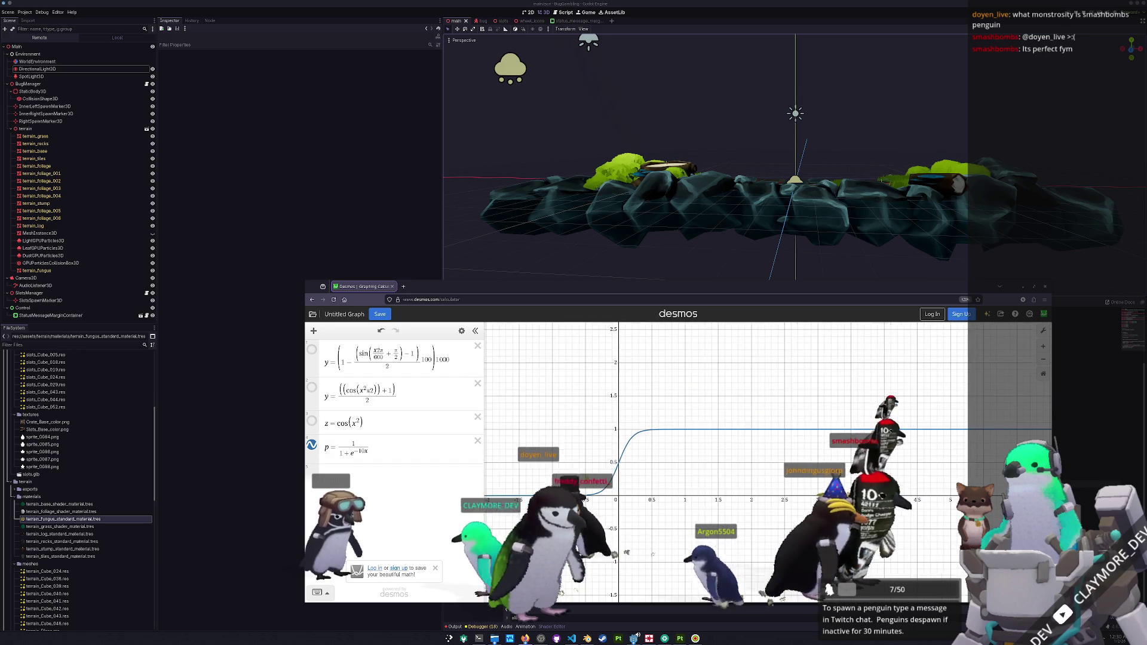
scroll(597, 477, "down", 2)
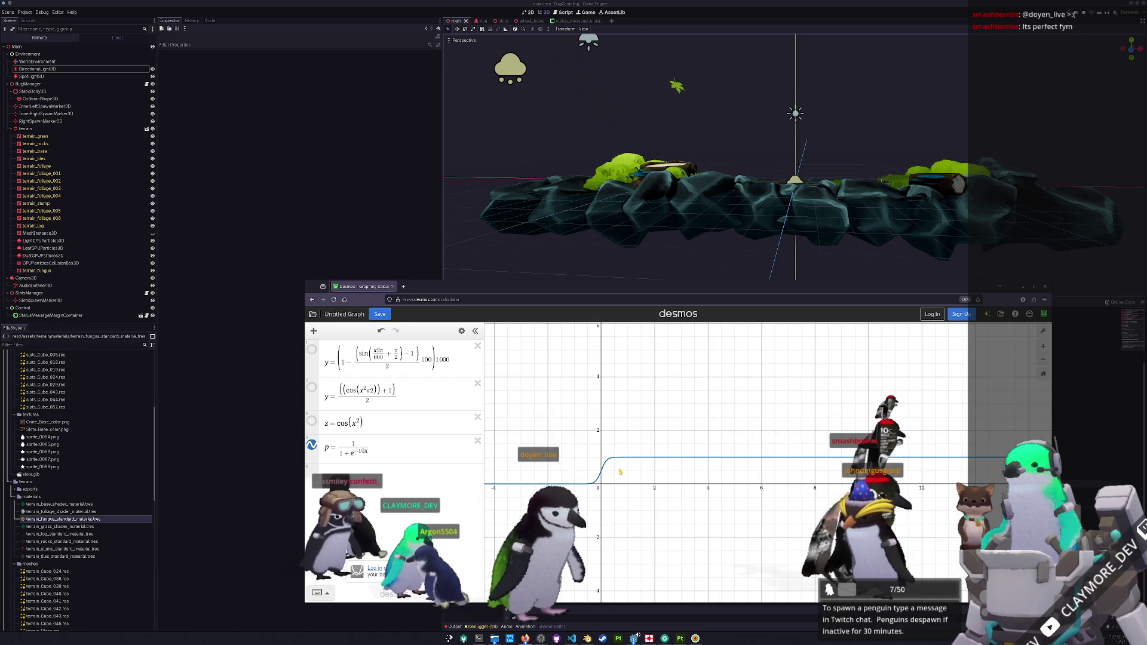
scroll(620, 472, "down", 5)
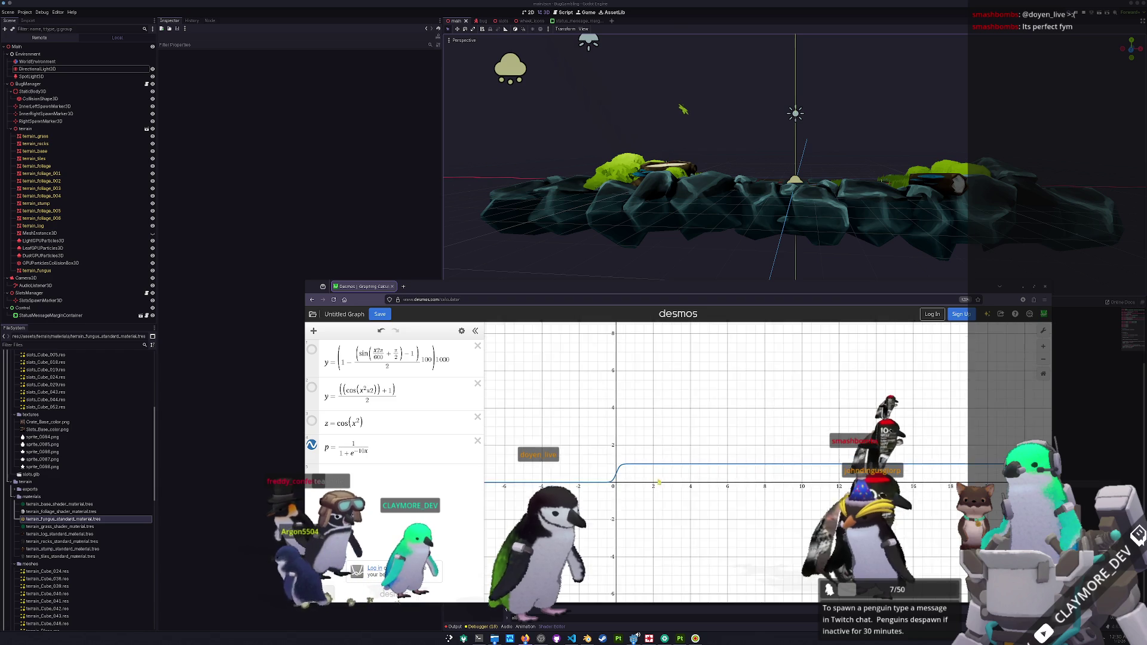
scroll(663, 475, "up", 5)
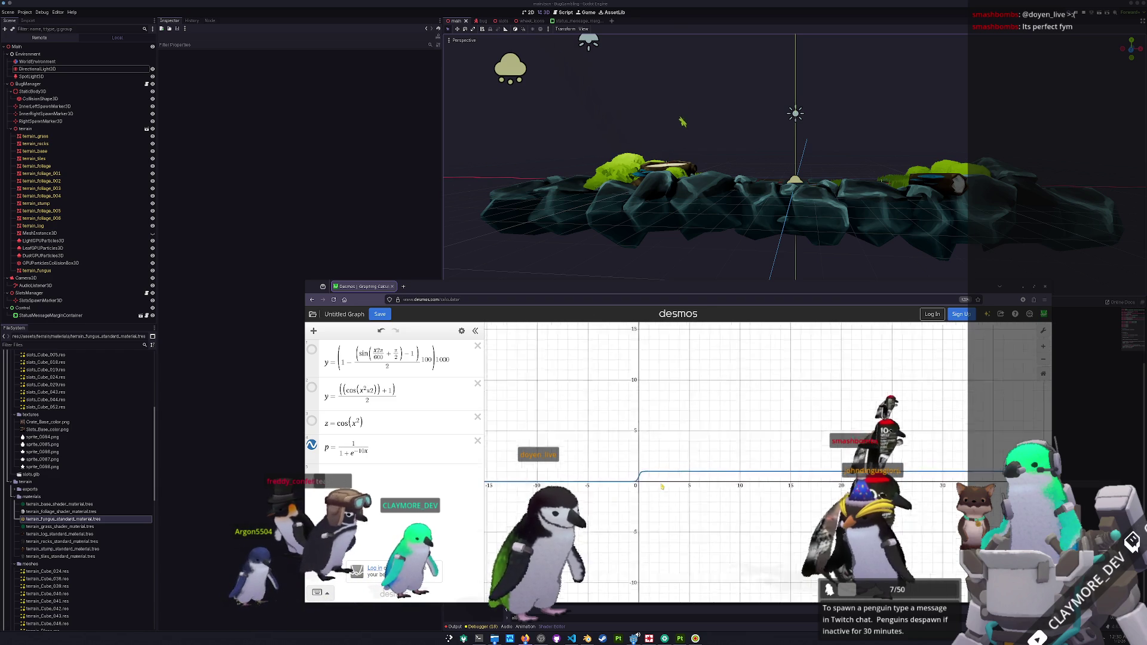
scroll(649, 459, "up", 1)
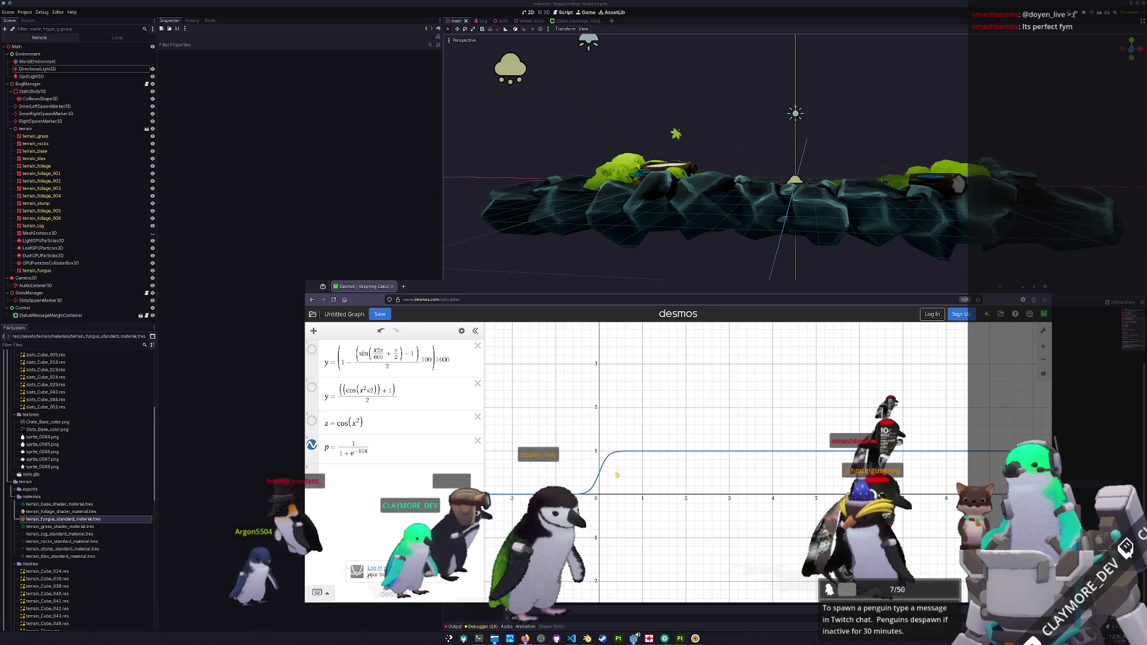
left_click(339, 454)
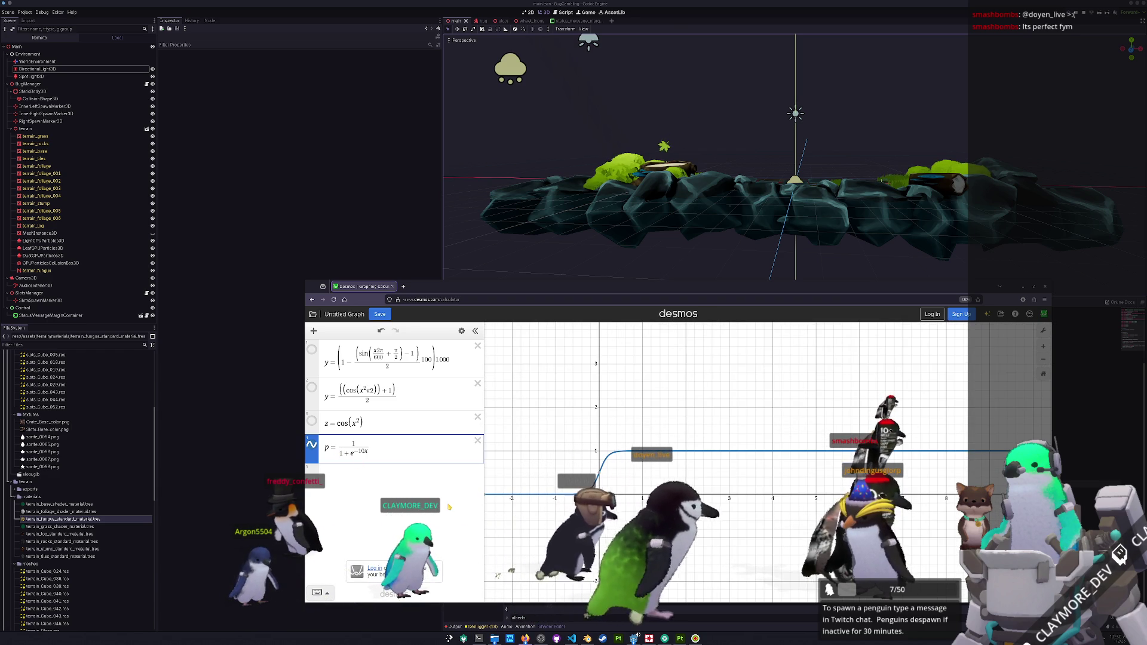
Step: Change the sigmoid's exponent offset to 5 and trace the curve near x = 0.5
type("2")
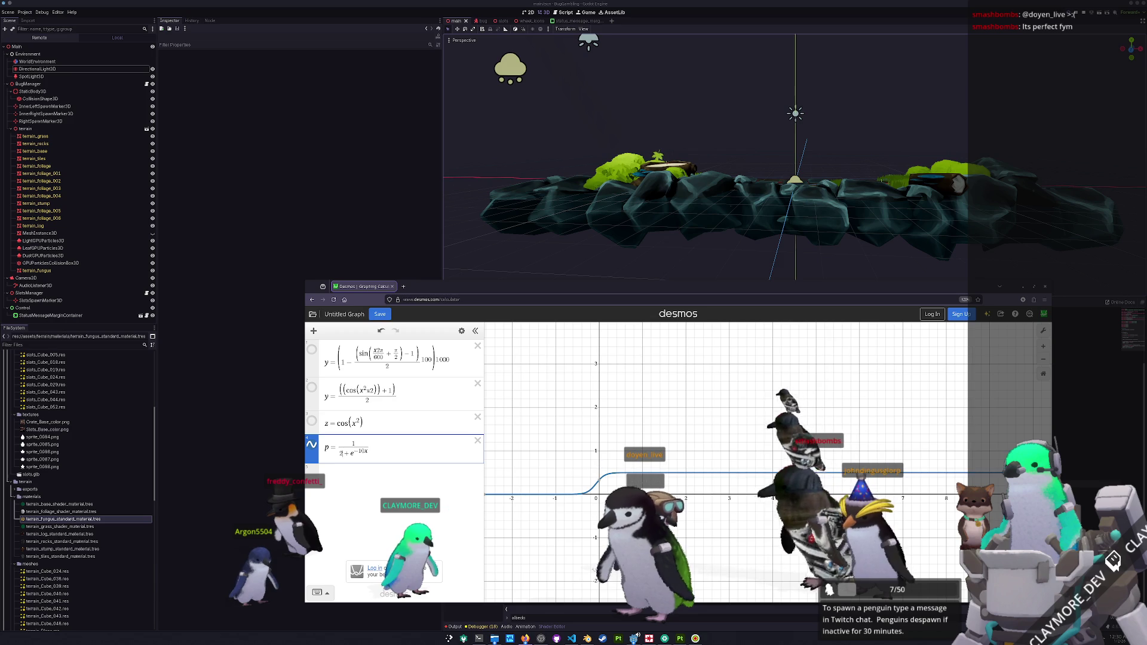
key("ctrl+z")
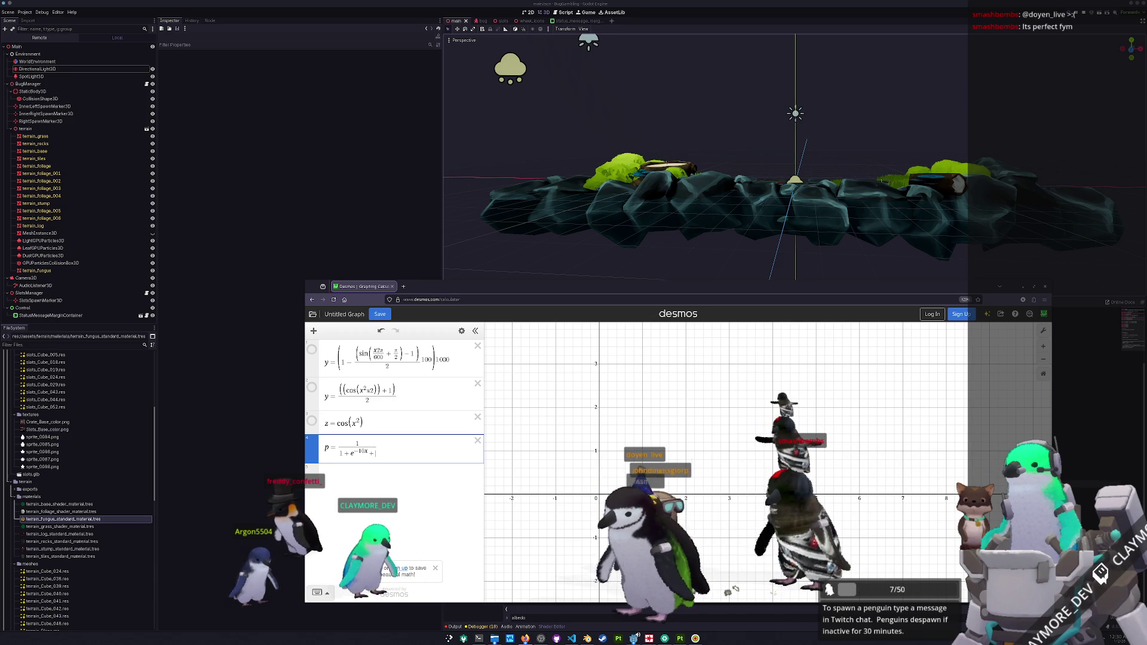
type("1")
key("BackSpace")
type("50")
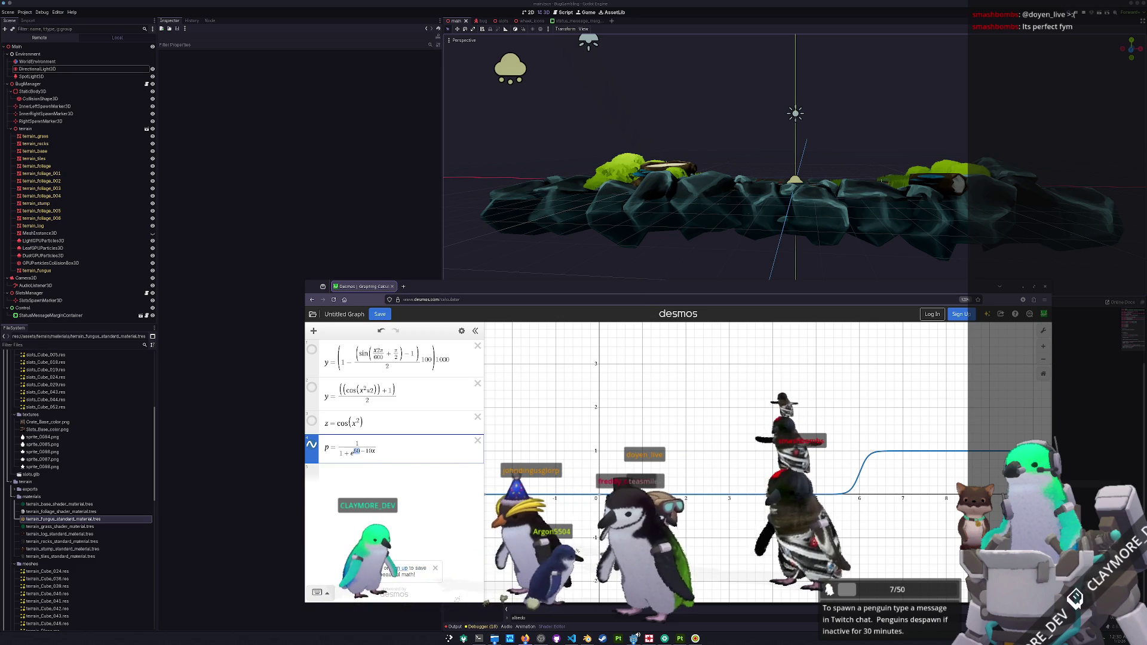
scroll(649, 511, "up", 3)
left_click_drag(565, 488, 602, 488)
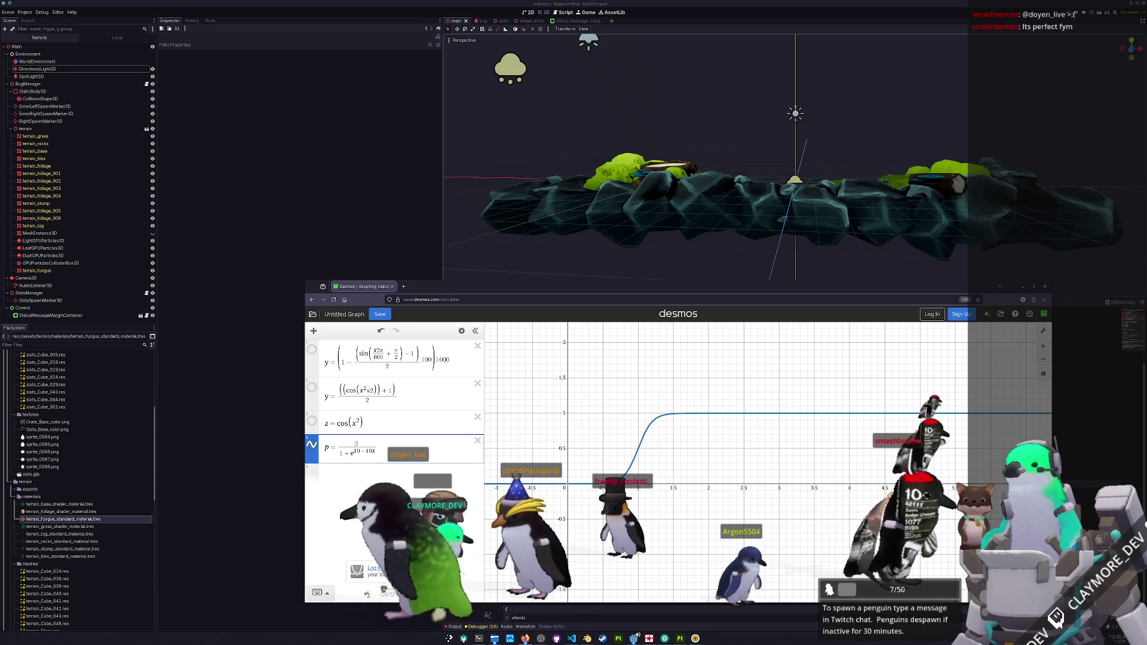
Step: Subtract the sigmoid from 1 and trace where the falling curve reaches 0
type("1-")
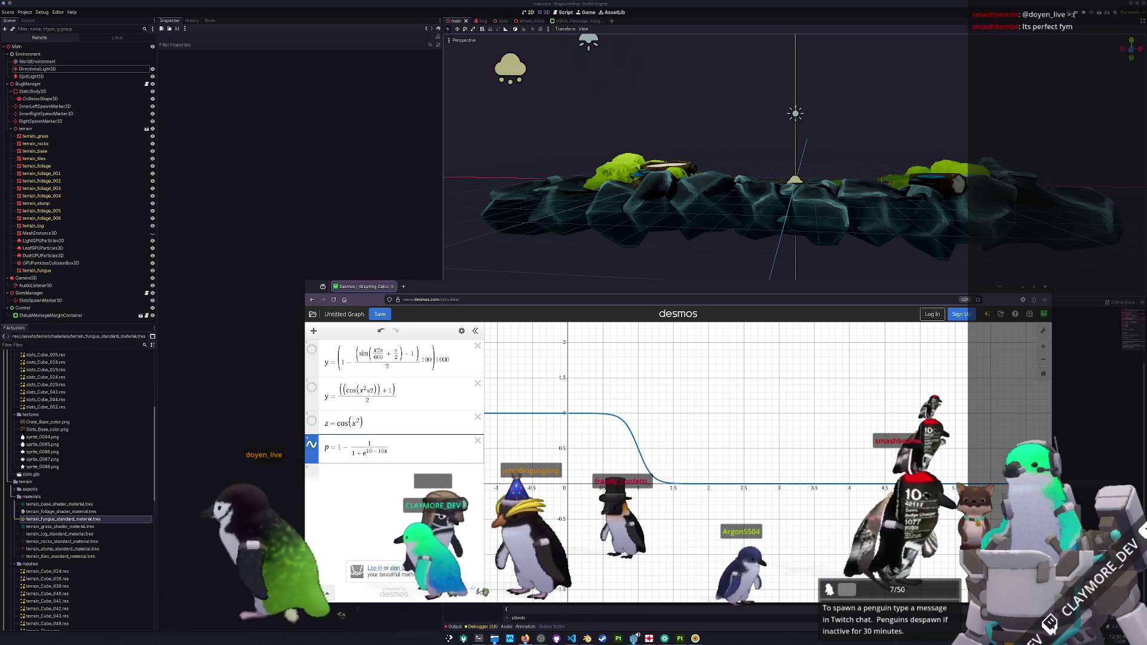
left_click(569, 414)
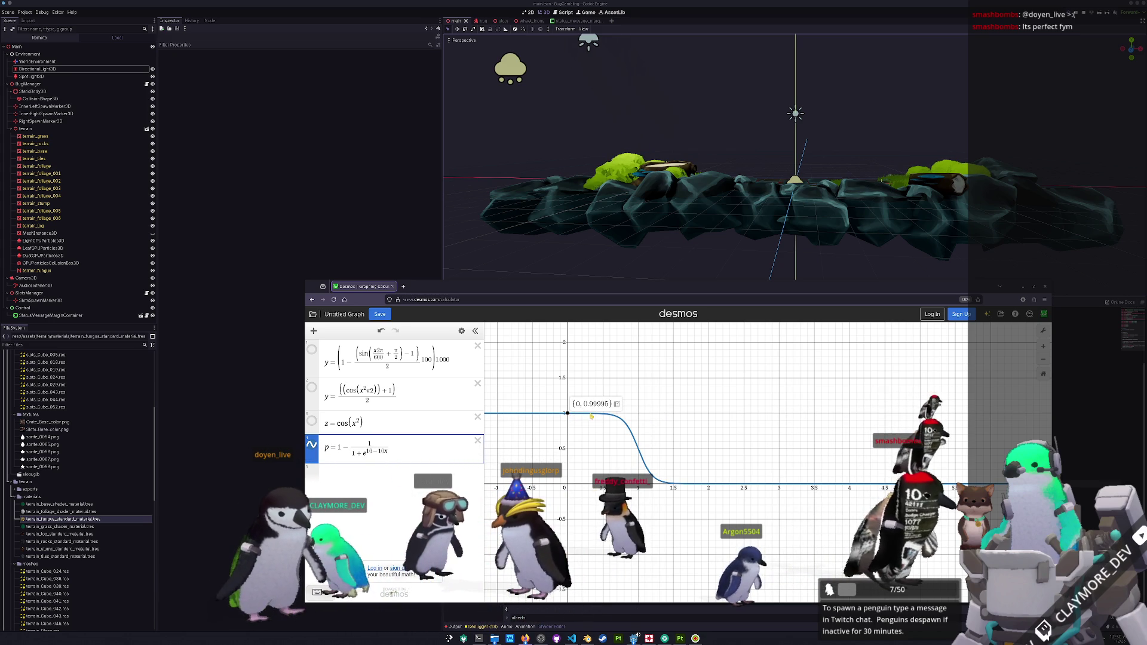
mouse_move(619, 422)
left_mouse_down()
mouse_move(646, 460)
mouse_move(688, 483)
mouse_move(730, 481)
left_mouse_up()
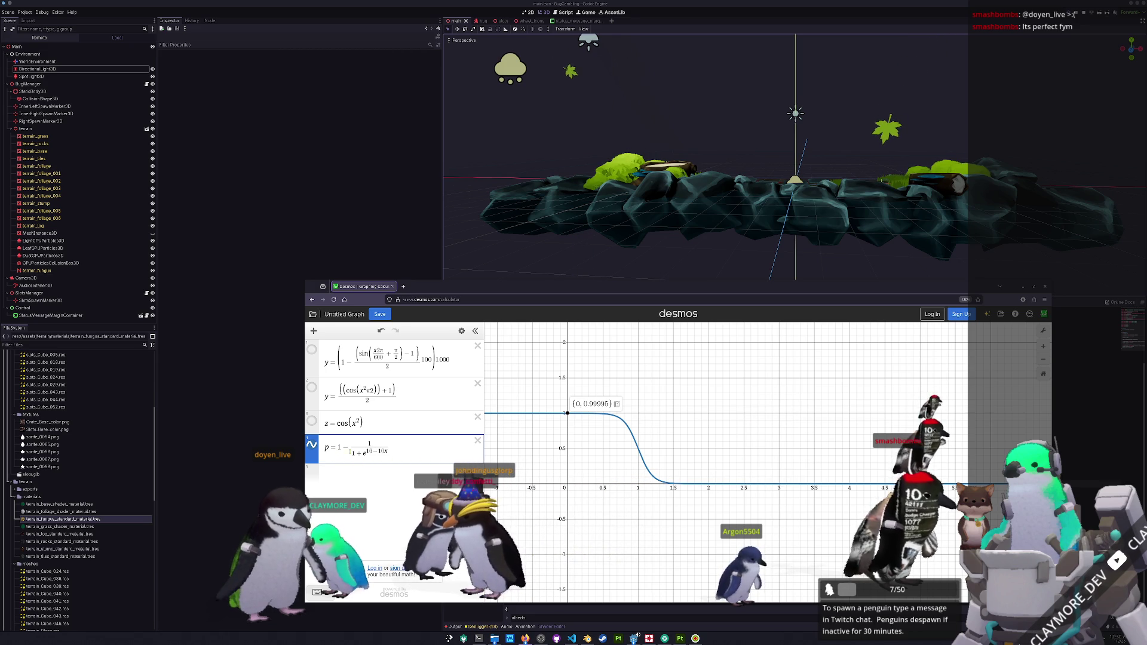
Step: Set the exponent constant to 82.5 and the x coefficient to 1050 for a near-vertical drop
key("shift+Left")
key("shift+Left")
type("5")
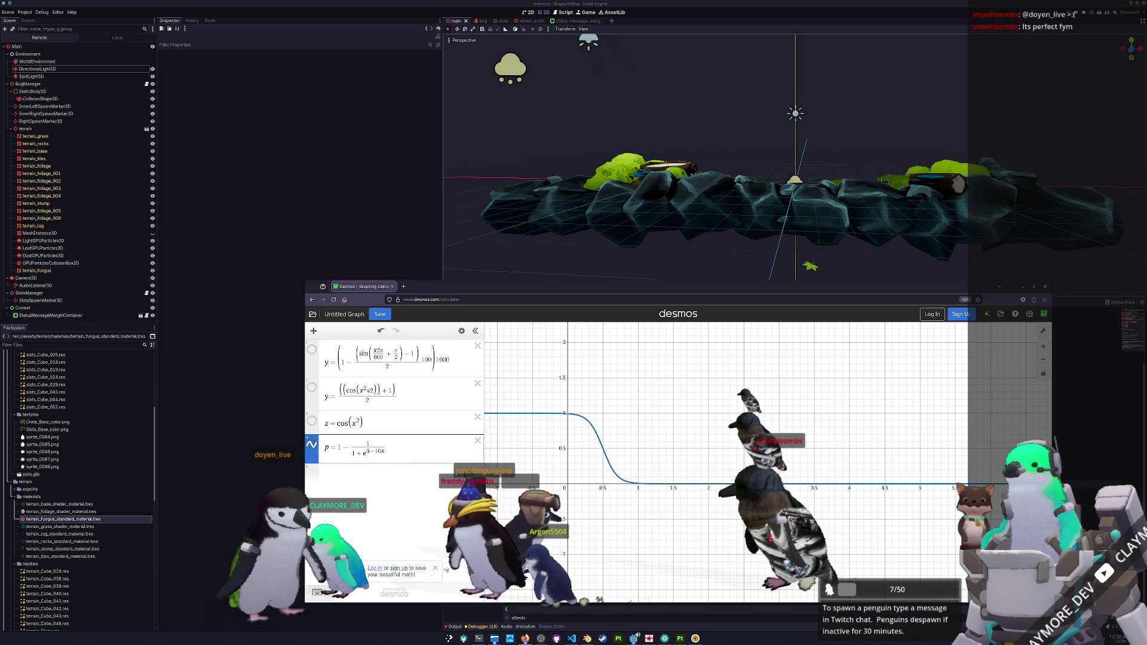
key("BackSpace")
type("82.5")
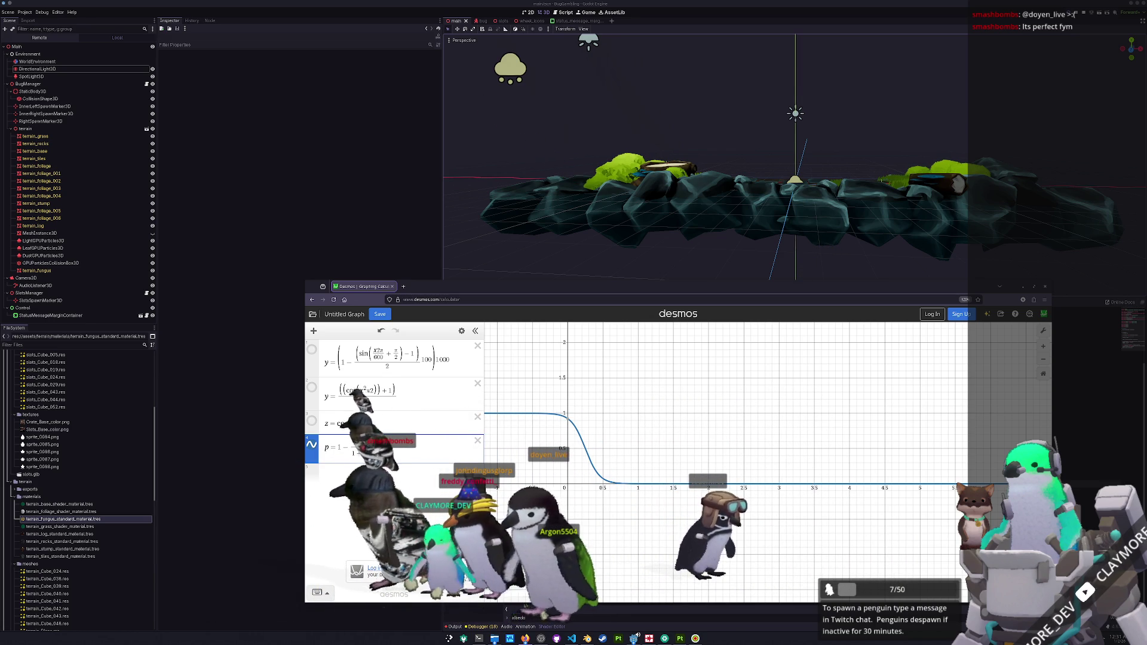
key("Right")
key("shift+Right")
type("10")
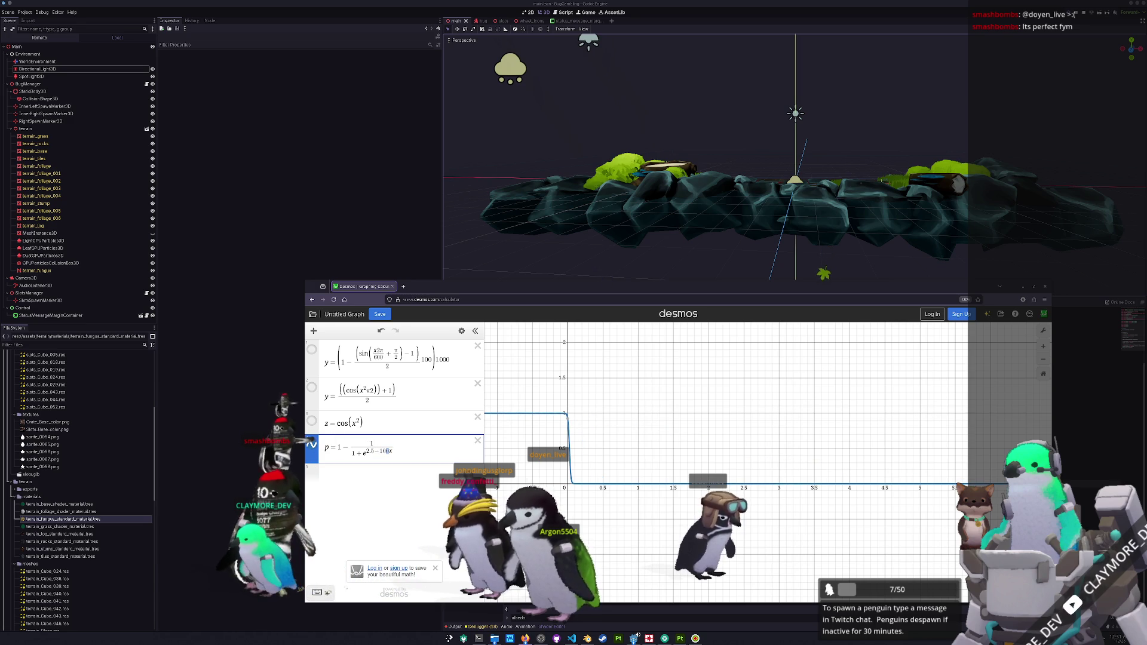
type("50")
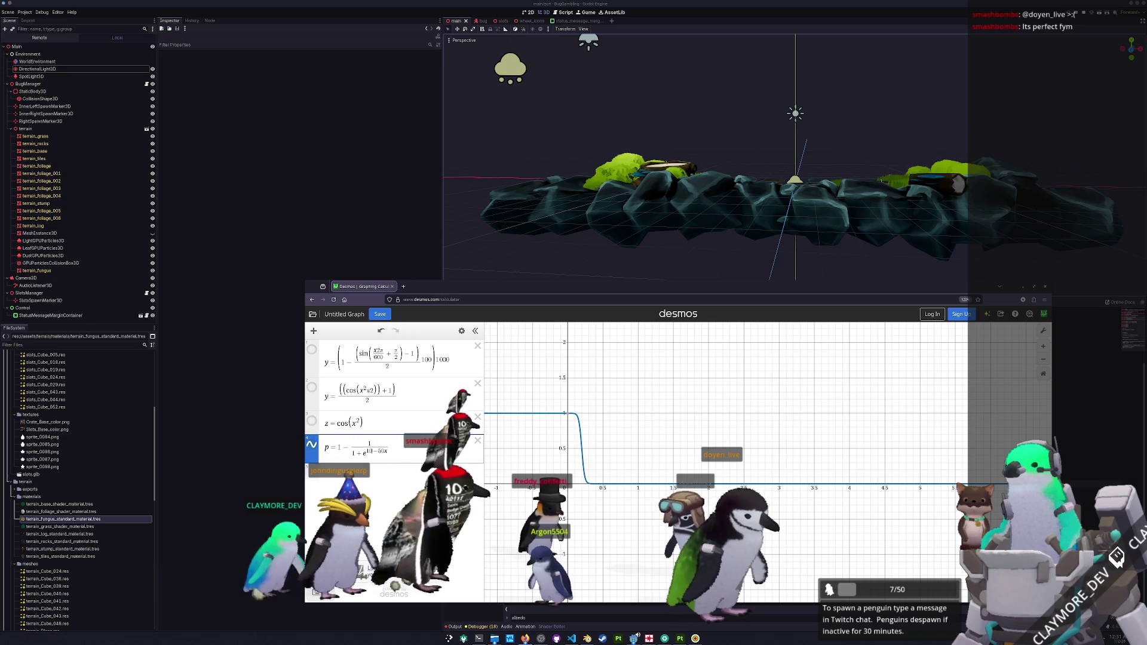
scroll(588, 419, "up", 2)
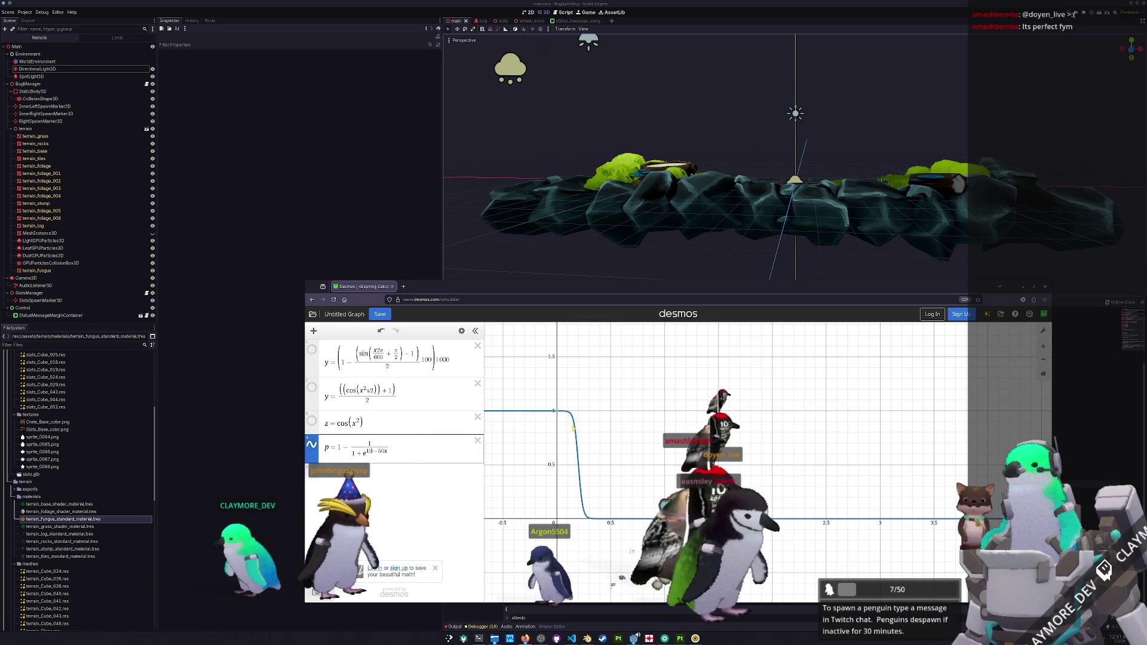
left_click(611, 522)
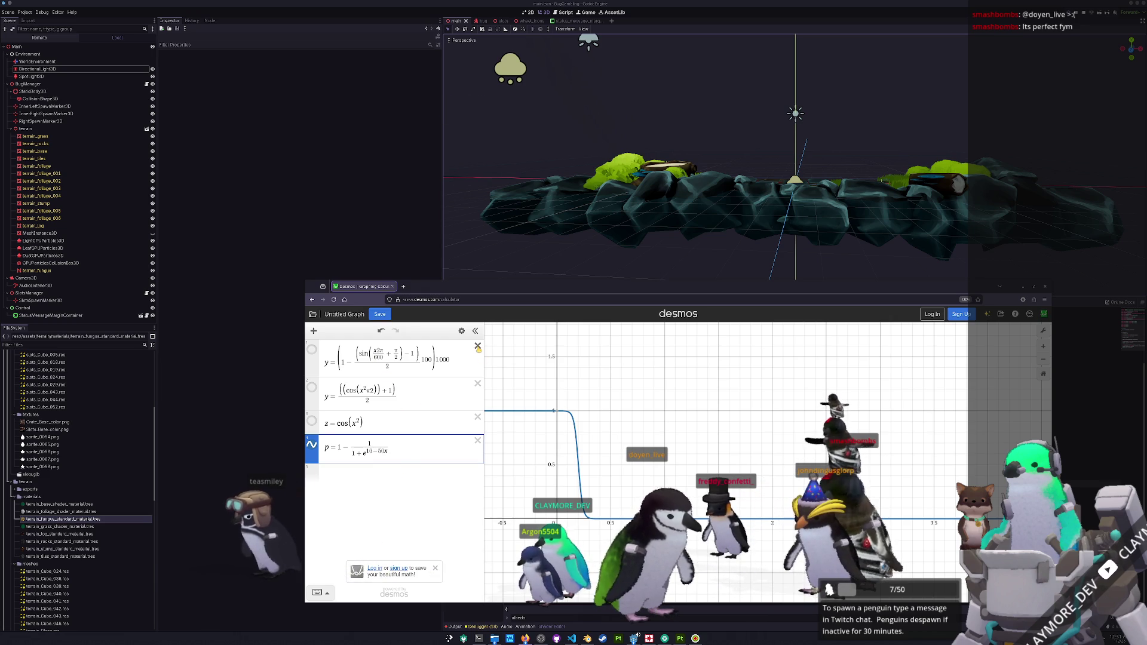
Step: Attach a new GDScript at res://environment_manager.gd to the Environment node
left_click(341, 218)
left_click(77, 56)
right_click(77, 55)
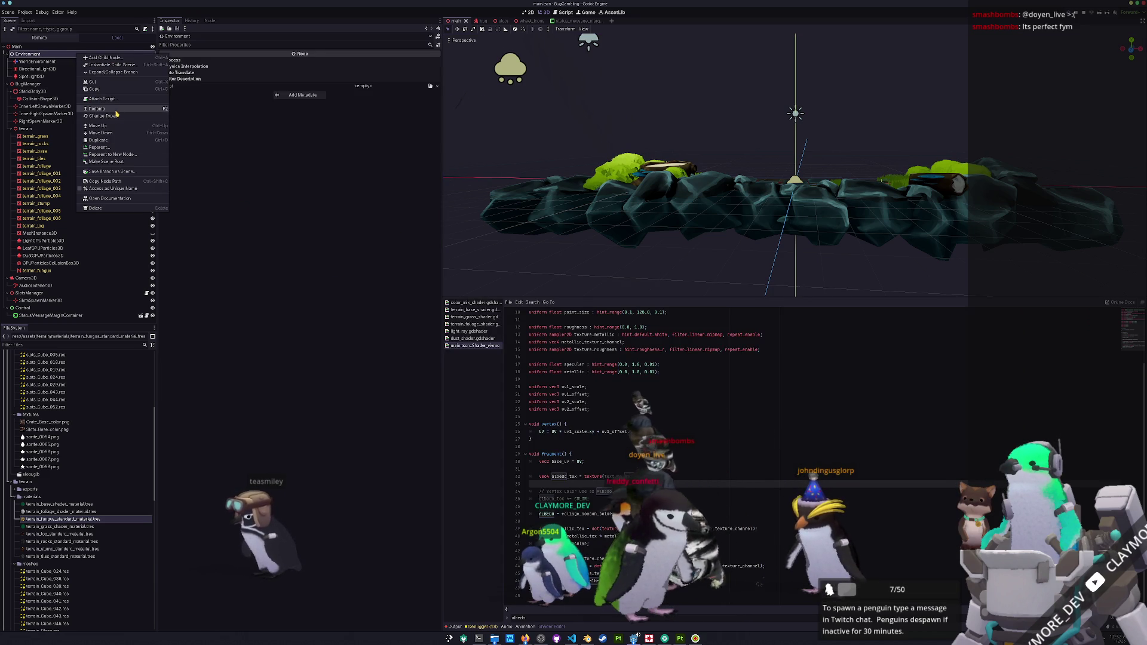
left_click(98, 102)
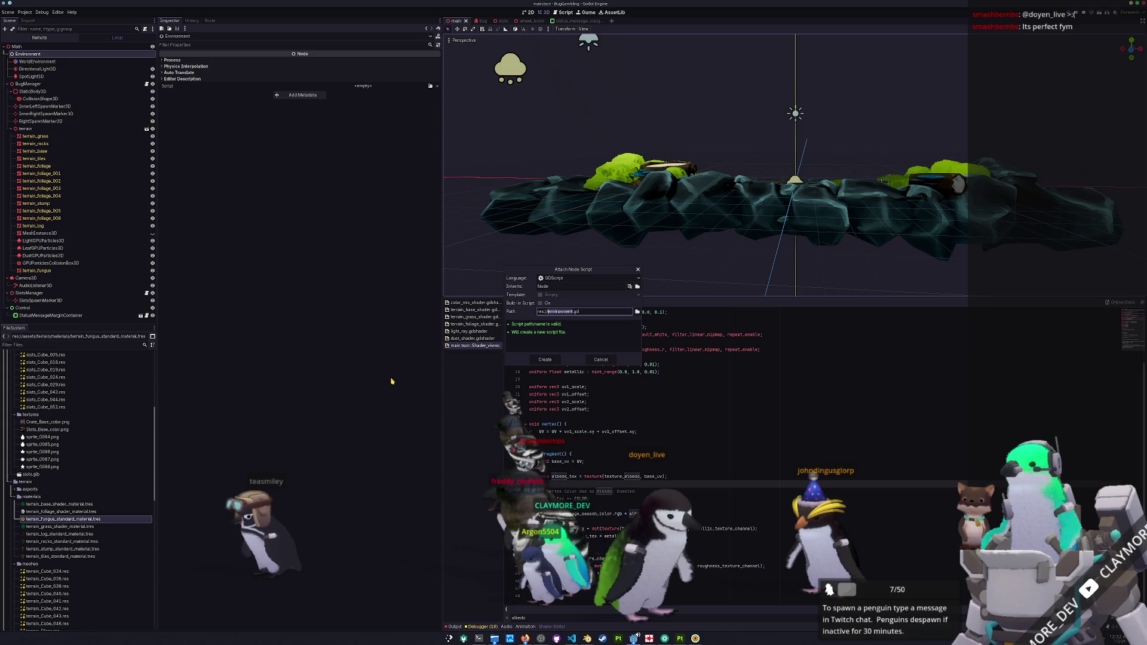
type("_manager")
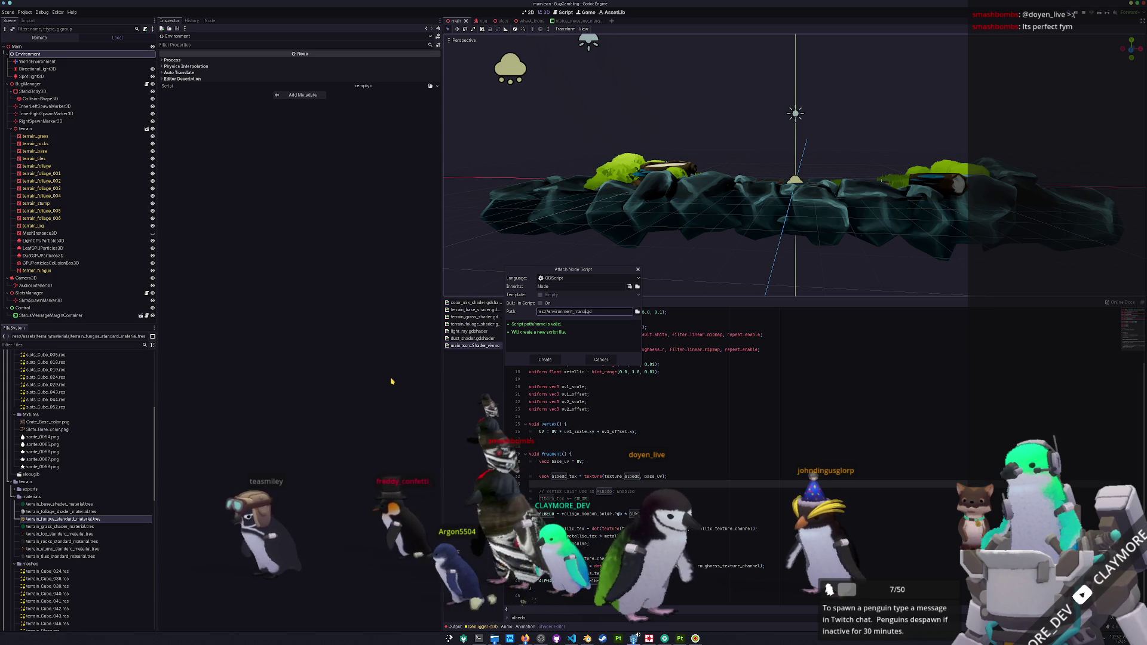
left_click(543, 359)
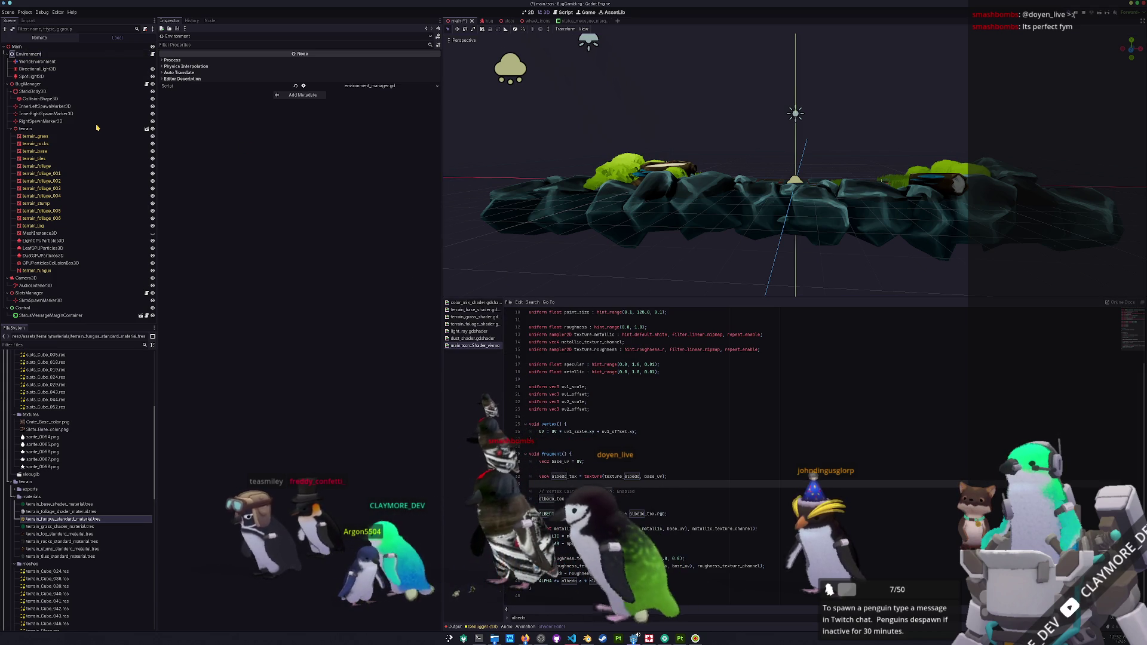
Step: Save the renamed EnvironmentManager node and declare class_name EnvironmentManager in the script
key("Return")
key("ctrl+s")
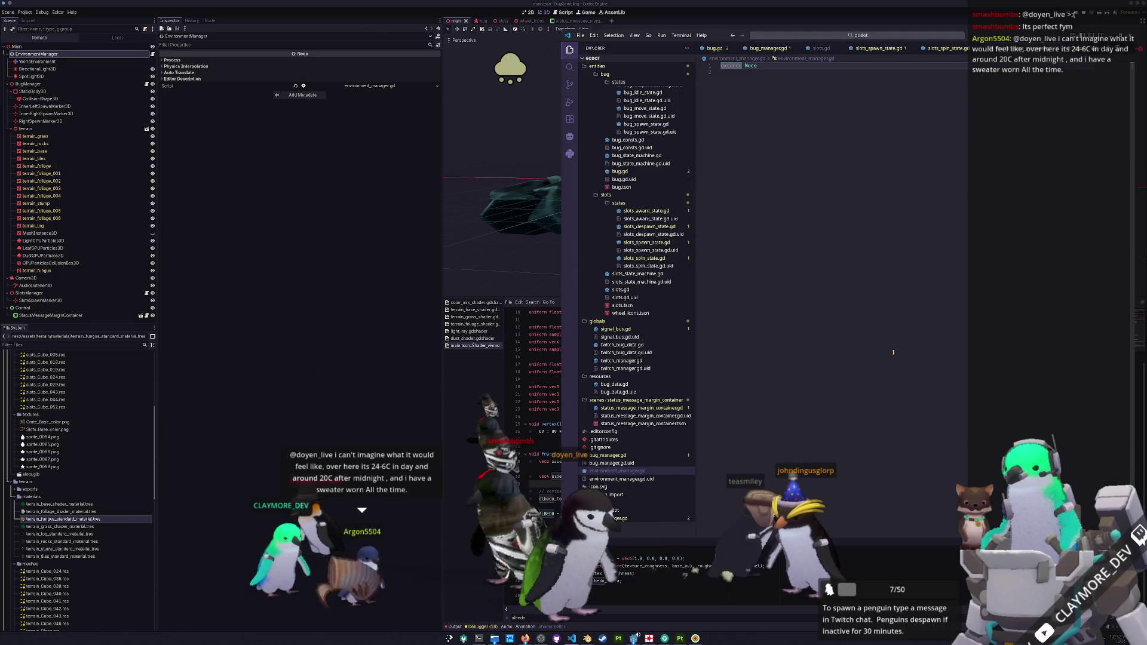
type("class_name W")
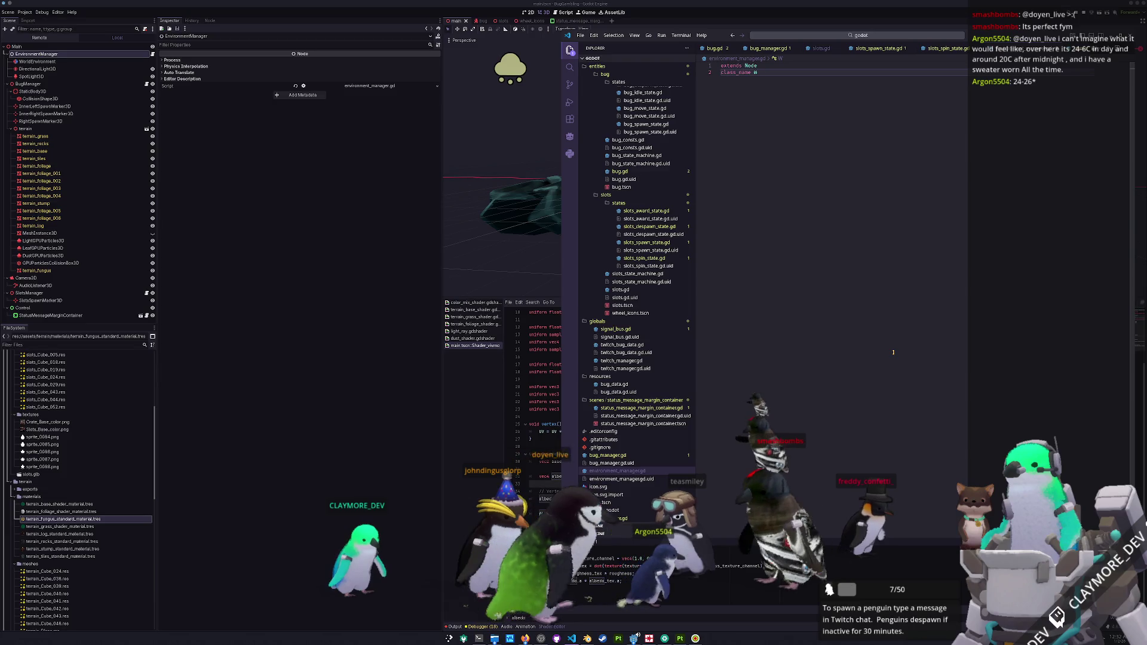
key("BackSpace")
type("Env")
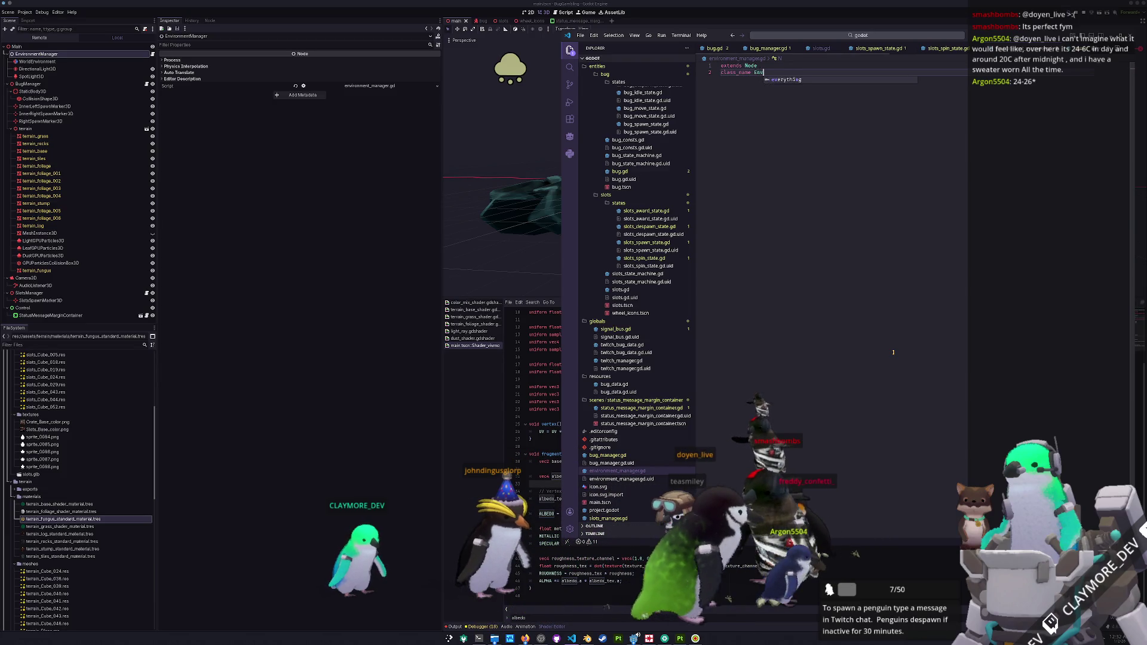
type("ironmentManage")
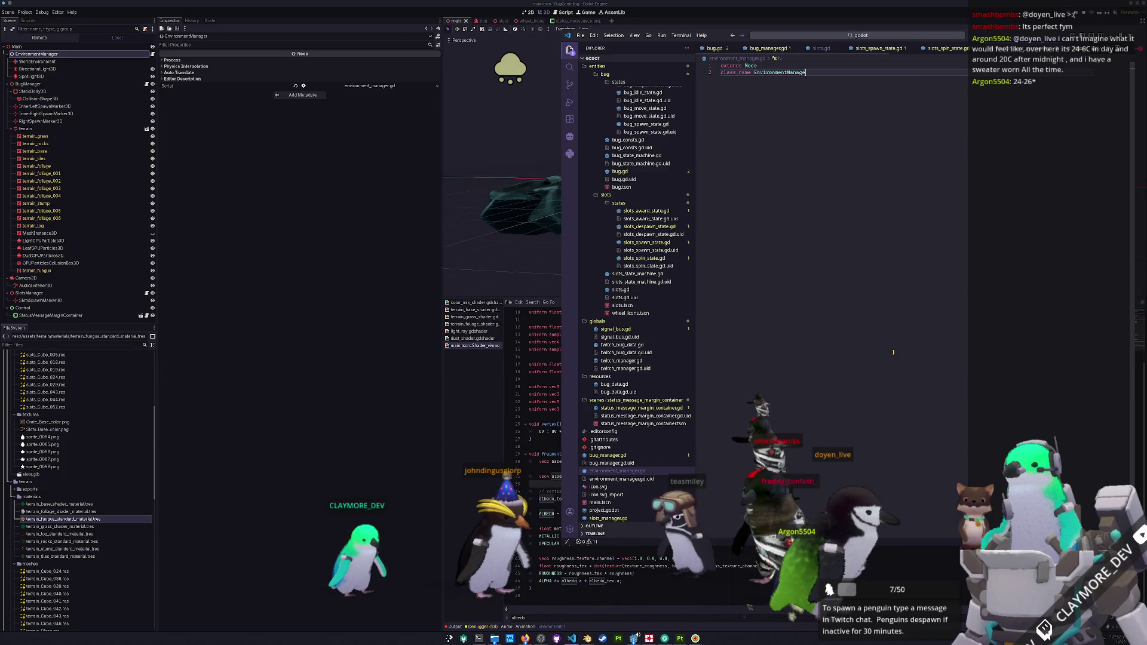
type("r")
key("Return")
key("Return")
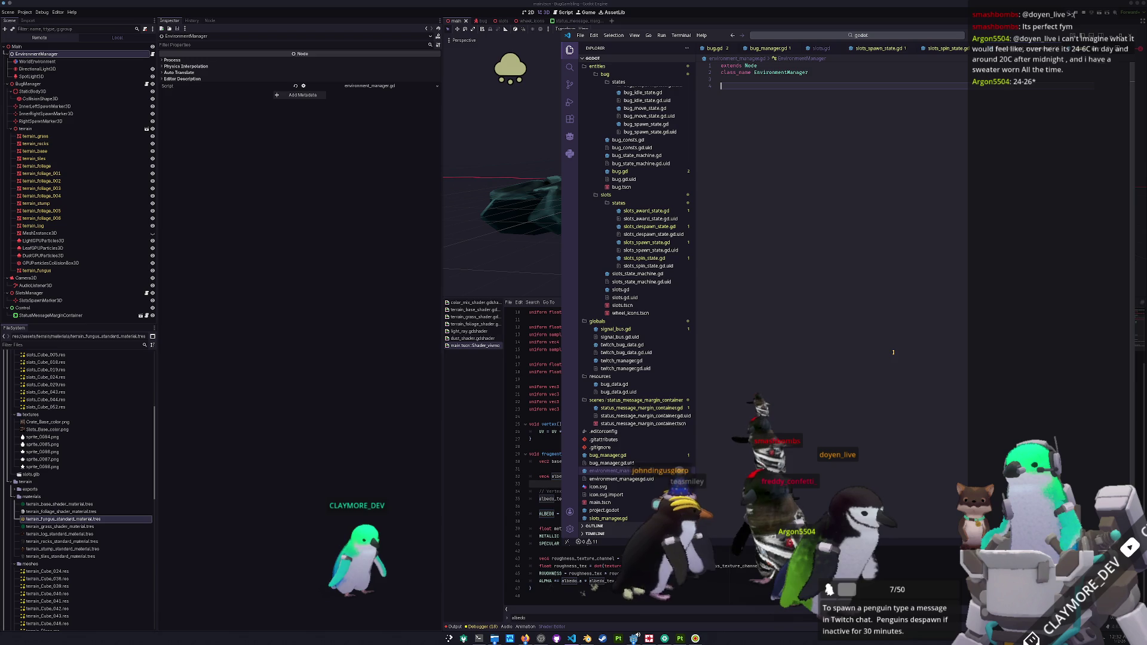
Step: Export floats day_length 600.0, night_length 300.0 and season_length 1.0, then save
type("export var day_")
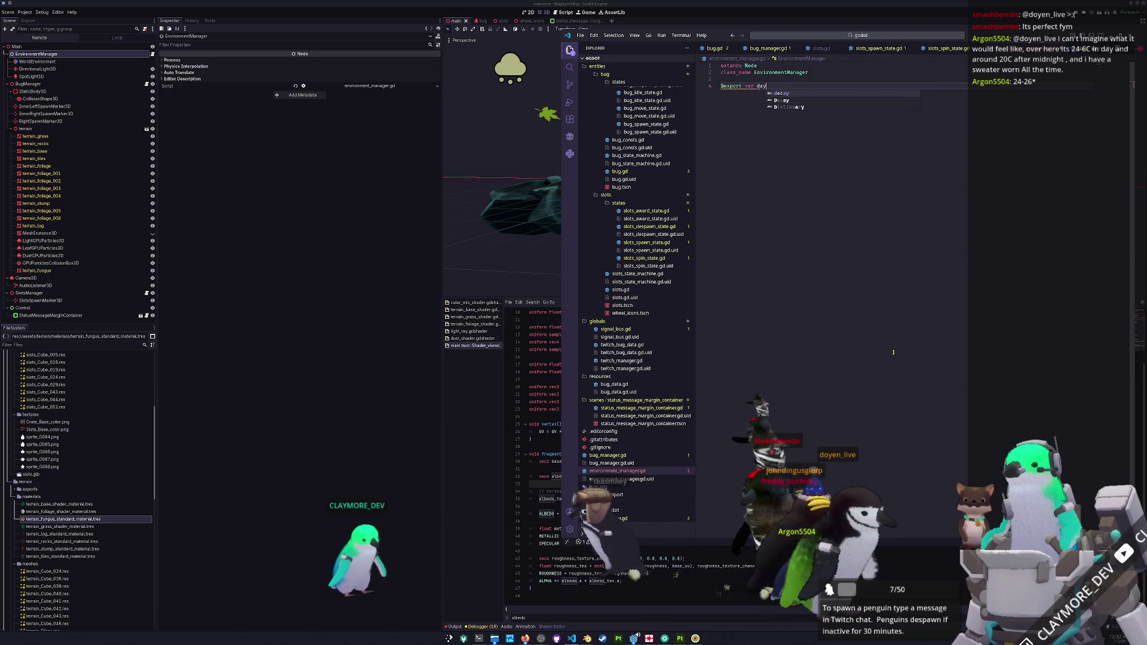
type("length :")
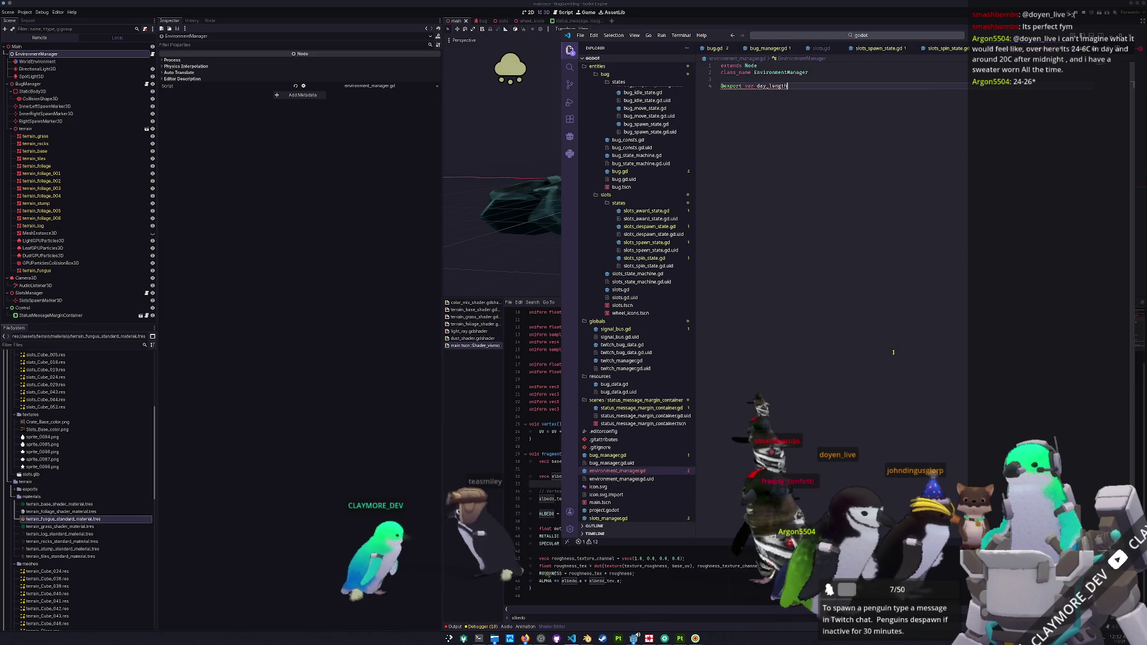
type(" float = ")
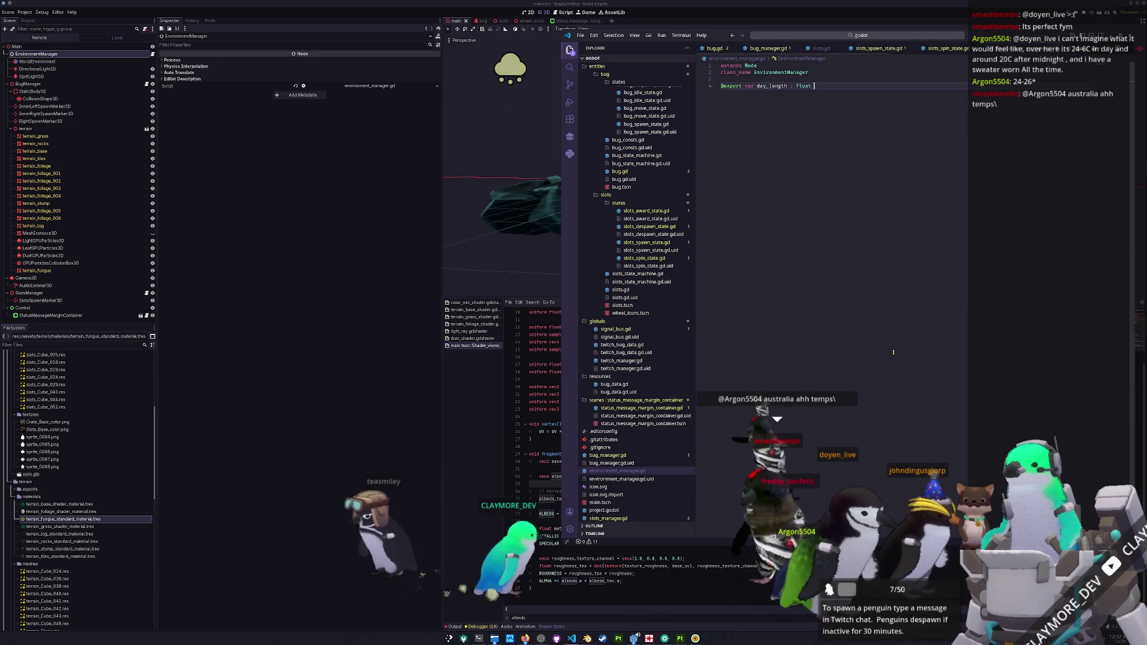
type("6")
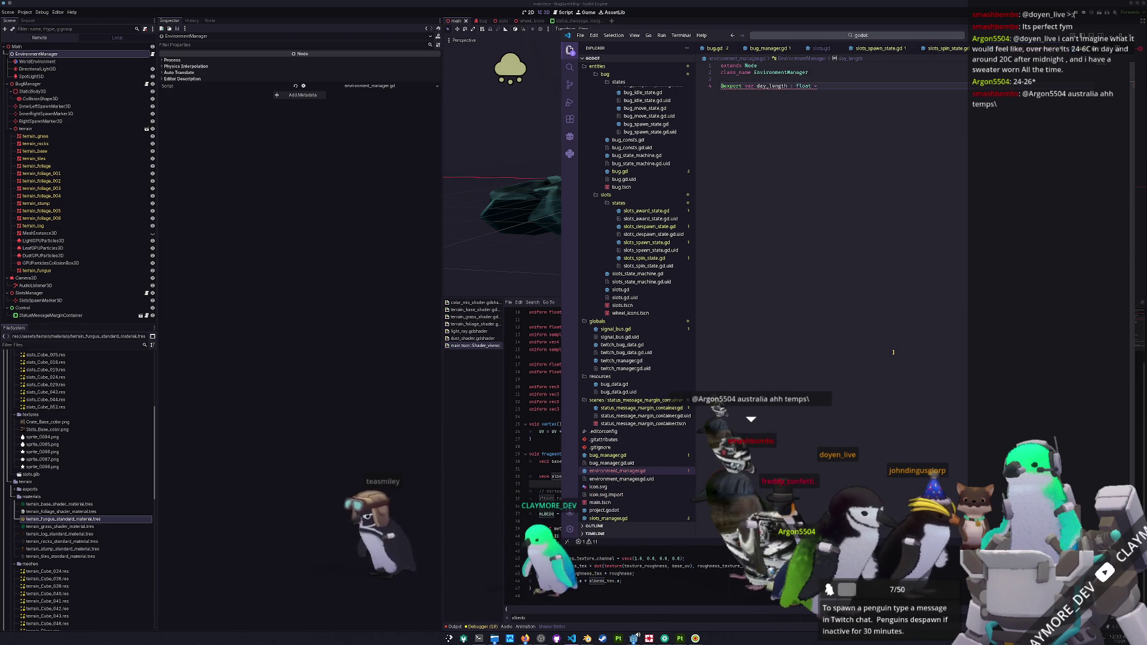
type("00.0")
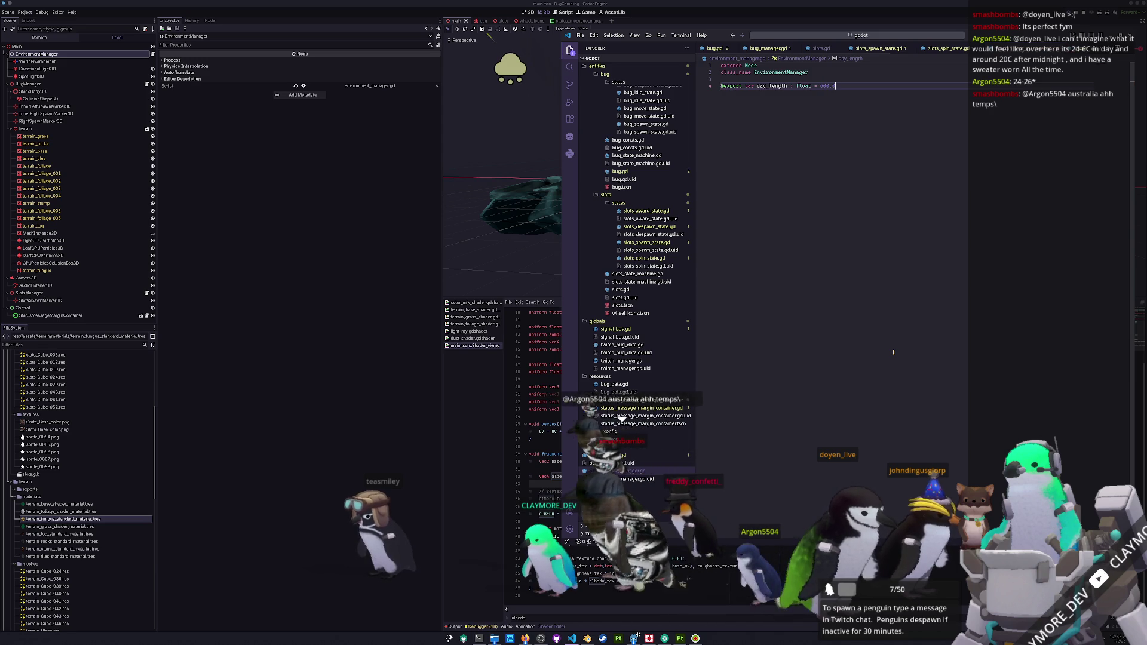
key("Return")
type("@export var ")
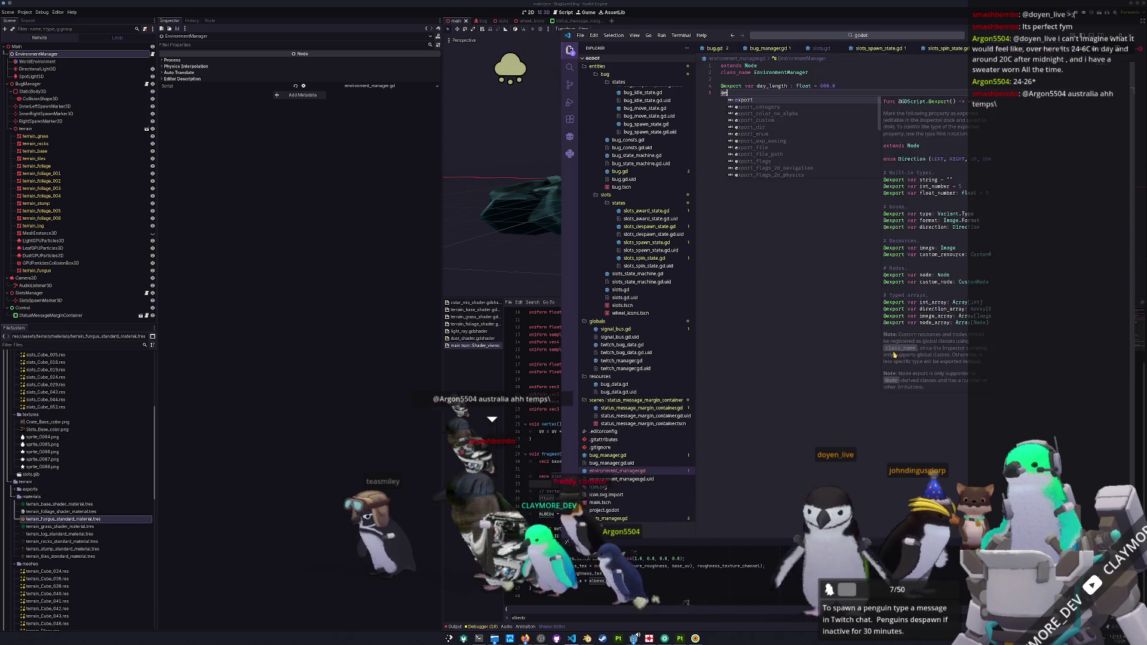
type("night_len")
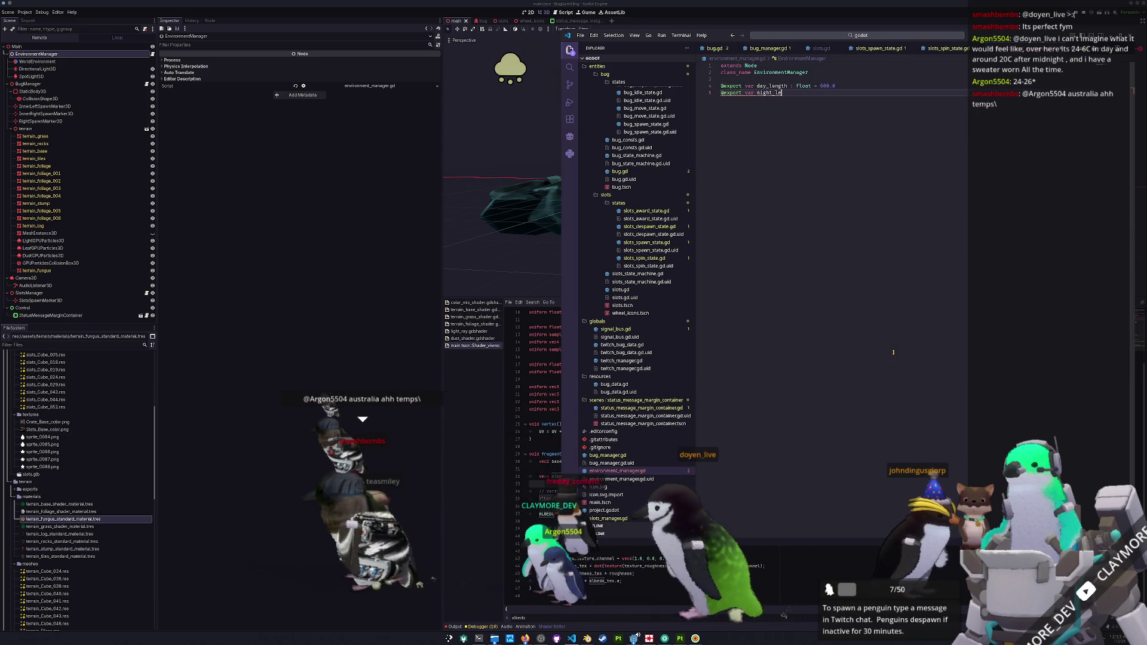
type("gth : float = ")
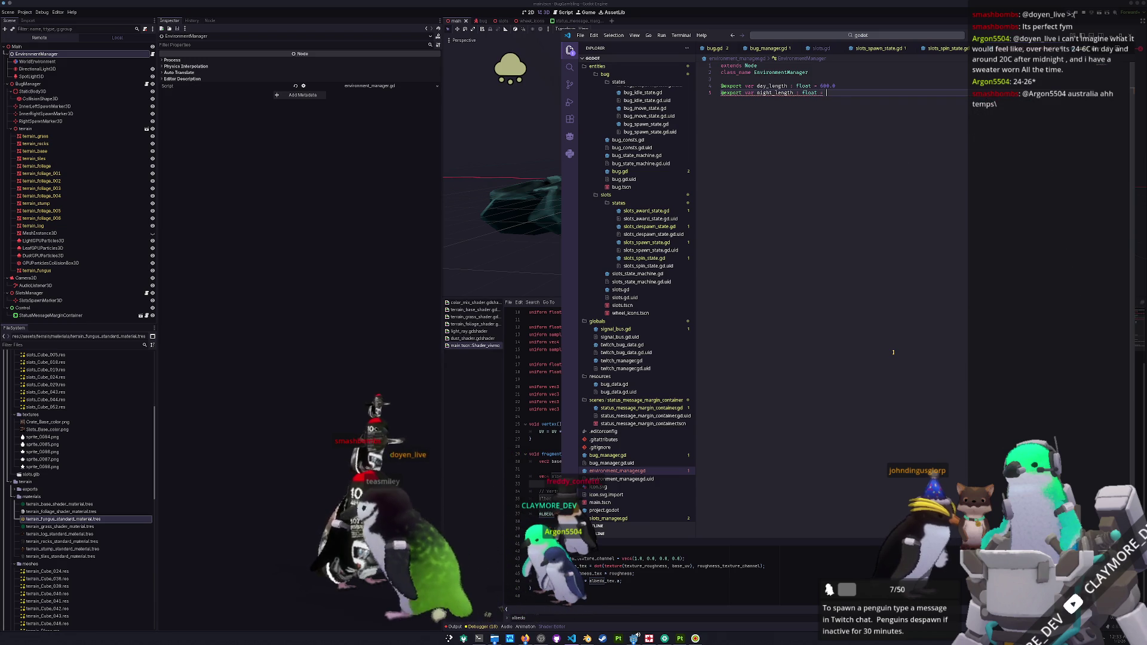
type("300.0")
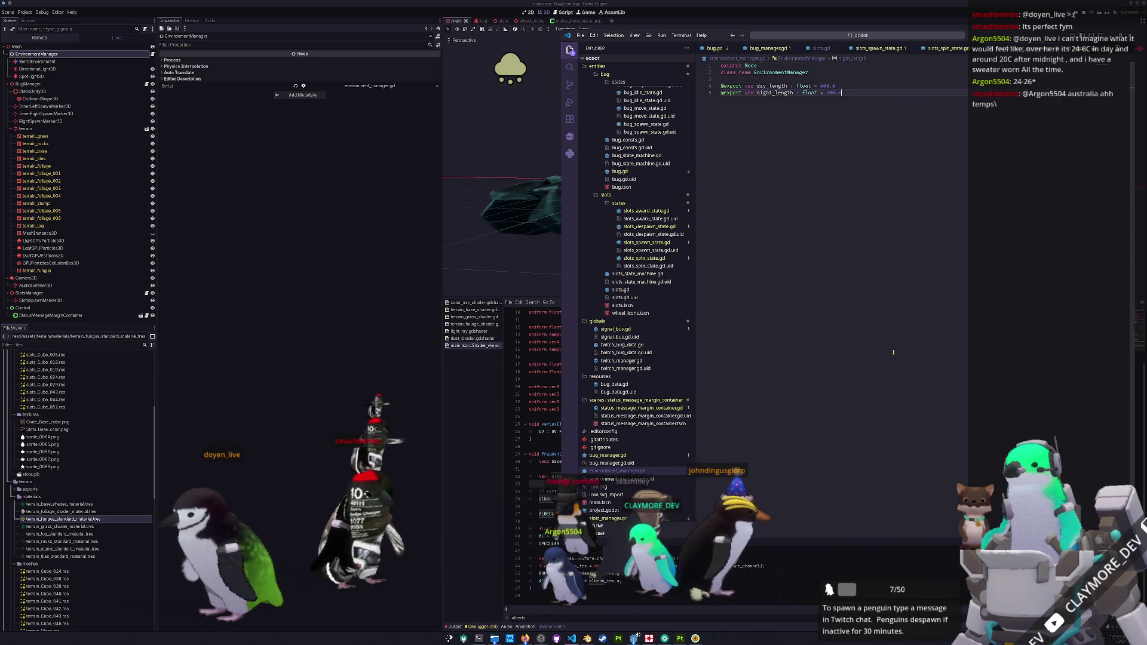
key("Return")
key("Return")
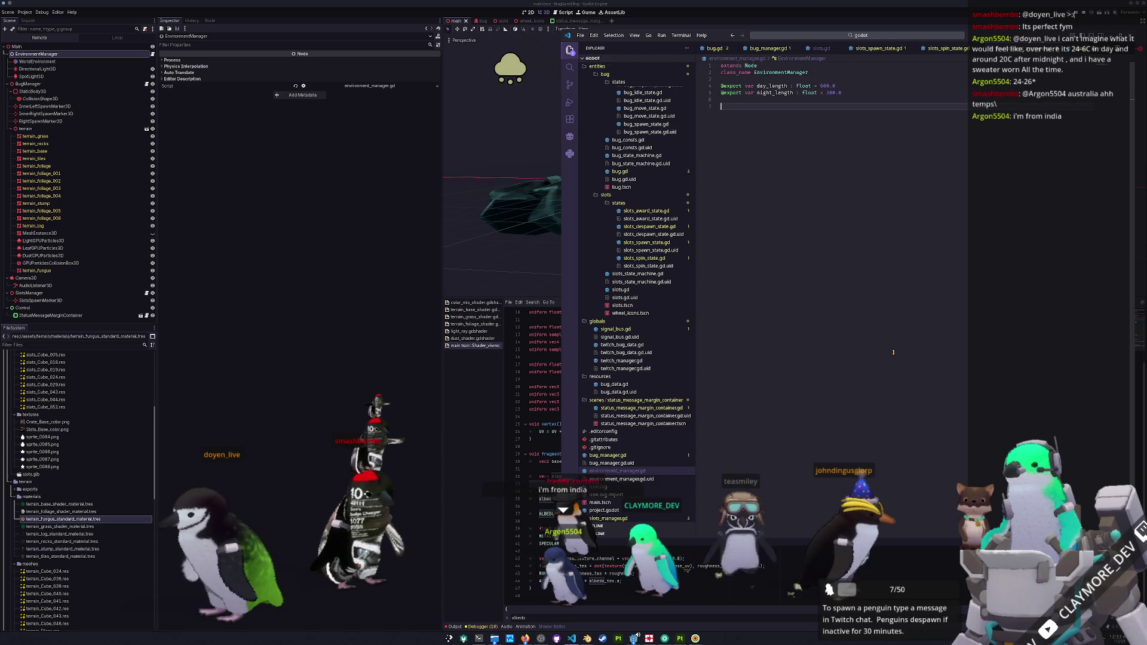
type("@export var season_length ")
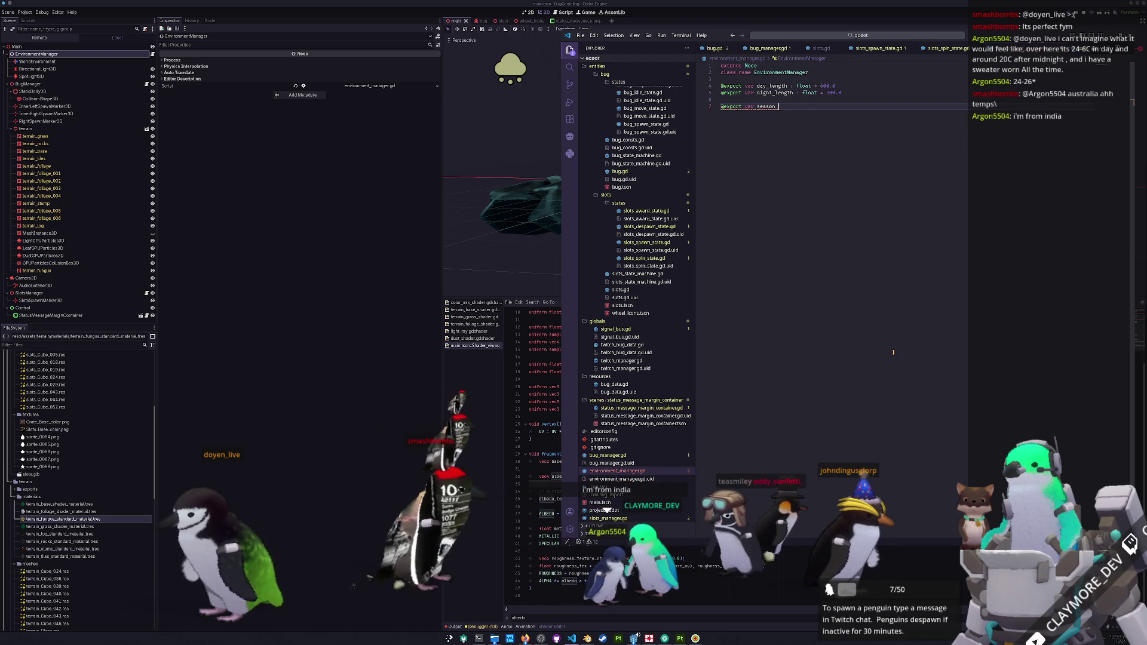
type(": float = 1.0")
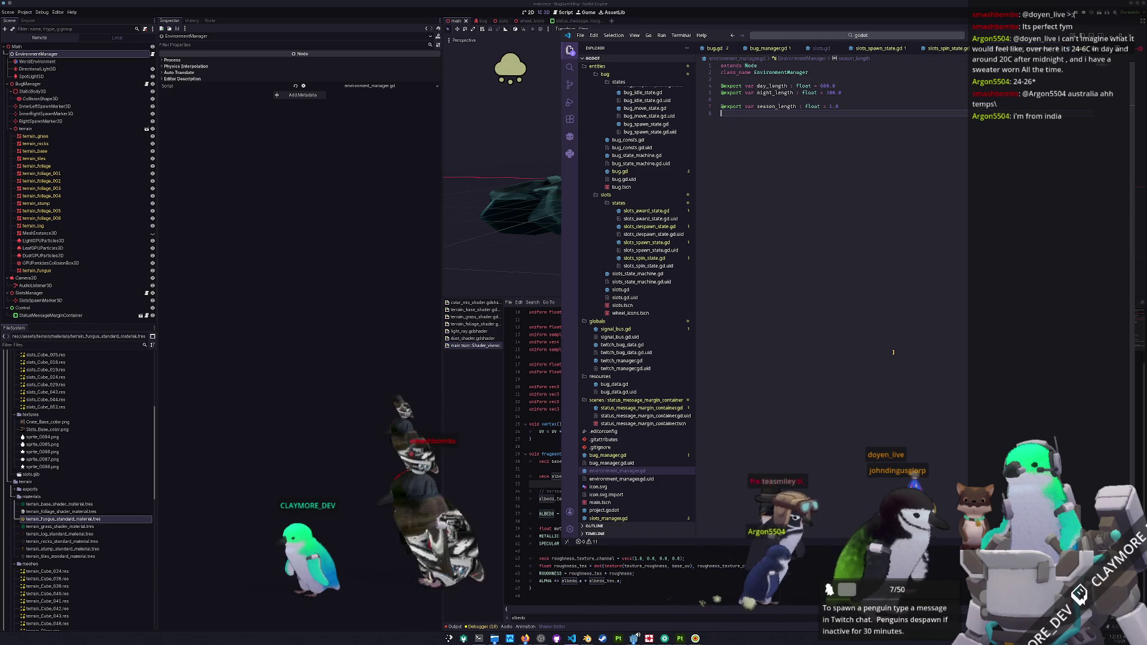
key("ctrl+s")
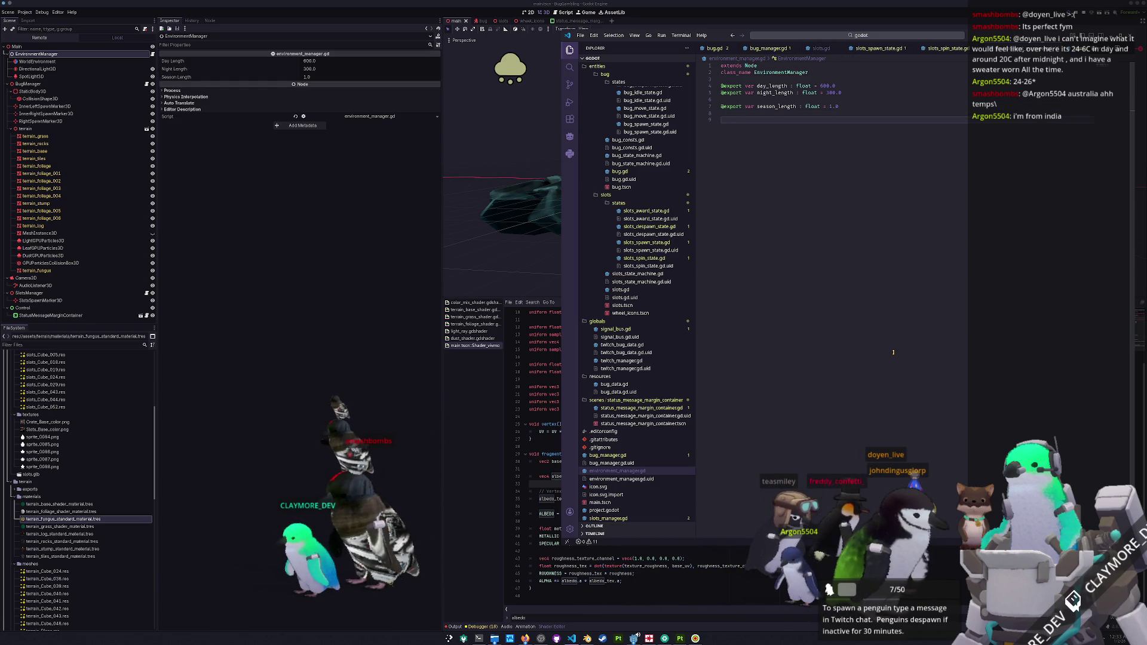
Step: Export day_color and night_color as Color variables and save the script
type("@export var")
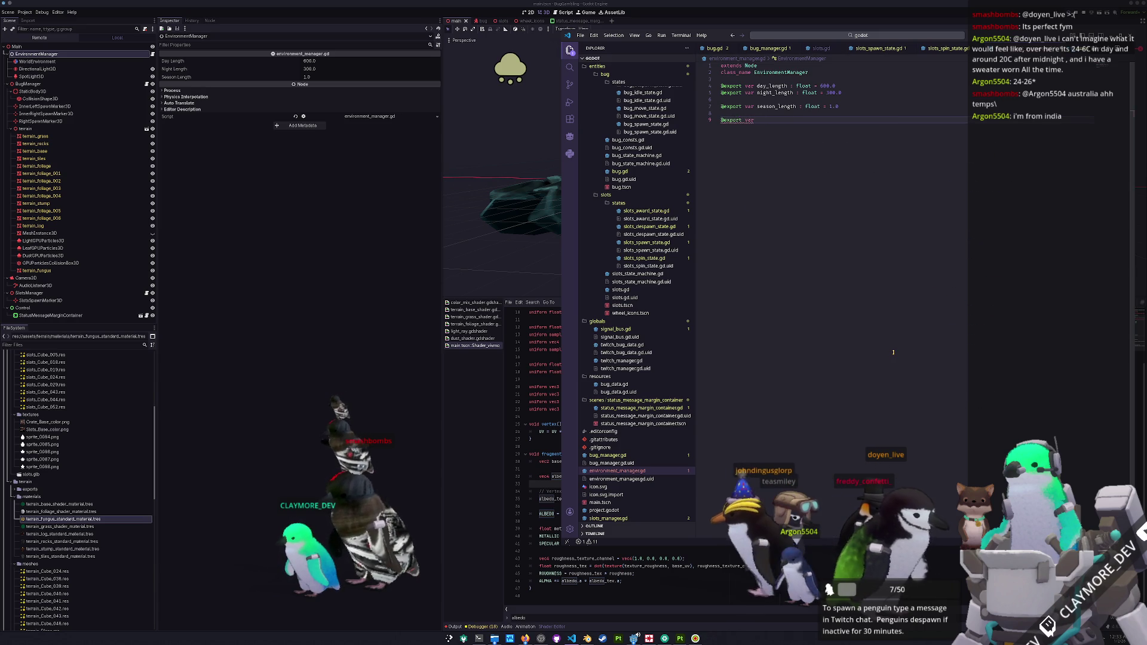
type("array")
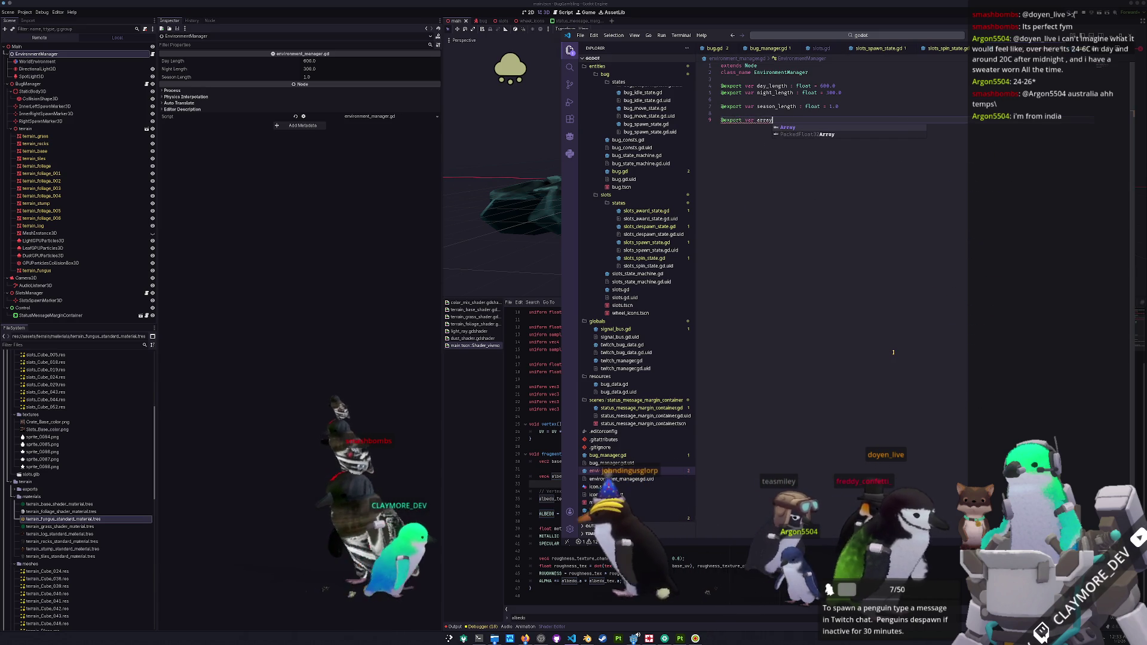
key("BackSpace")
key("BackSpace")
type("day_col")
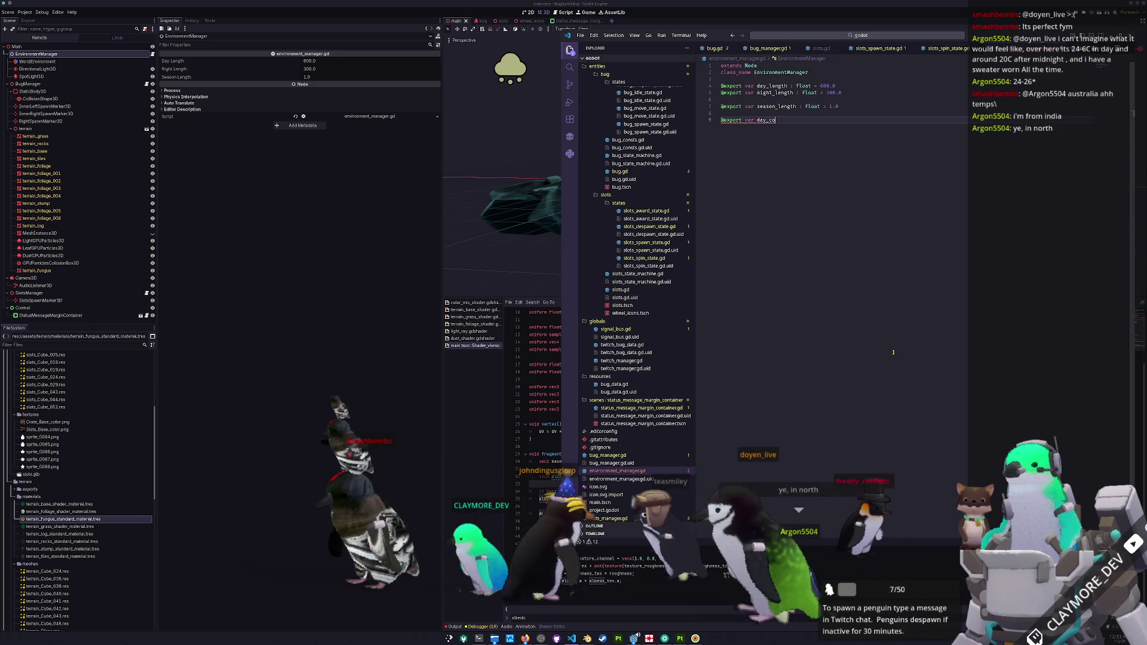
type("or :")
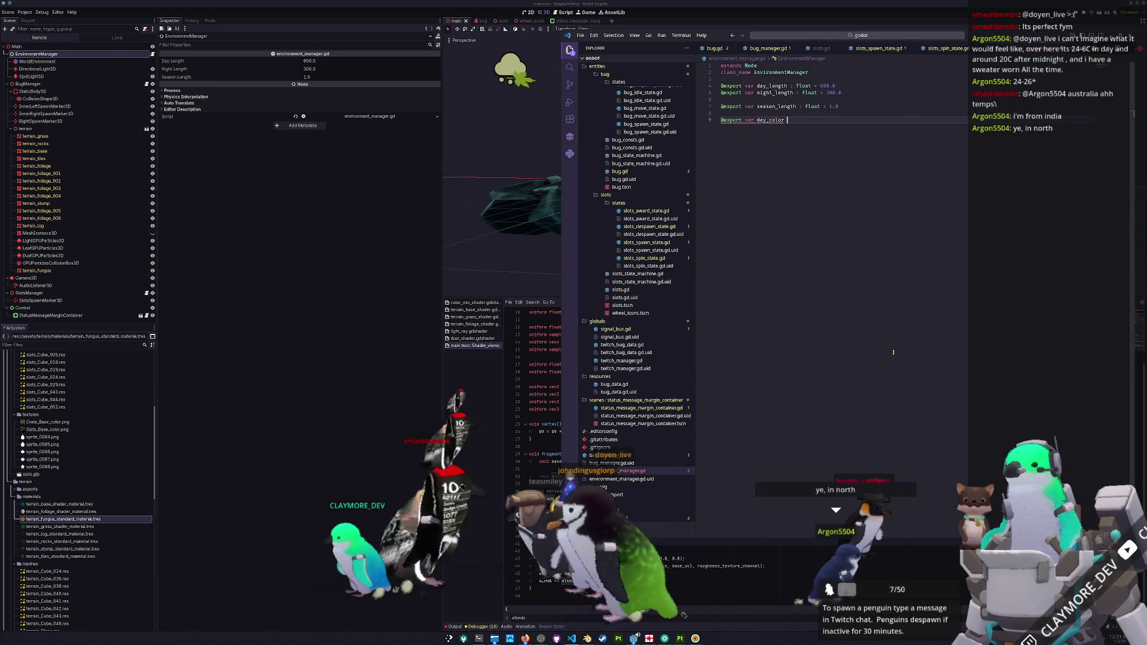
type(" Color")
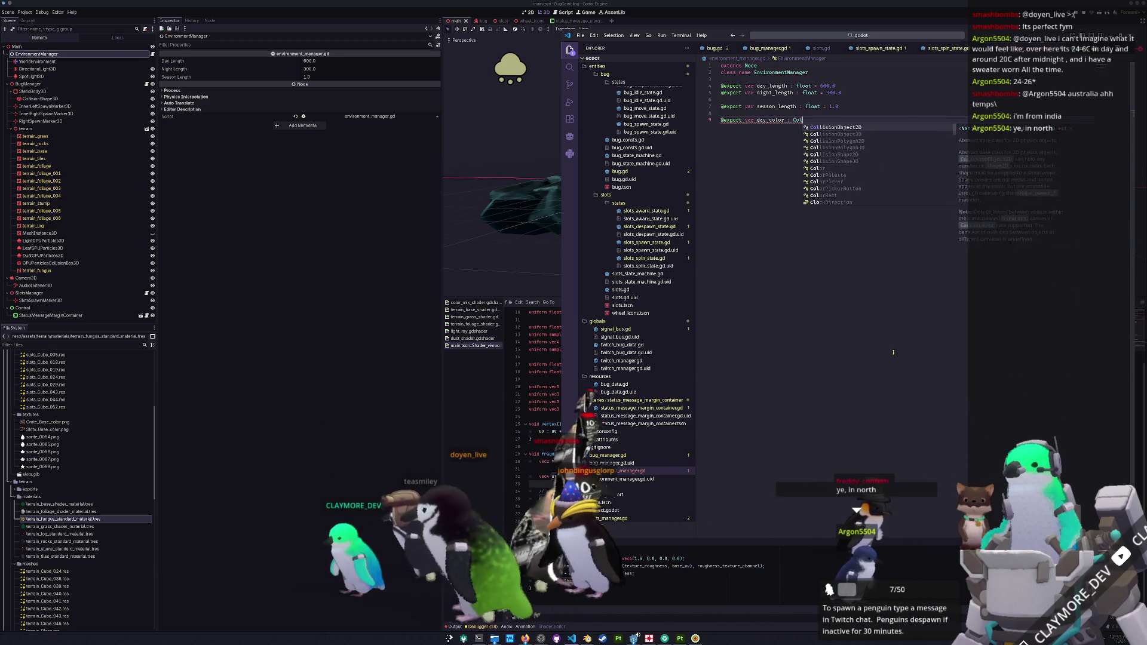
key("Return")
type("@export")
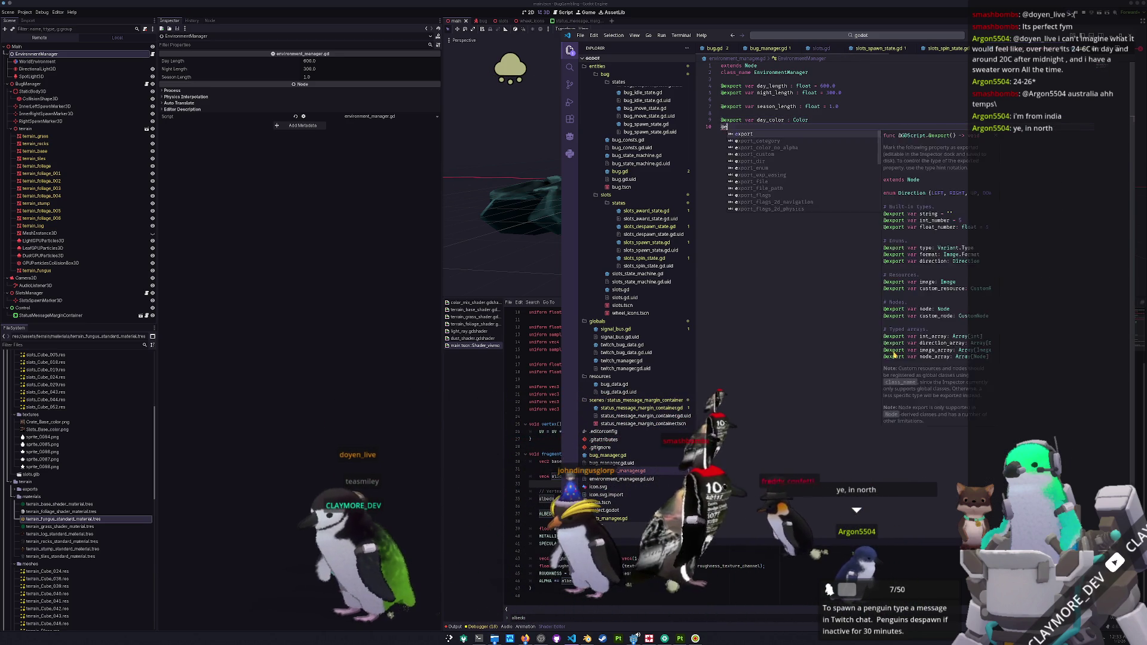
type(" var night_color : ")
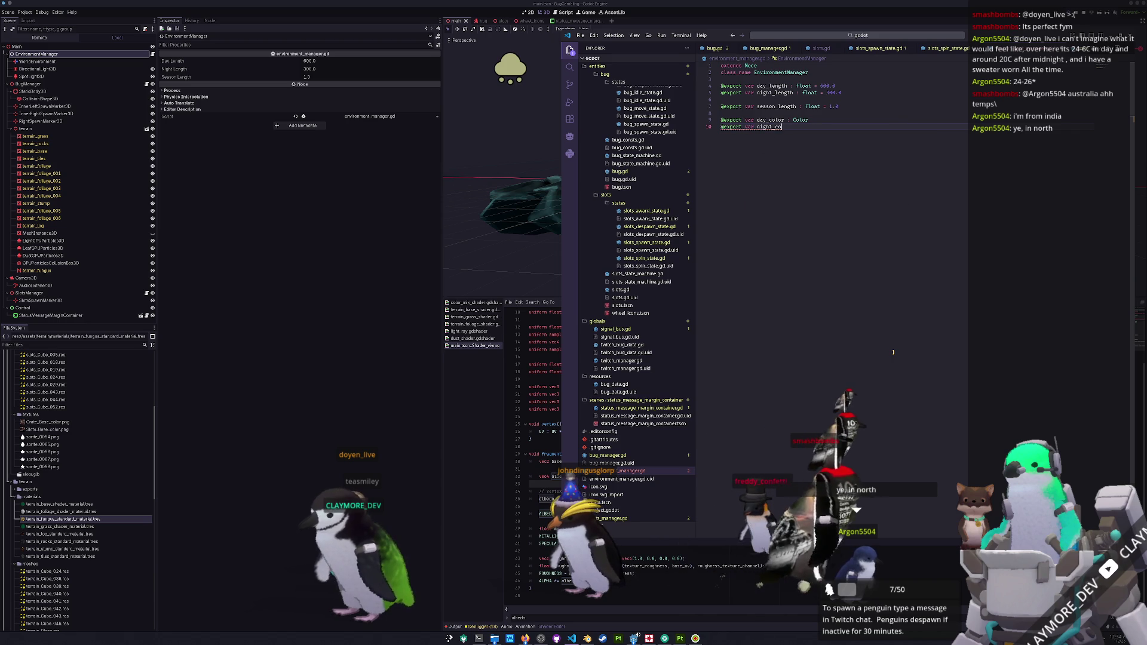
type("Color")
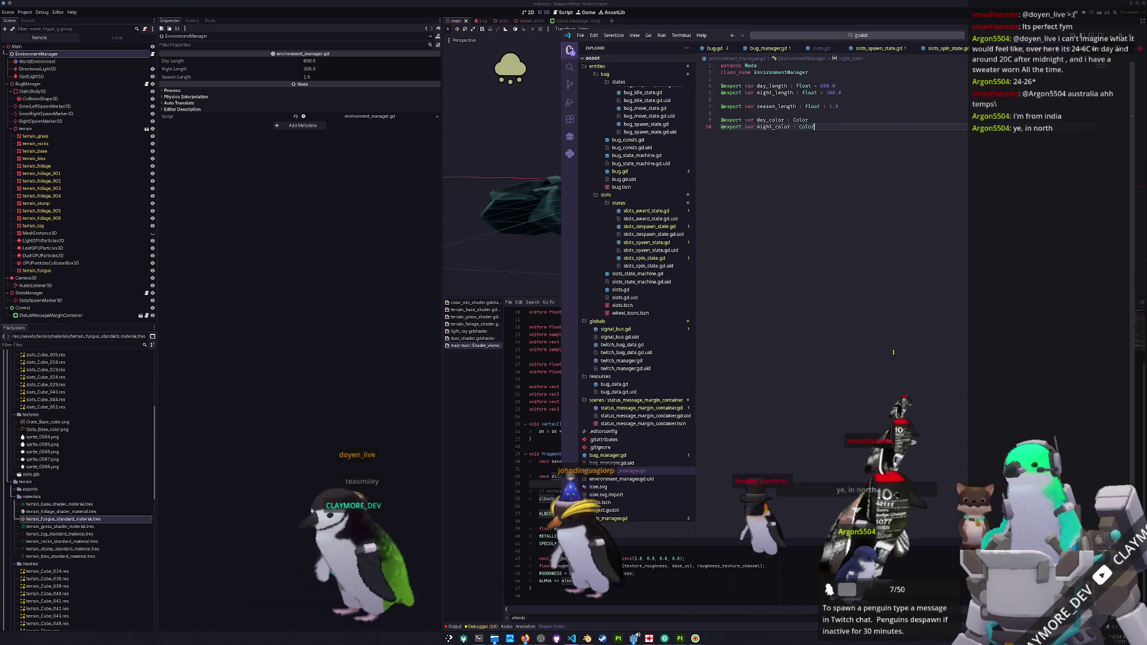
key("ctrl+s")
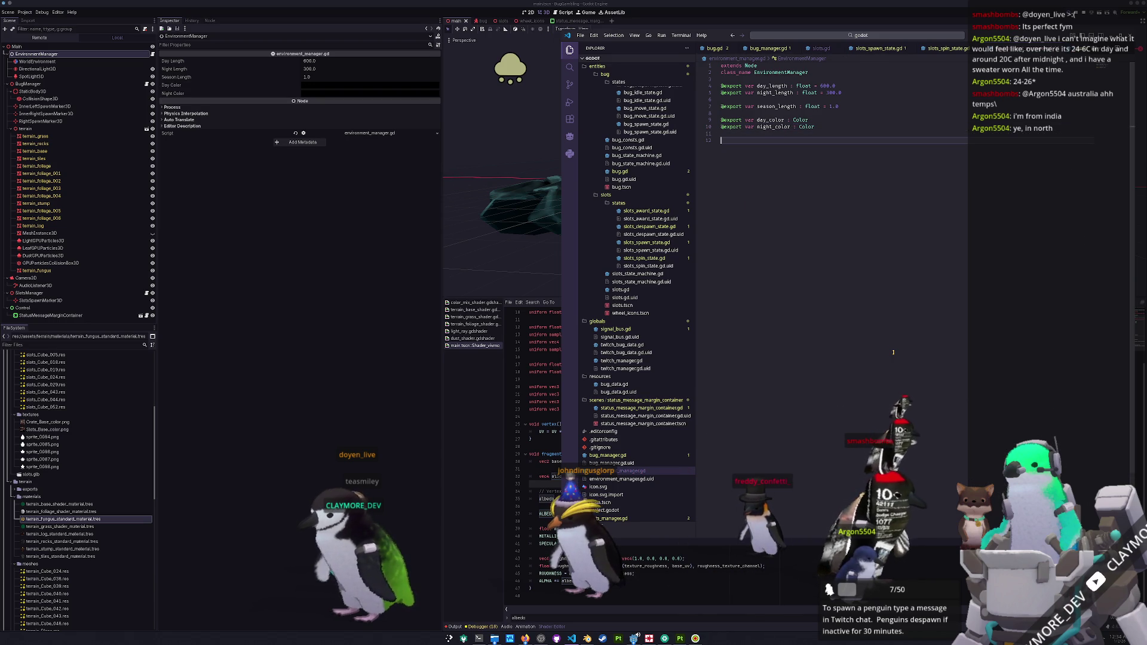
Step: Export season_0 and season_1 as Color variables
type("@export var season_0")
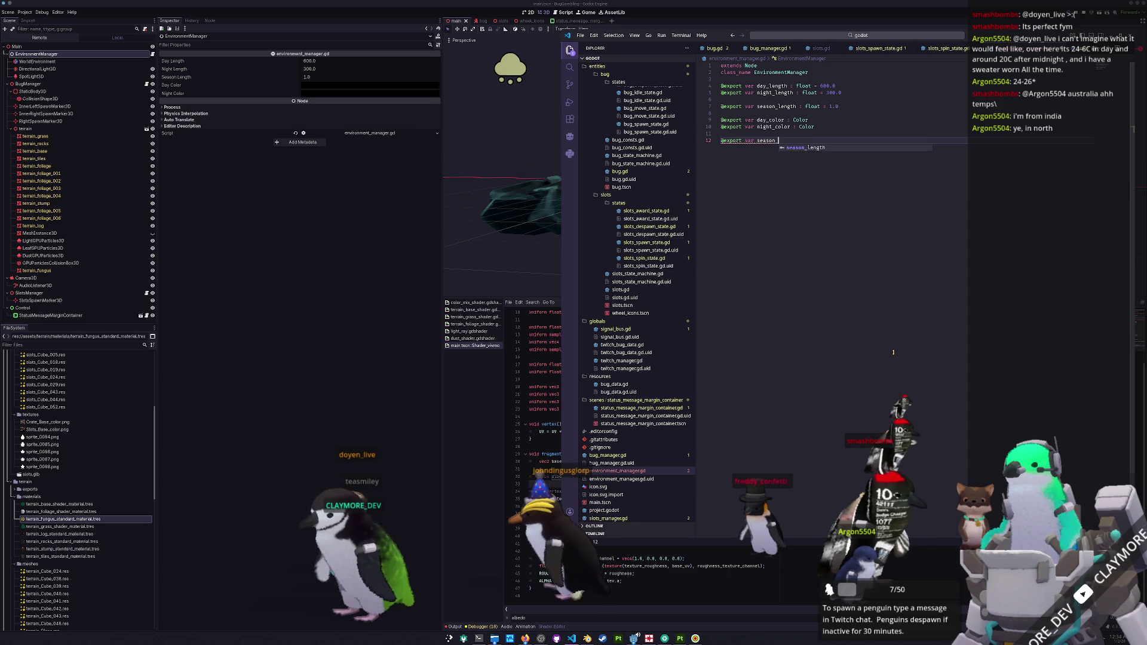
type(" : ")
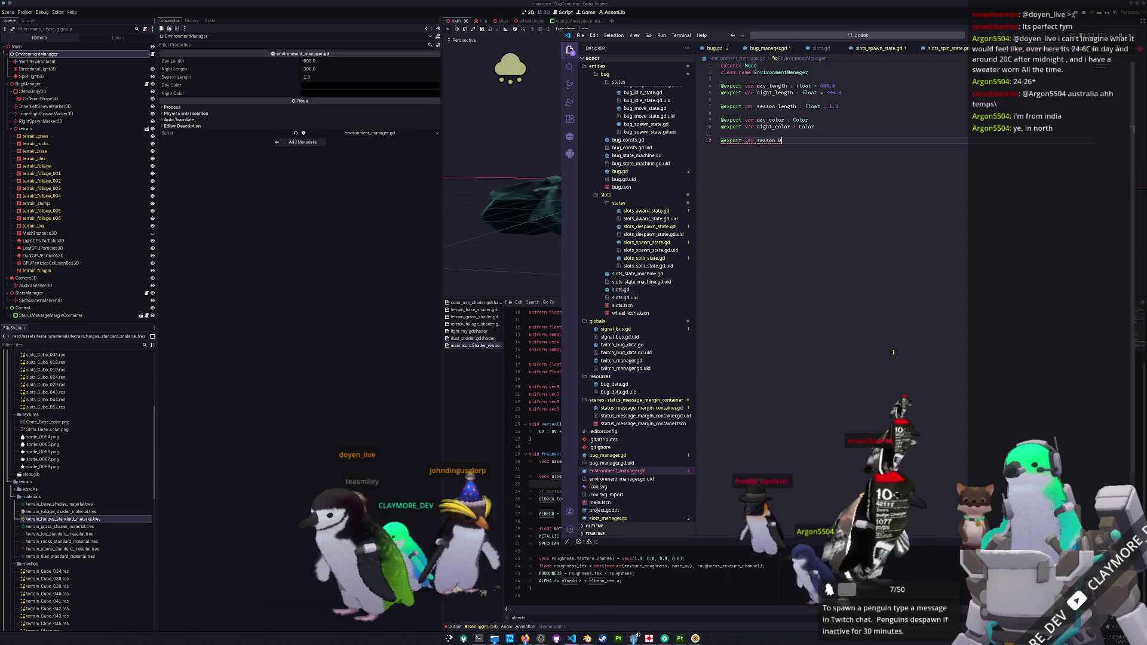
type("Color")
key("Return")
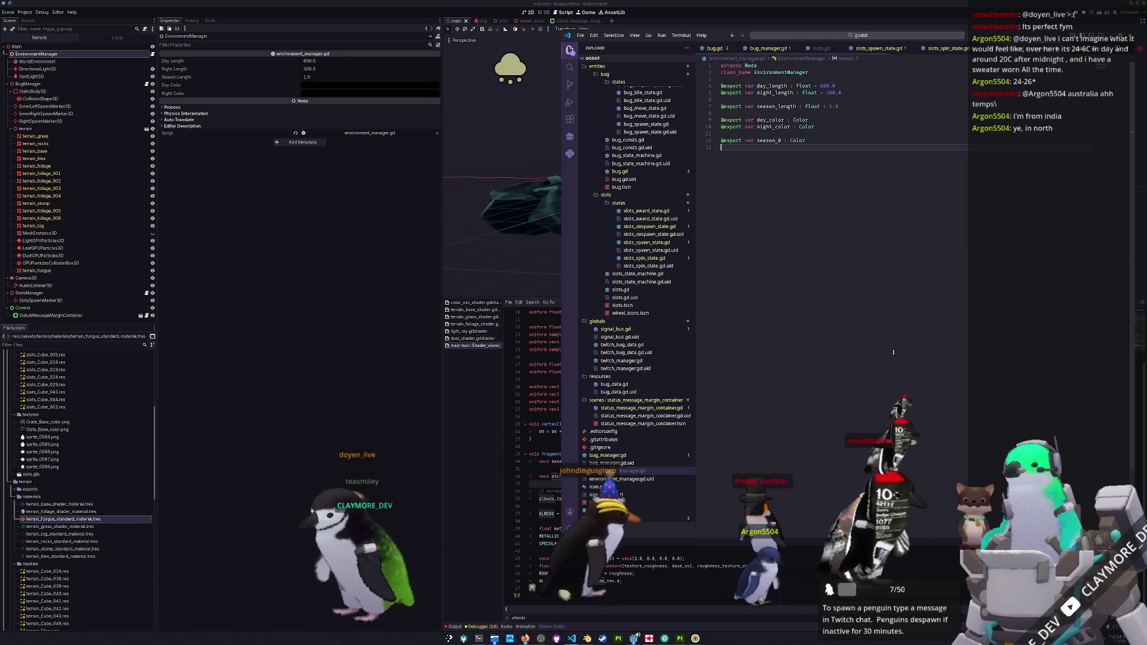
type("@export var season_1")
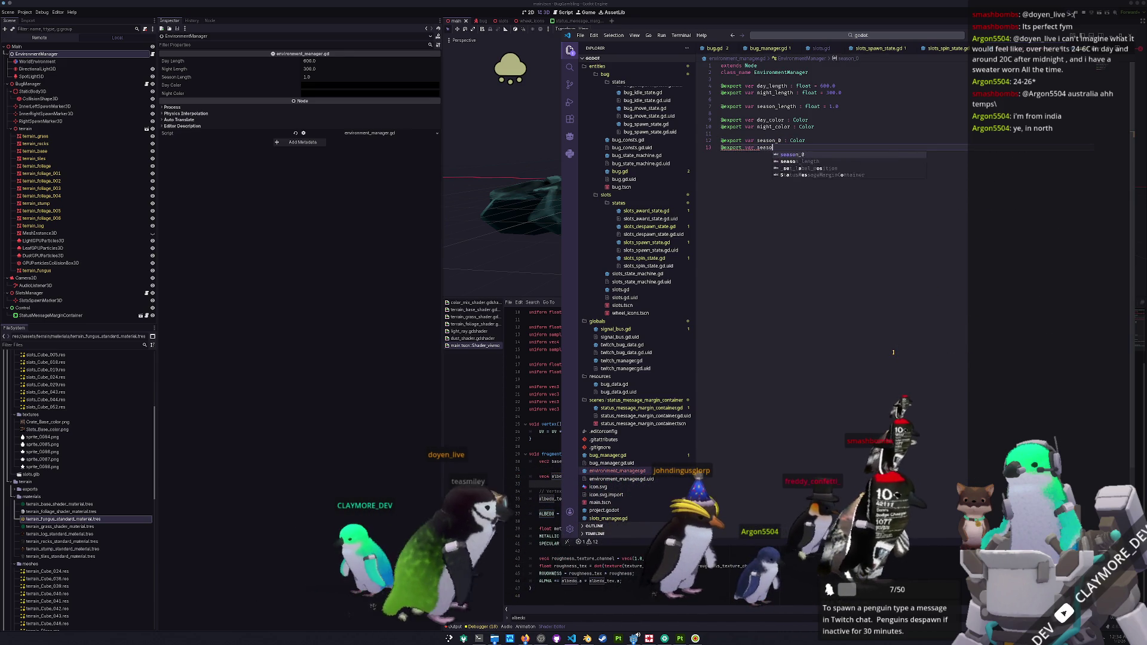
type(" : Color")
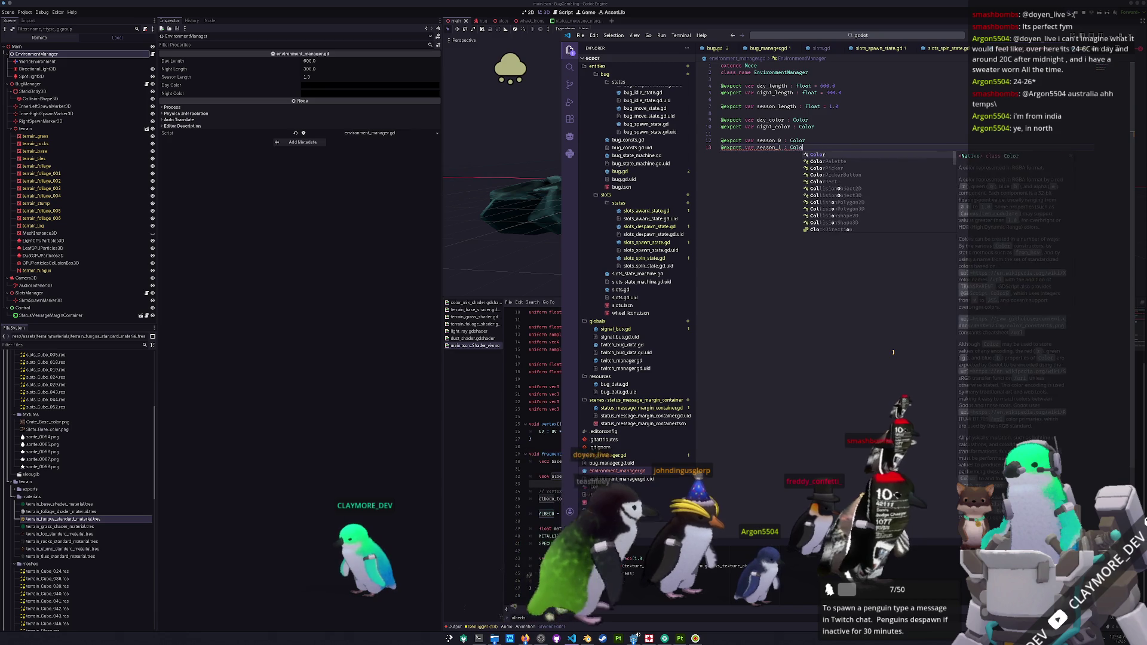
key("Return")
Step: Export season_color as Array[Color] of four Color.WHITE entries and save
type("@export")
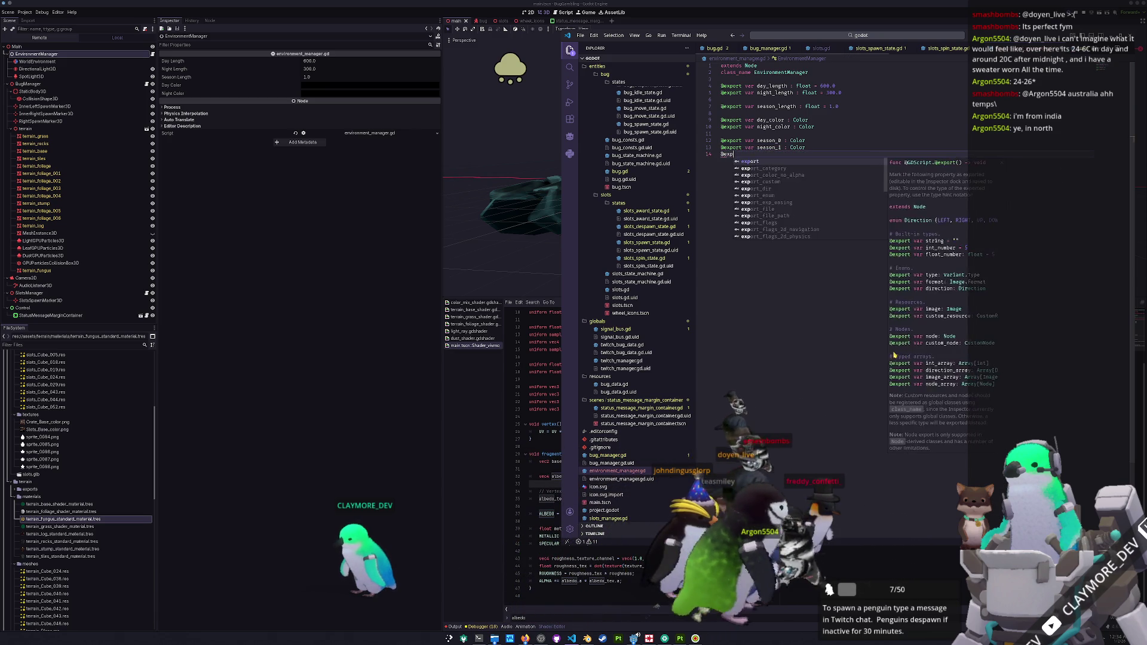
type(" var season_color : ")
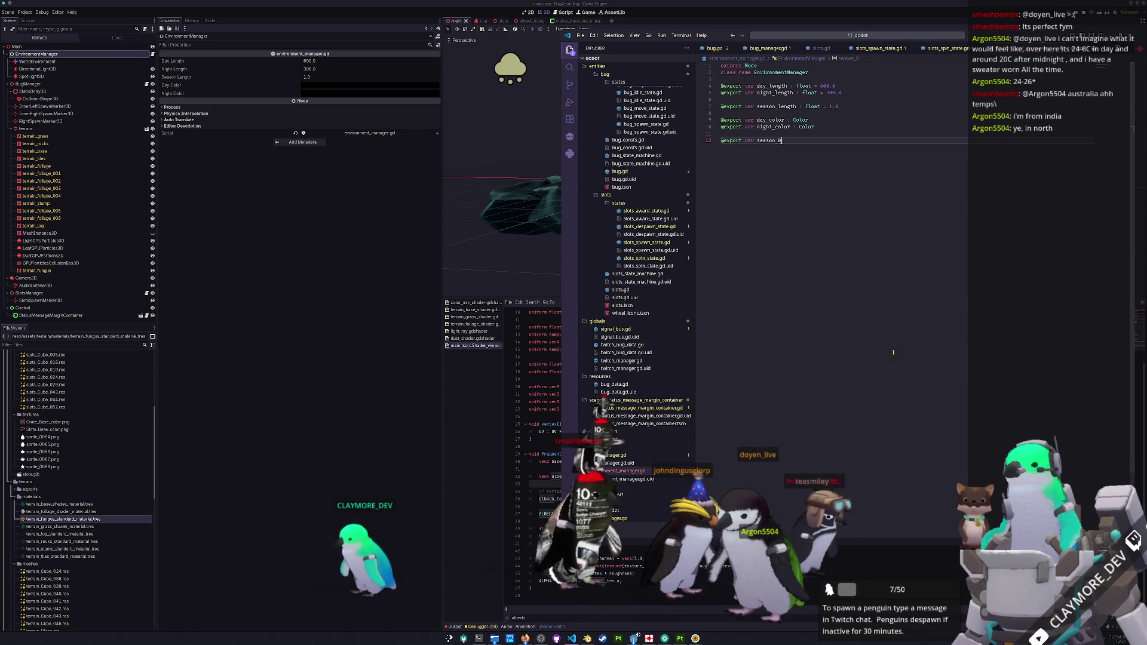
type("Array")
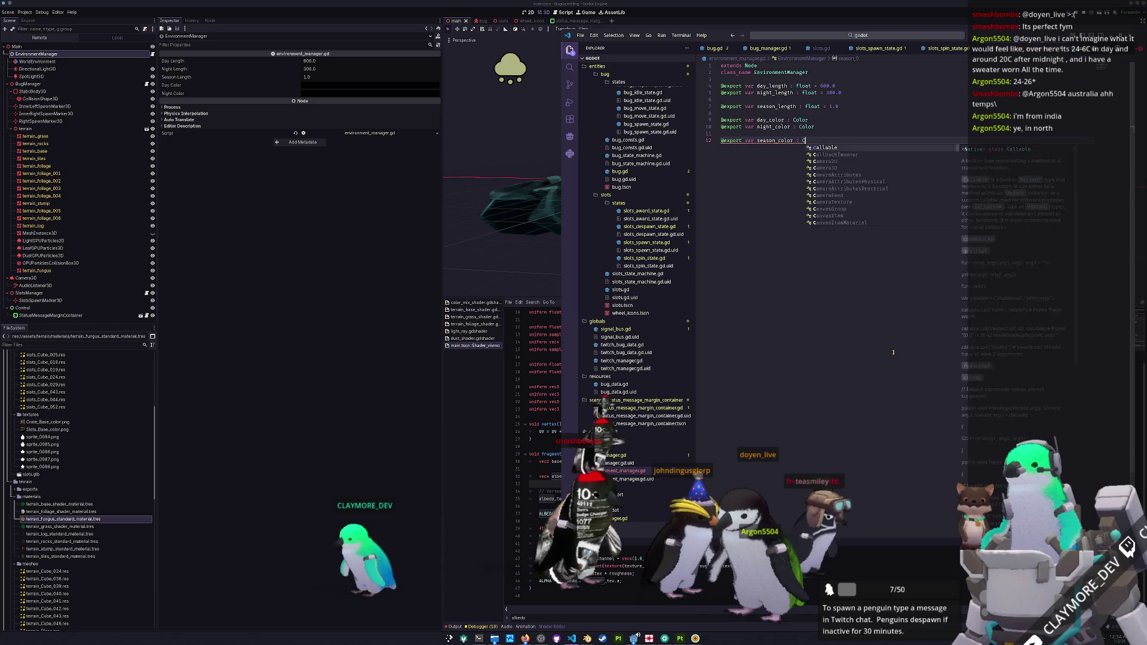
type("[Color] = [")
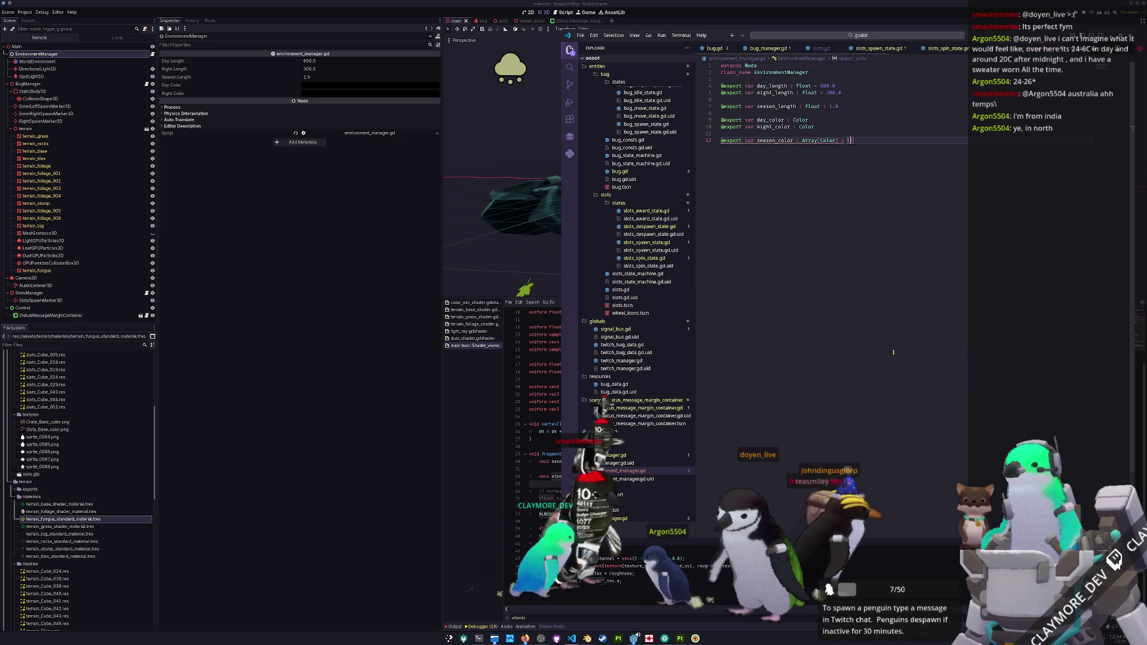
type("Color.WHITE, C")
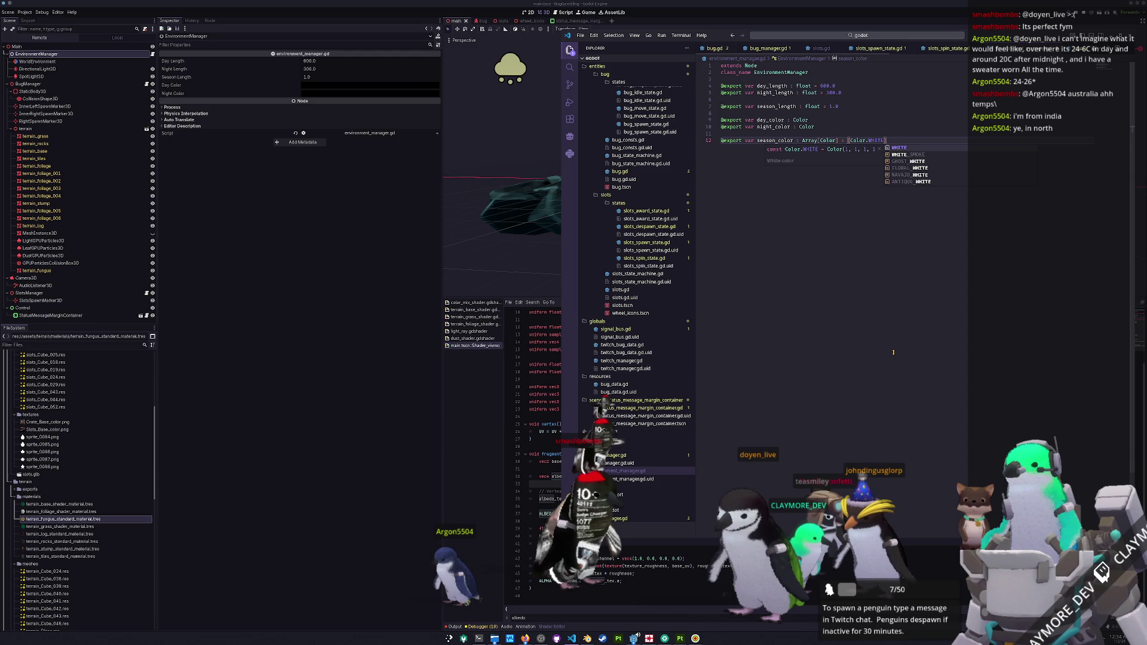
type("olor.WHITE, Col")
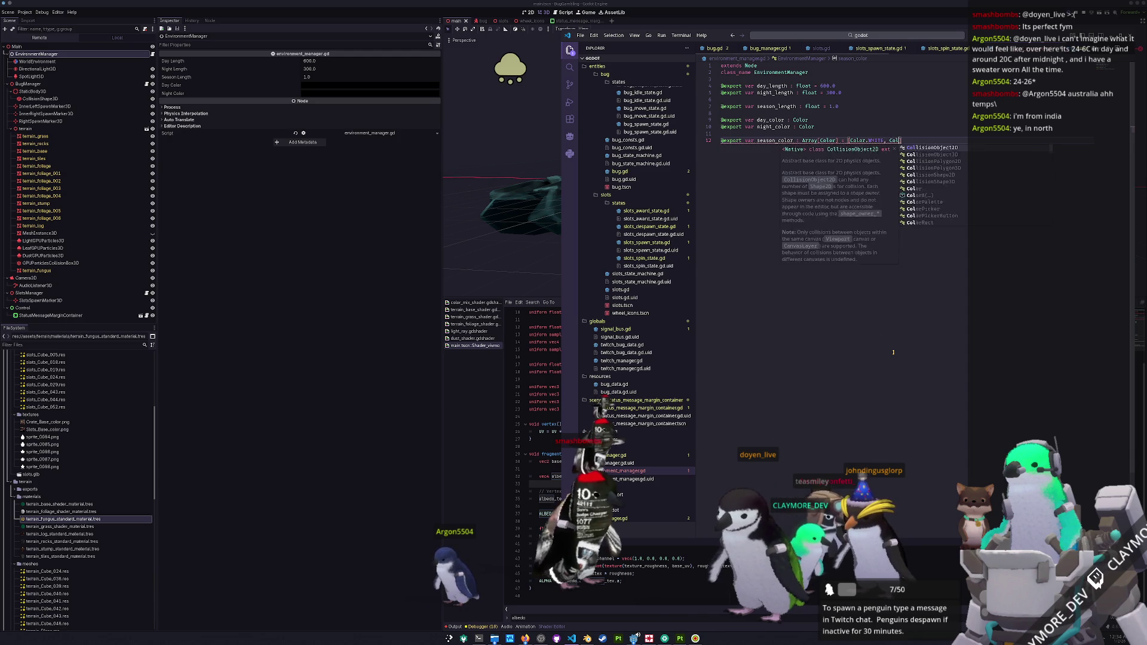
type("or.WHITE, Co")
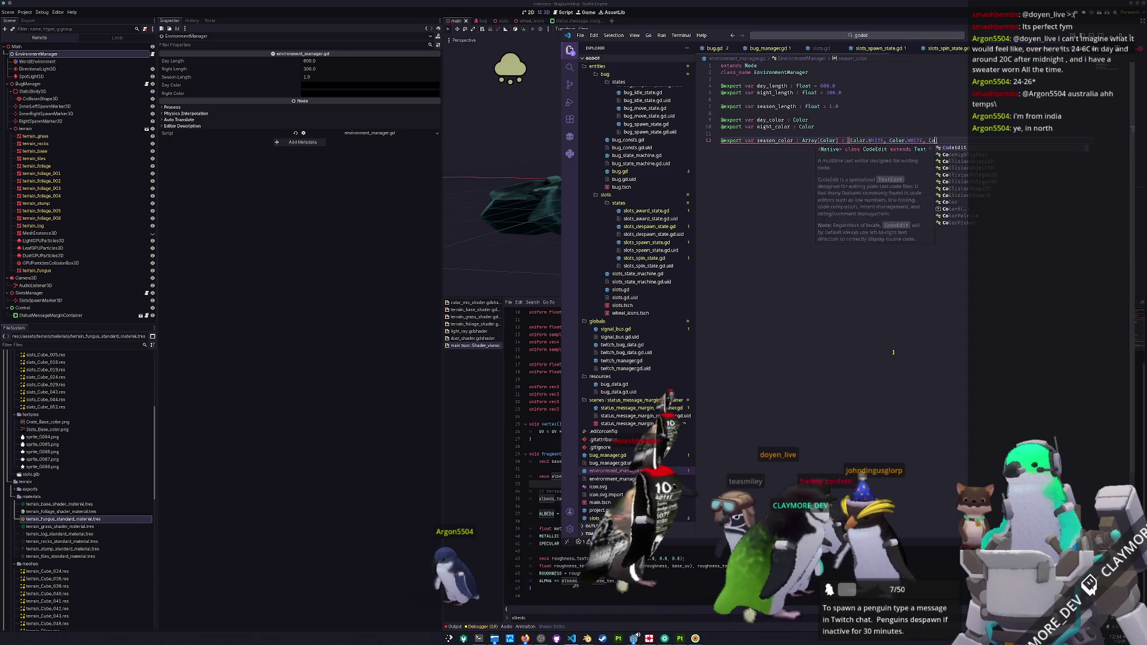
type("l")
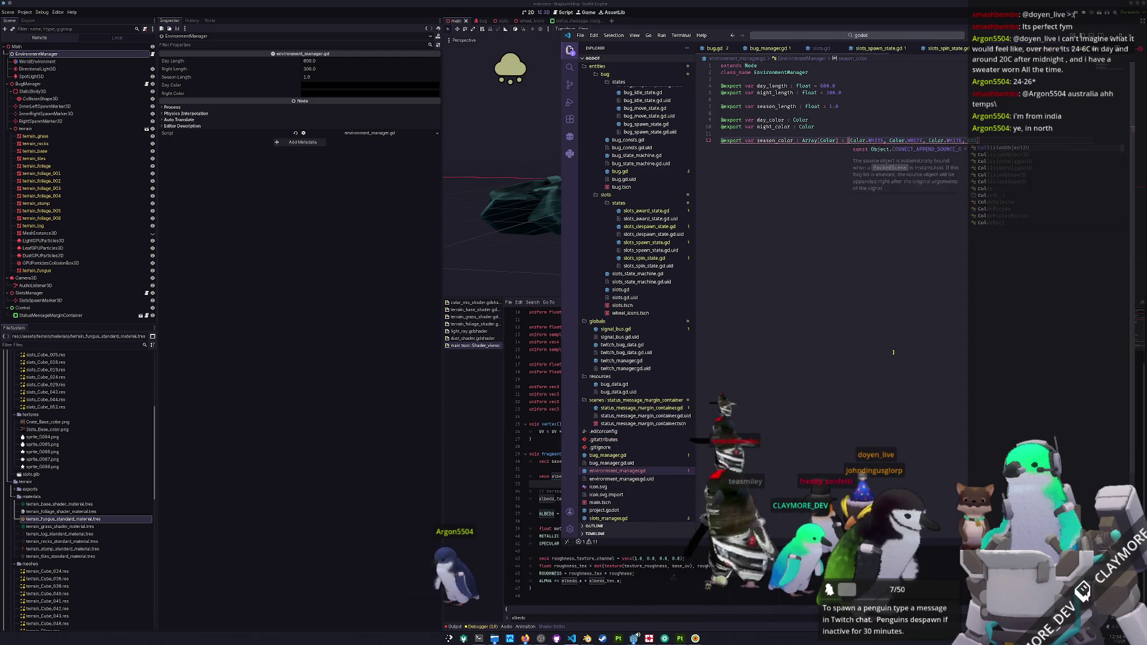
type("or.WHITE")
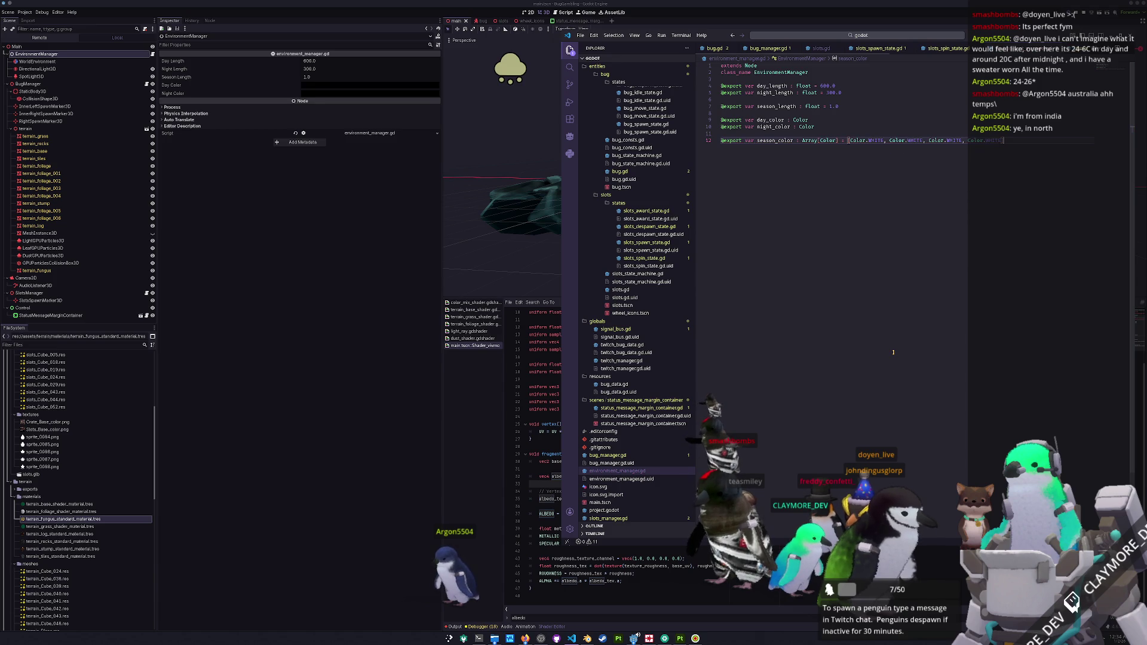
key("ctrl+s")
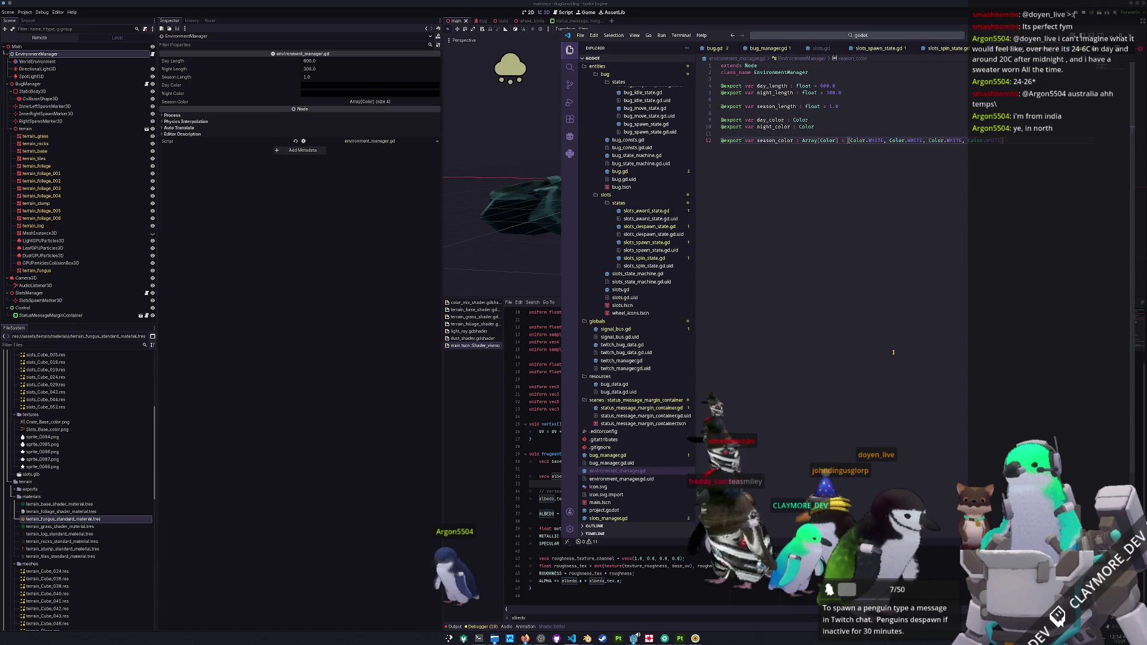
key("Down")
key("Down")
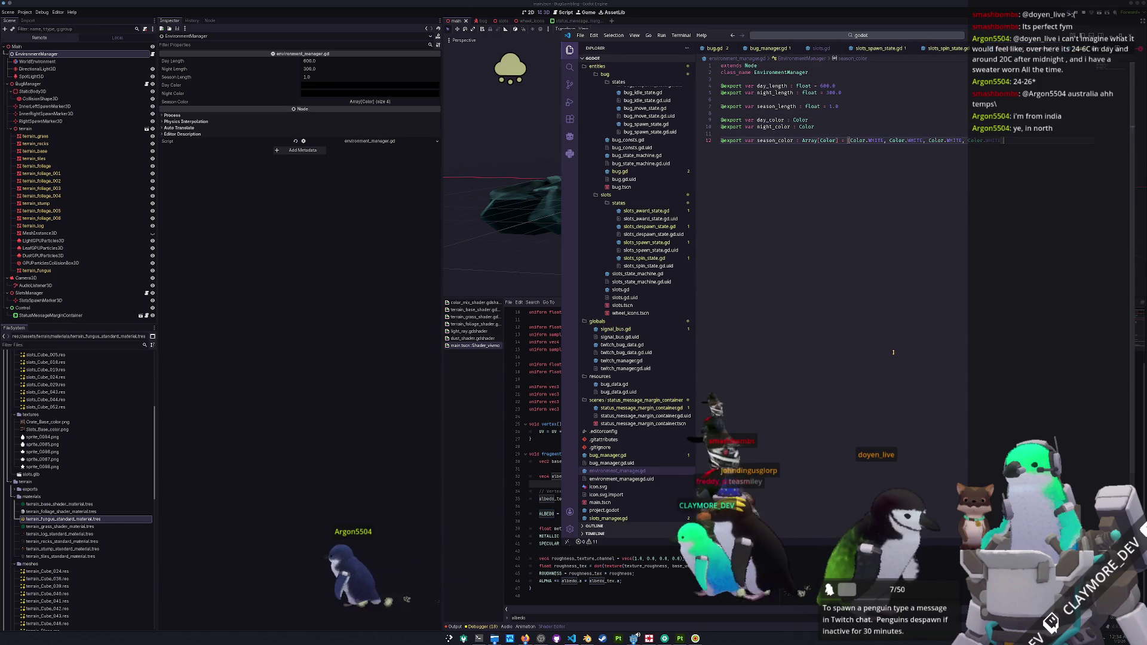
key("End")
key("Return")
key("Return")
key("Return")
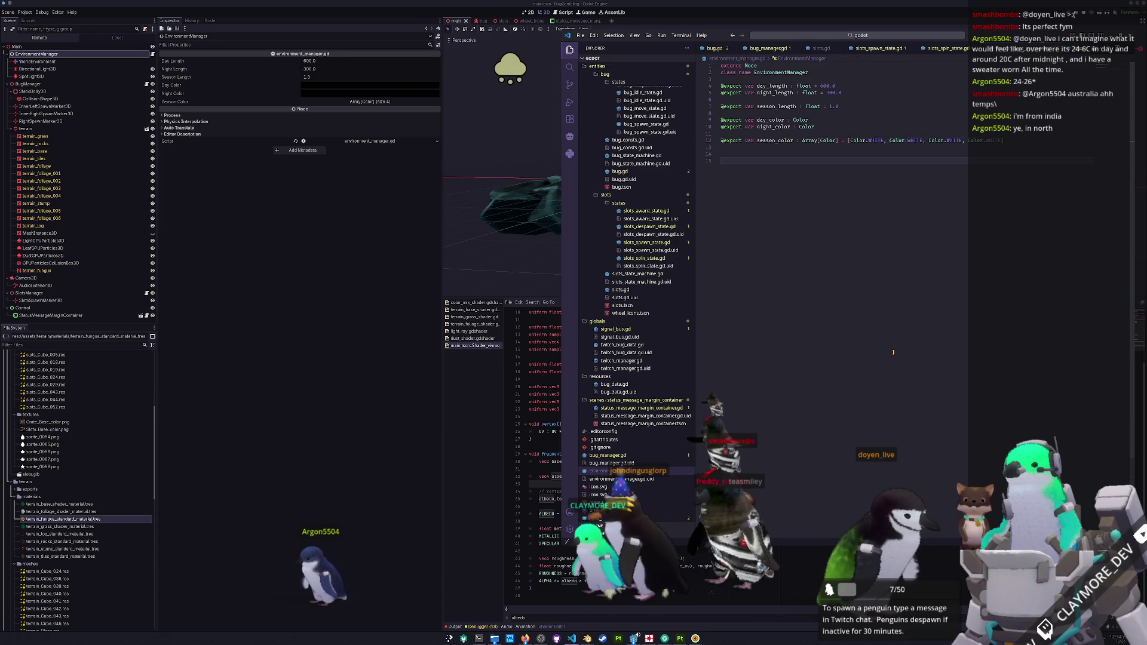
Step: Add a _ready() function containing pass and declare var game_time : float = 0.0
type("func _ready() -> void:")
key("Return")
type("pass")
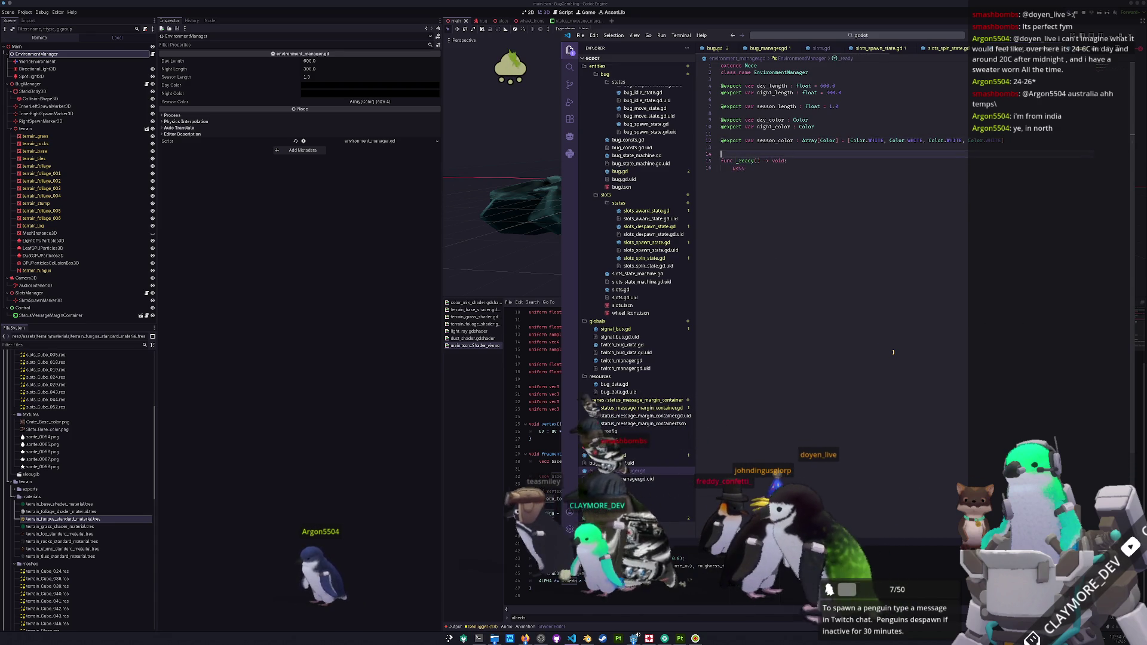
key("Up")
key("Up")
key("Up")
key("Return")
type("var game_")
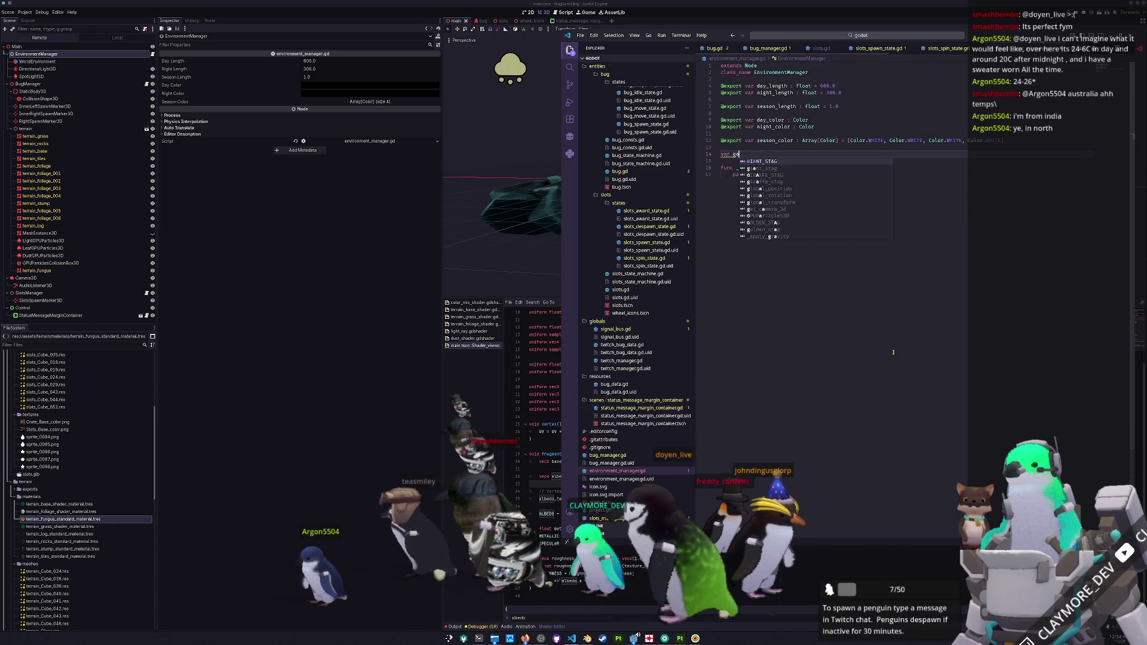
type("time : fl")
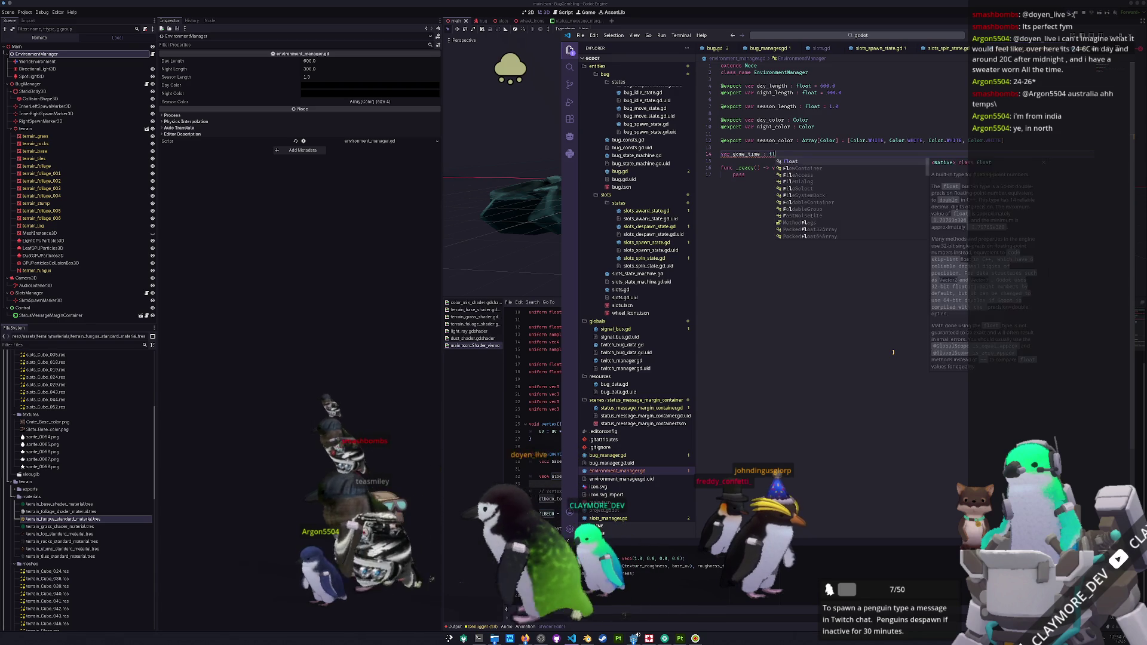
type("oat = 0.0")
key("Return")
Step: Declare var day : bool = true
type("var seaso")
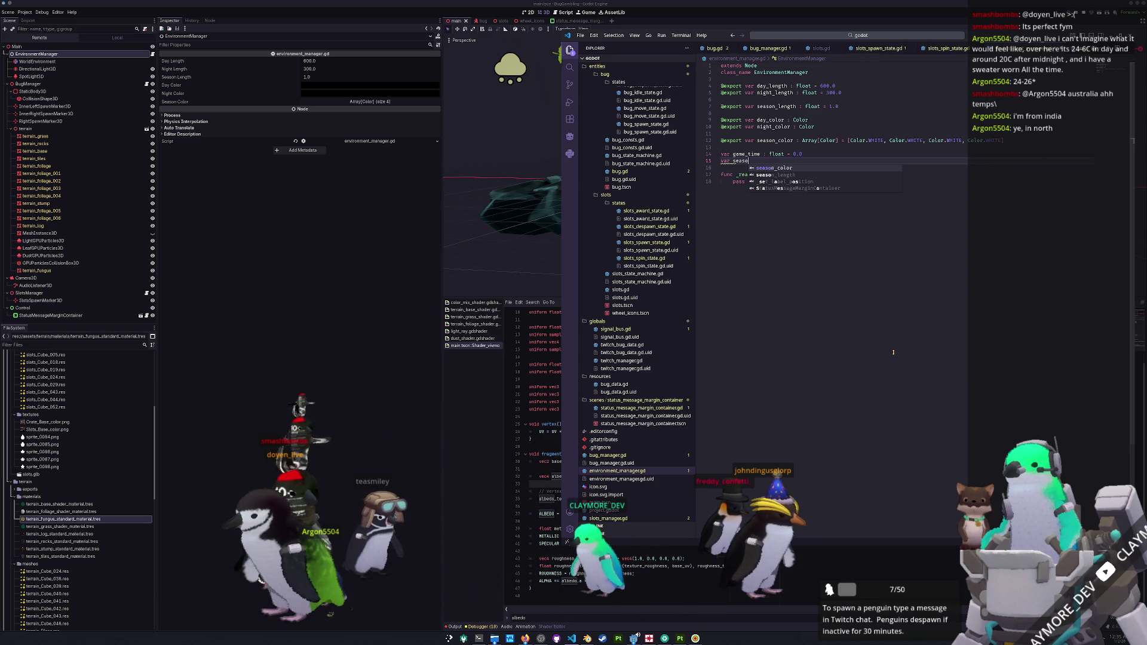
key("BackSpace")
key("BackSpace")
type("day_")
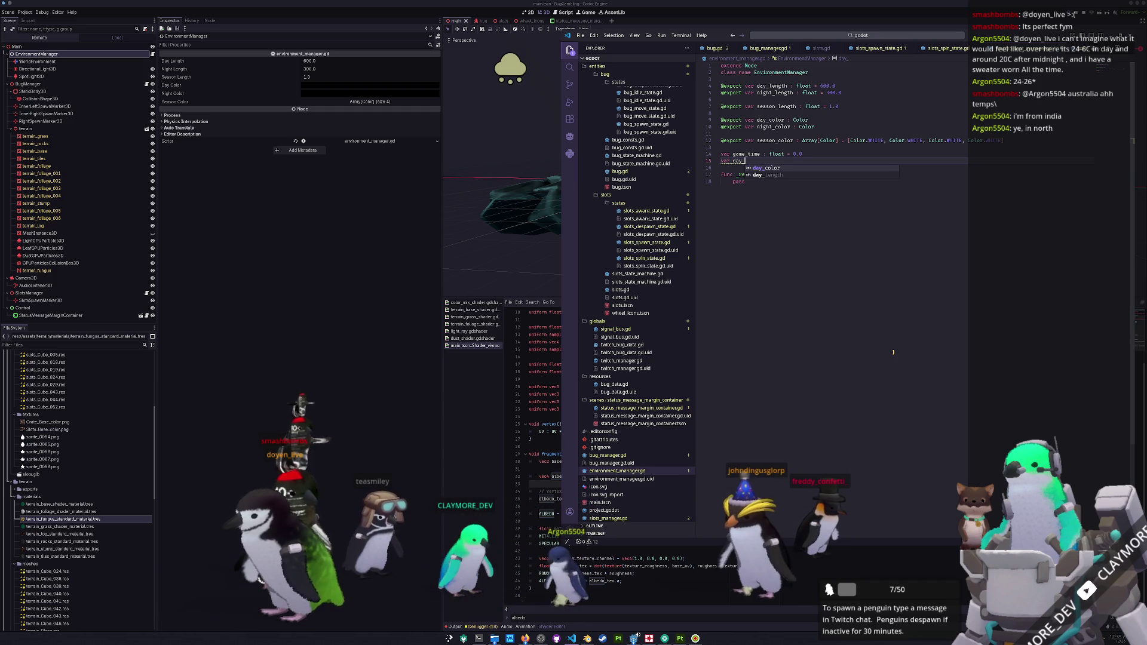
type("bool = false")
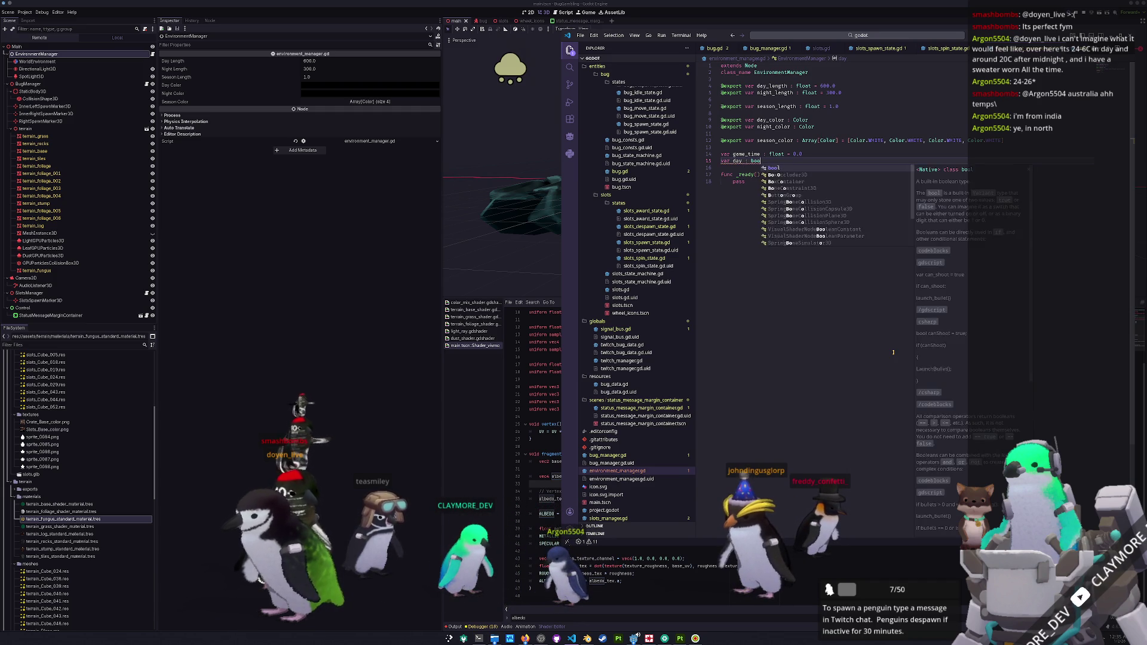
key("BackSpace")
key("BackSpace")
key("BackSpace")
type("true")
key("Escape")
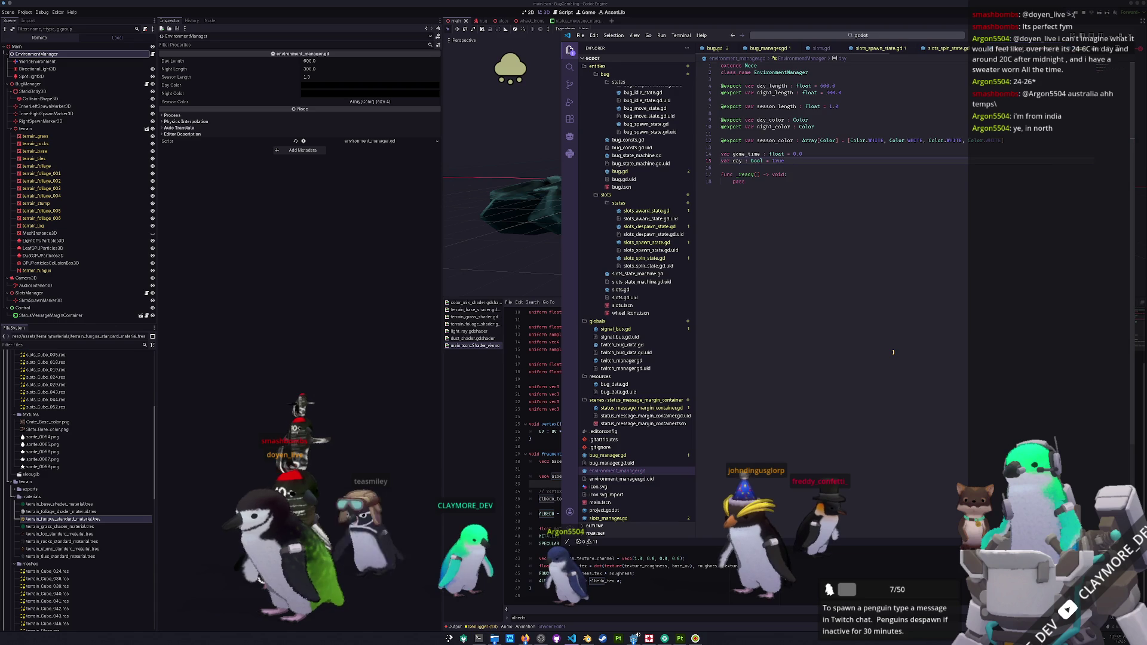
Step: Add var day_blend : bool = true and delete the day_color and night_color exports
key("Up")
key("Up")
key("Return")
key("Down")
type("var day_blen")
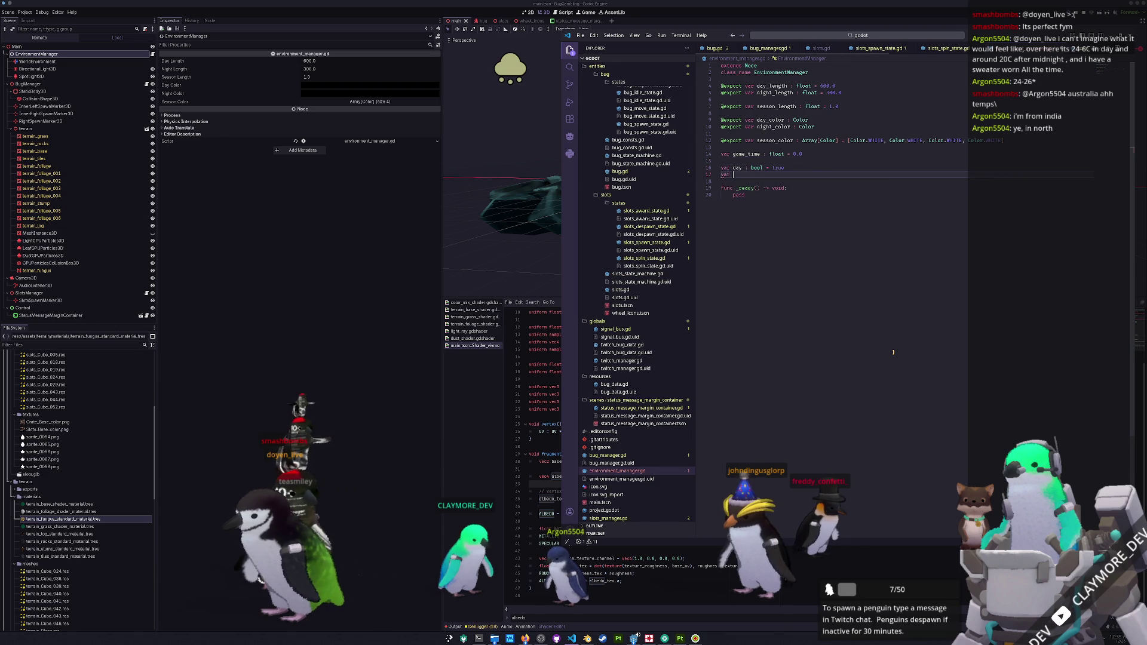
type("d : bool = tr")
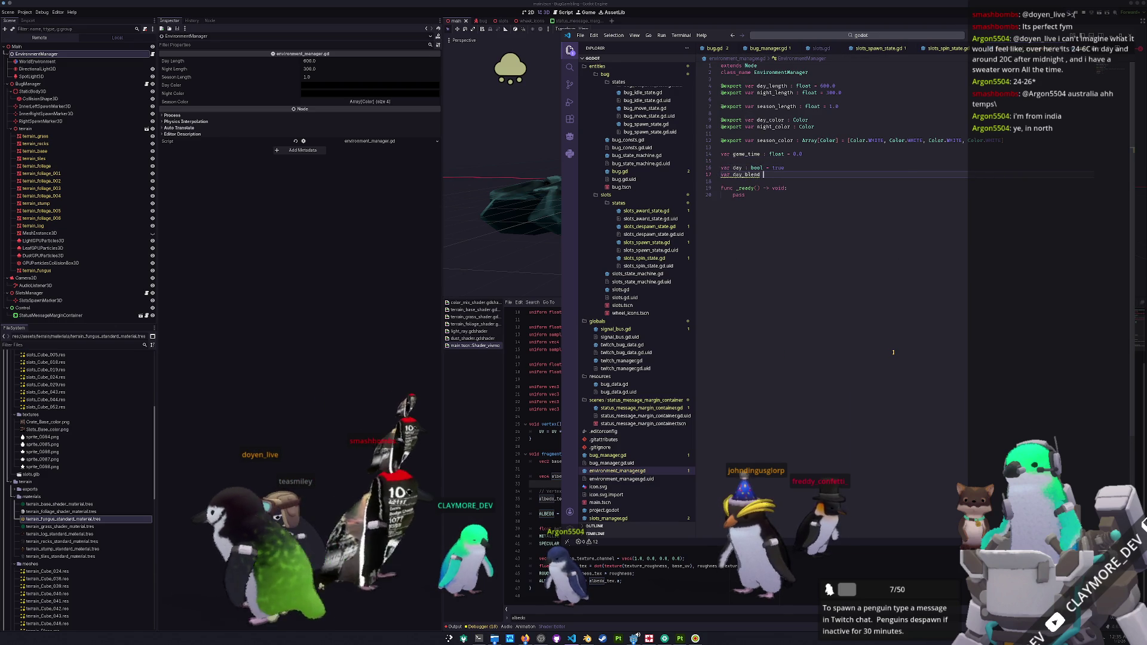
type("e")
key("BackSpace")
type("ue")
key("Up")
key("Up")
key("Up")
key("shift+Up")
key("shift+Up")
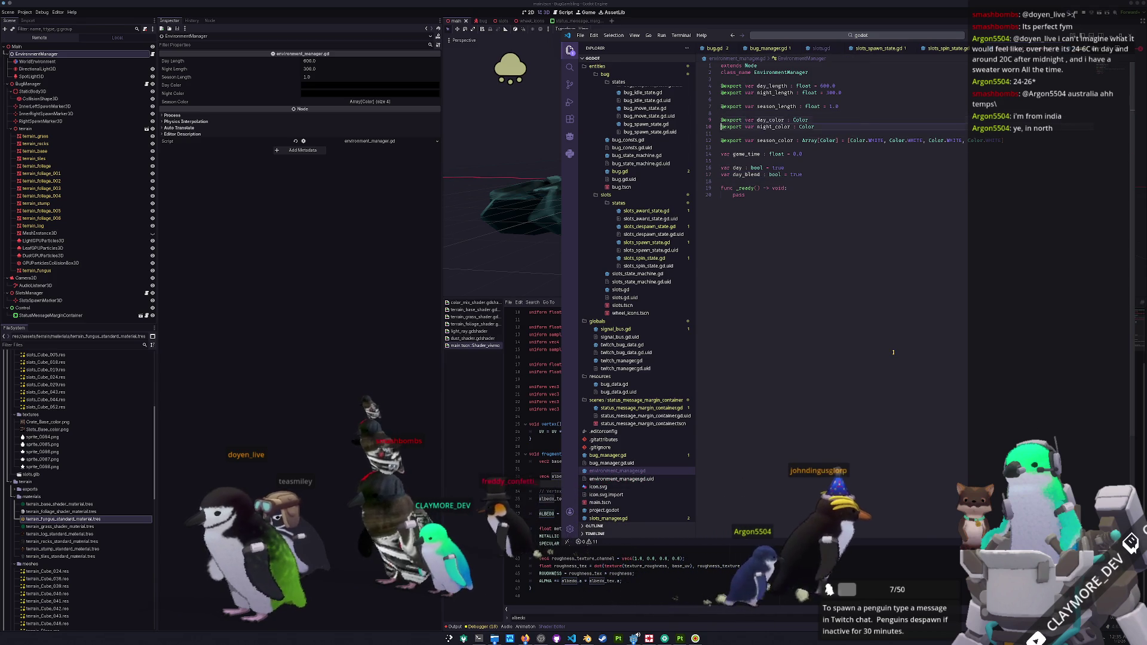
key("BackSpace")
key("Return")
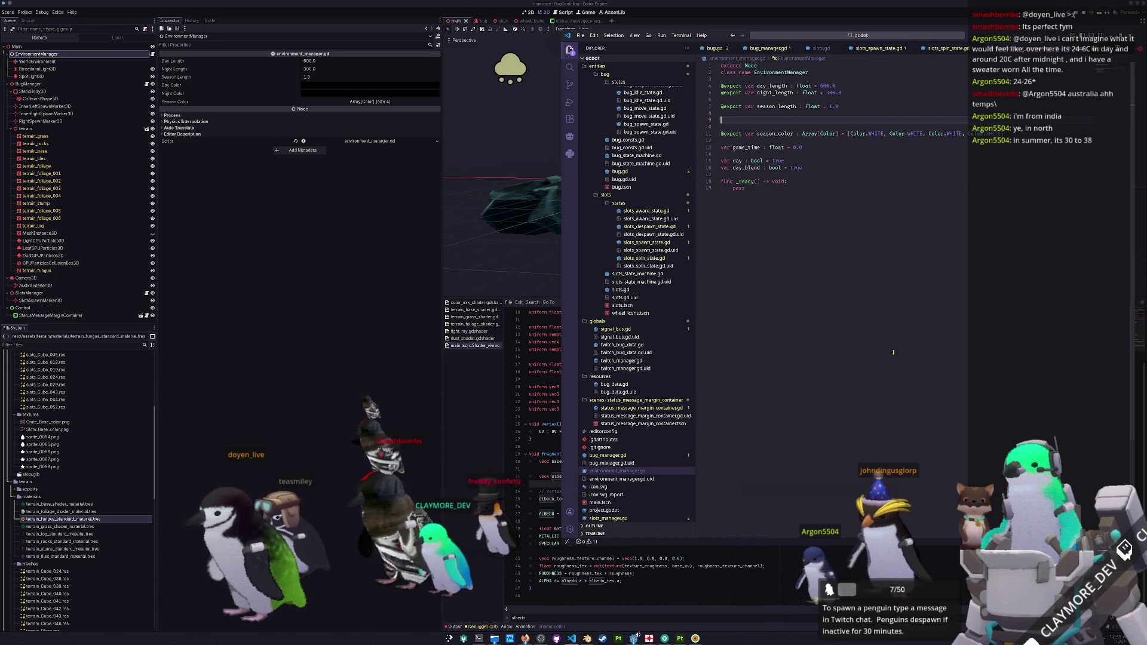
type("@expor")
type("xport var day")
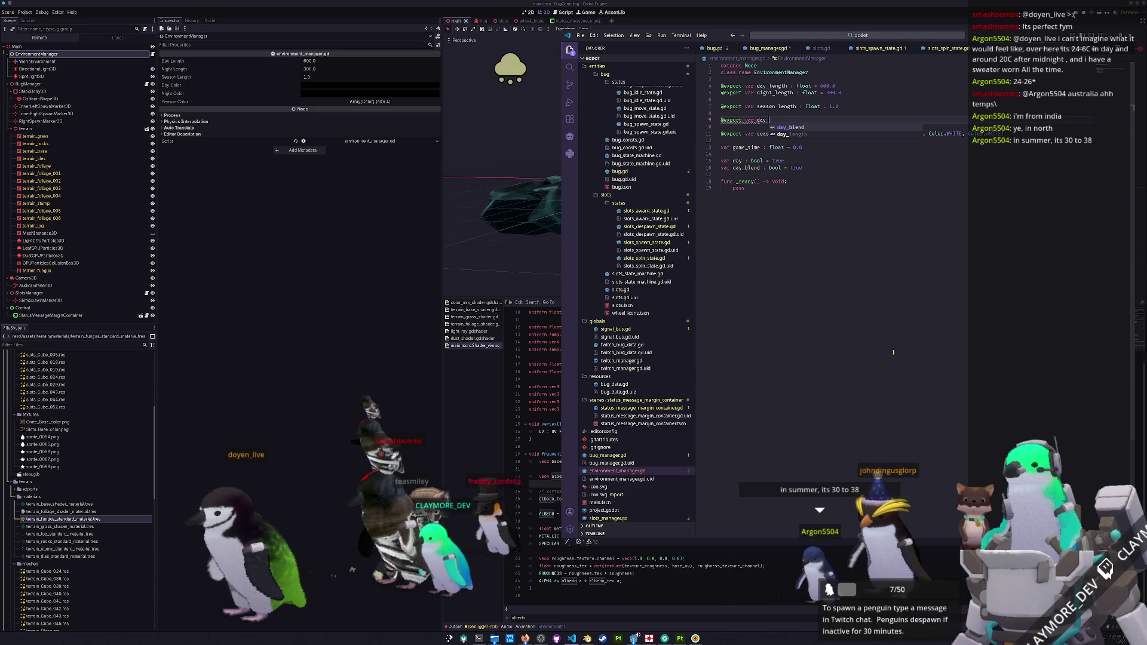
type("gradient :")
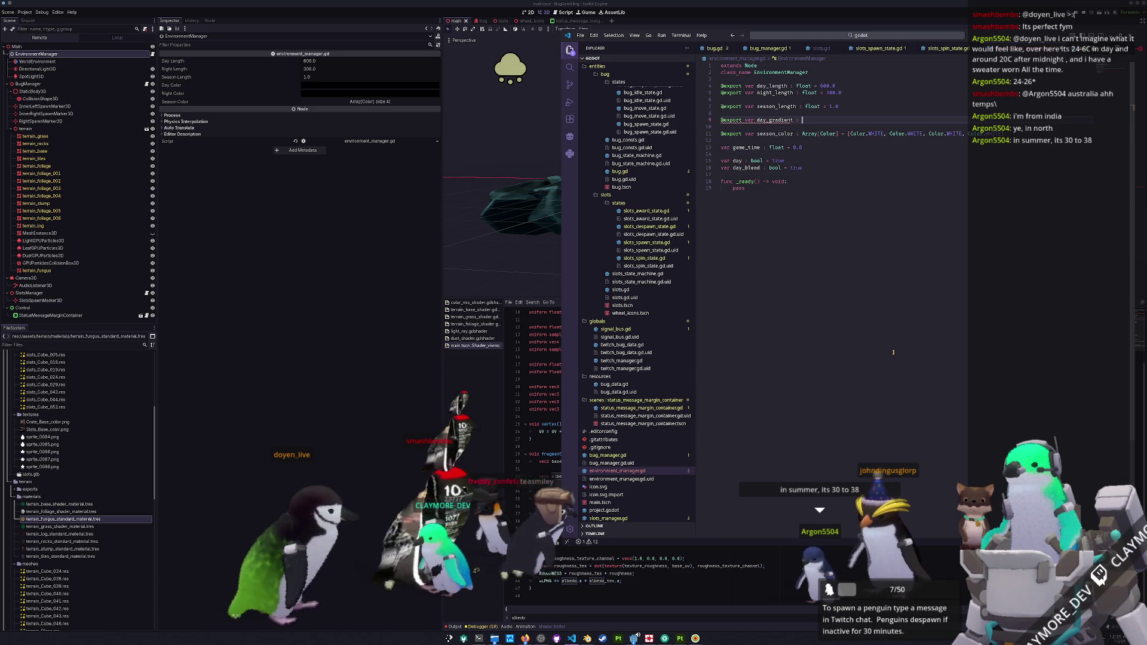
type(" Gradi")
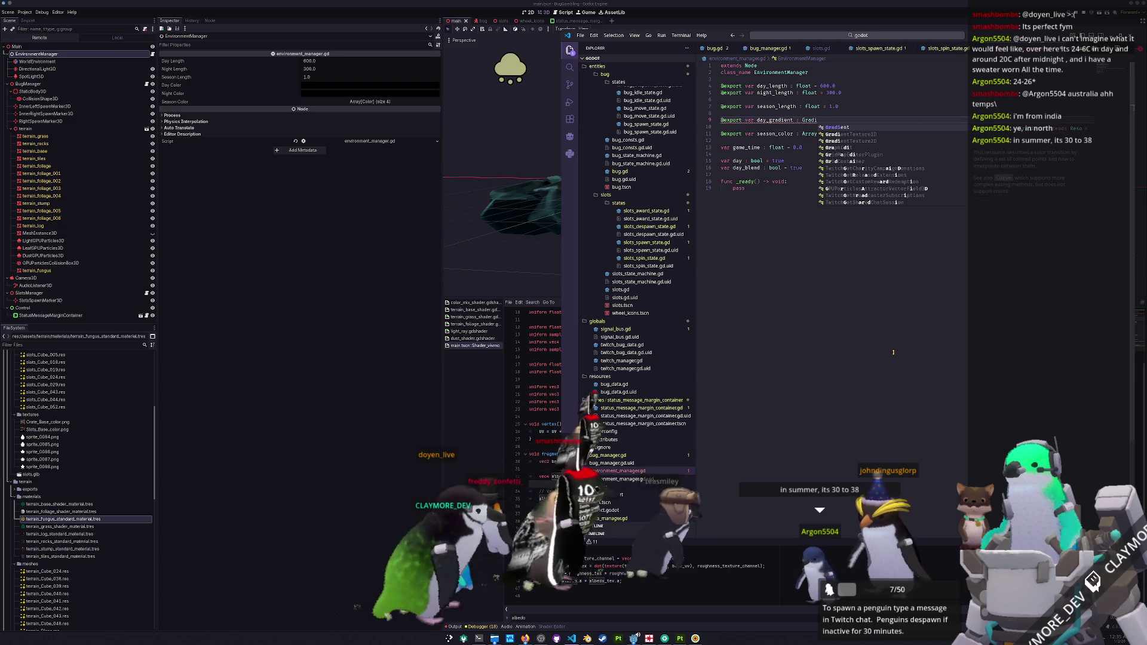
key("Return")
key("Down")
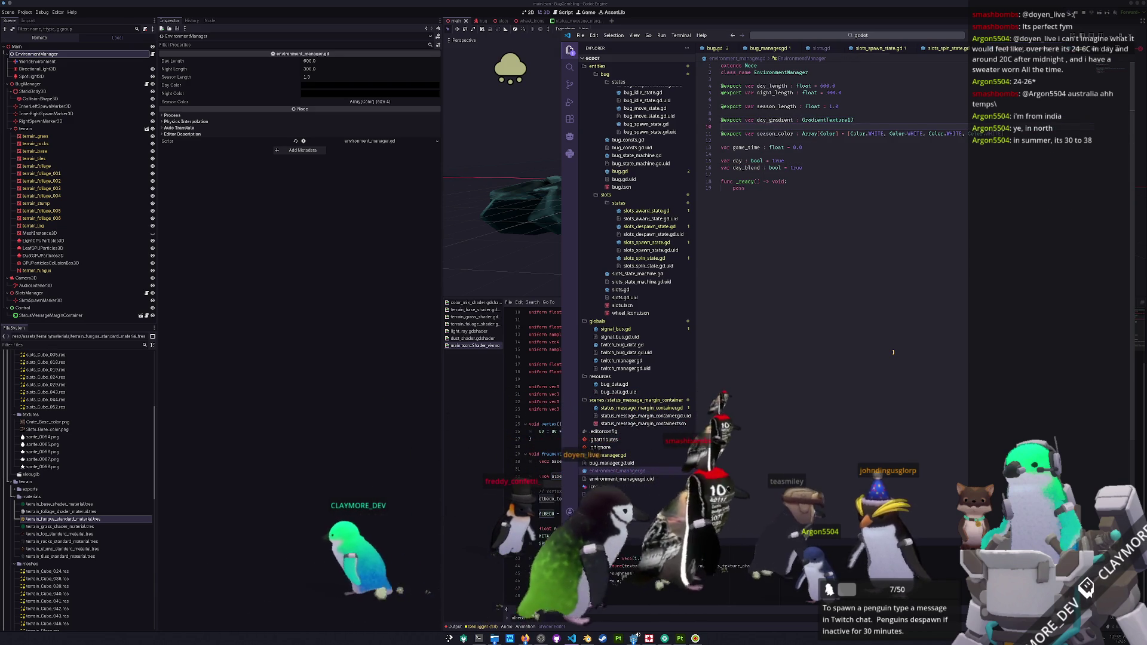
key("Delete")
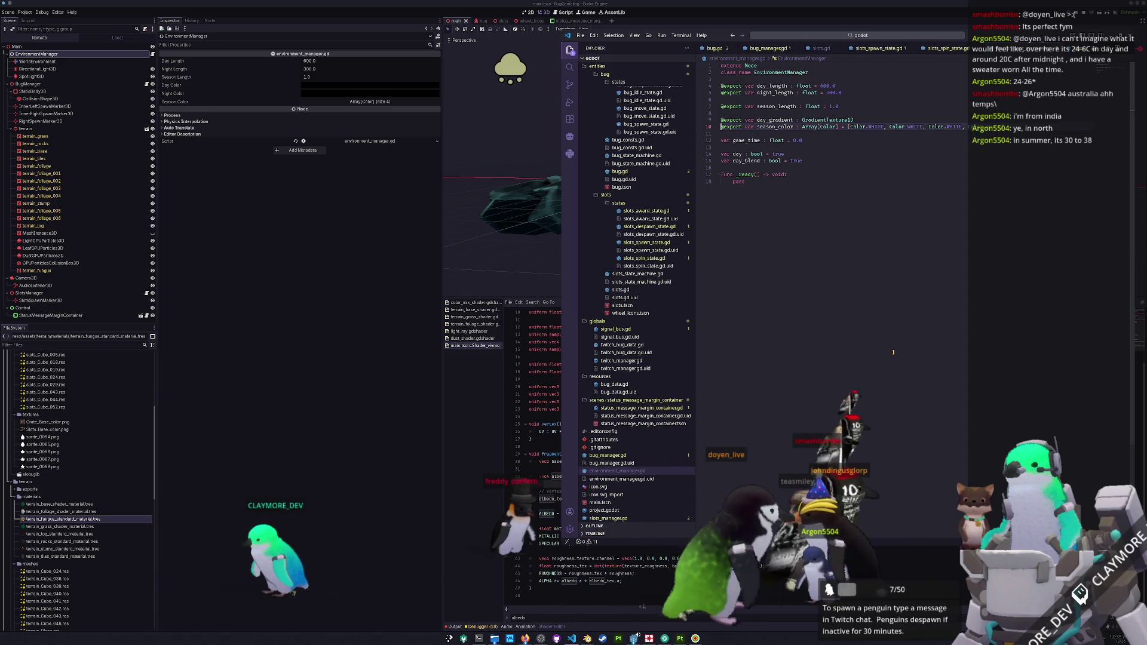
Step: Change day_blend to a float set to 1.0 and add blank lines after _ready()
key("Down")
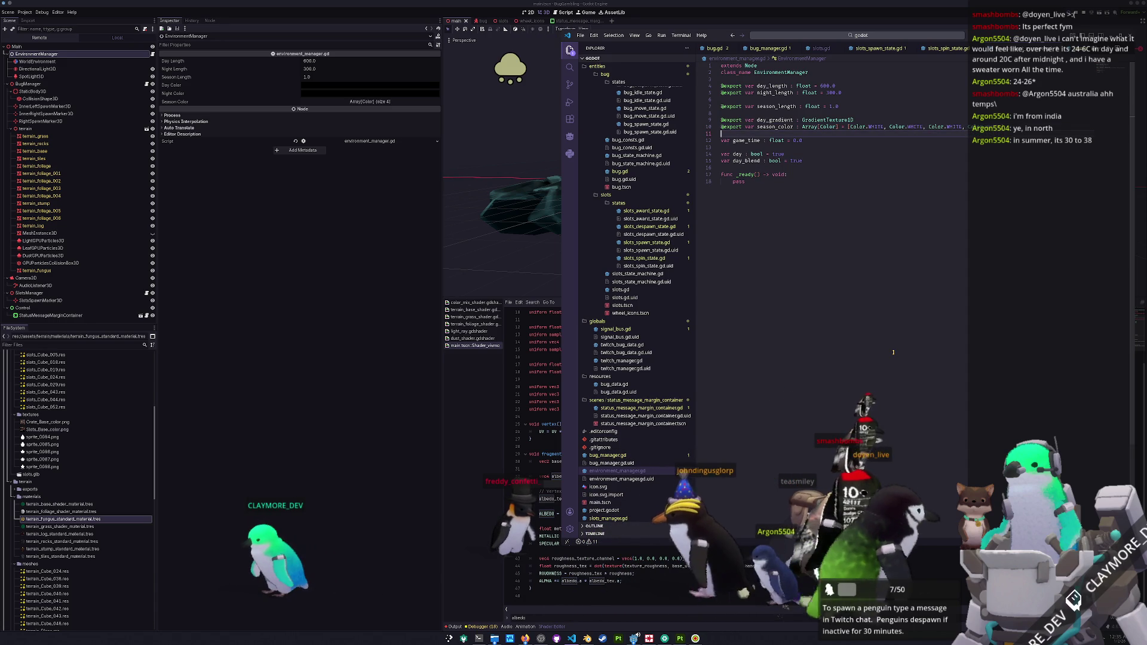
key("Down")
key("Down")
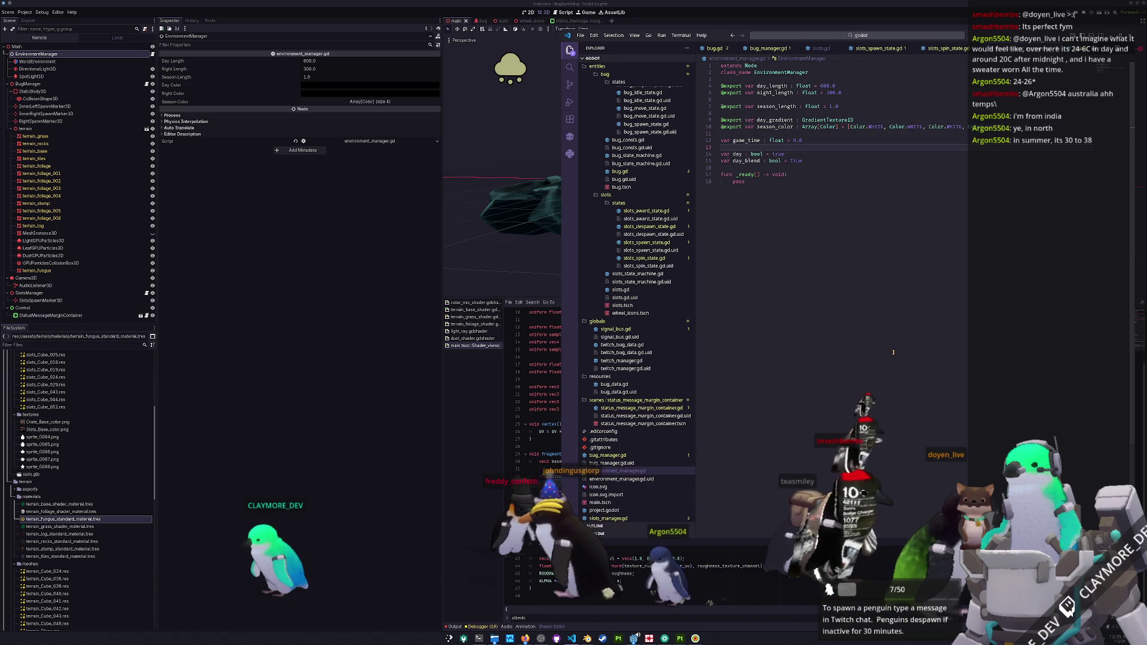
key("Down")
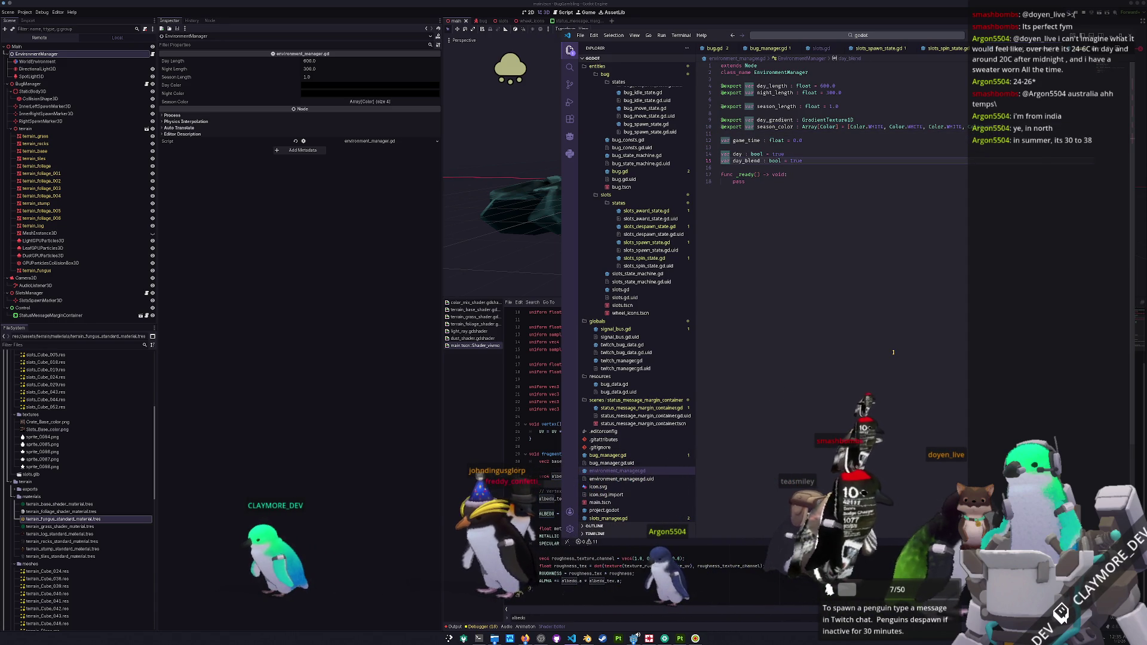
key("End")
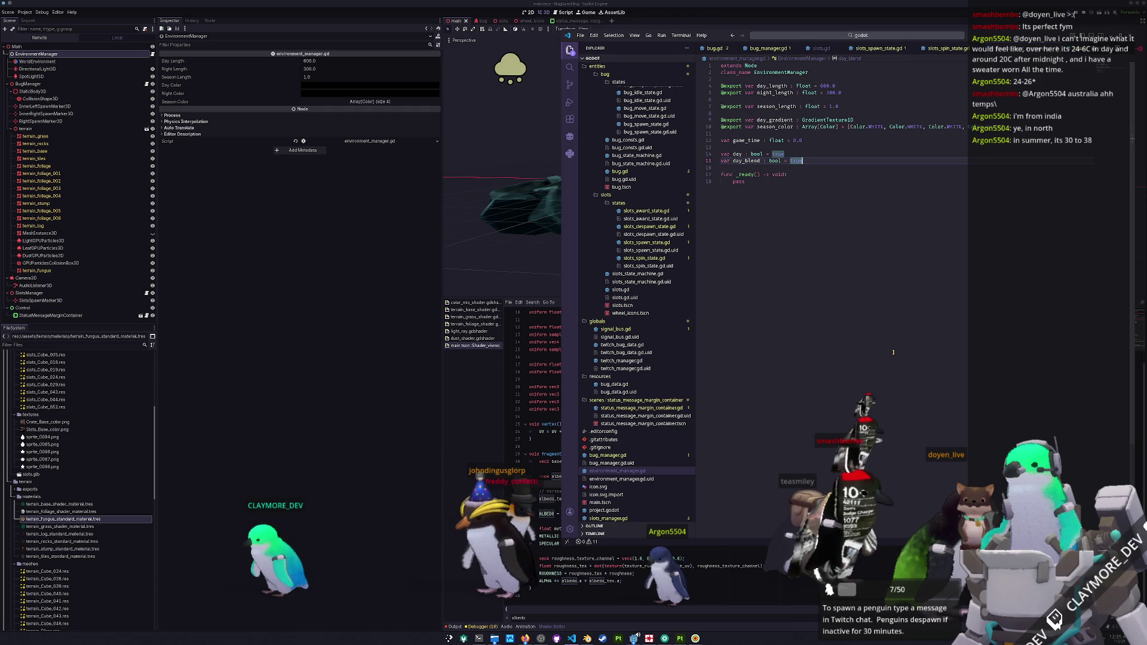
type("loat")
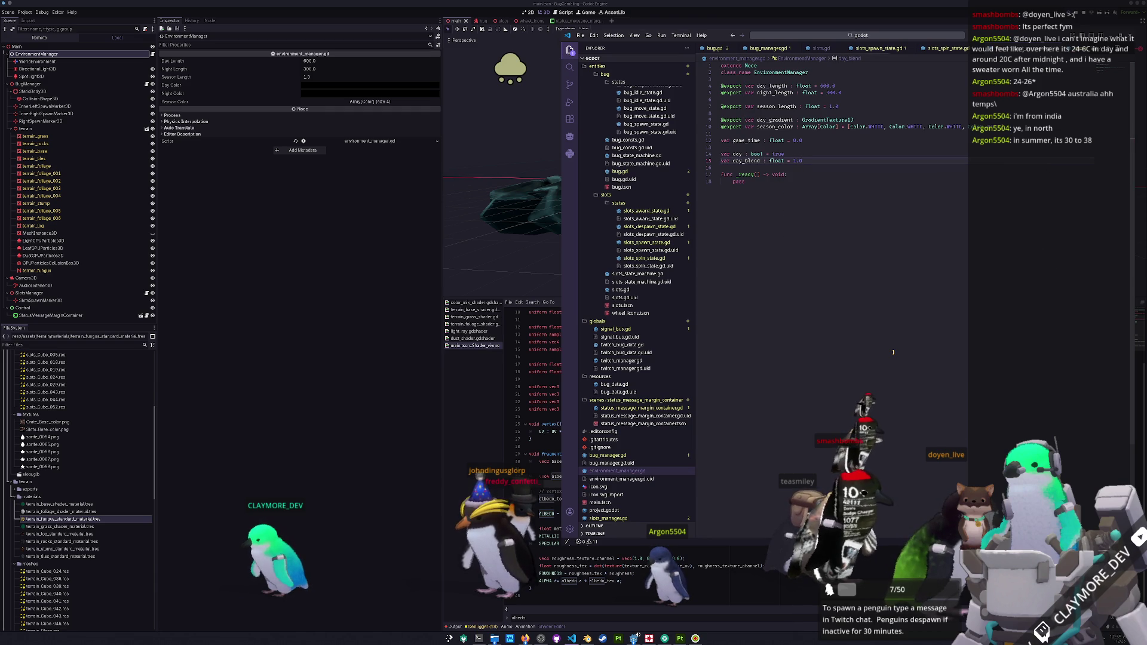
key("Down")
key("Down")
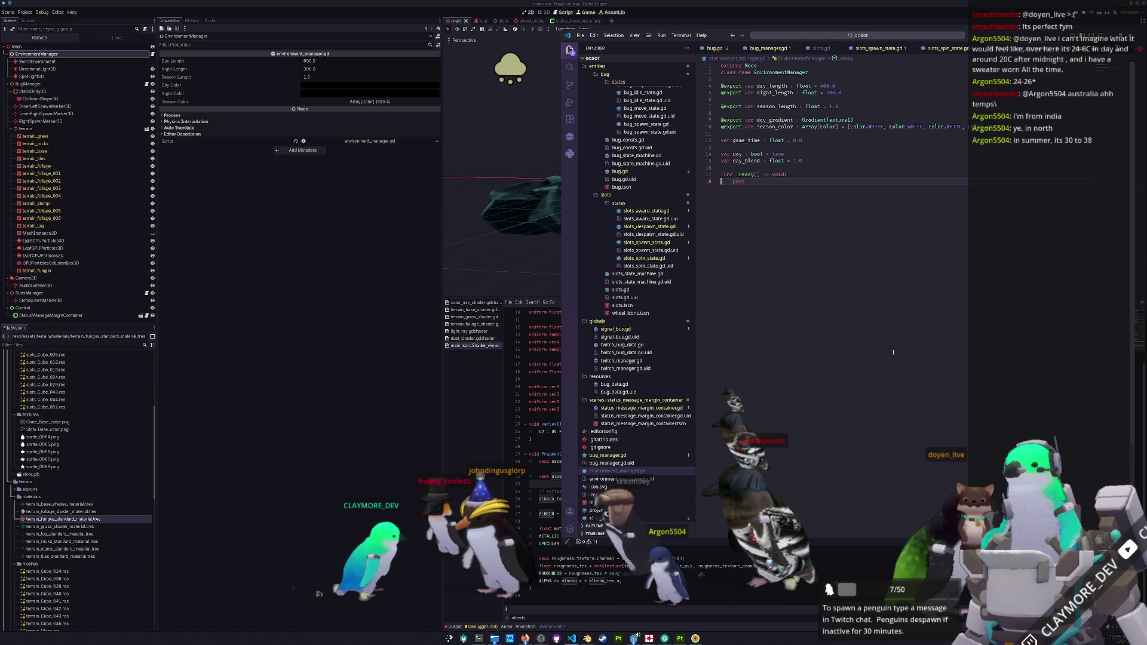
key("End")
key("Return")
key("Return")
key("Return")
Step: Add func _physics_process(delta: float) -> void: with a call to _determine_day()
type("func _phys")
key("Return")
key("Return")
type("p")
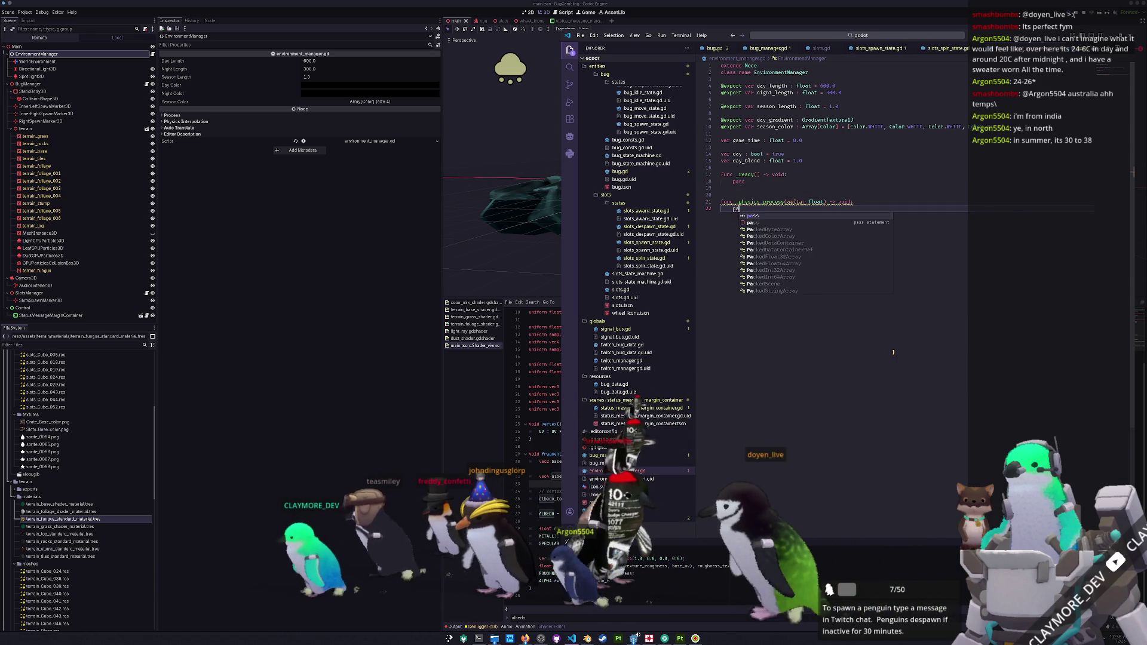
key("Return")
key("Home")
key("Return")
key("Return")
key("Up")
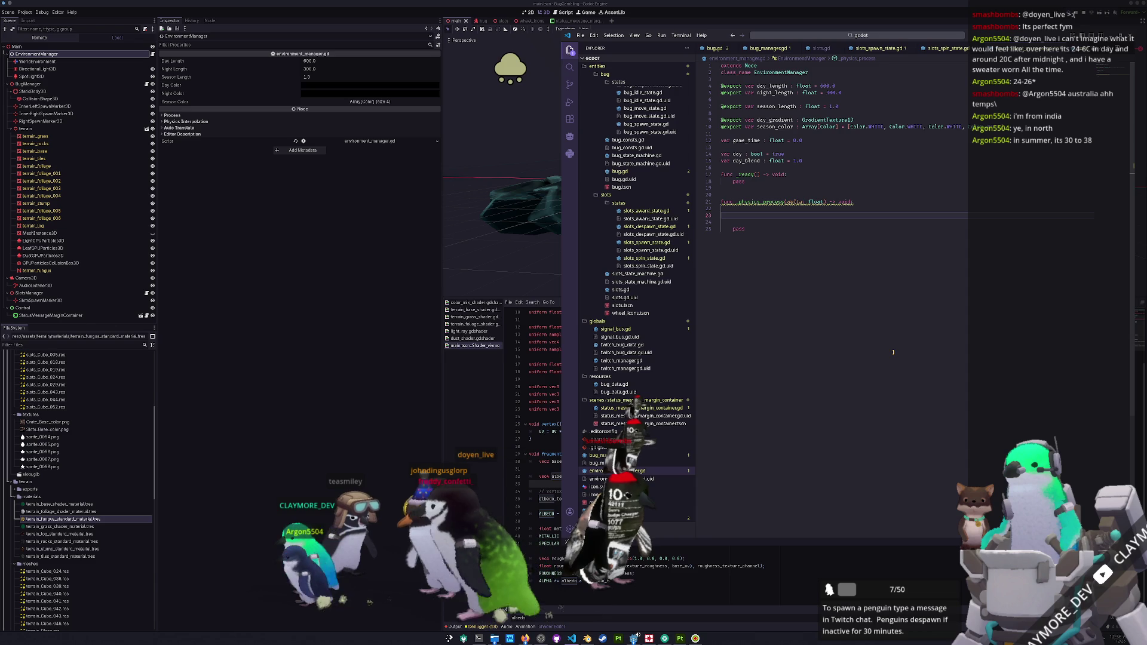
type("_determine_day(")
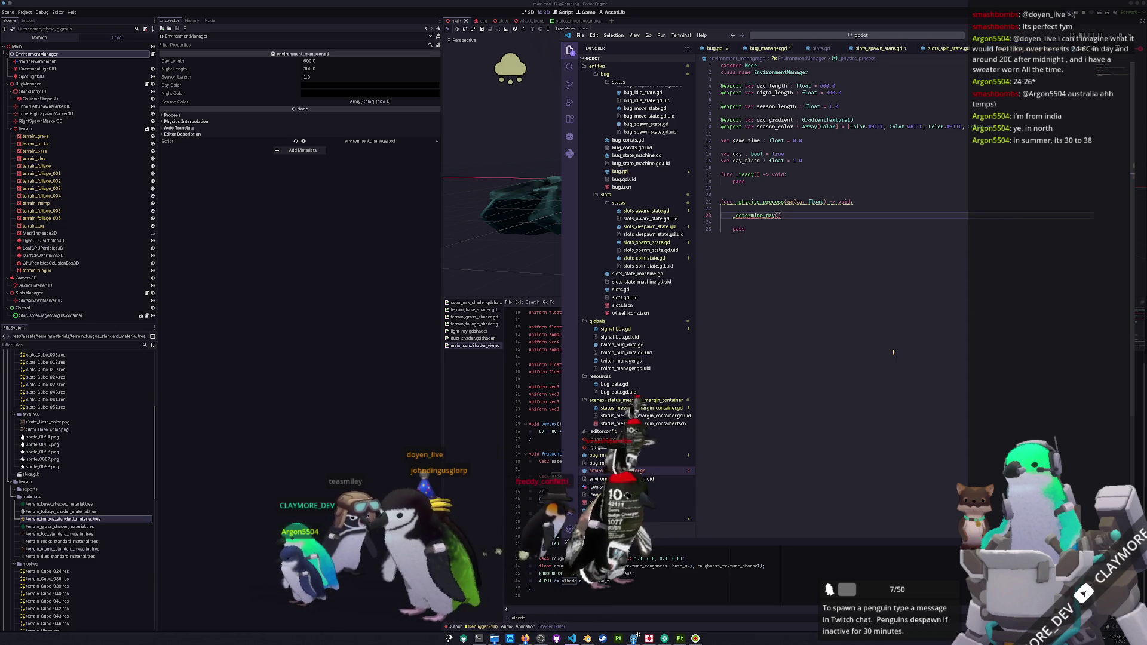
Step: Declare func _determine_day() -> void: above _physics_process
key("ctrl+shift+Return")
key("Return")
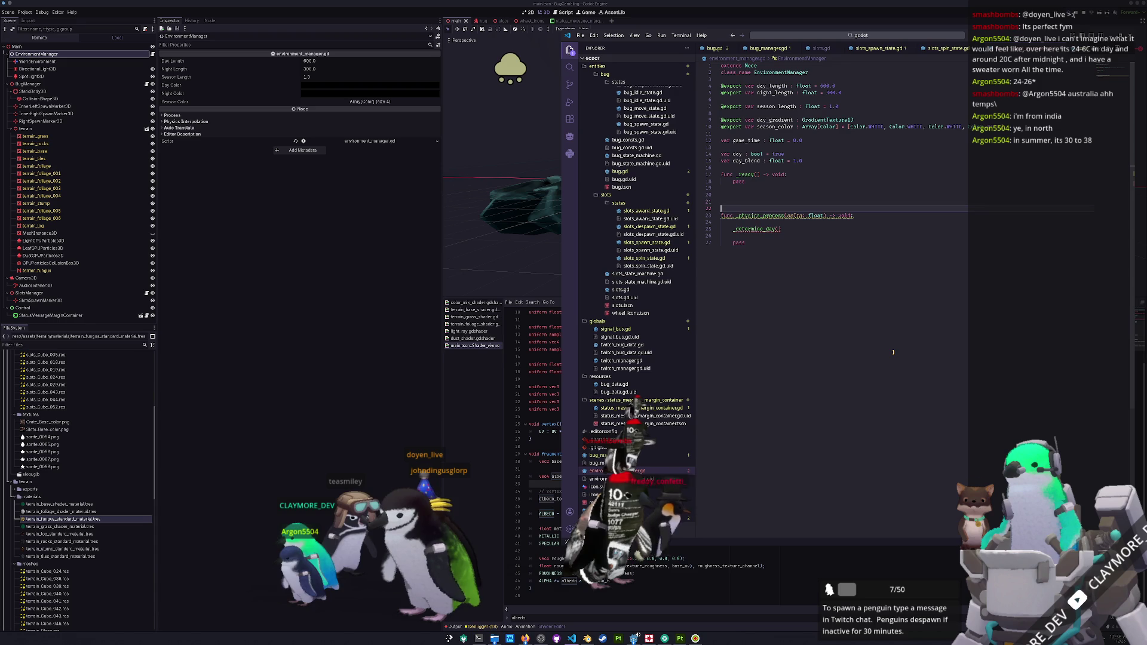
type("func _determine_")
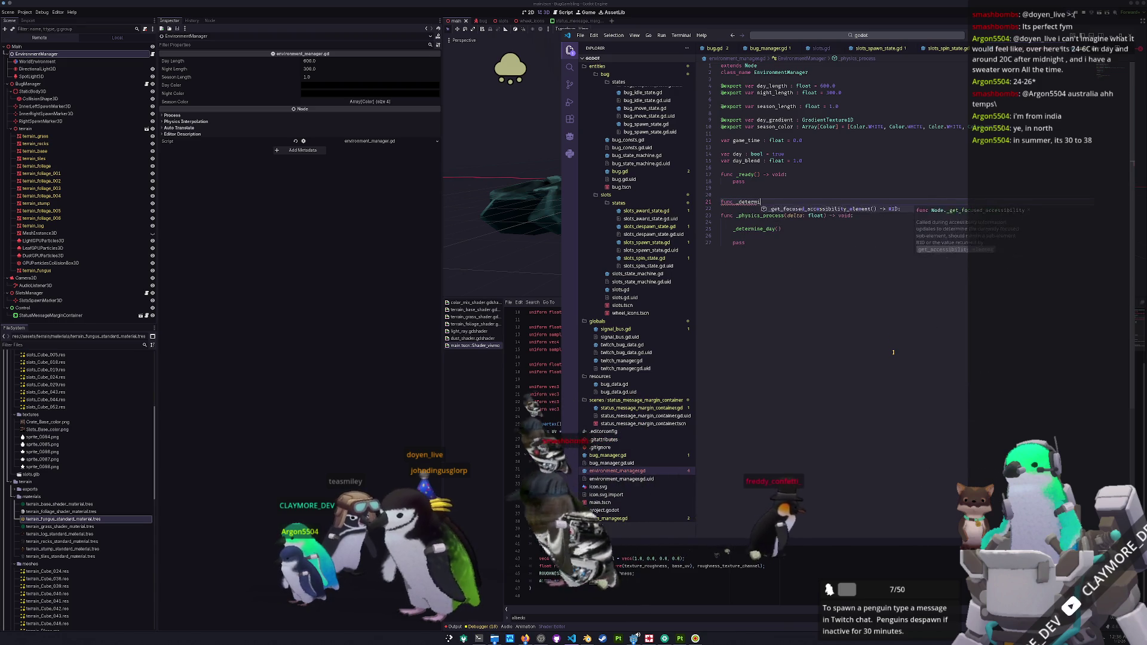
type("day() ")
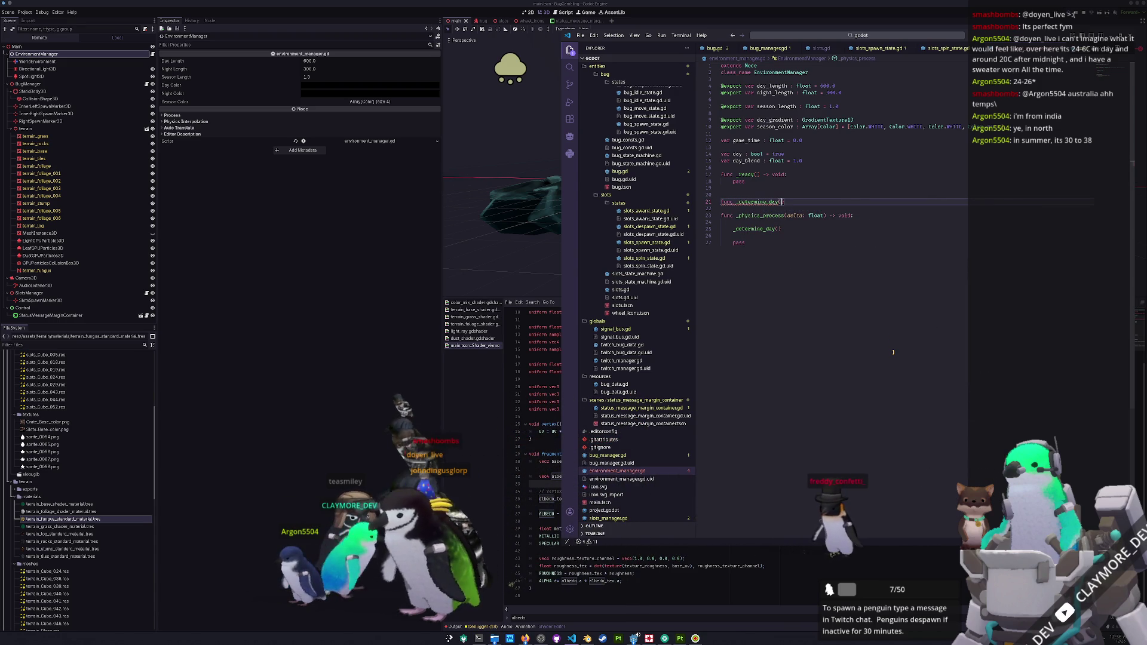
type("-> void:")
key("Return")
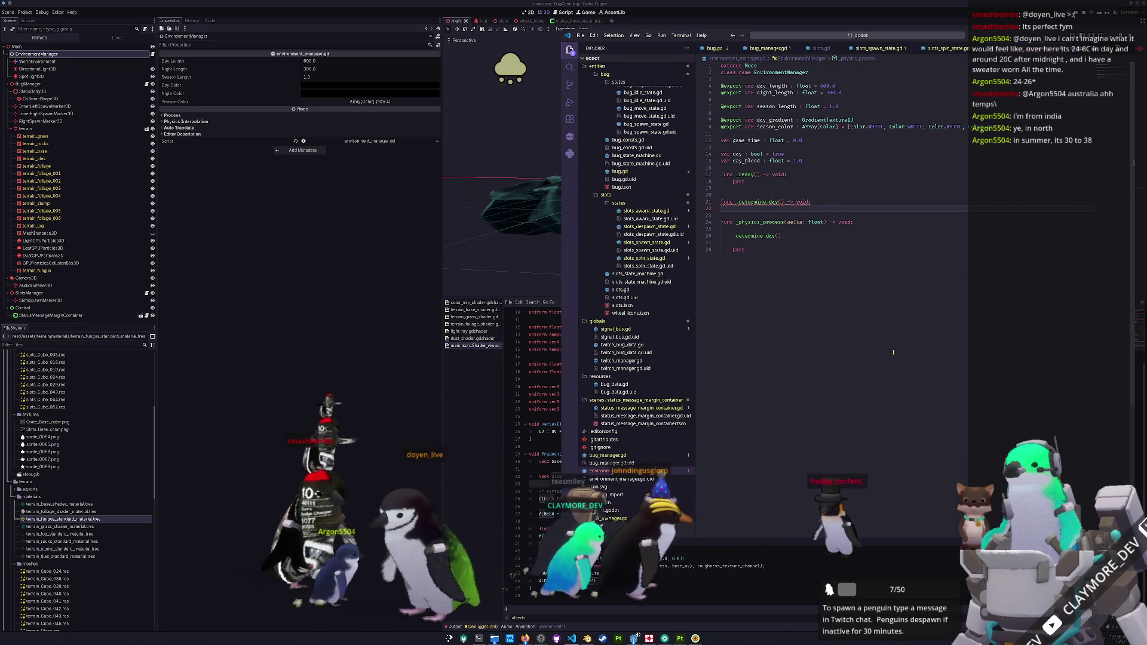
Step: Add an if day and game_time >= day_length branch: day = false, reset game_time, return
type("if")
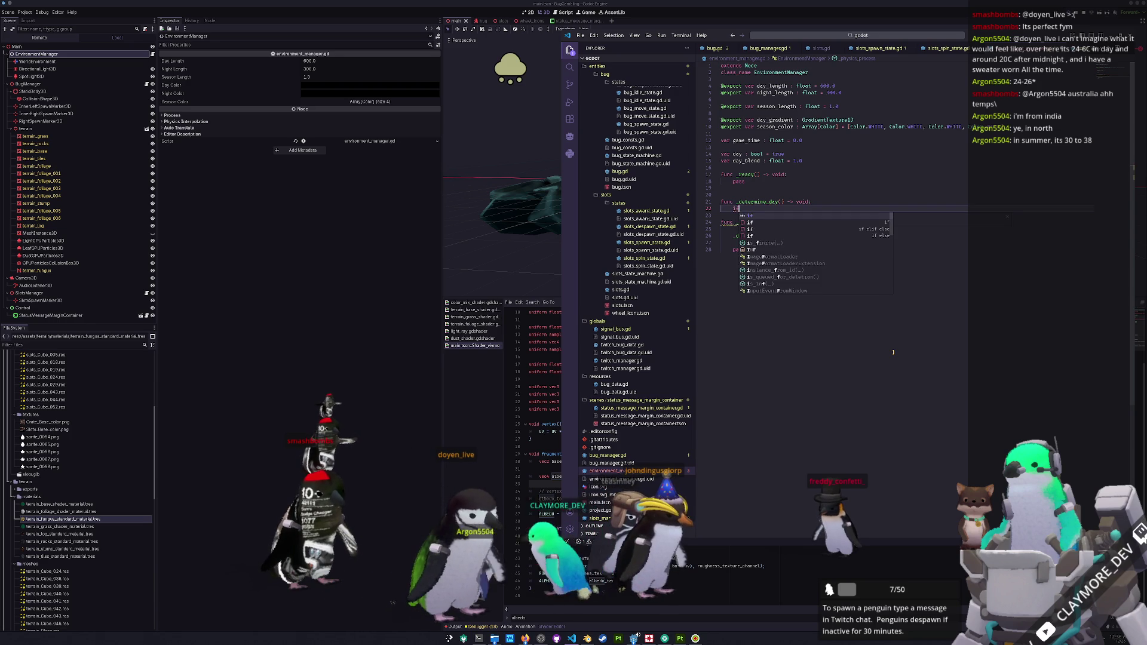
key("BackSpace")
key("BackSpace")
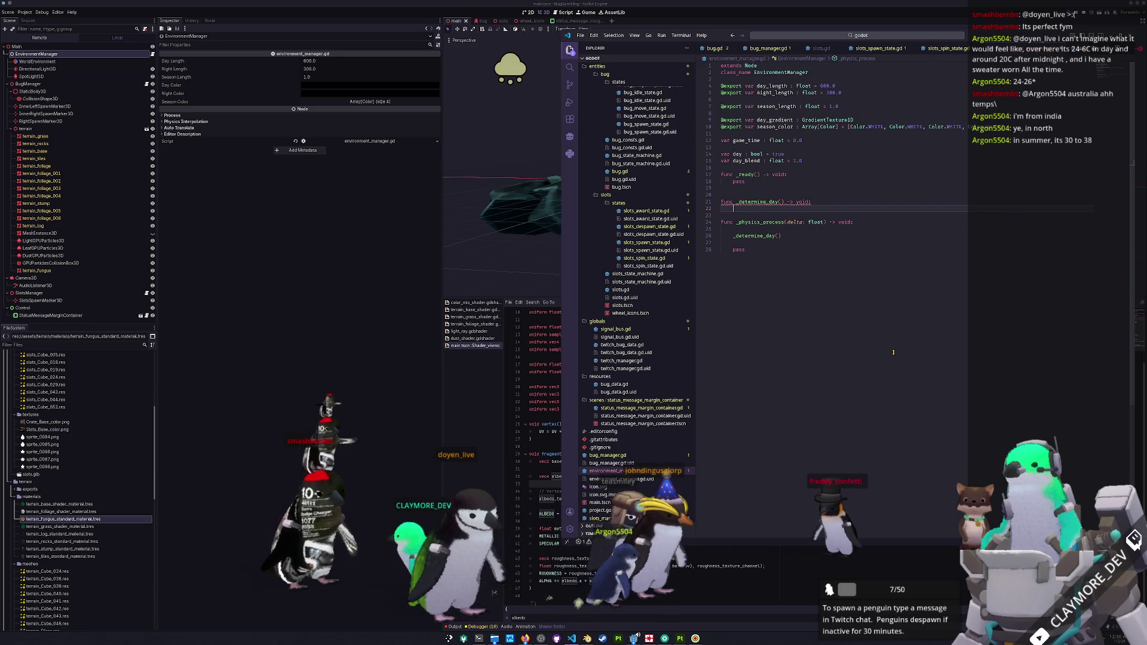
type("if ")
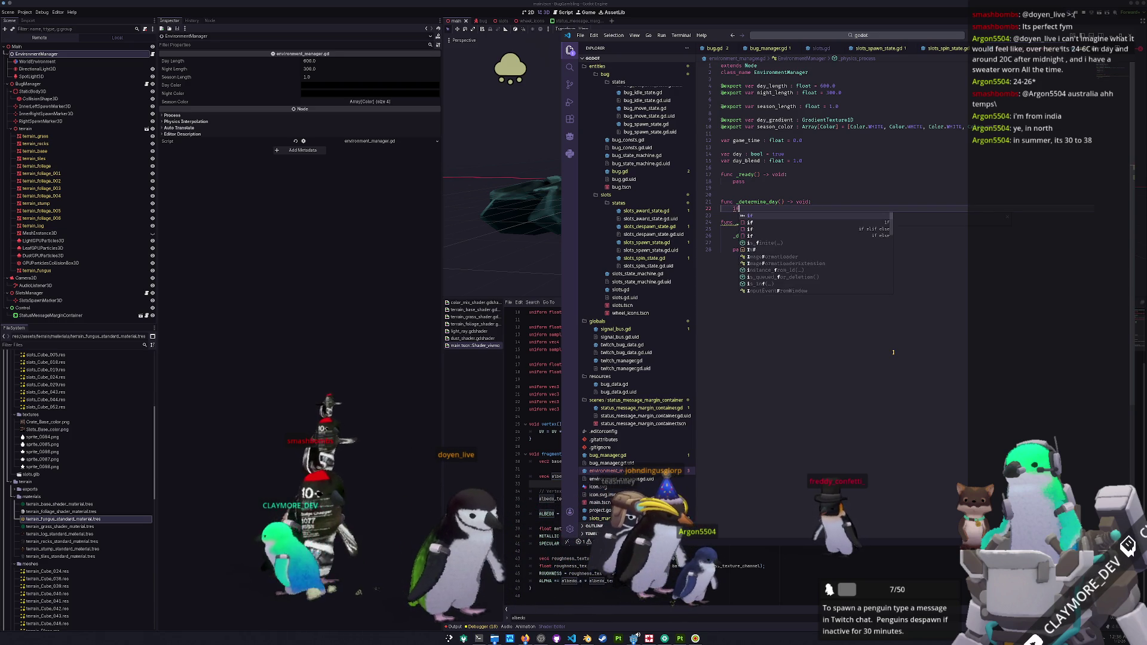
type("da")
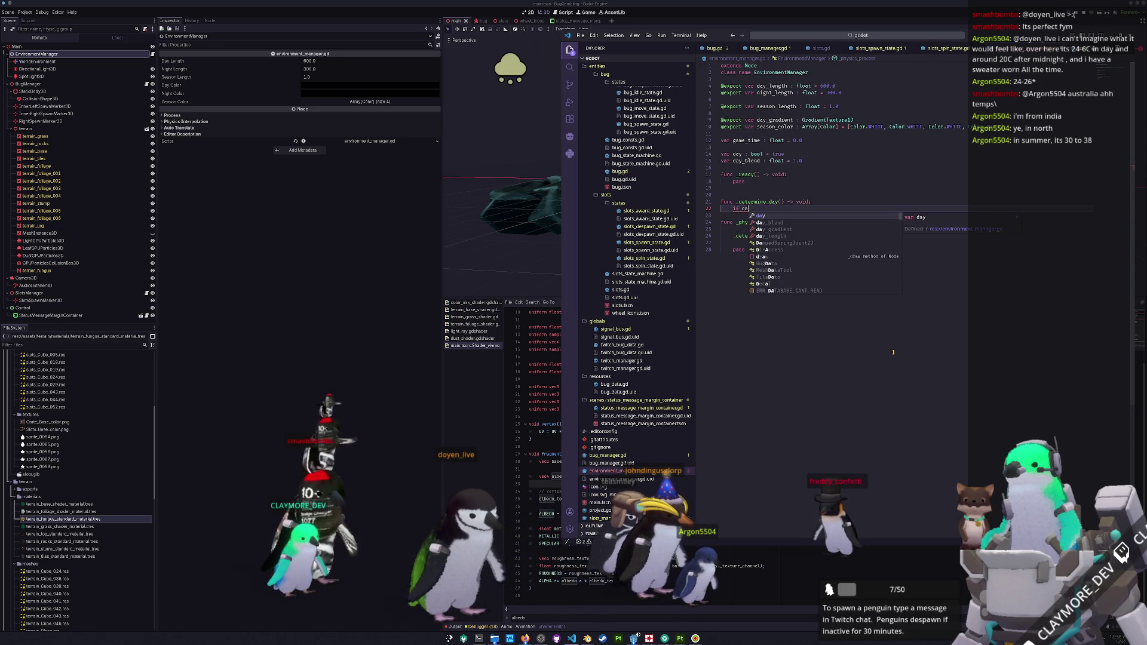
type("y and game_time")
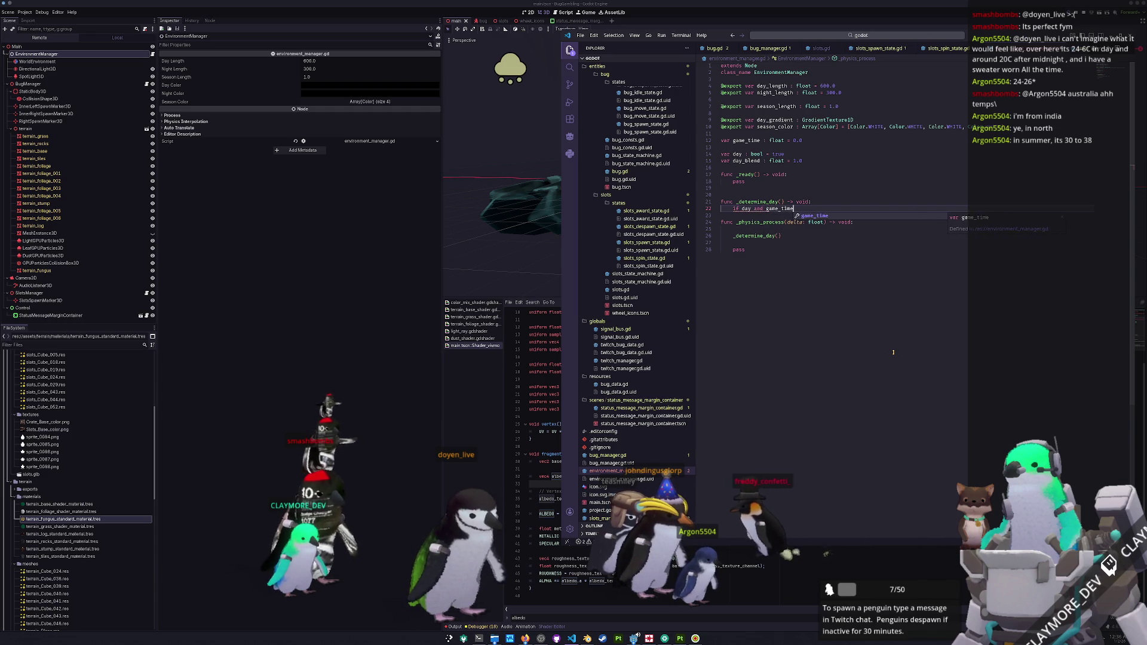
key("Tab")
type(">= day_le")
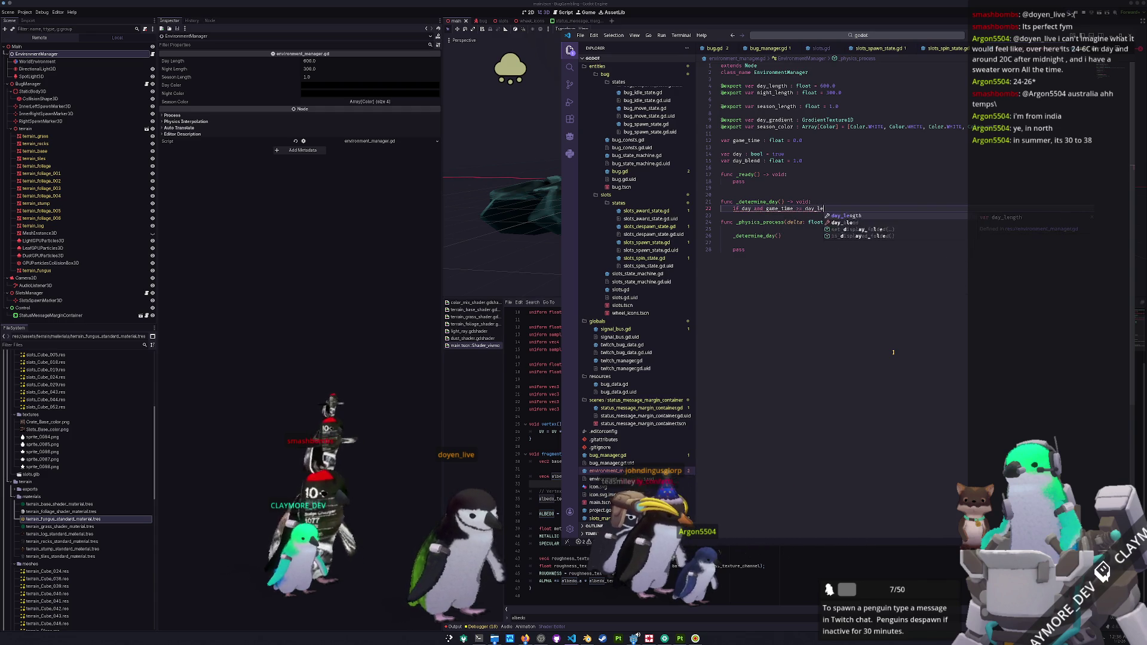
key("Tab")
type(":")
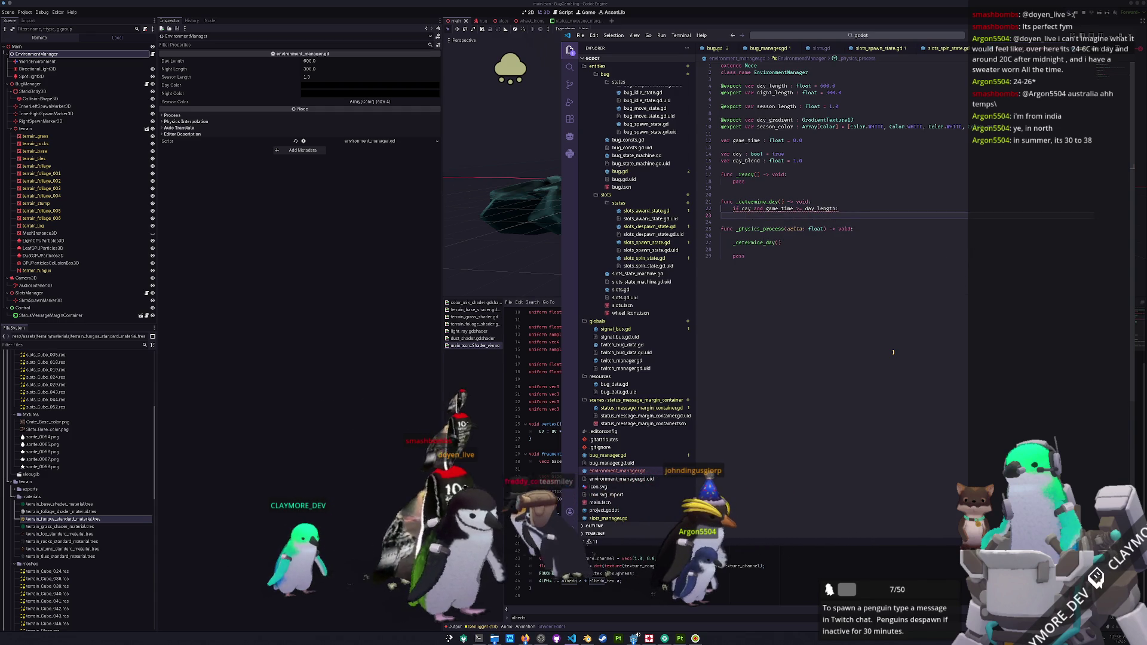
key("Return")
type("day = false")
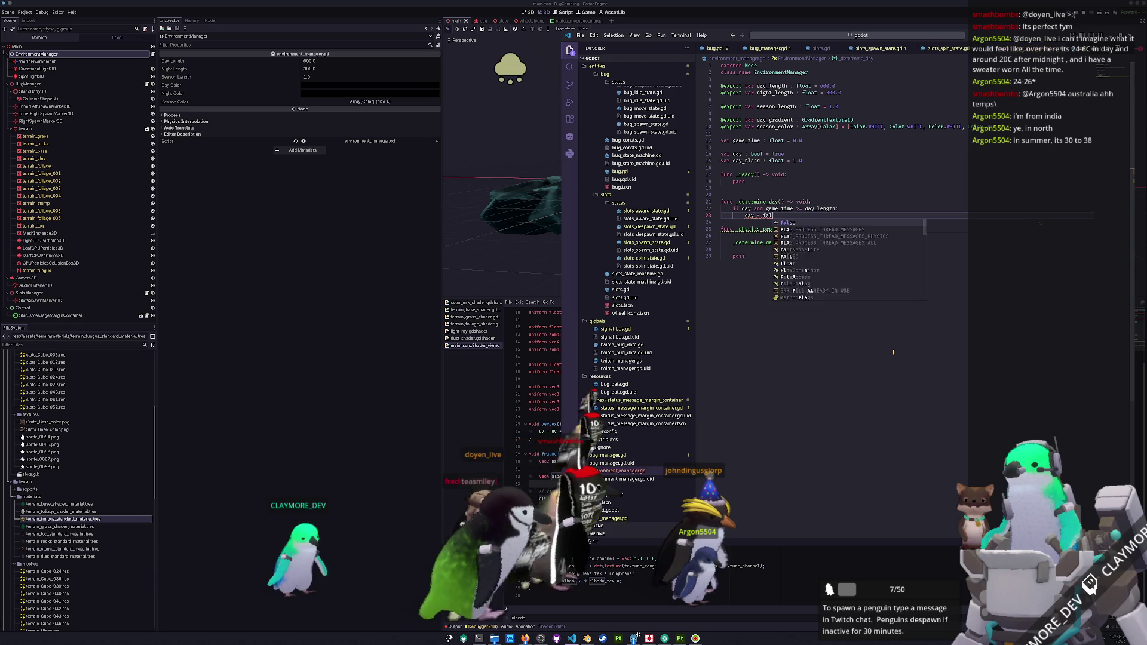
key("Return")
type("game_time = 0")
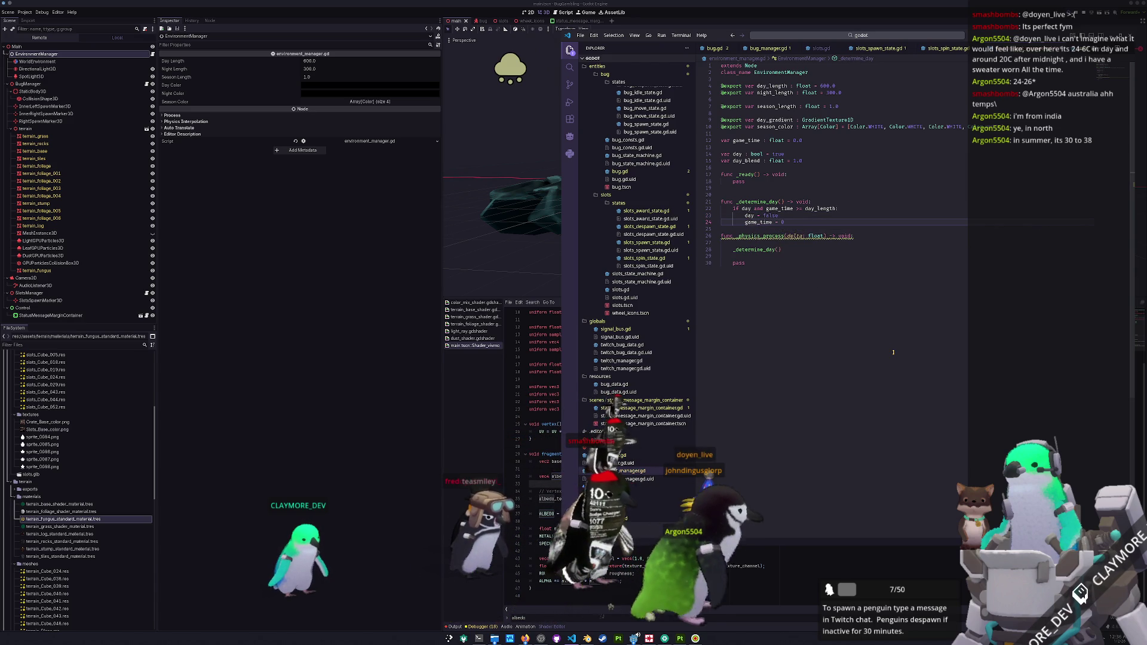
key("Return")
type("return")
key("Return")
key("Return")
Step: Add an if not day and game_time >= night_length branch: day = true, reset game_time, return
key("BackSpace")
type("if not ")
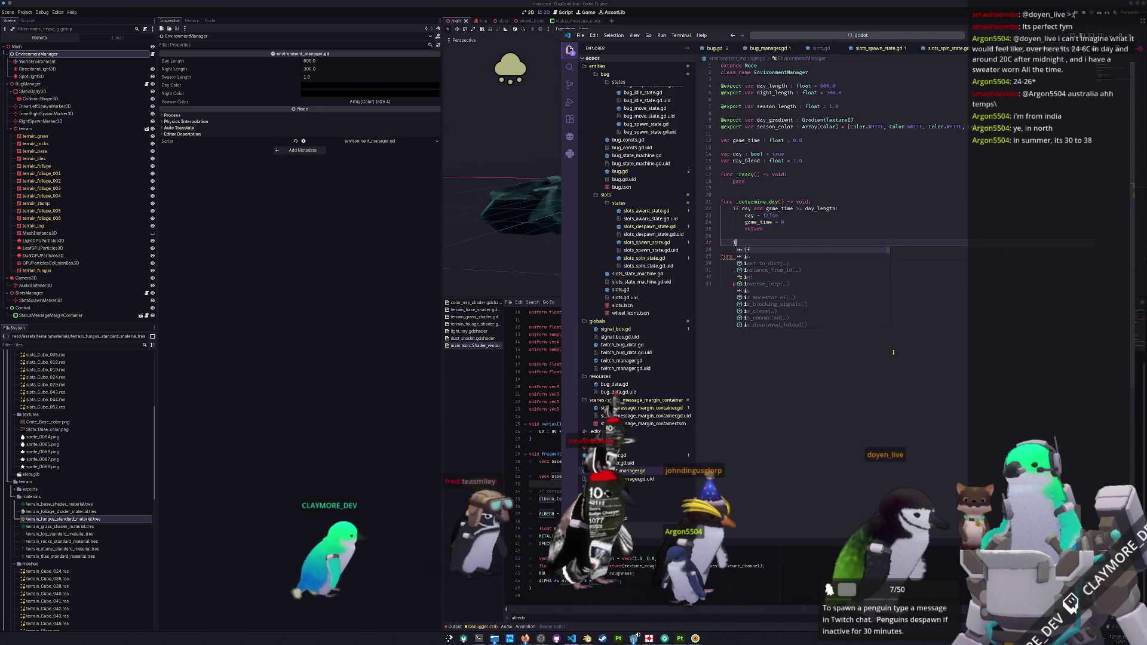
type("day and game_time >")
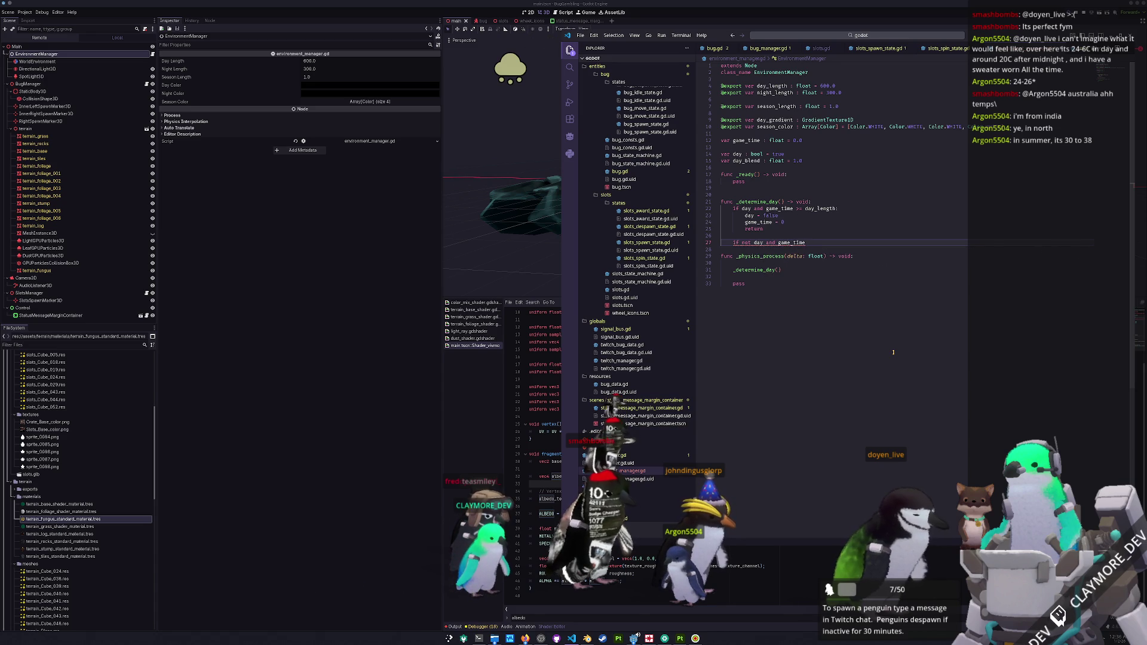
type("= night_length")
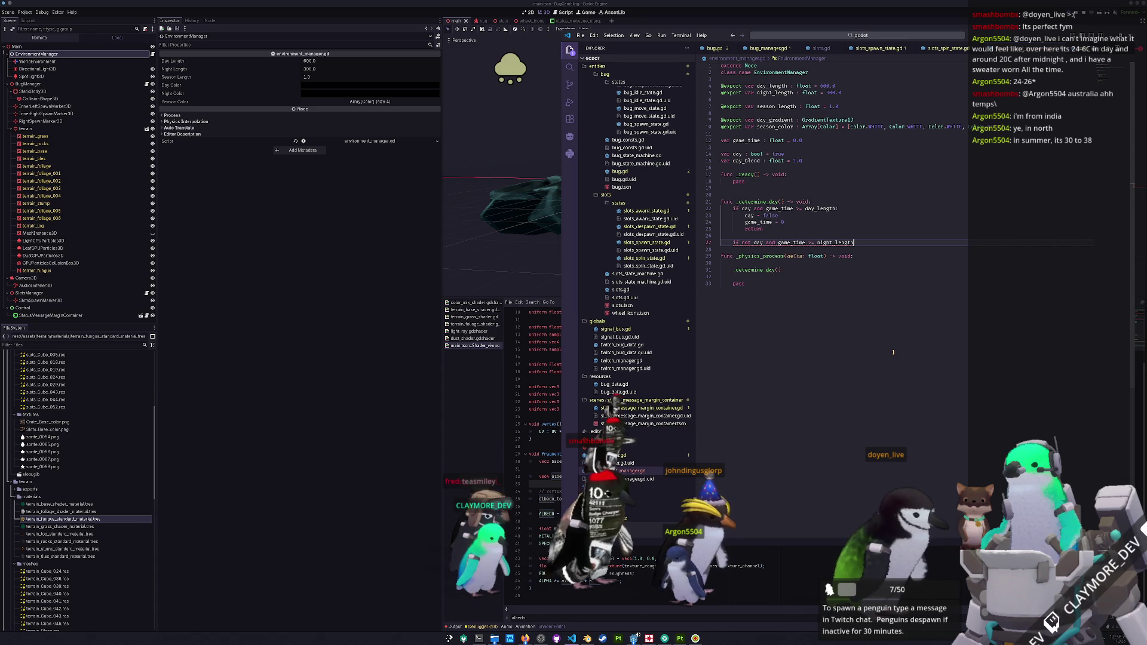
type(":")
key("Return")
type("day = tru")
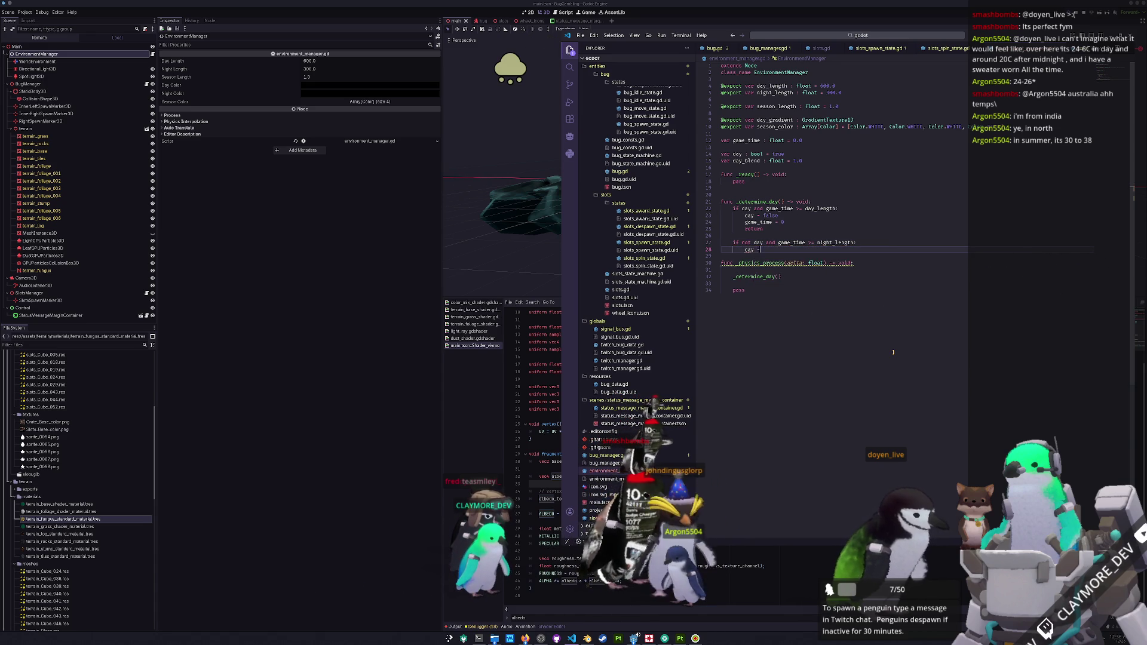
type("e")
key("Return")
type("game_time =")
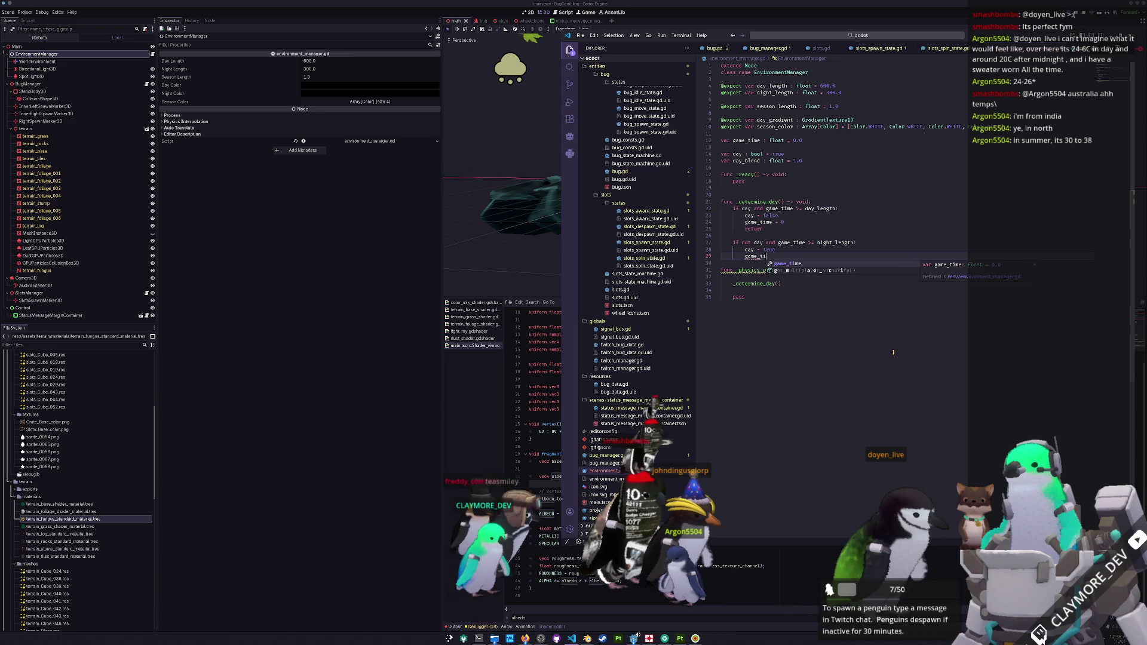
key("Up")
key("Up")
key("Up")
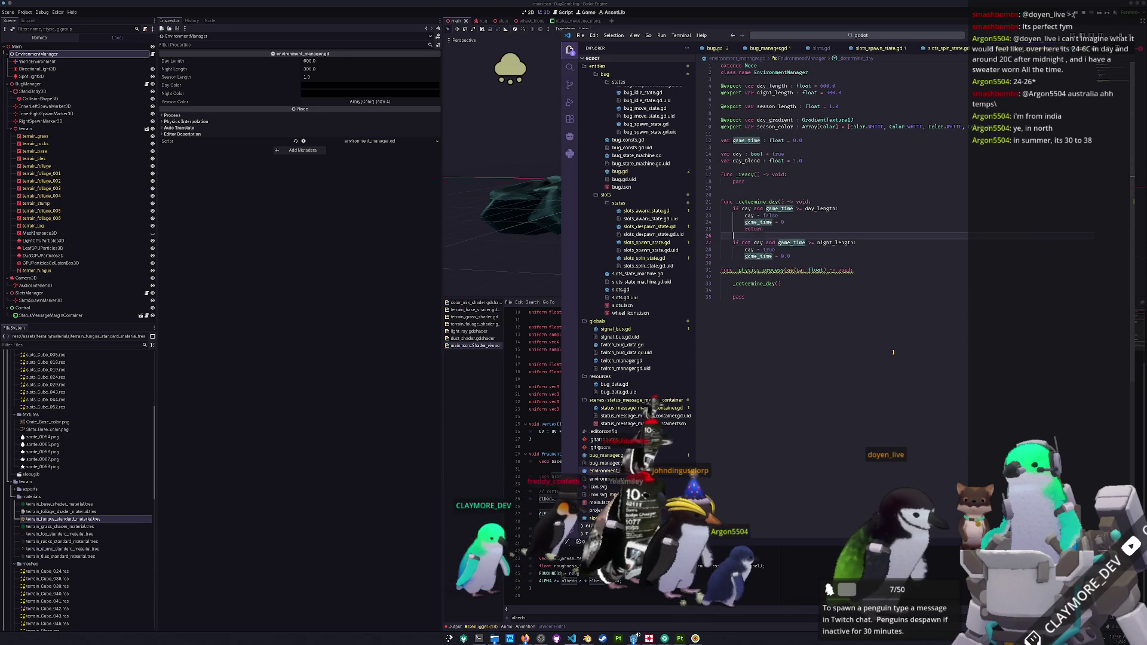
key("Down")
key("Down")
key("Down")
key("Return")
type("return")
key("Return")
key("Return")
Step: Start the game_time += delta line in _physics_process
key("Down")
key("Down")
key("End")
key("Return")
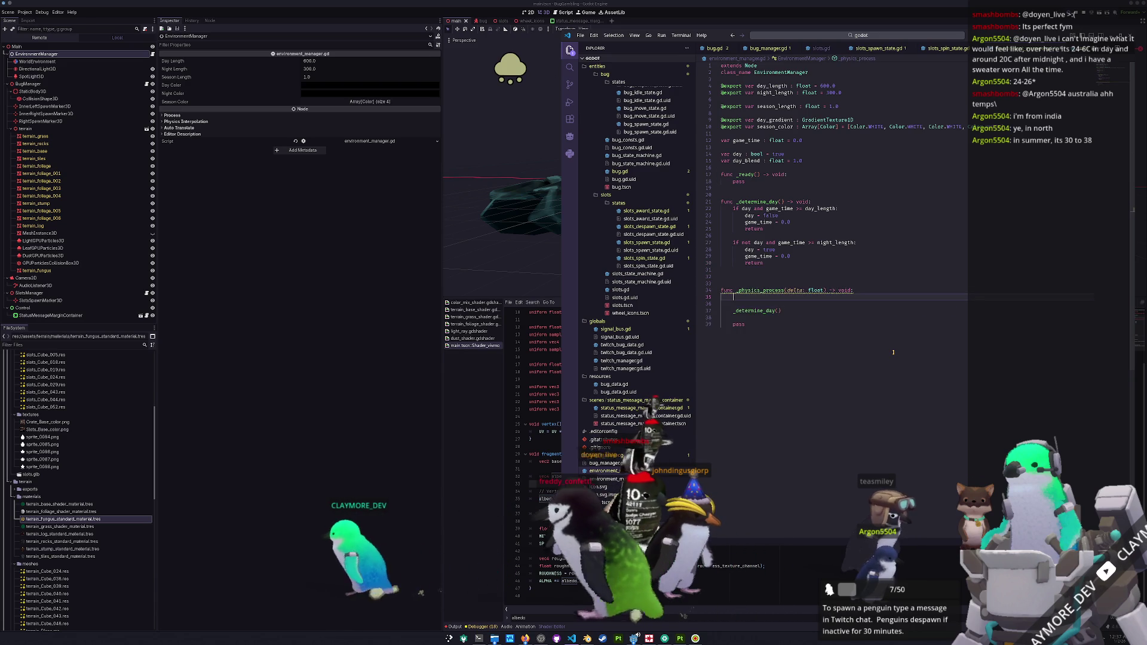
type("game_time += delta")
Step: Finish game_time += delta and call _determine_season() after _determine_day()
key("Escape")
key("Up")
key("Home")
key("Down")
key("Down")
key("Down")
key("End")
key("Return")
type("_determ")
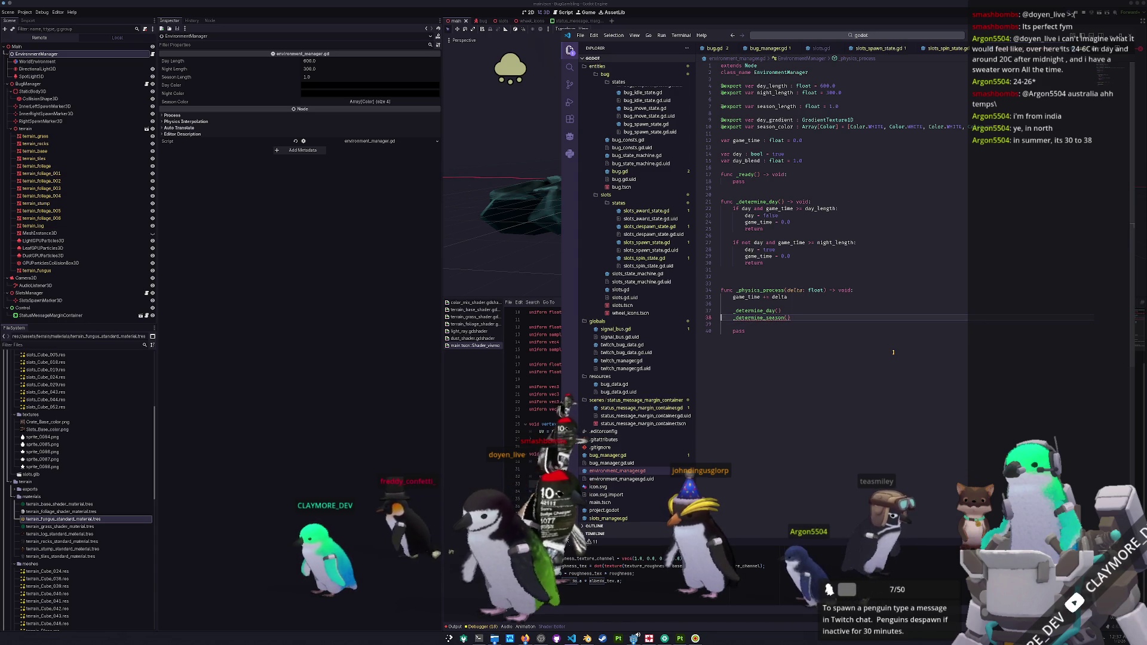
Step: Define func _determine_season() -> void: with pass as its body
key("Up")
key("Up")
key("Up")
key("Return")
type("func _det")
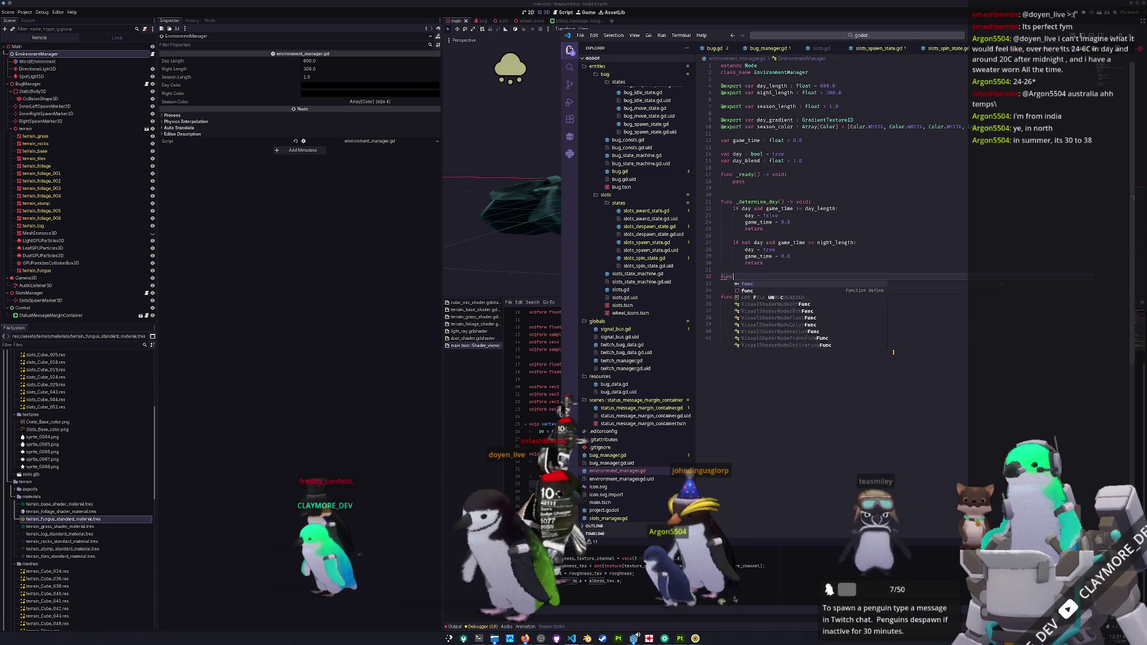
type("ermine_season")
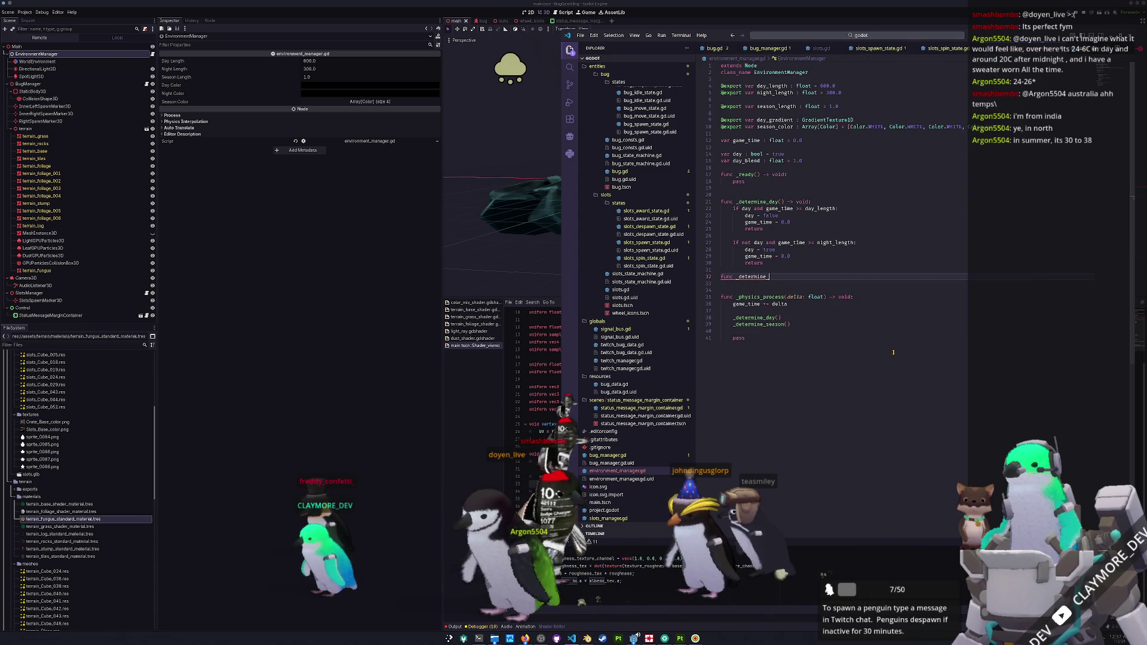
type("() -> void:")
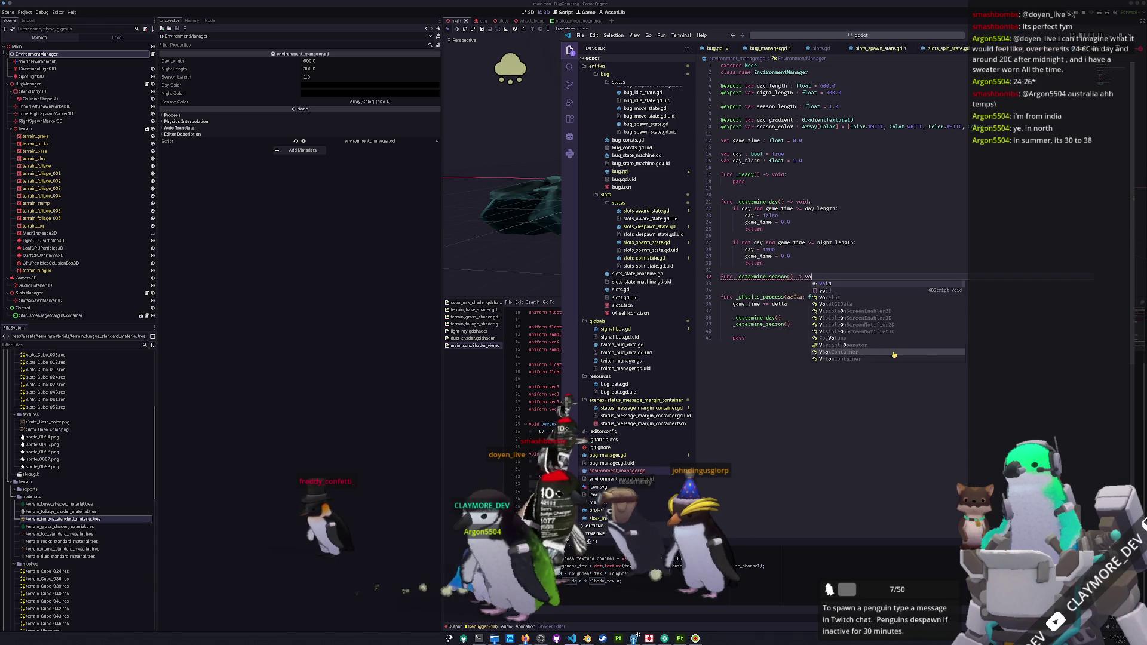
key("Return")
type("pass")
Step: Start a new days int variable declaration below game_time
key("Up")
key("Up")
key("Up")
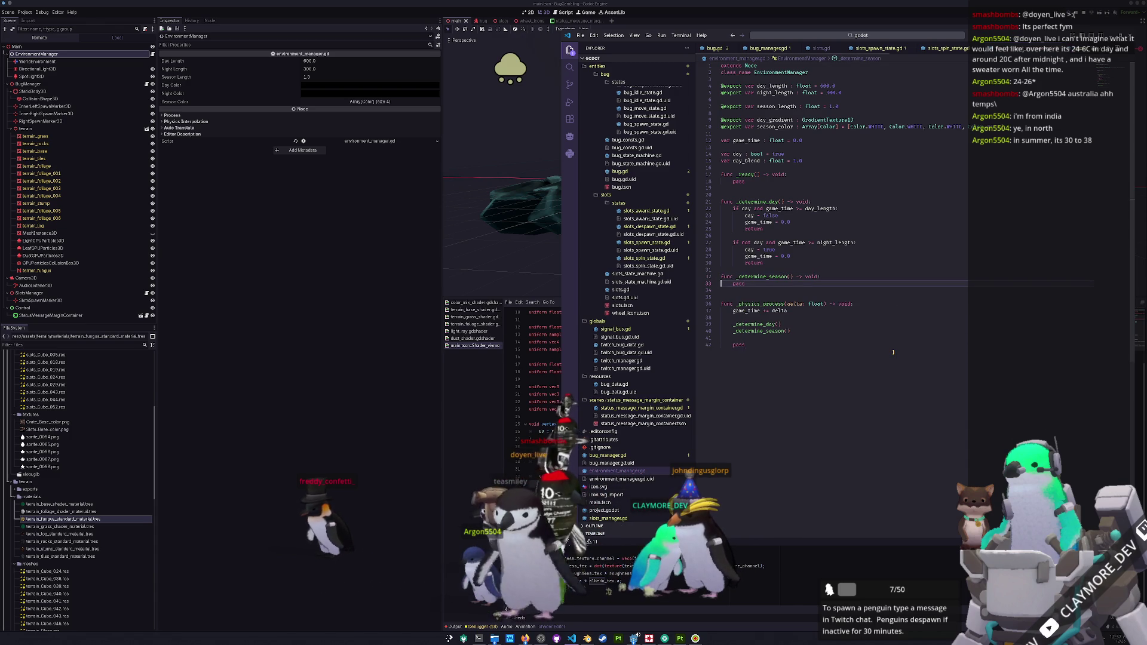
key("Return")
key("Up")
key("Up")
type("var ")
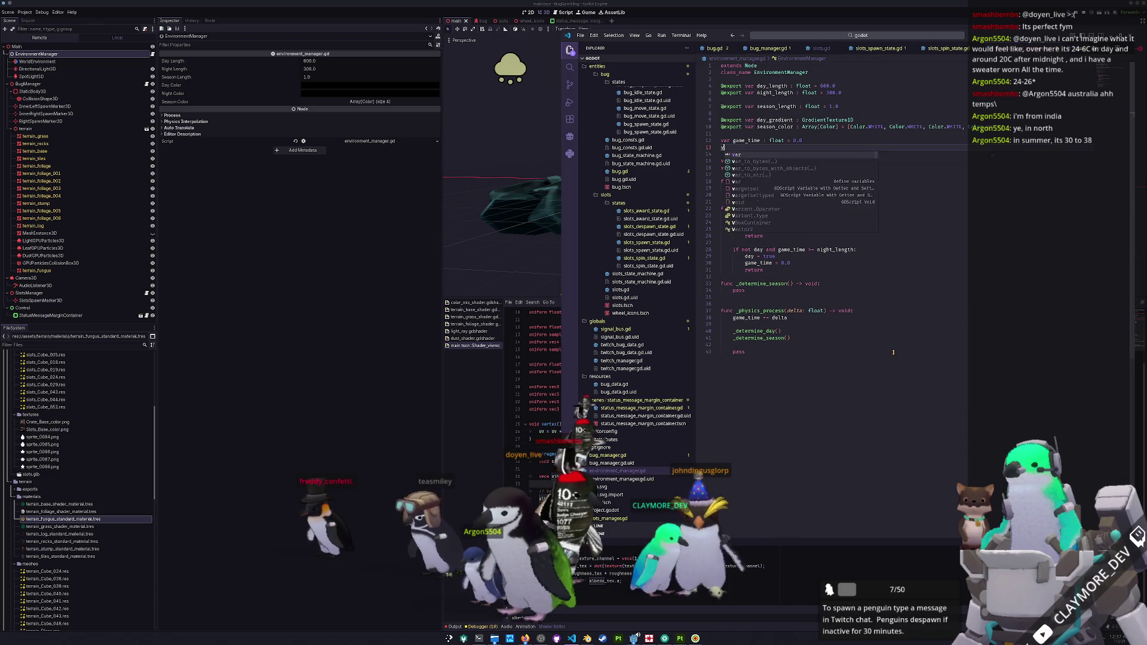
type("day")
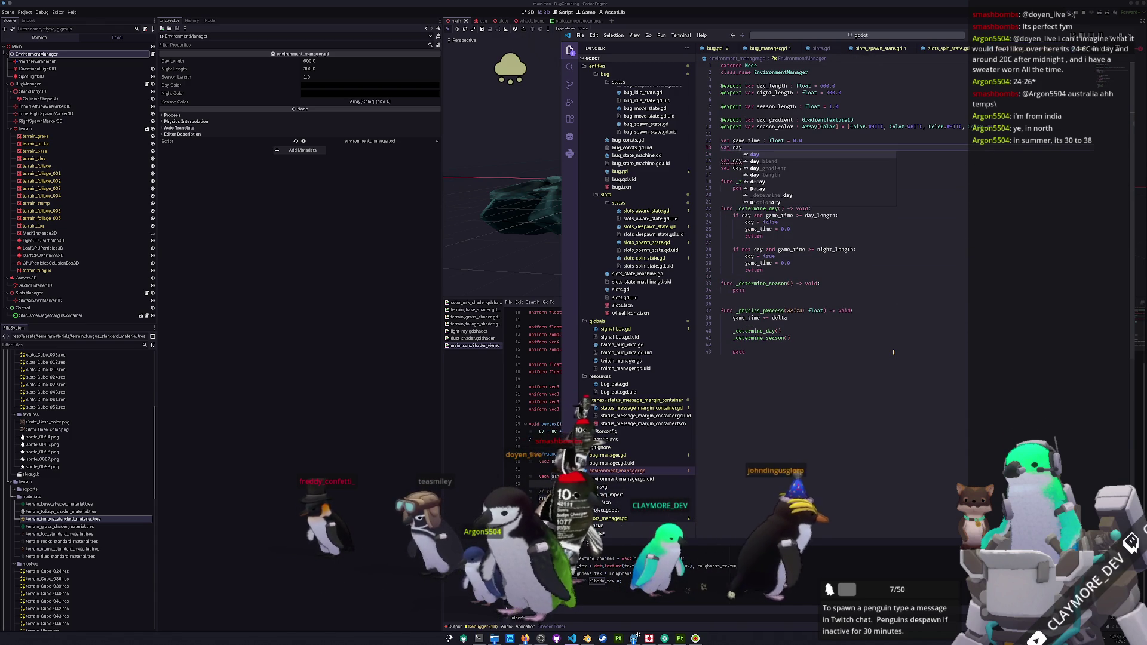
type("s")
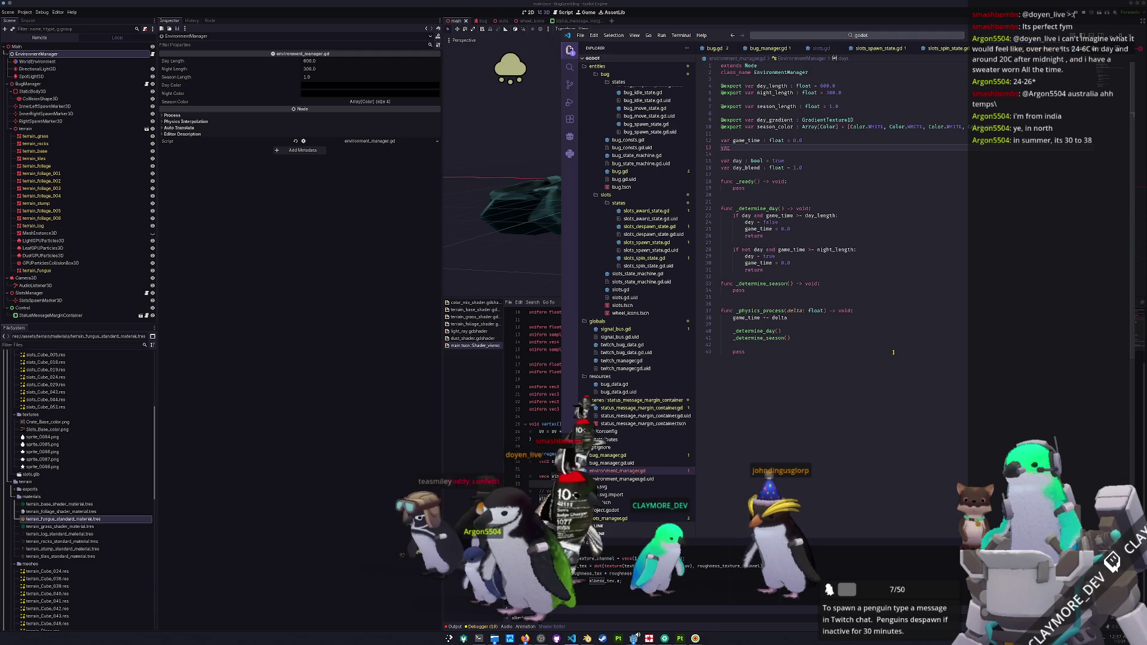
type("days ")
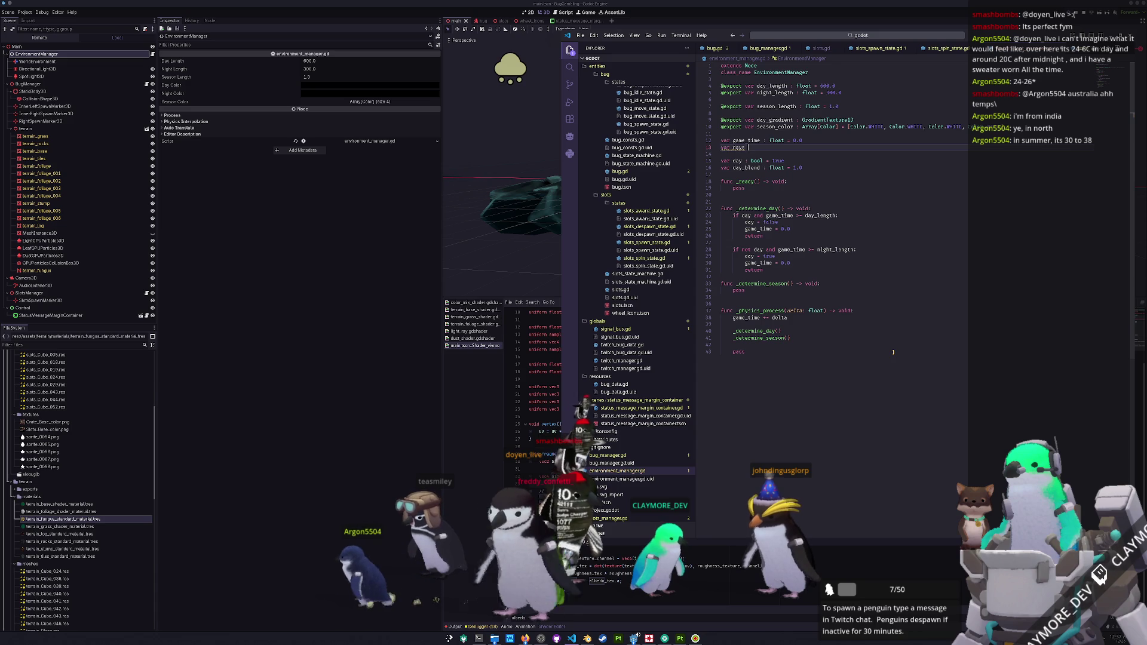
type(": int = 0")
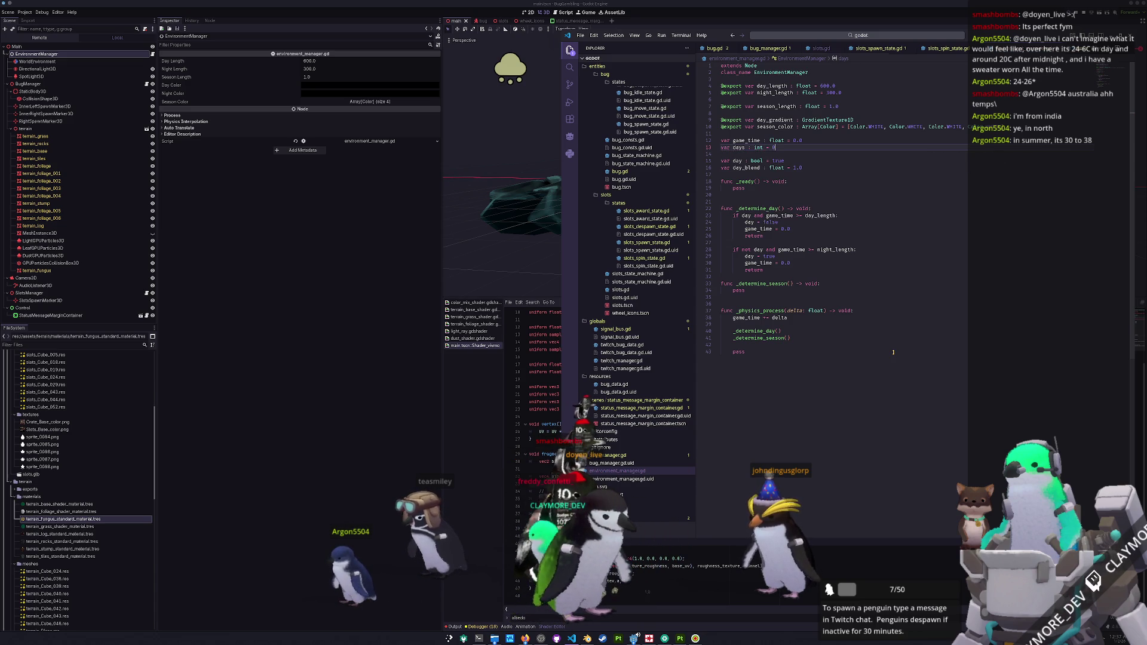
Step: Save the script and add game_days += 1 before the night-ending return
key("ctrl+s")
key("Down")
key("Down")
key("Down")
key("Down")
key("Down")
key("Down")
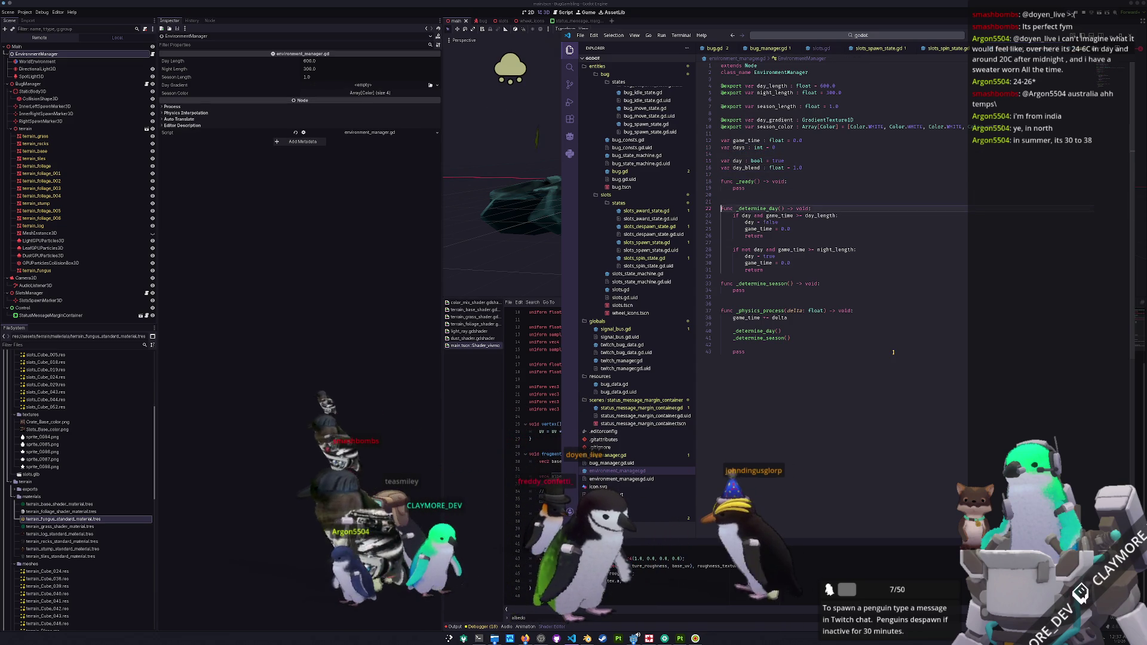
key("Down")
key("Return")
key("Return")
key("Up")
key("Up")
key("Up")
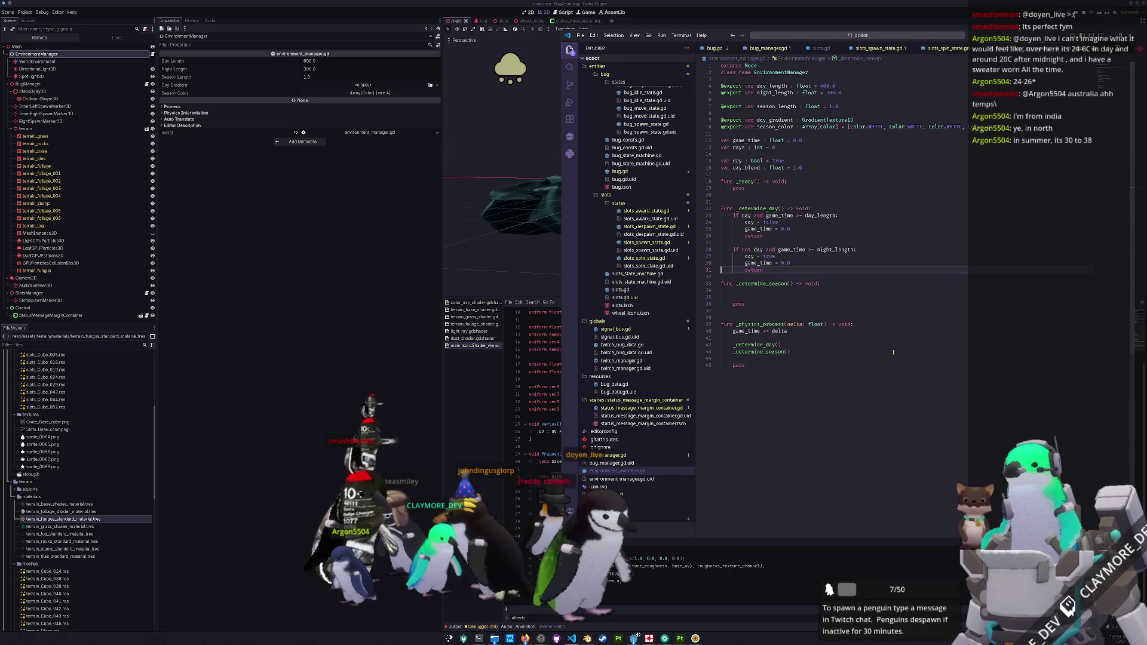
key("Return")
key("Up")
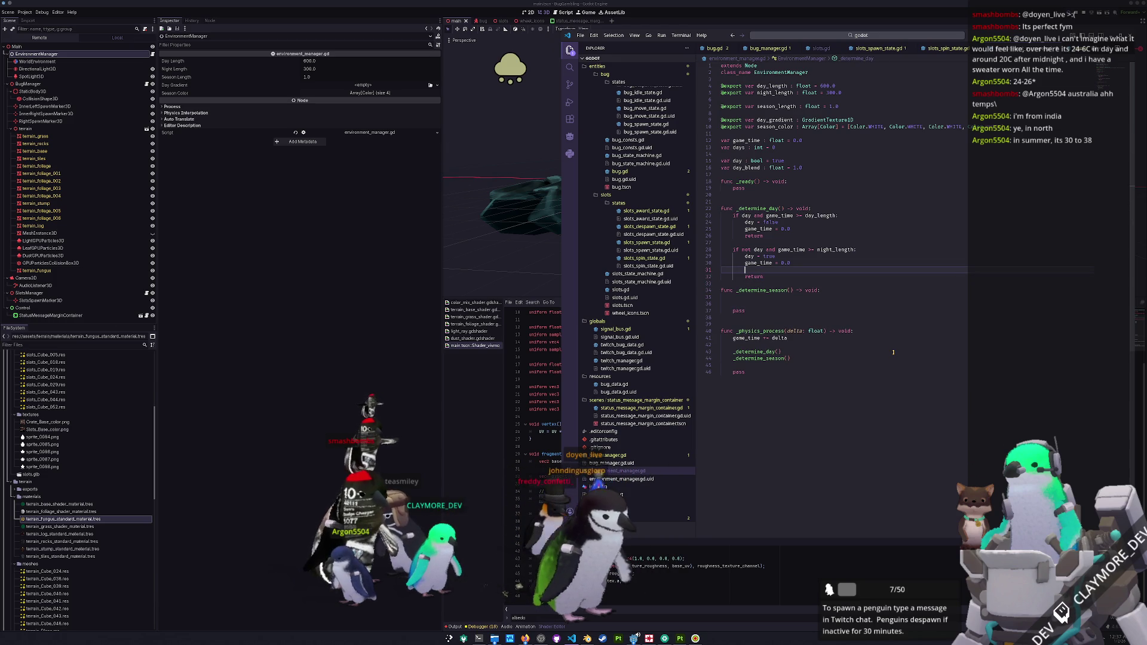
type("days")
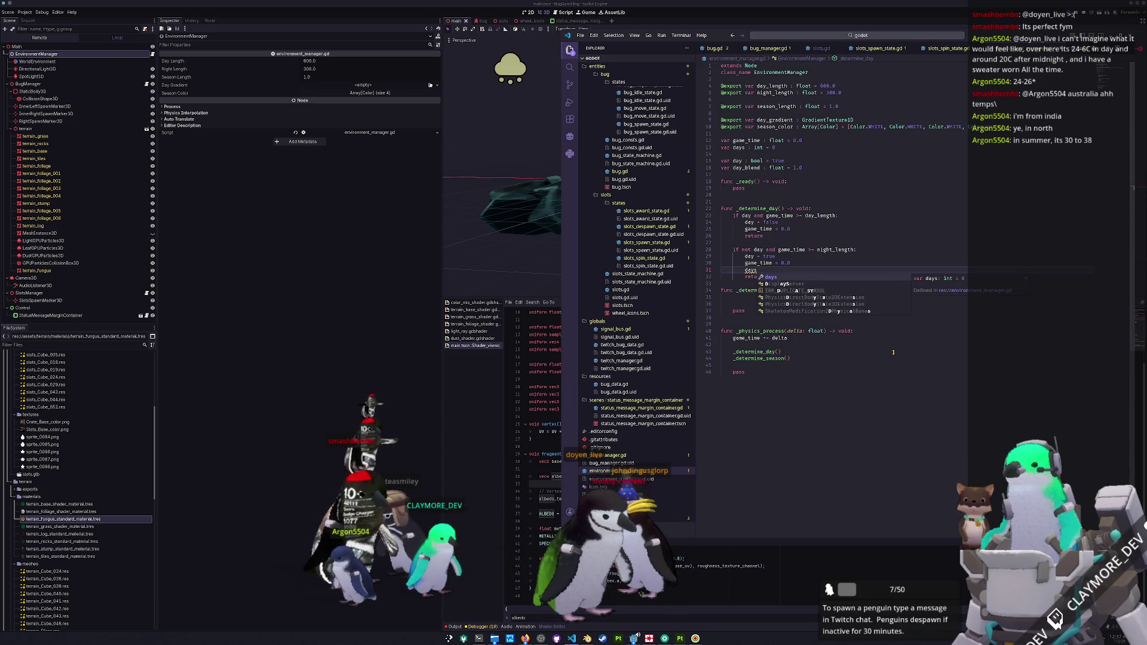
type(" +")
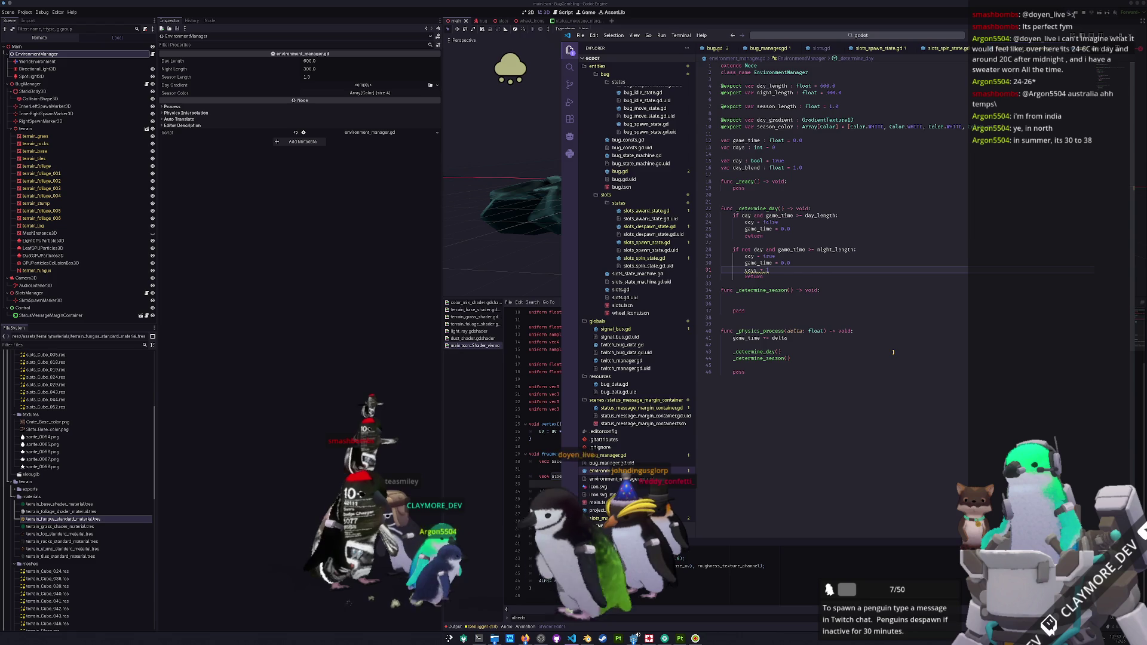
type("game_")
Step: Check the game_days declaration and open a line inside _determine_season
key("Up")
key("Up")
key("Up")
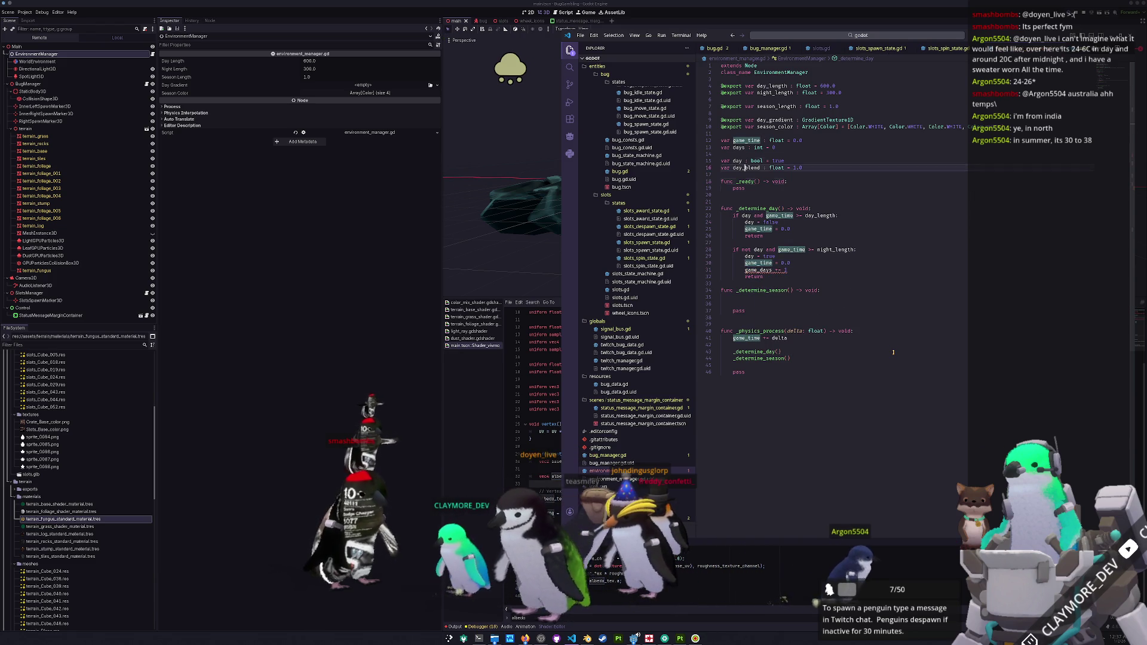
key("Up")
key("Up")
key("Up")
key("Down")
key("Down")
key("Down")
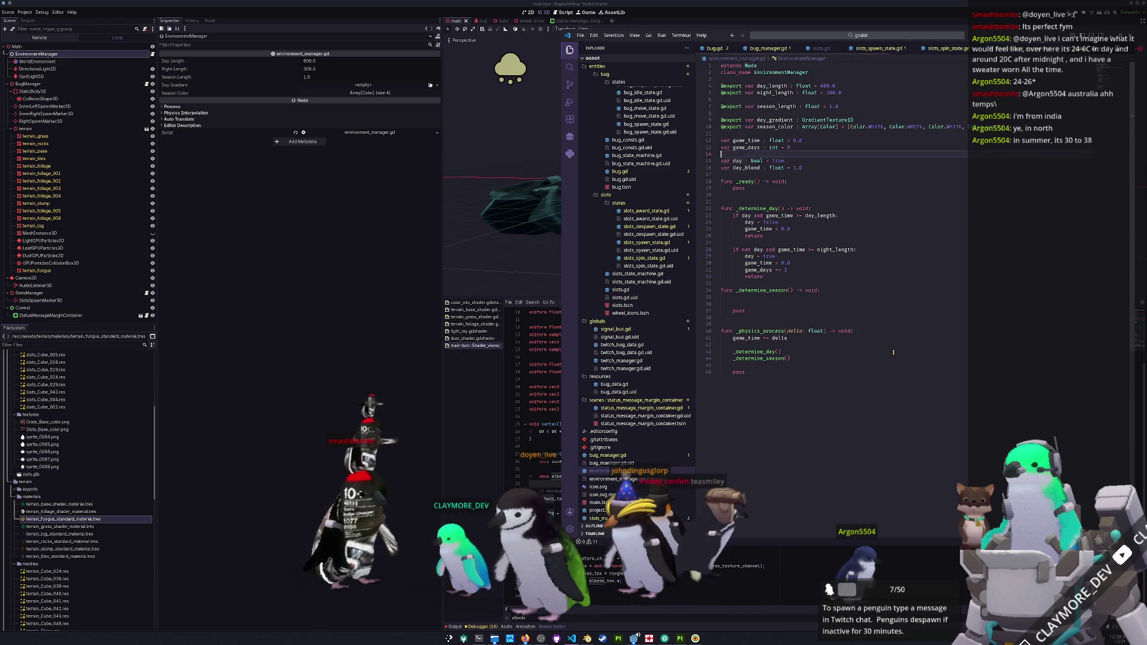
key("Down")
key("Down")
key("Down")
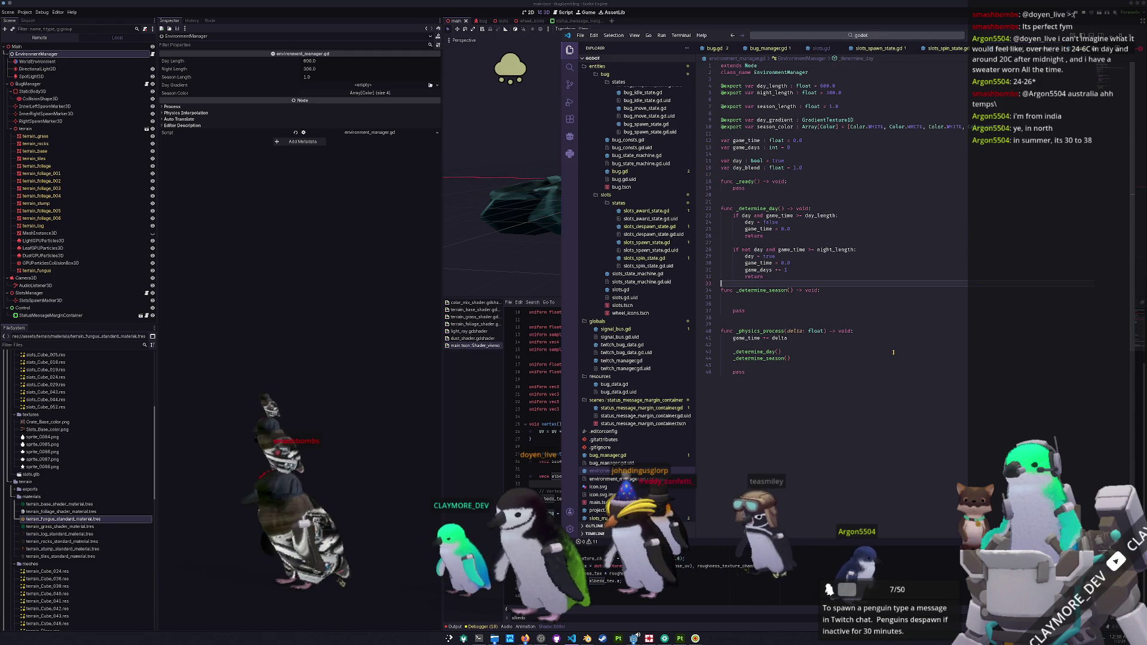
key("Return")
key("Down")
key("Down")
key("Return")
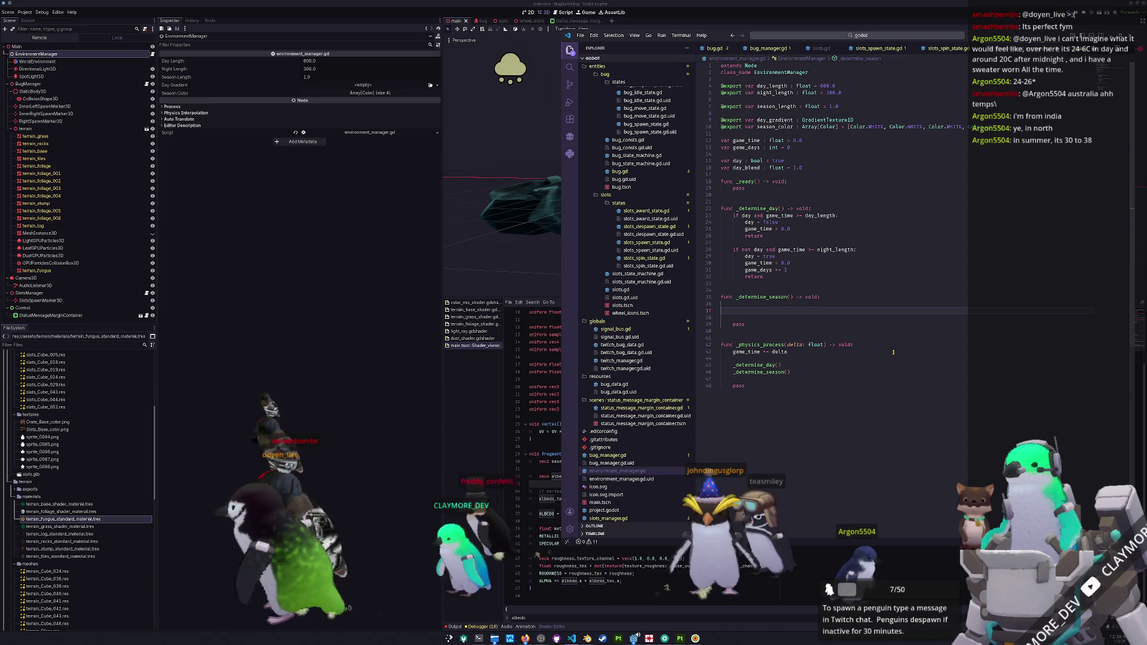
Step: Compute season_index as floori(game_days / float(season_length)) % season_color.size()
type("var season_")
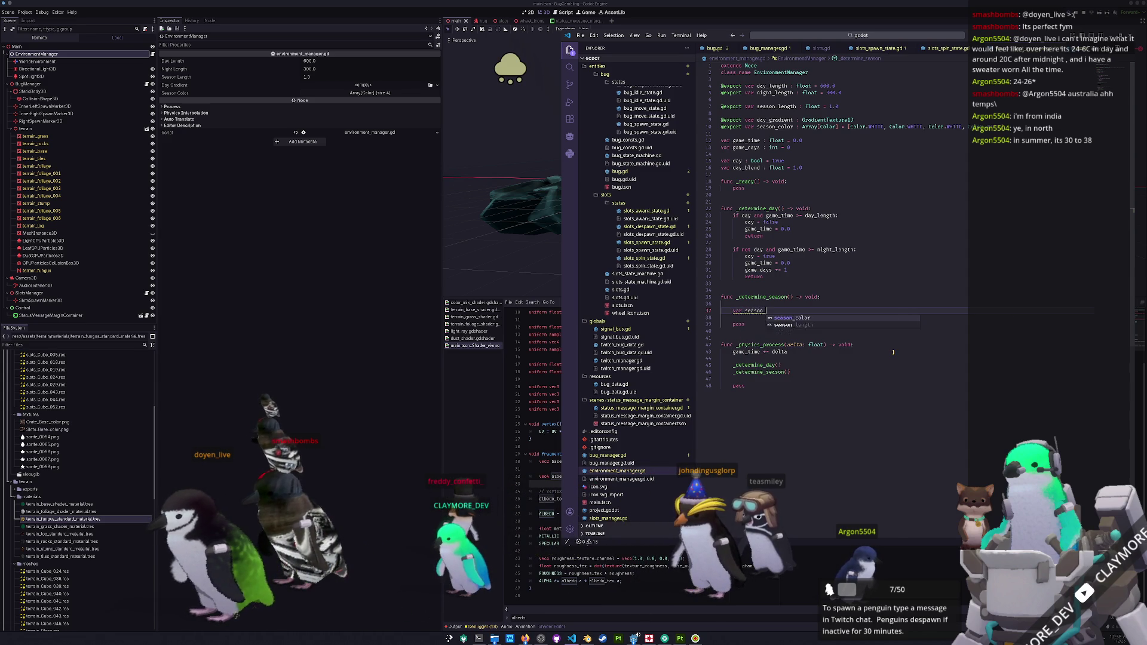
type("index : int ")
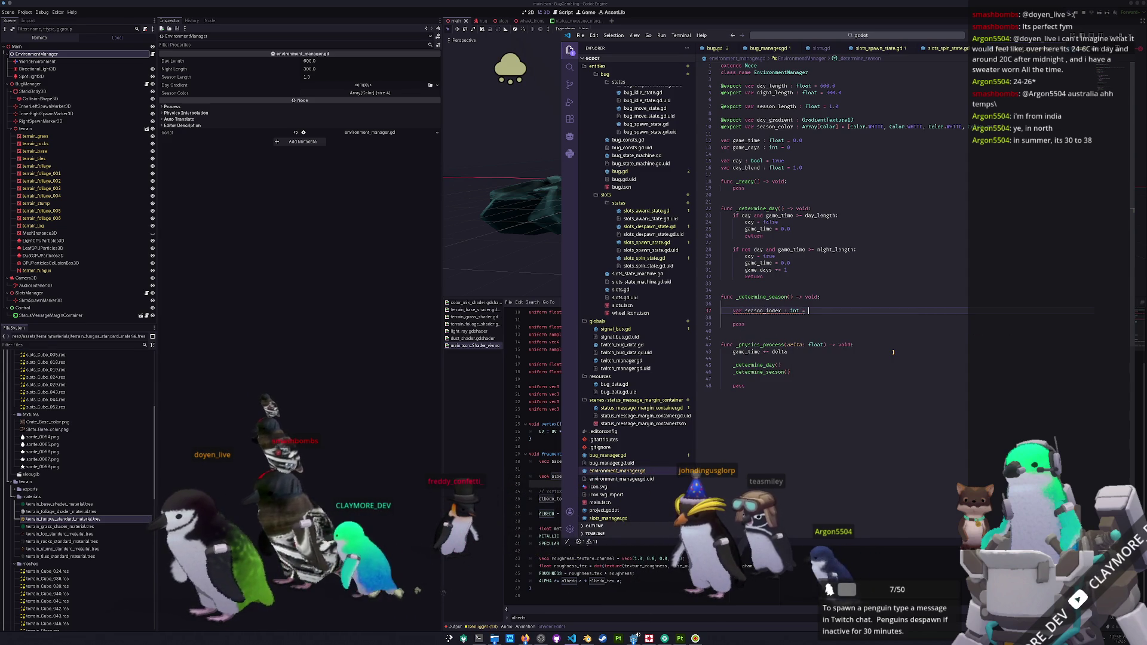
type("= (game_days")
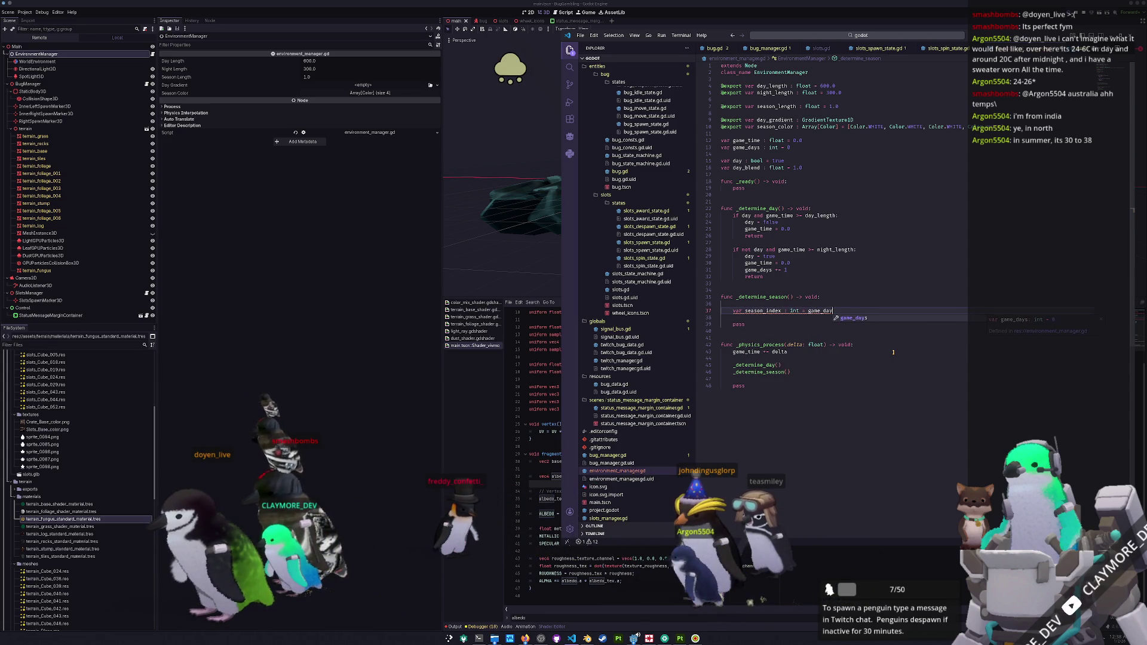
type(" /")
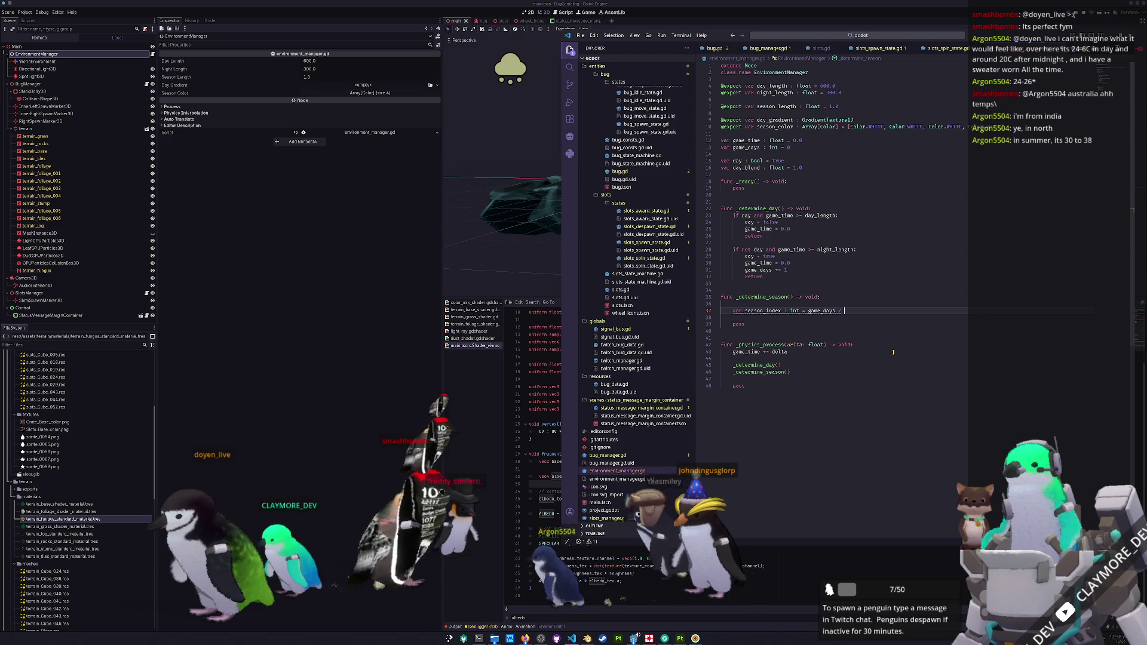
type(" season_length")
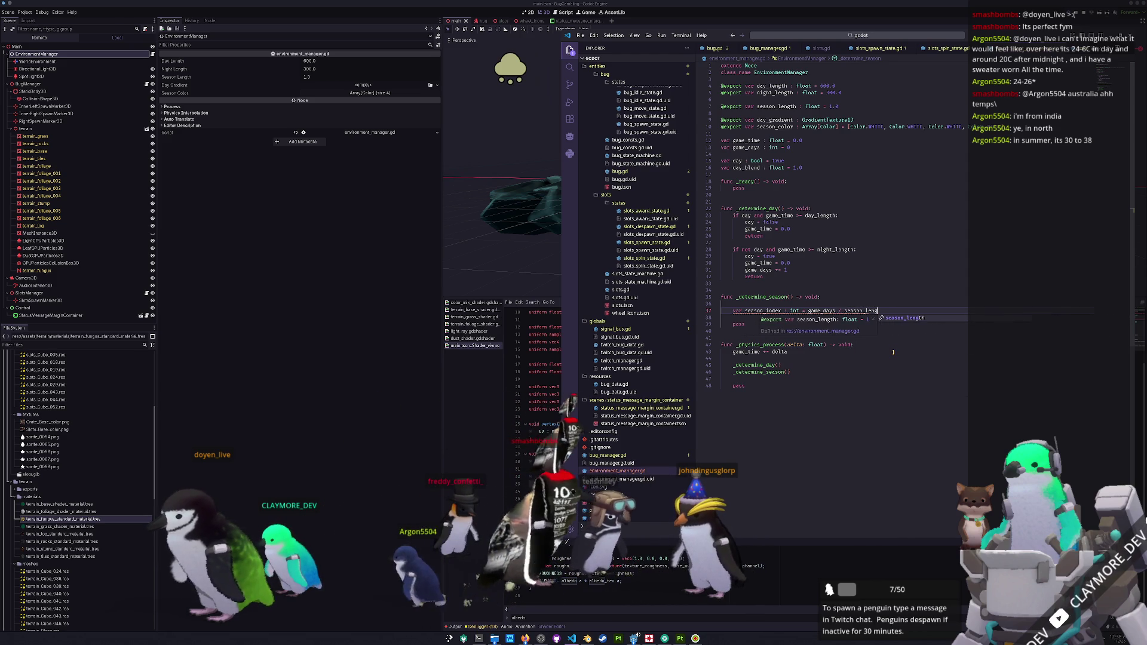
type(")")
key("ctrl+Left")
key("ctrl+Left")
key("ctrl+Left")
type("(")
type("ori(")
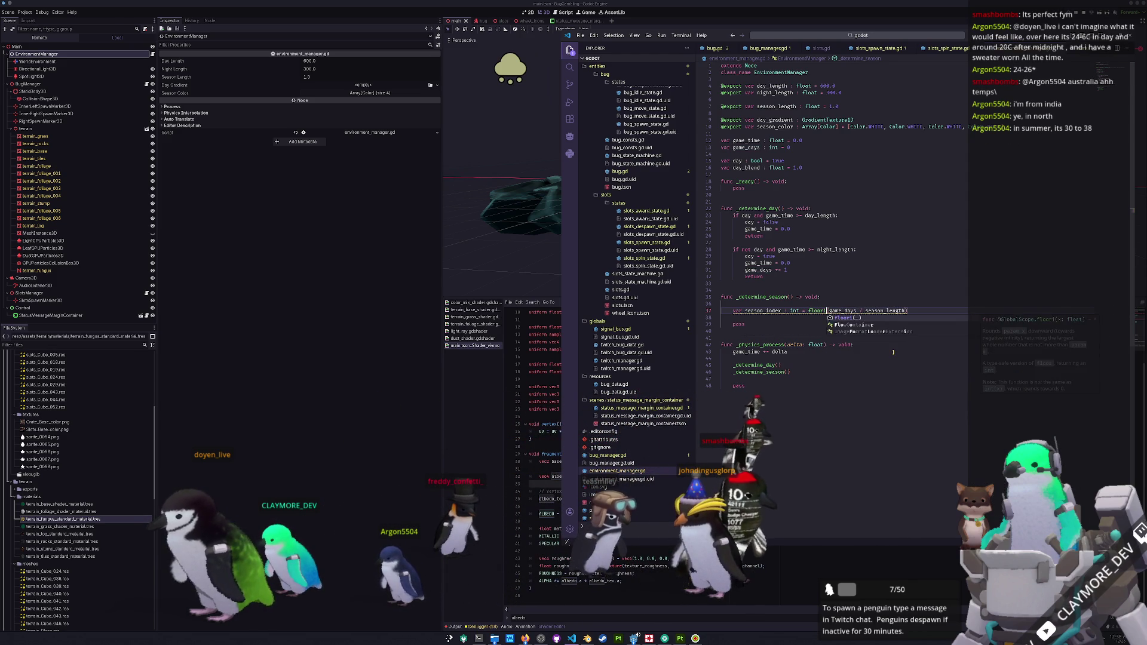
type("float(")
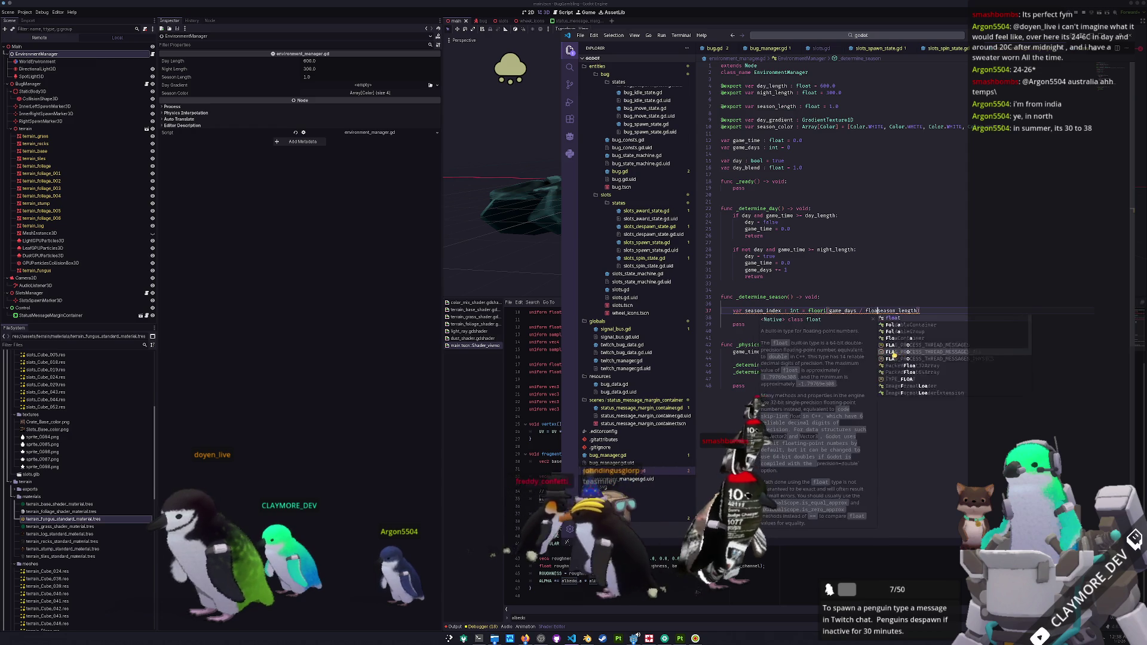
key("End")
type(")")
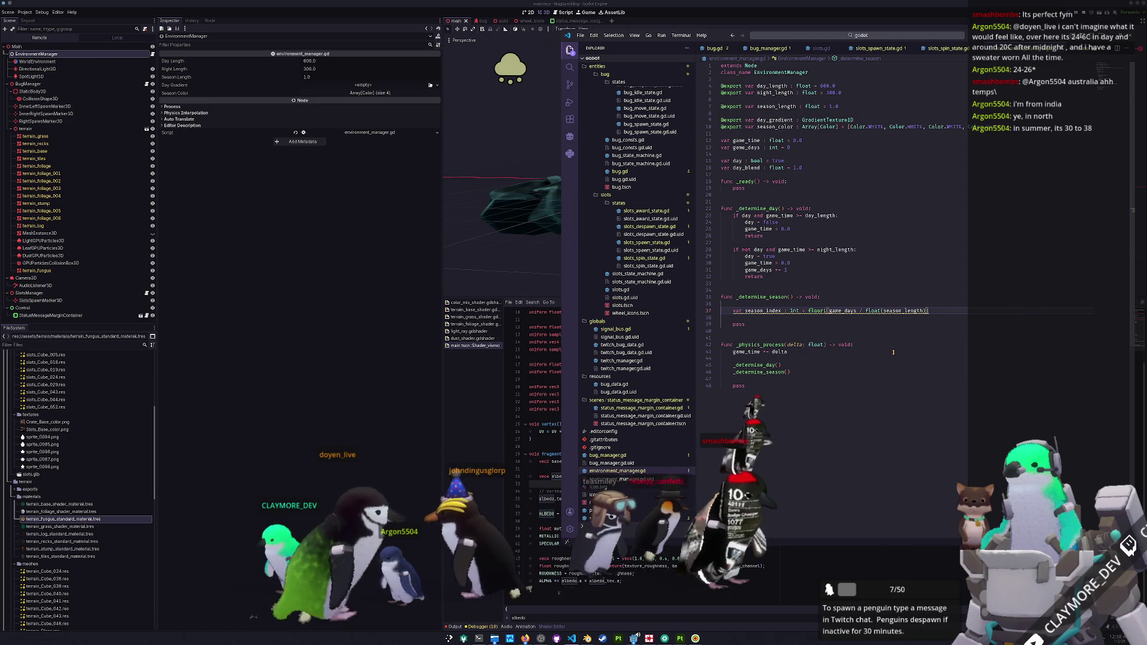
type(" % season_color.size()")
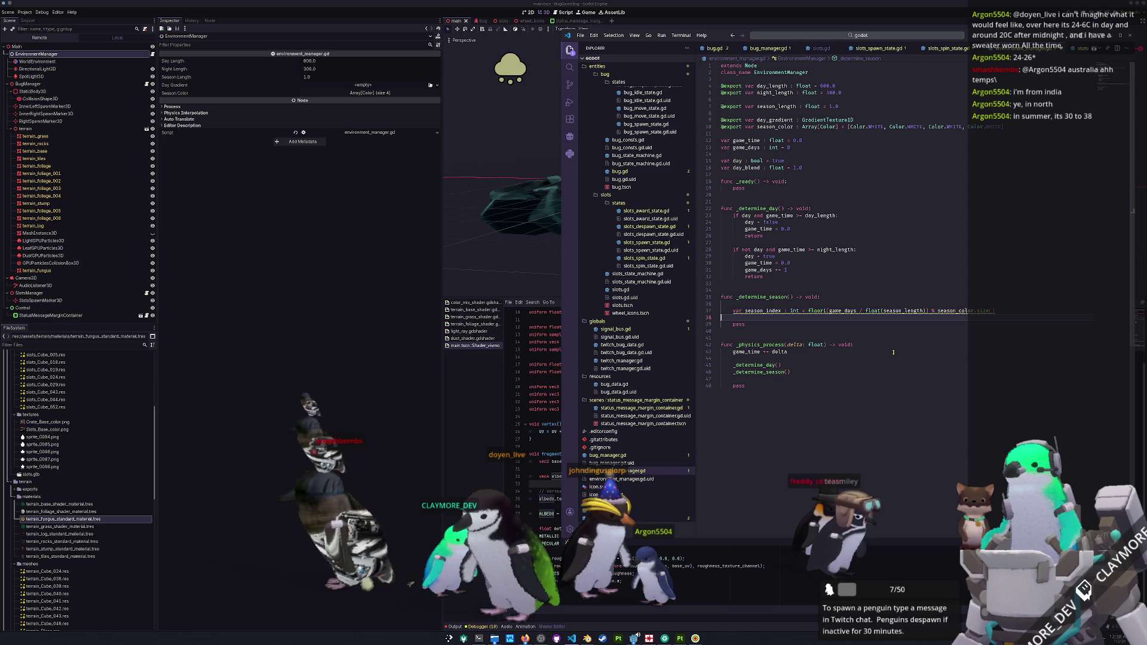
key("Return")
key("Return")
key("Up")
key("BackSpace")
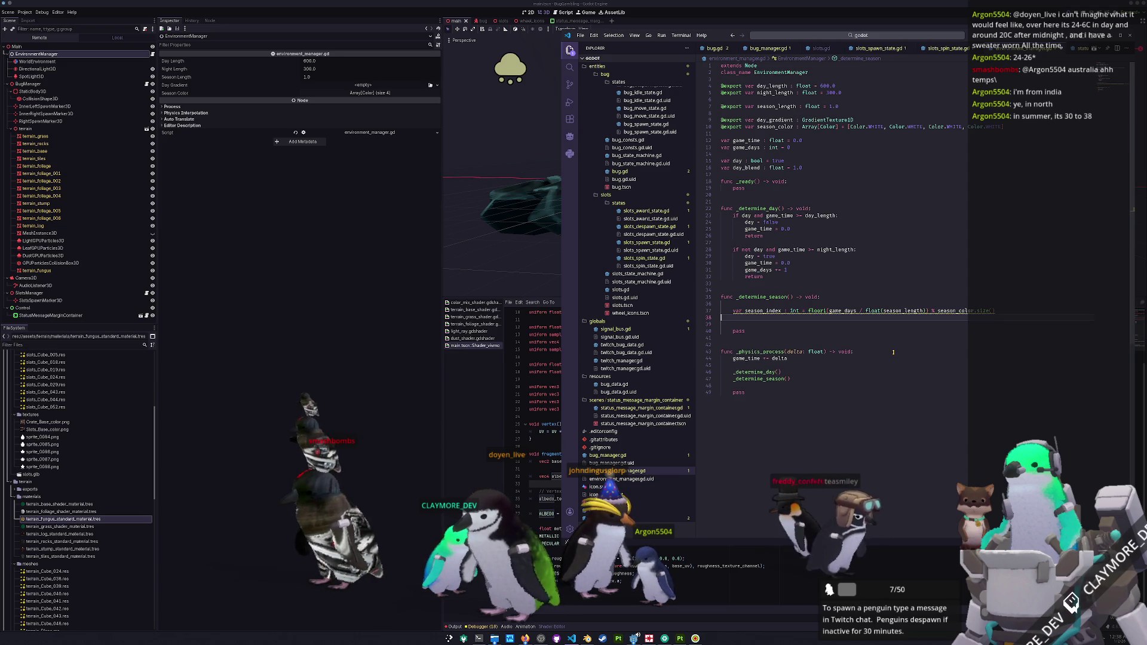
Step: Start declaring var current_day_color : Color among the variables
key("Up")
key("Up")
key("Up")
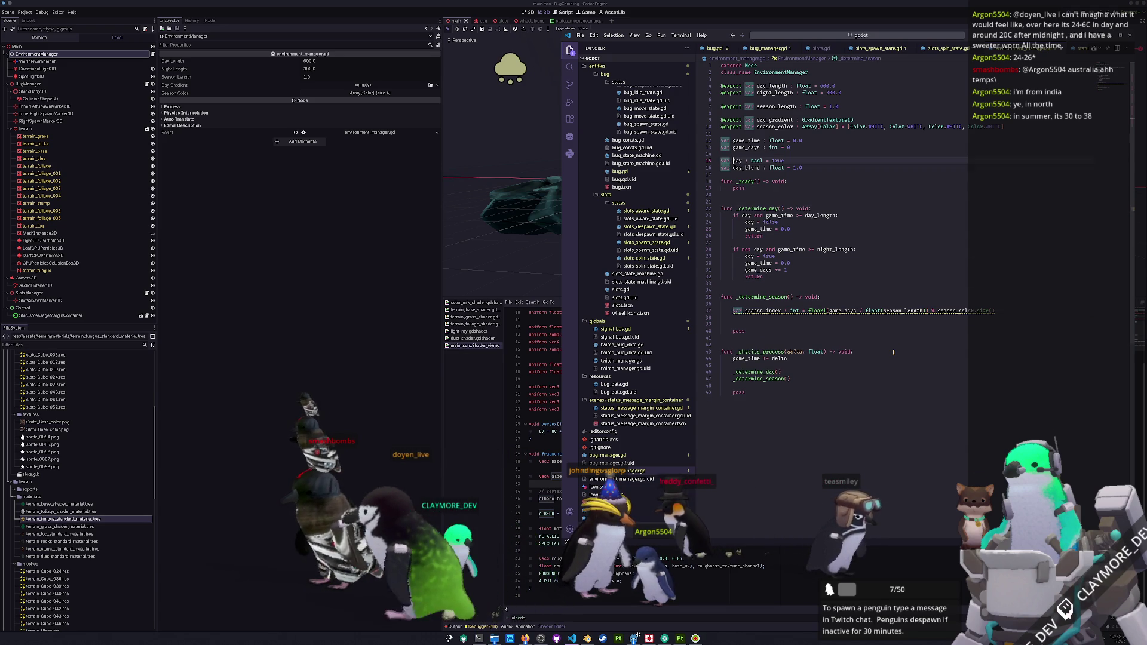
key("Return")
key("Return")
key("Up")
type("var current_day_color")
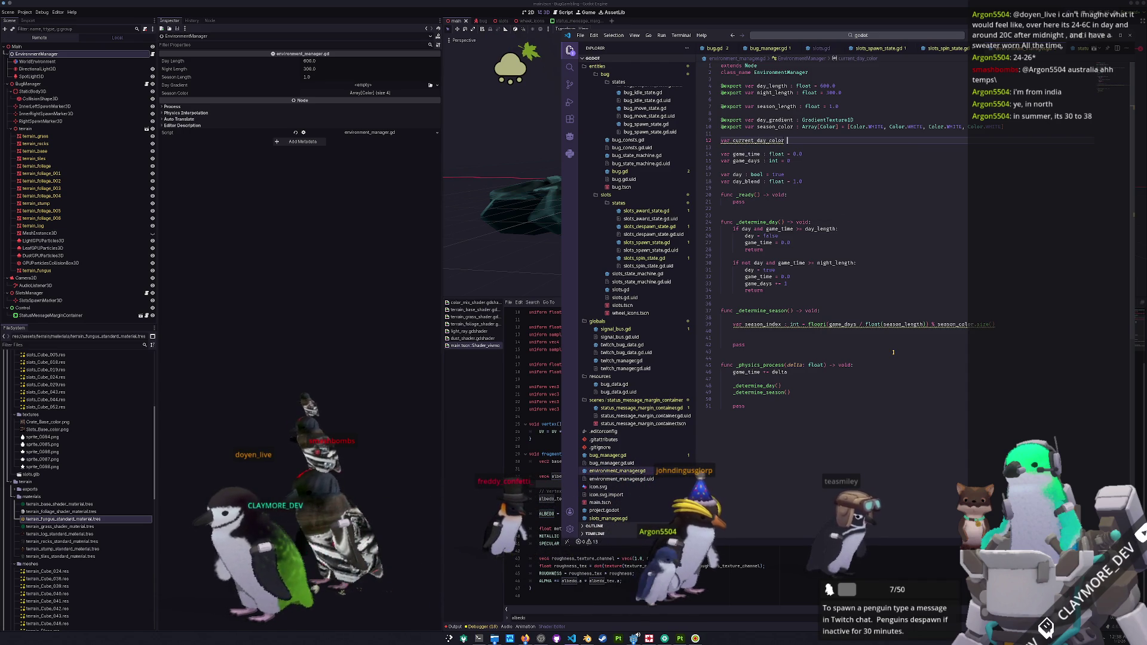
type(" : Color")
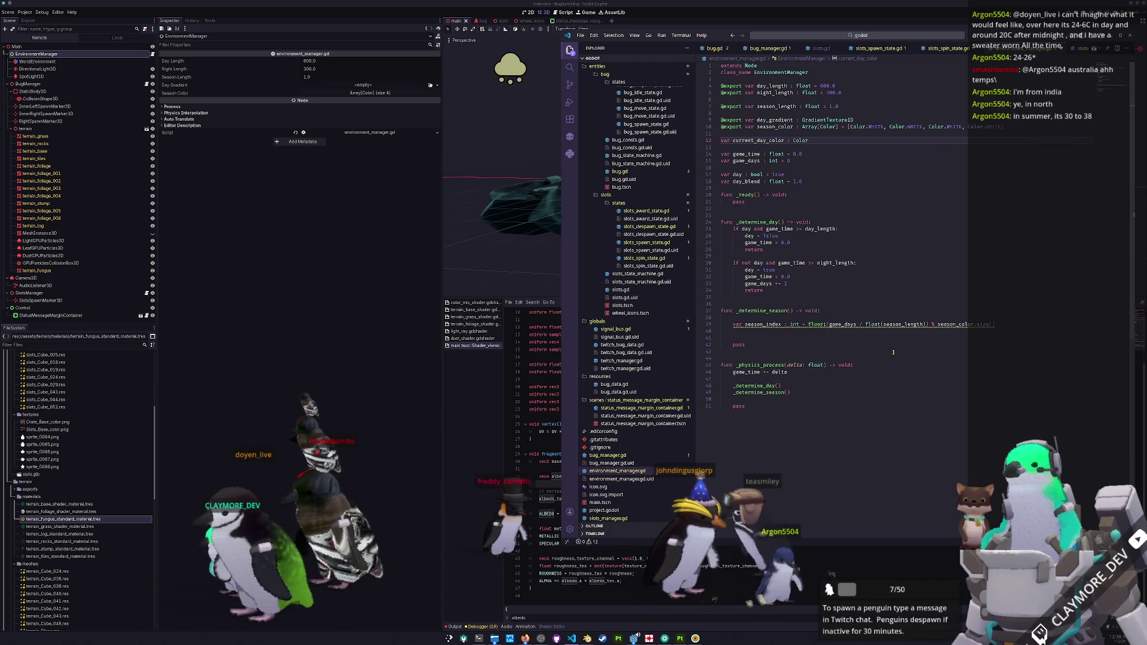
Step: Declare var current_season_color : Color below current_day_color
key("Return")
type("var current_season_color : Color")
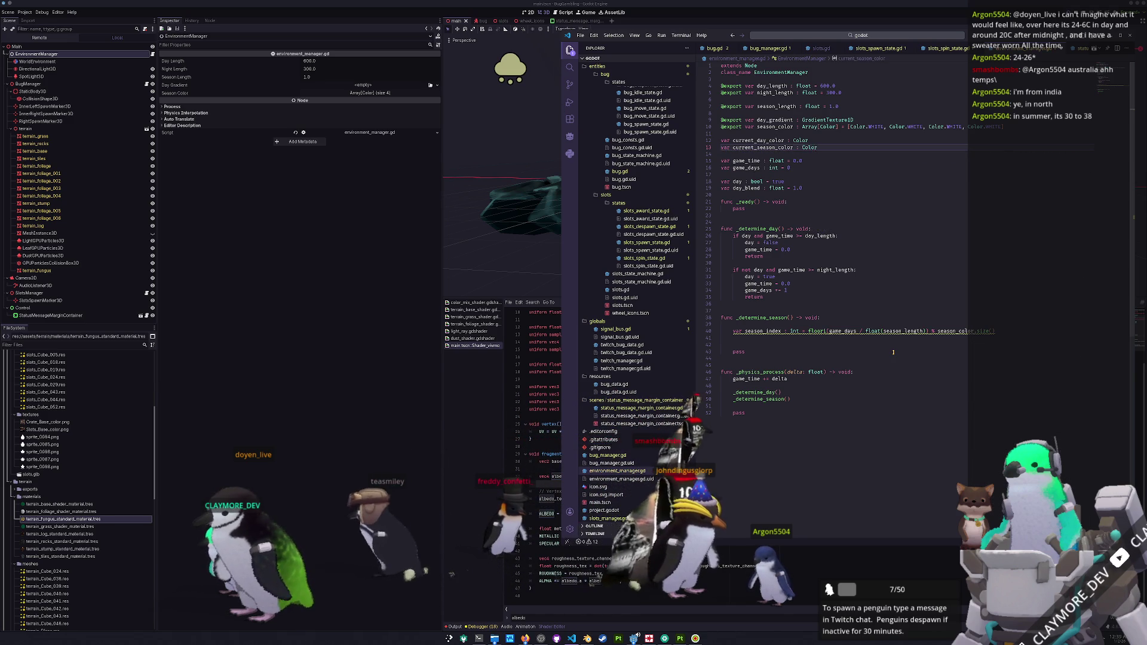
key("Down")
key("Down")
key("Down")
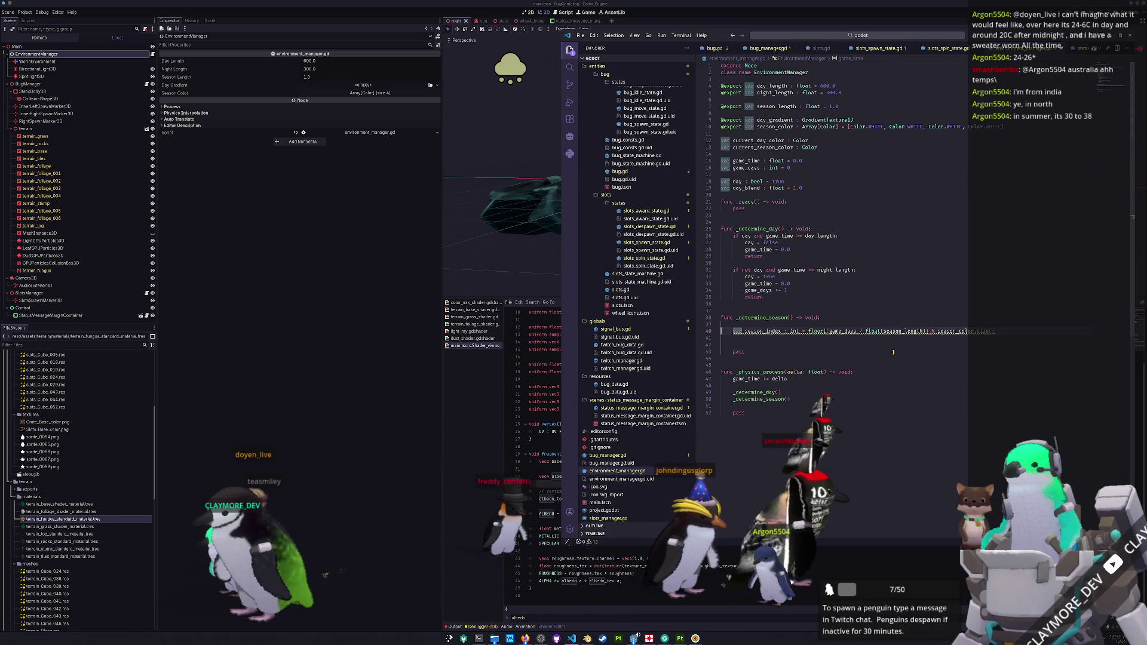
key("Down")
key("Down")
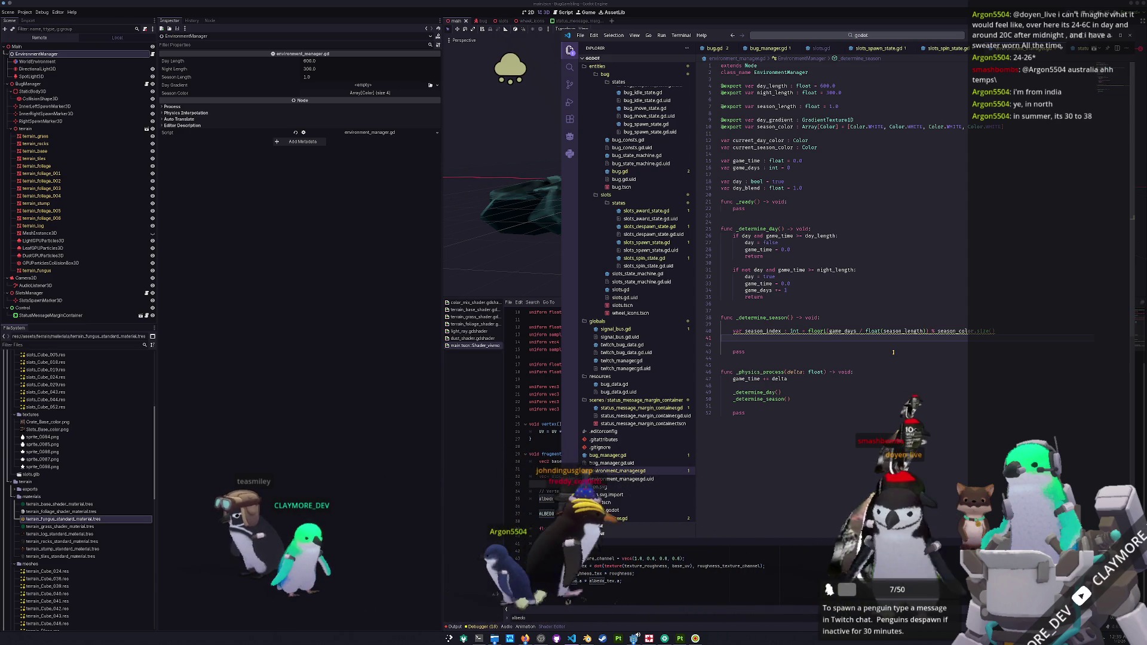
Step: Replace the day_blend declaration with var season : int = 0
key("Up")
key("Up")
key("Up")
key("Up")
key("Up")
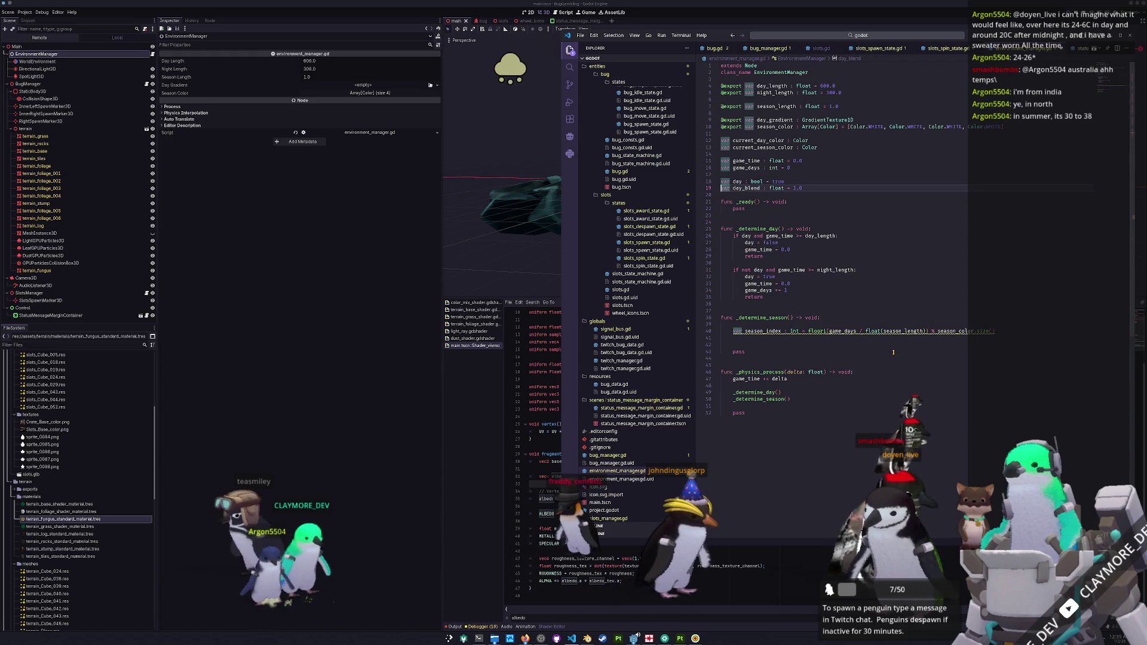
key("Return")
key("Up")
type("var season : bool = false")
key("Down")
key("Home")
key("Return")
key("Return")
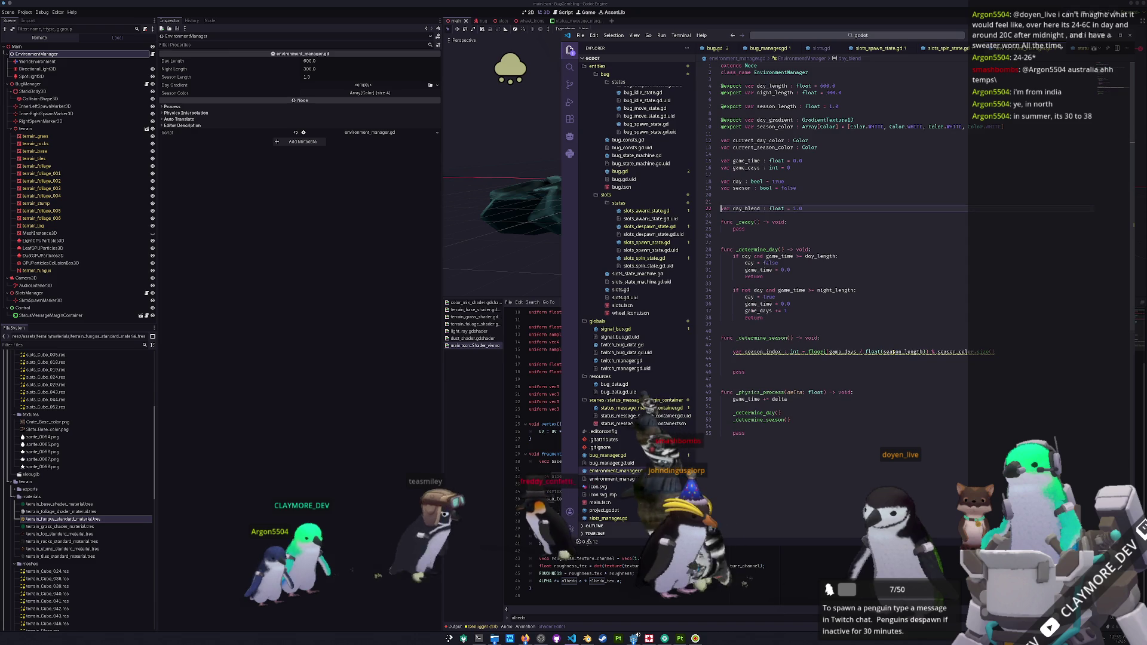
key("shift+End")
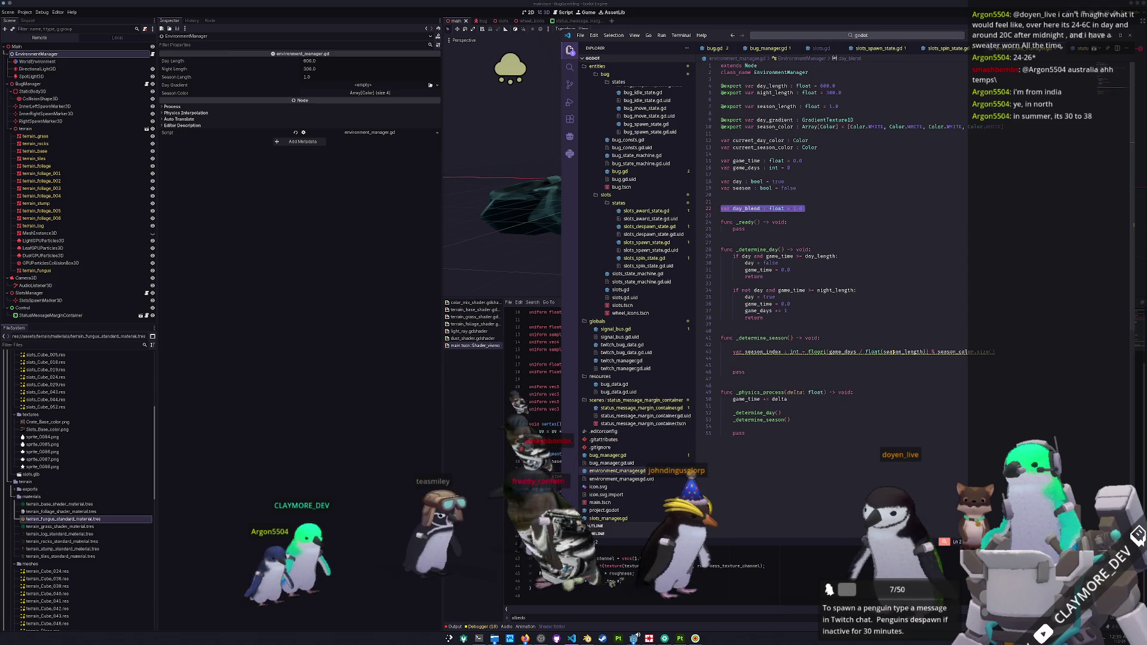
key("BackSpace")
key("BackSpace")
key("BackSpace")
key("Left")
key("ctrl+shift+Left")
key("ctrl+shift+Left")
type("int = 0")
Step: Make _determine_season assign the result to season and remove leftover blank lines
key("Down")
key("Down")
key("Down")
type("season")
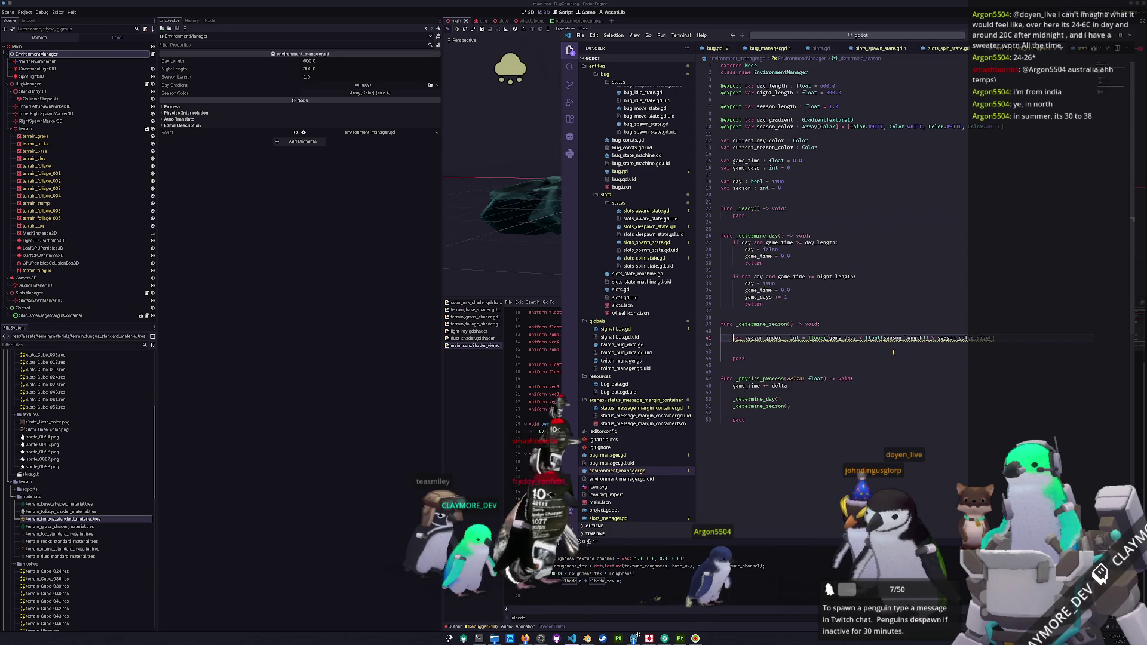
key("BackSpace")
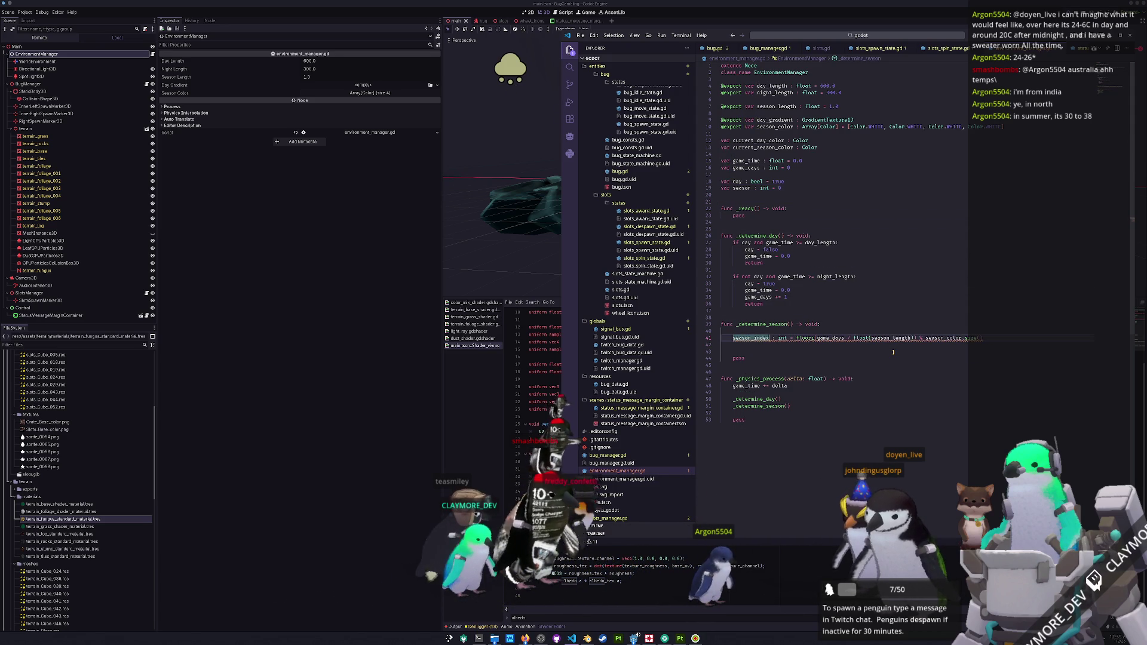
key("ctrl+shift+Right")
key("ctrl+z")
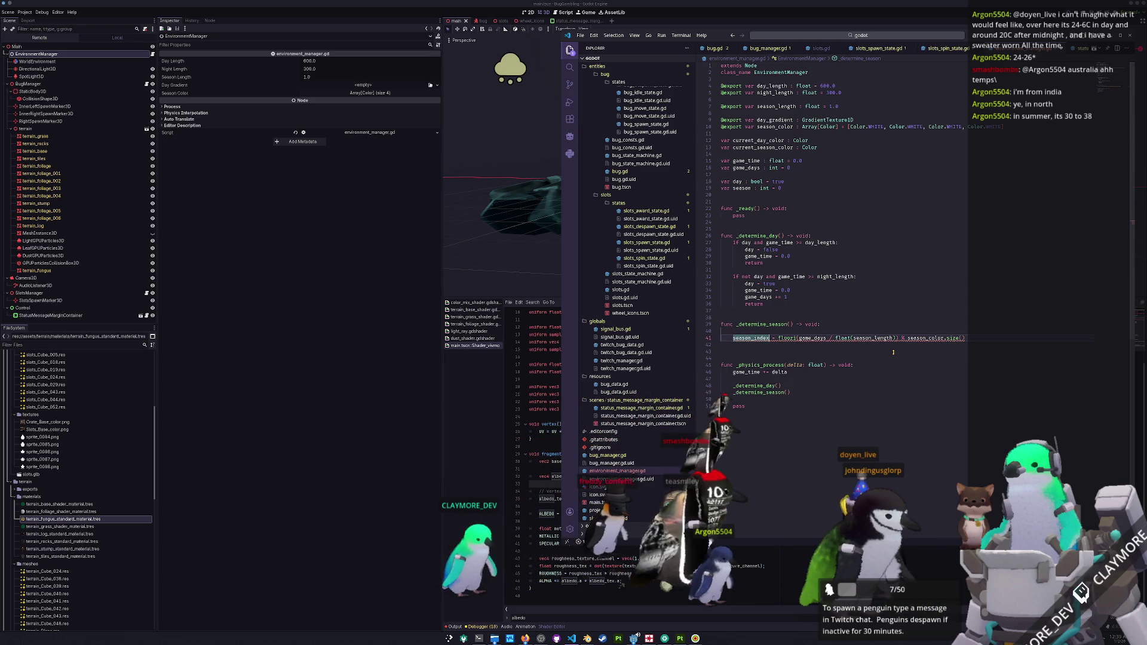
type("season")
key("Up")
key("ctrl+shift+k")
key("Up")
key("Up")
key("Up")
key("Down")
key("Down")
key("Down")
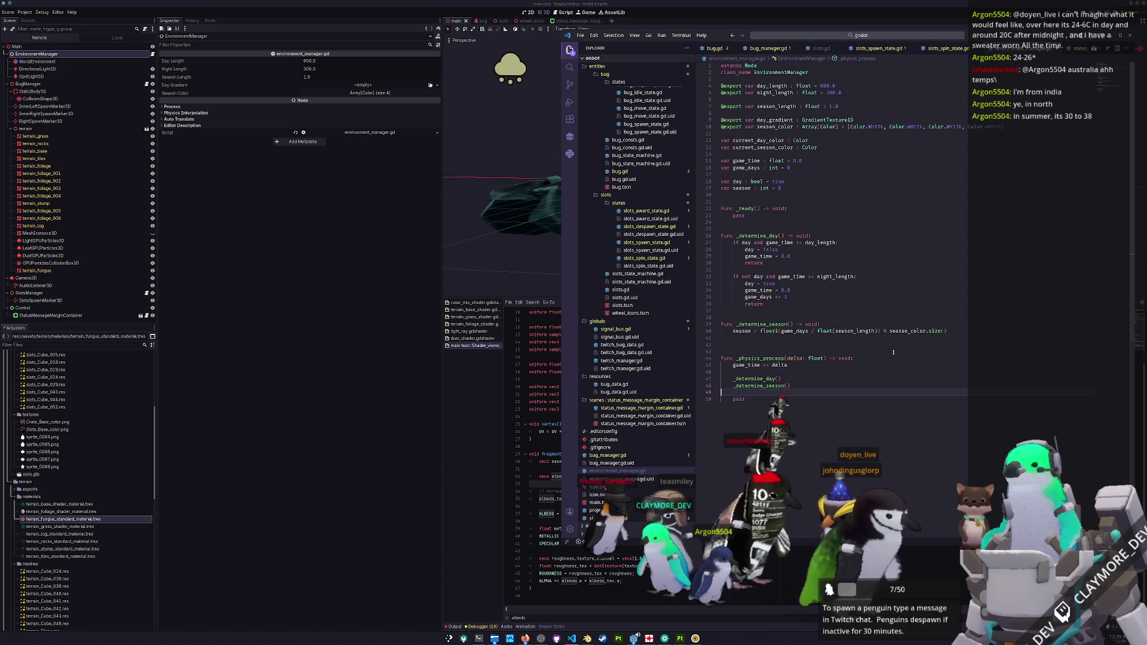
Step: In _physics_process, begin typing var target_day_color : Color = day_gradient.sample
key("Return")
key("Return")
key("Up")
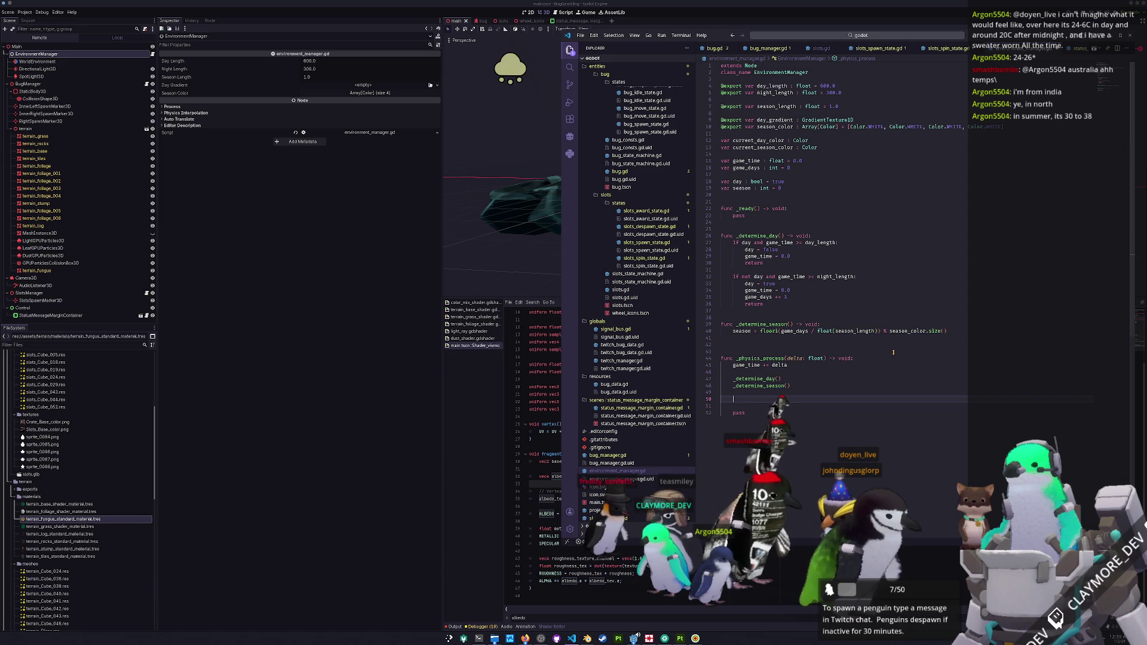
type("var target ")
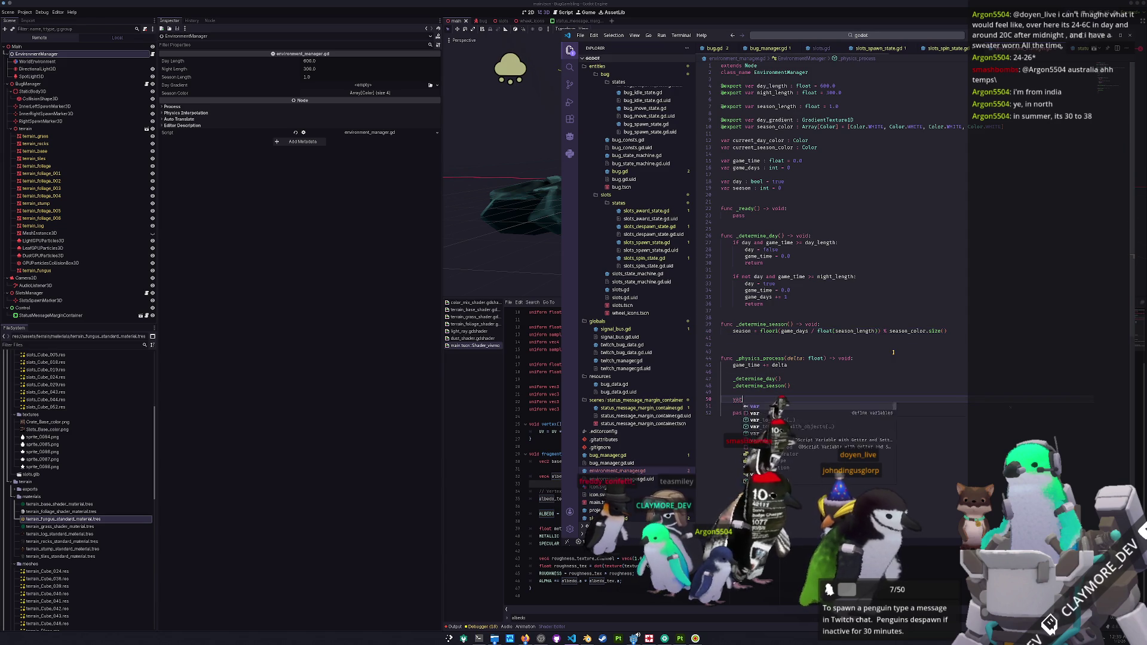
type("day_color")
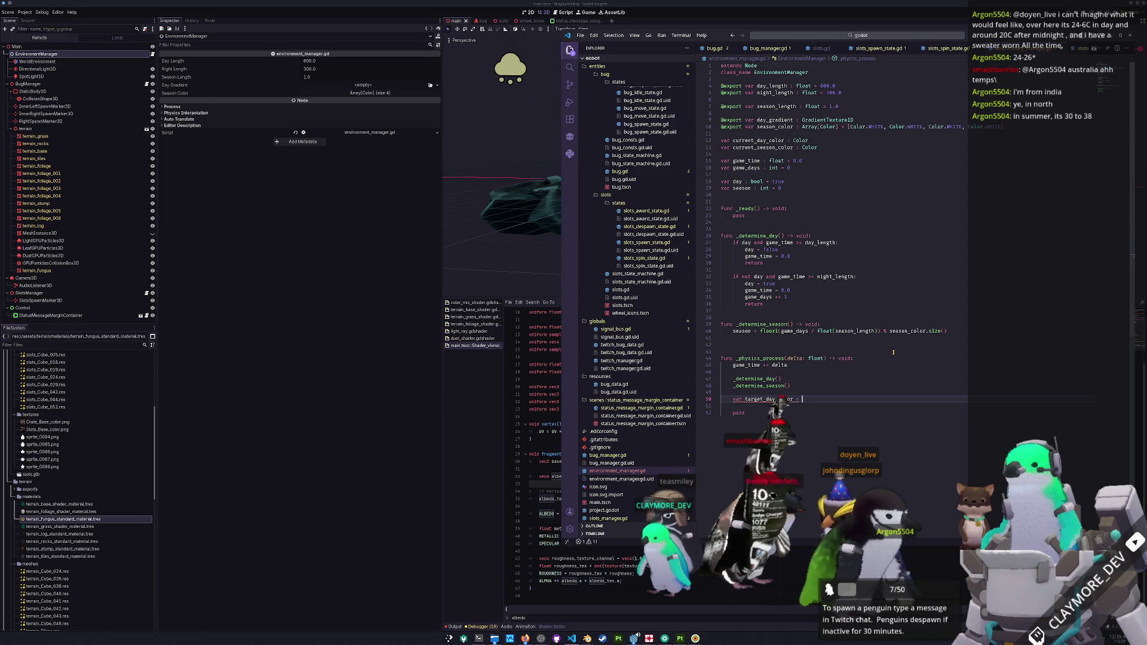
type(" = day_col")
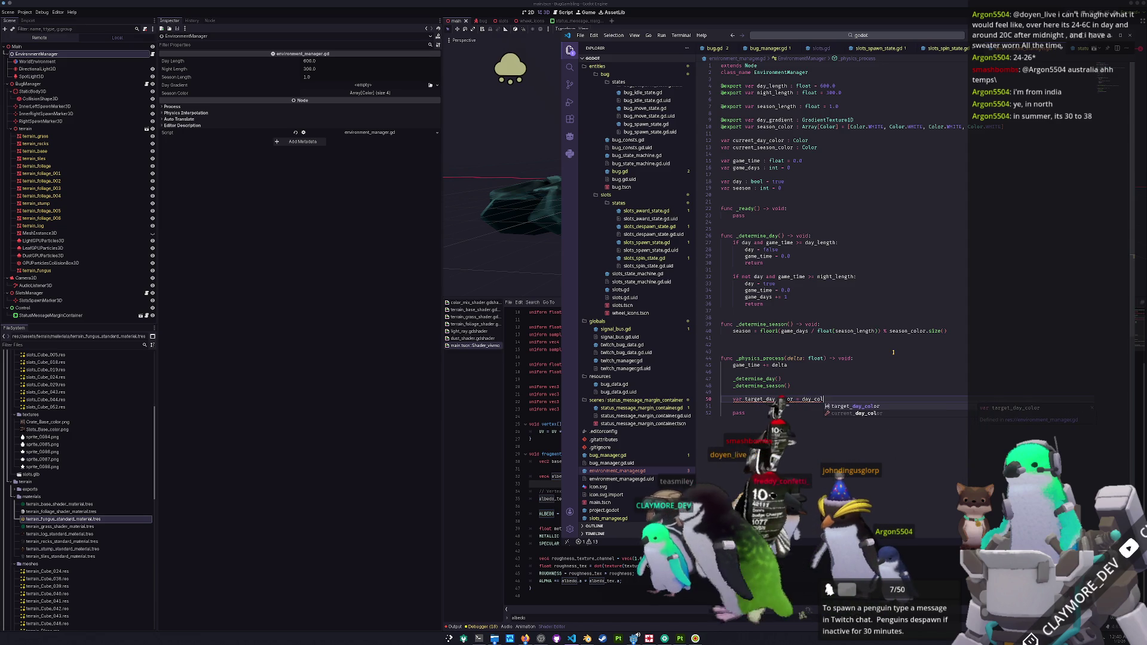
type("_gradient")
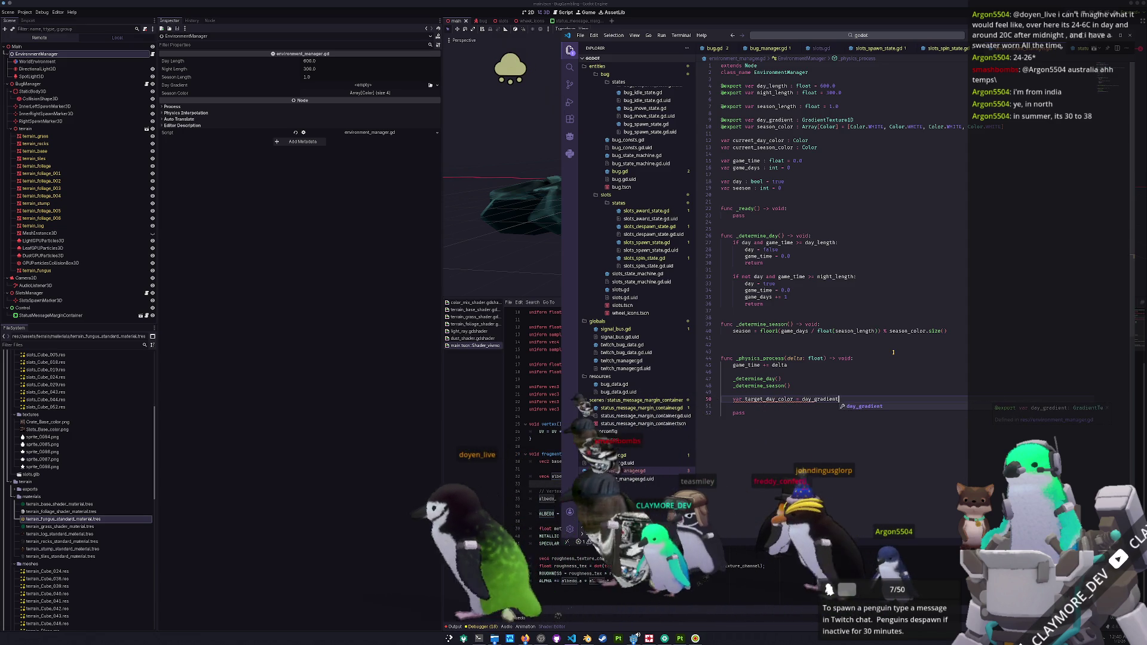
key("Tab")
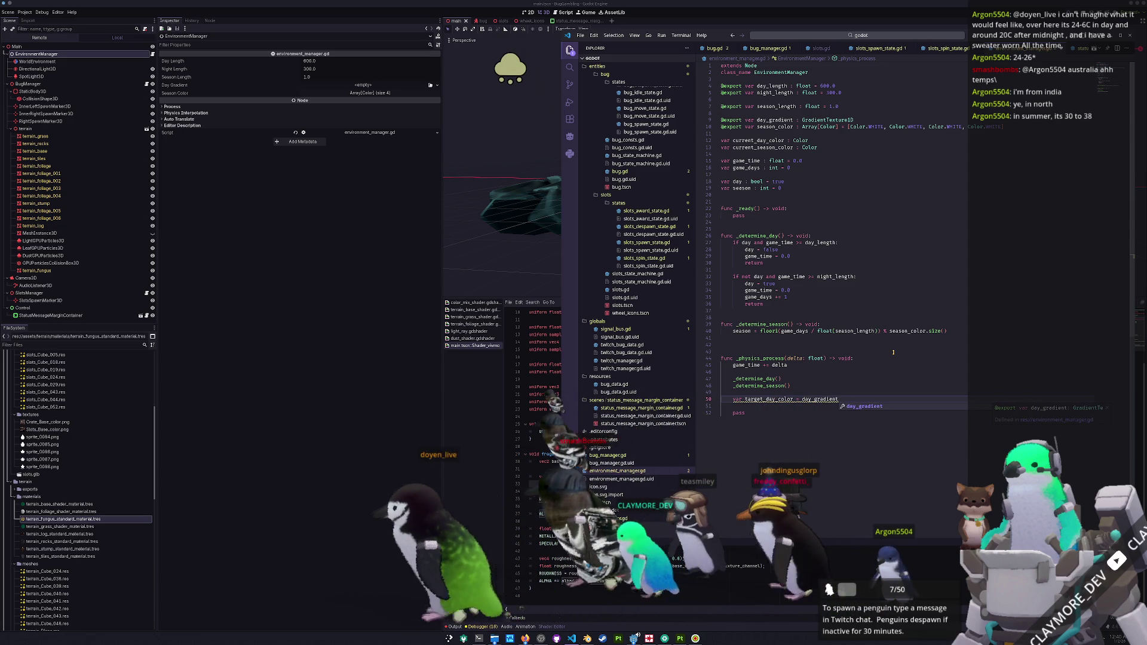
type(".sample")
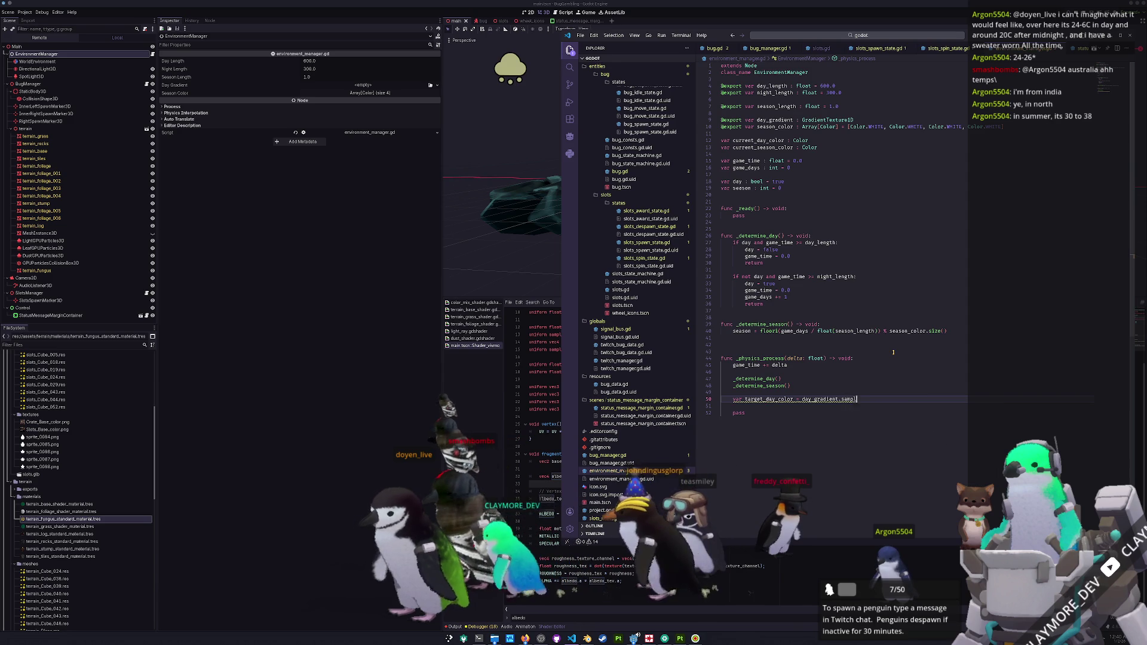
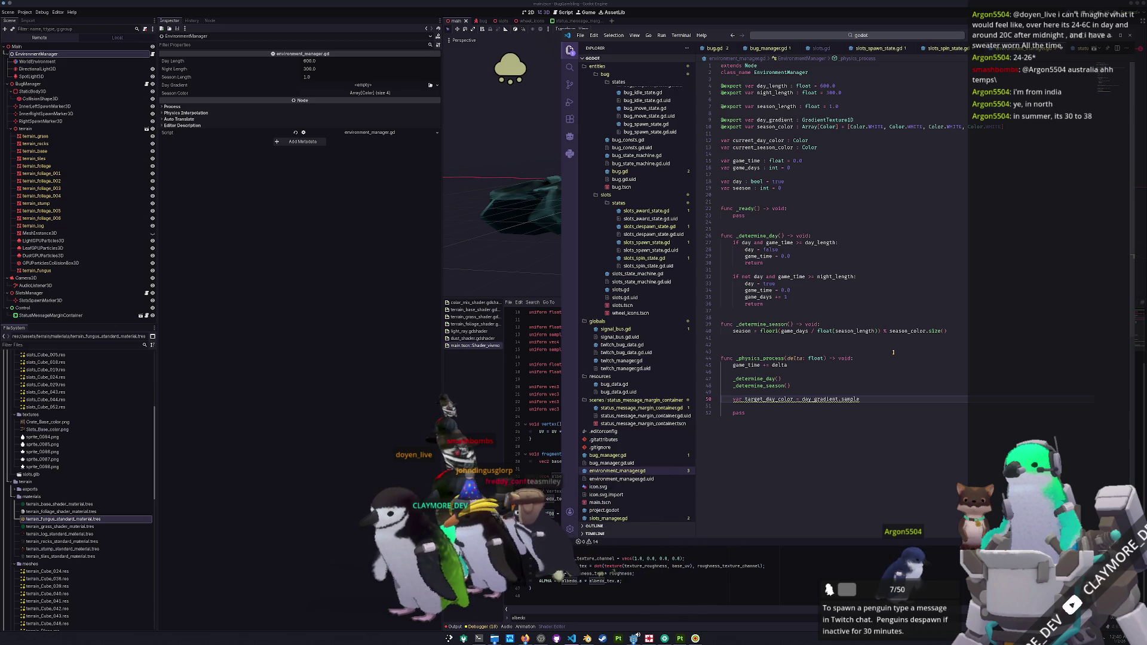
Step: Try writing day_gradient.gradient.sample() on line 50 with autocomplete
key("BackSpace")
key("BackSpace")
key("BackSpace")
key("BackSpace")
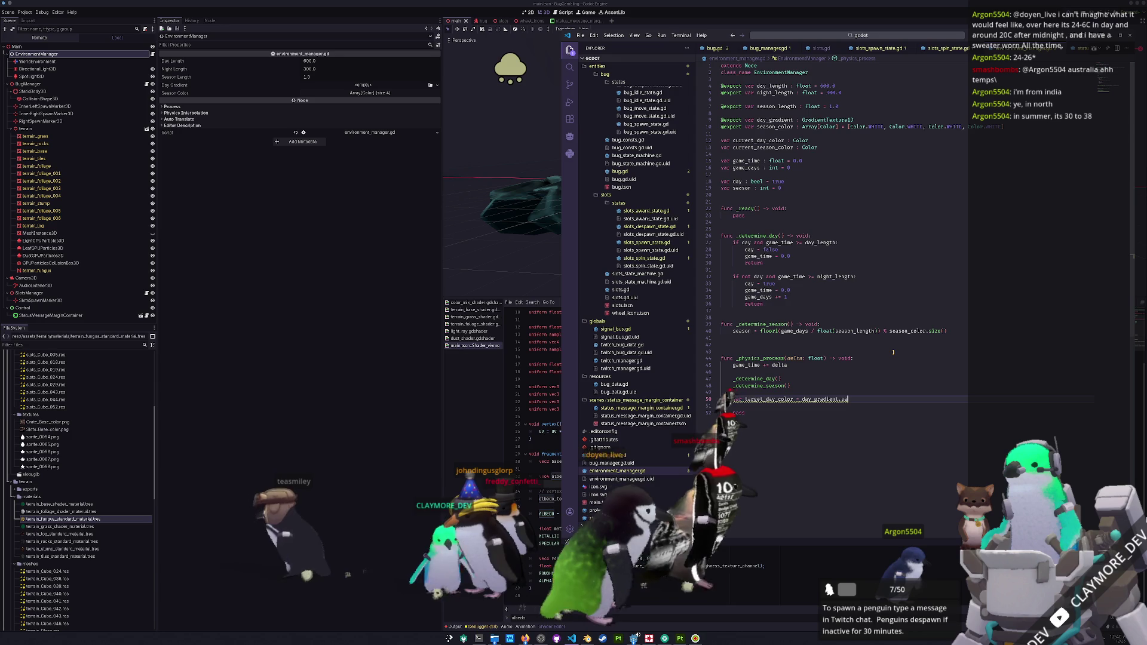
type("ht")
key("BackSpace")
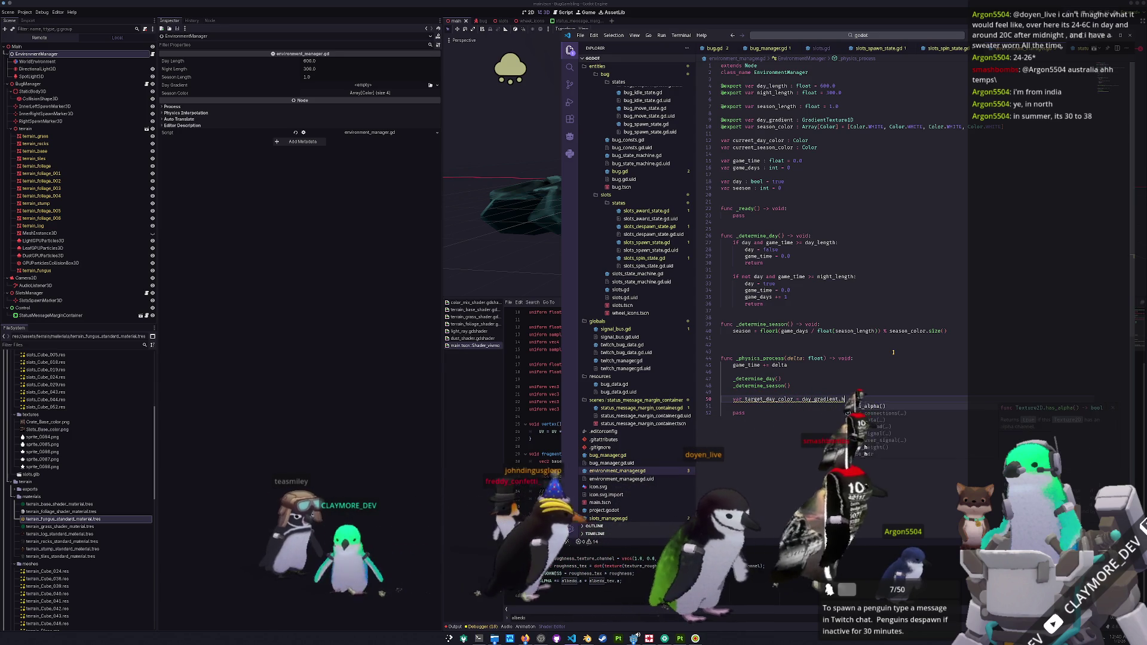
key("BackSpace")
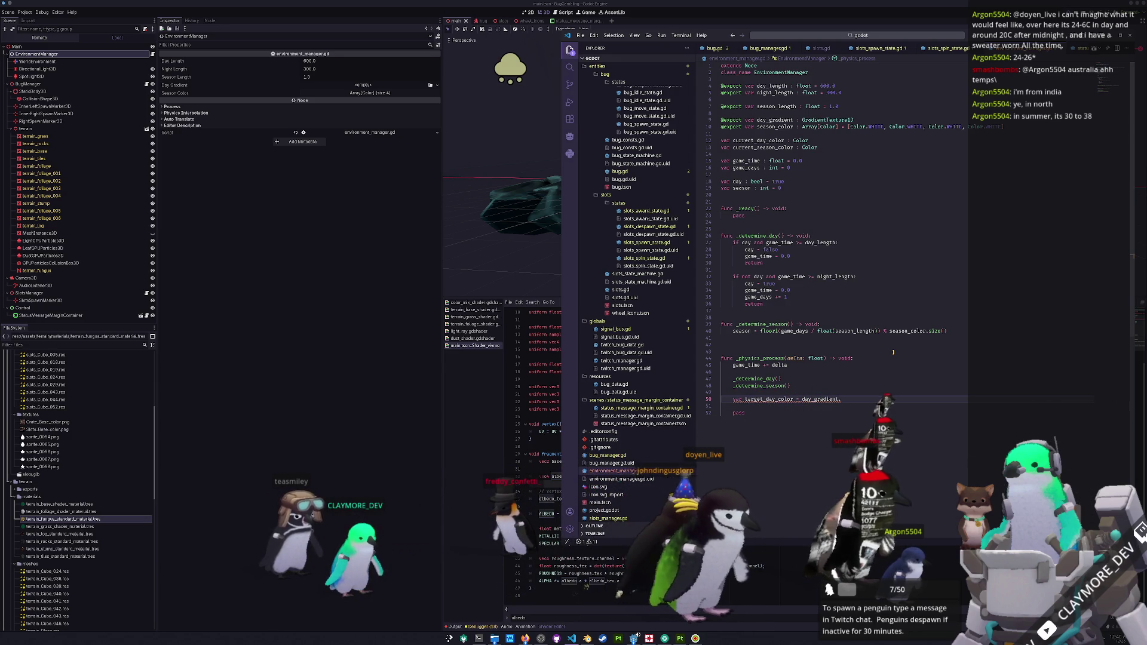
key("BackSpace")
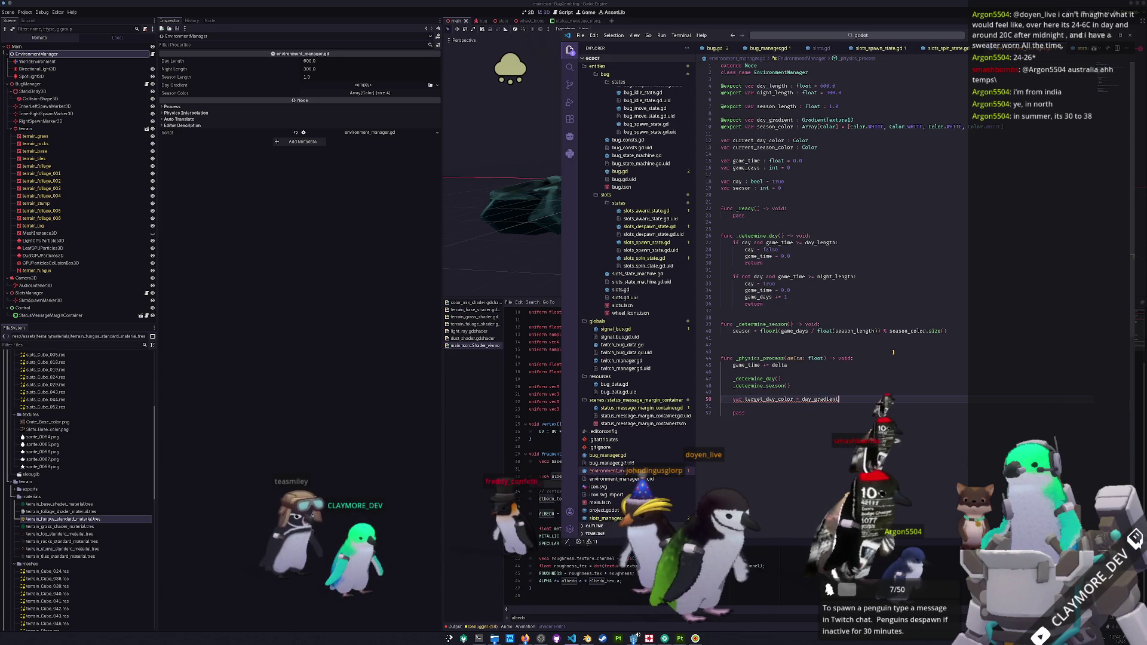
type(".")
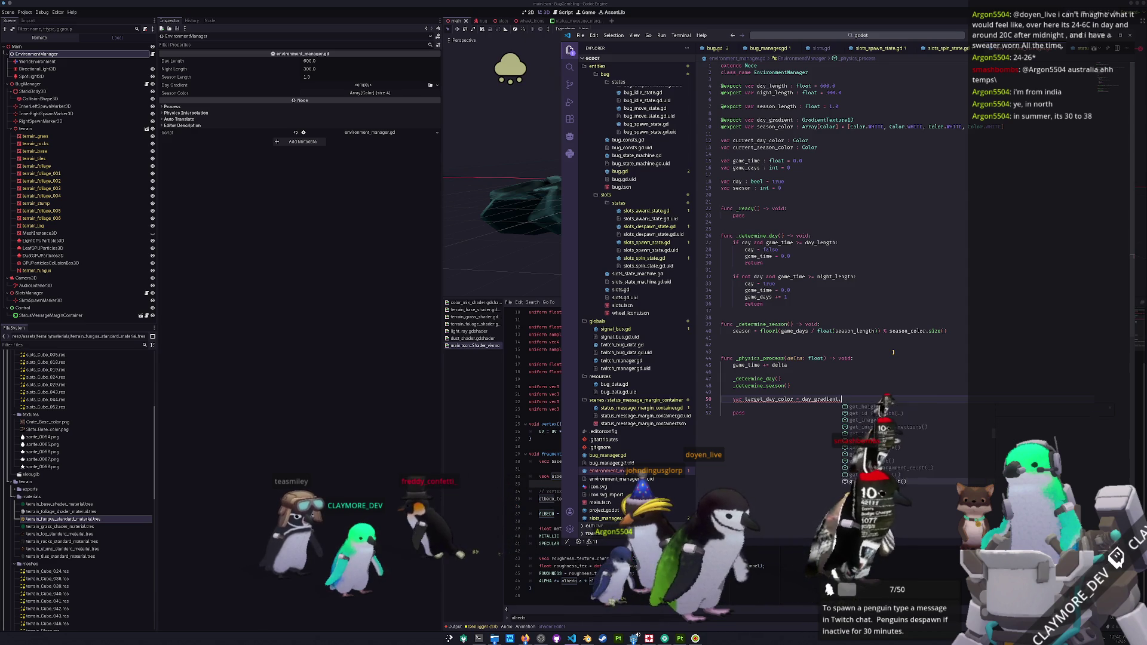
key("Down")
key("Down")
key("Down")
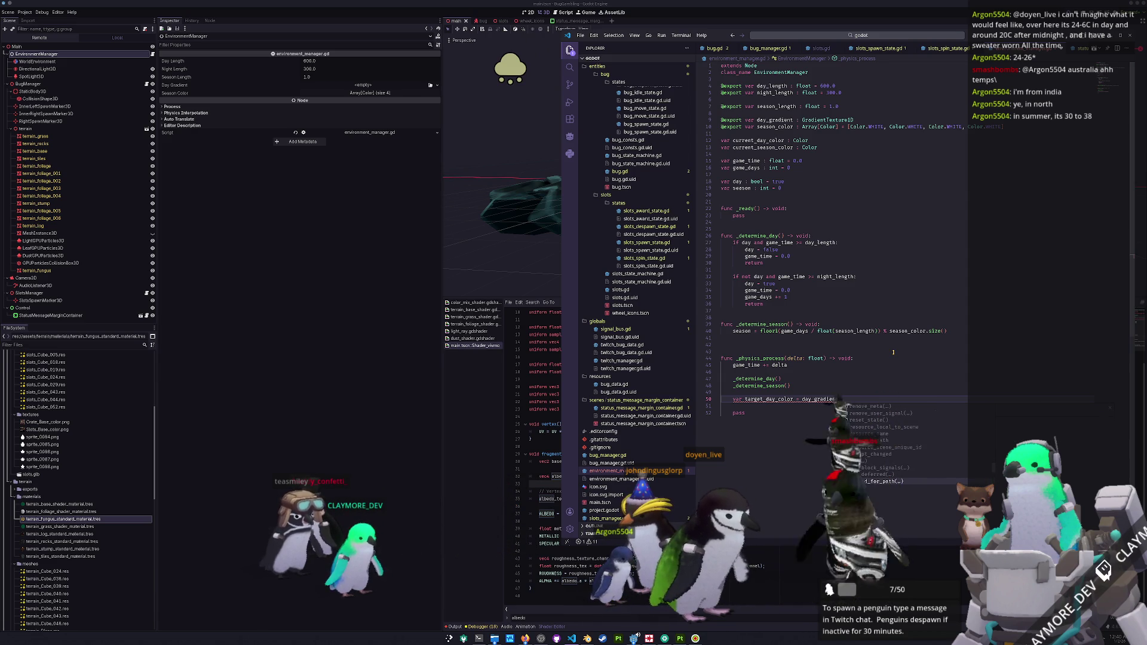
key("Down")
key("Down")
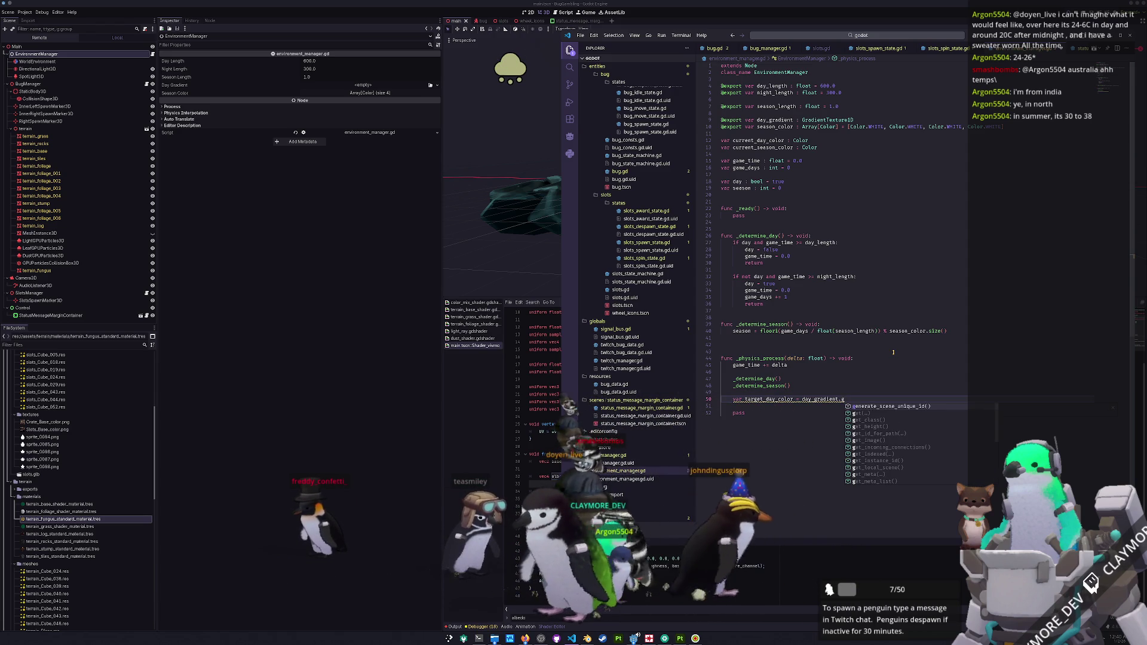
key("Return")
type(".sample")
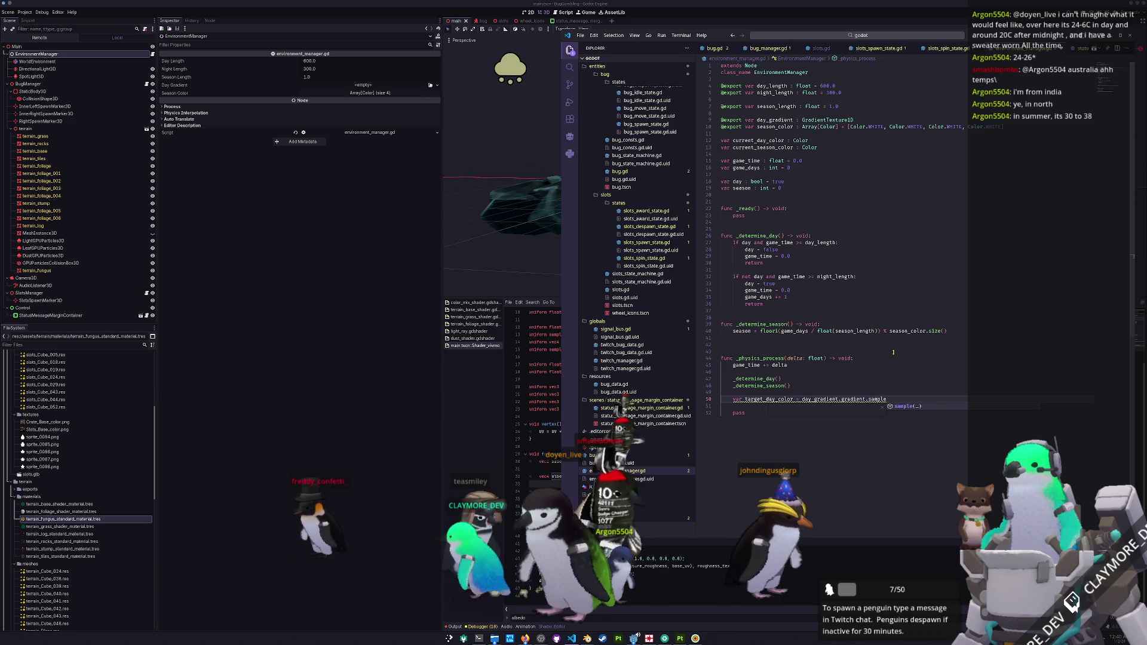
type("(")
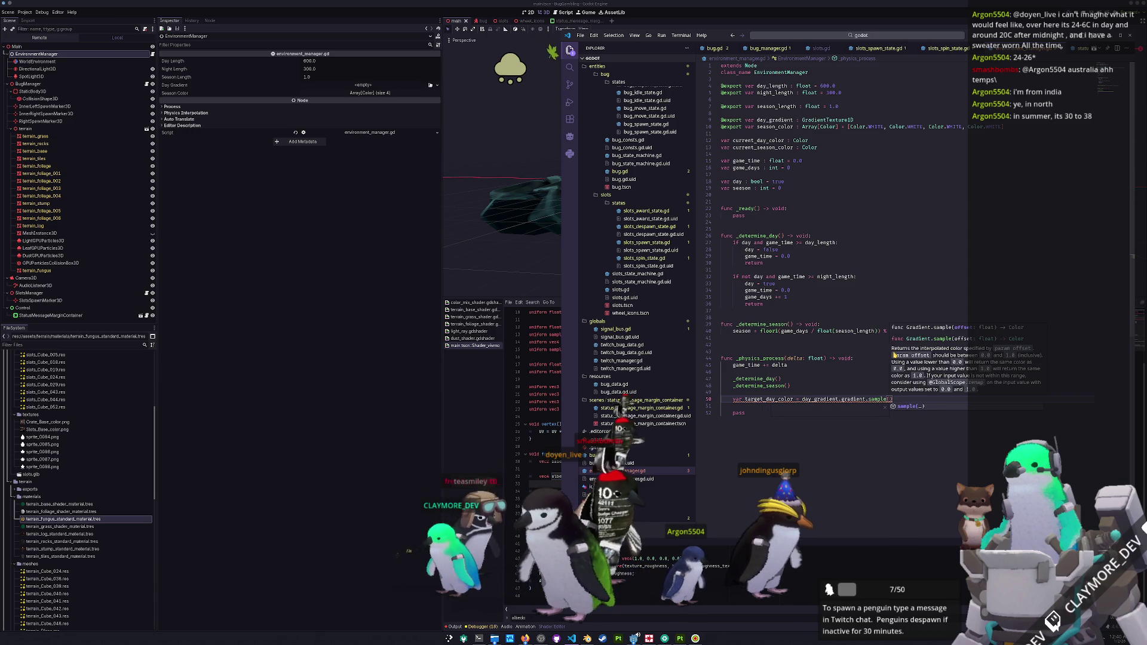
Step: Delete the unfinished sample_p line and the target day colour line
key("Return")
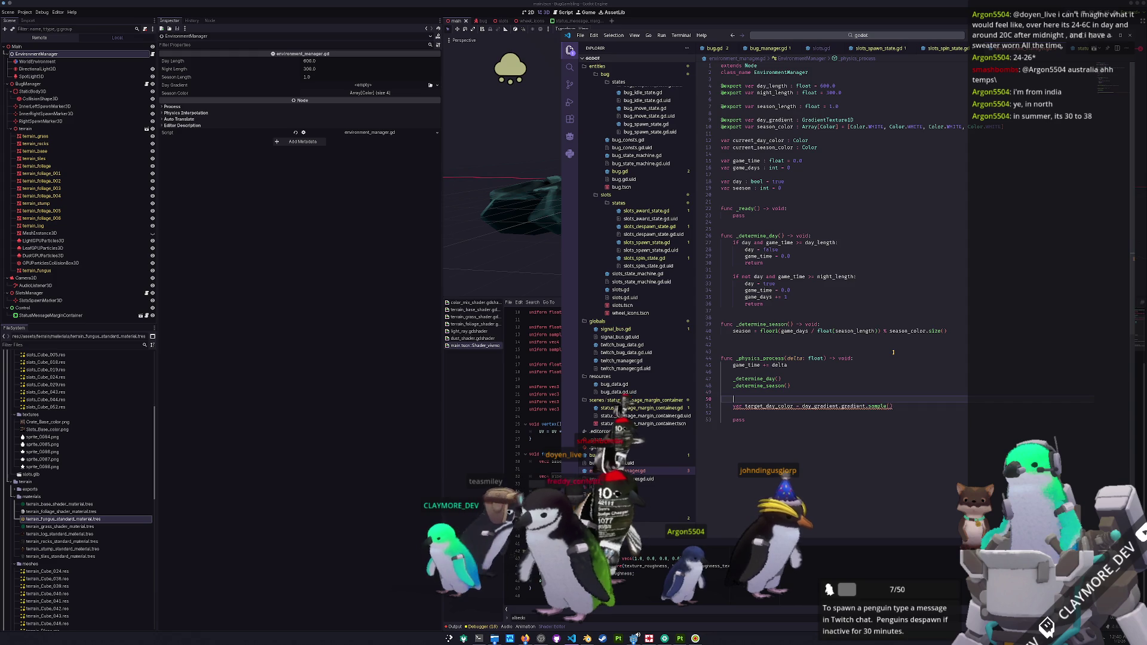
type("mple_p")
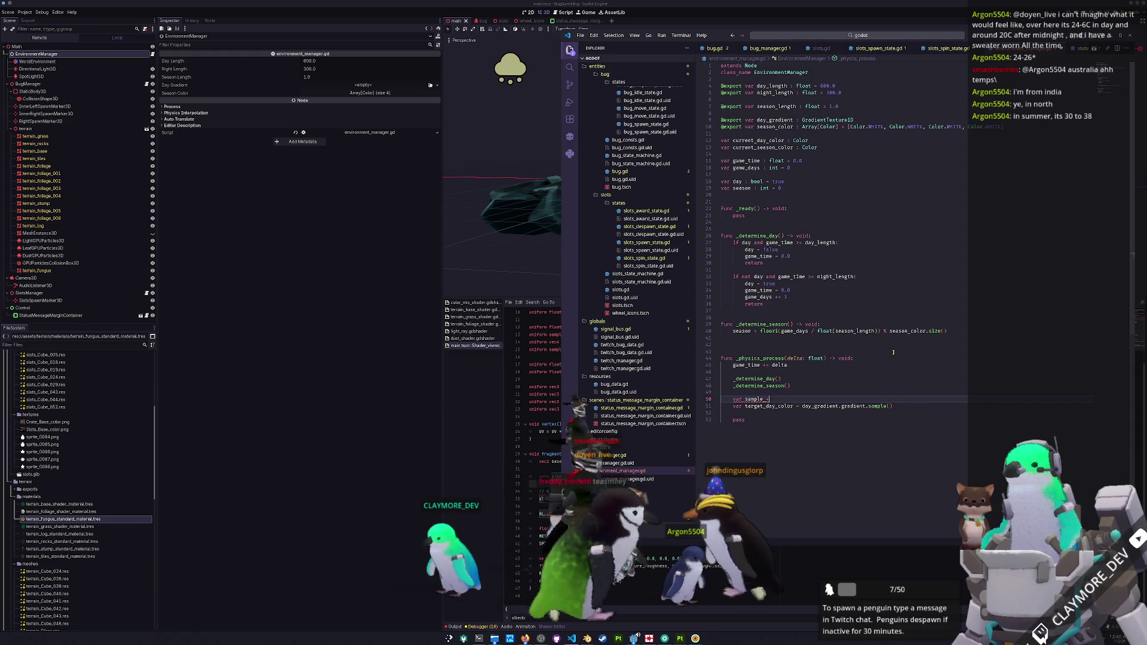
key("ctrl+shift+k")
key("ctrl+shift+k")
key("ctrl+shift+k")
key("Up")
key("Up")
key("Up")
key("Up")
key("Up")
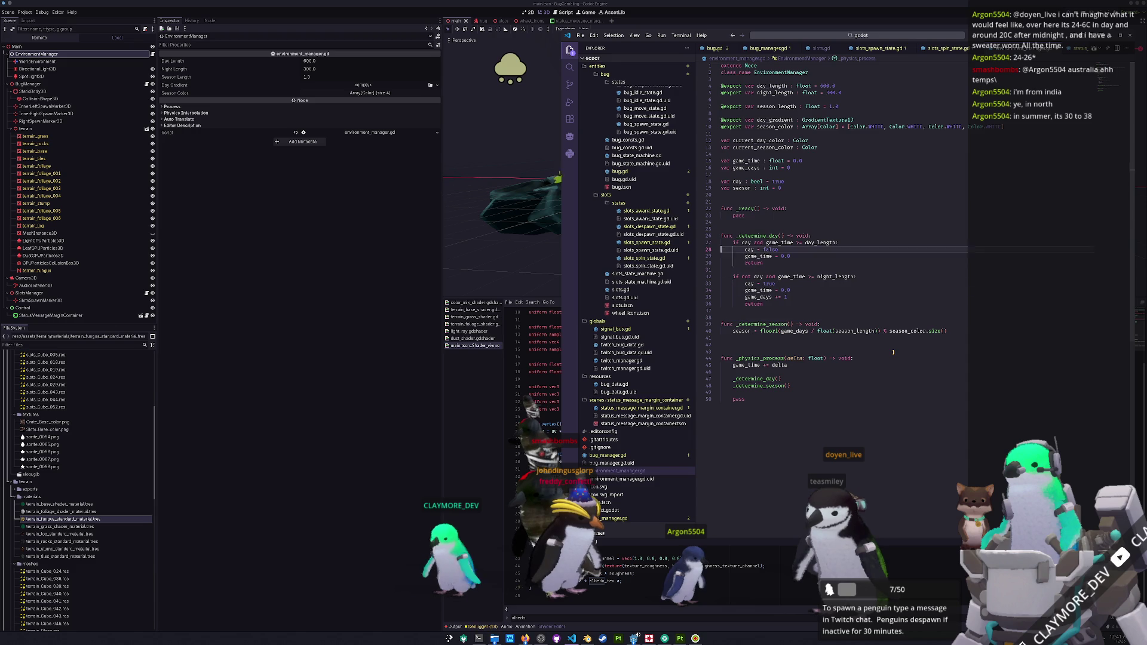
Step: Export day_color and night_color as Color defaulting to Color.WHITE under season_length, and save
key("Return")
type("var")
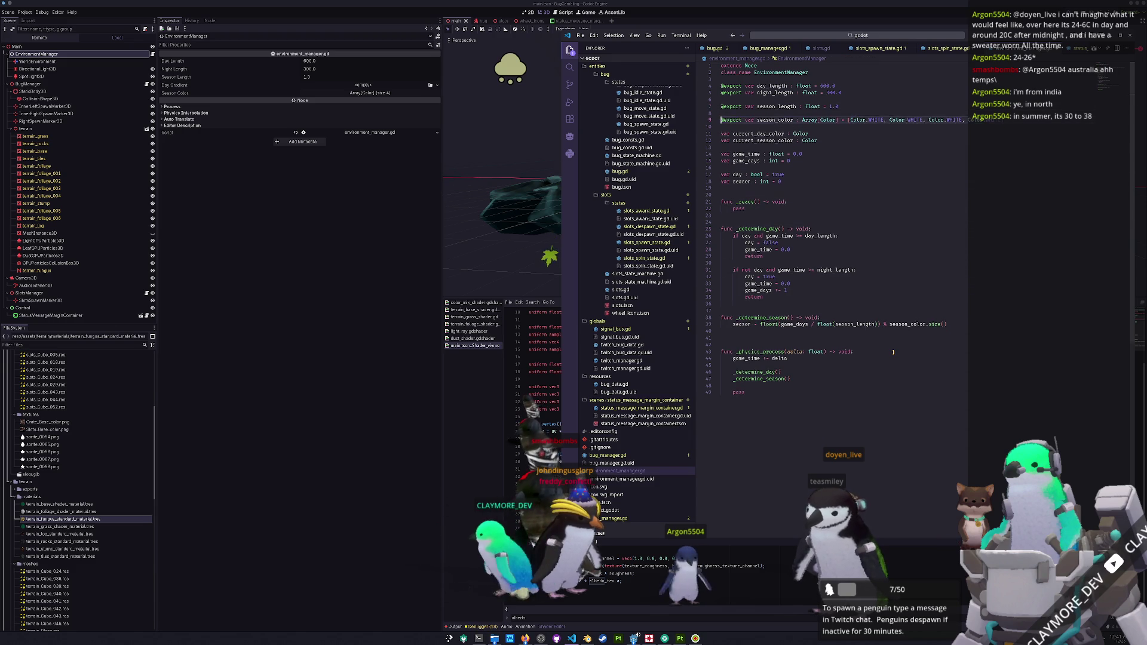
key("BackSpace")
key("BackSpace")
key("BackSpace")
type("@")
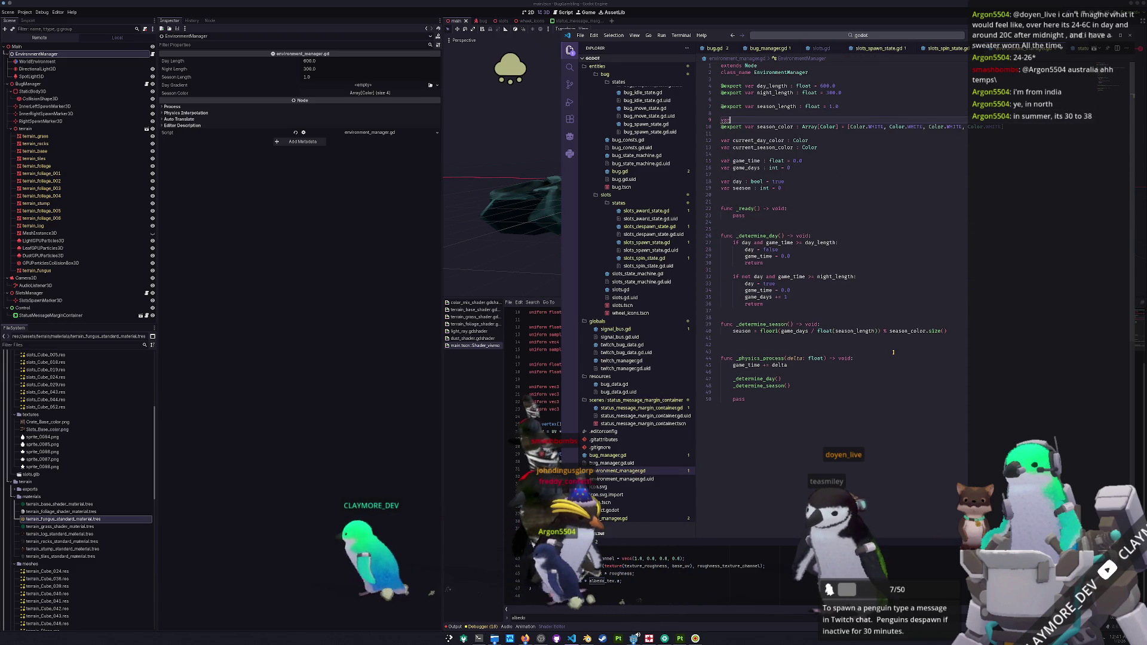
type("export var da")
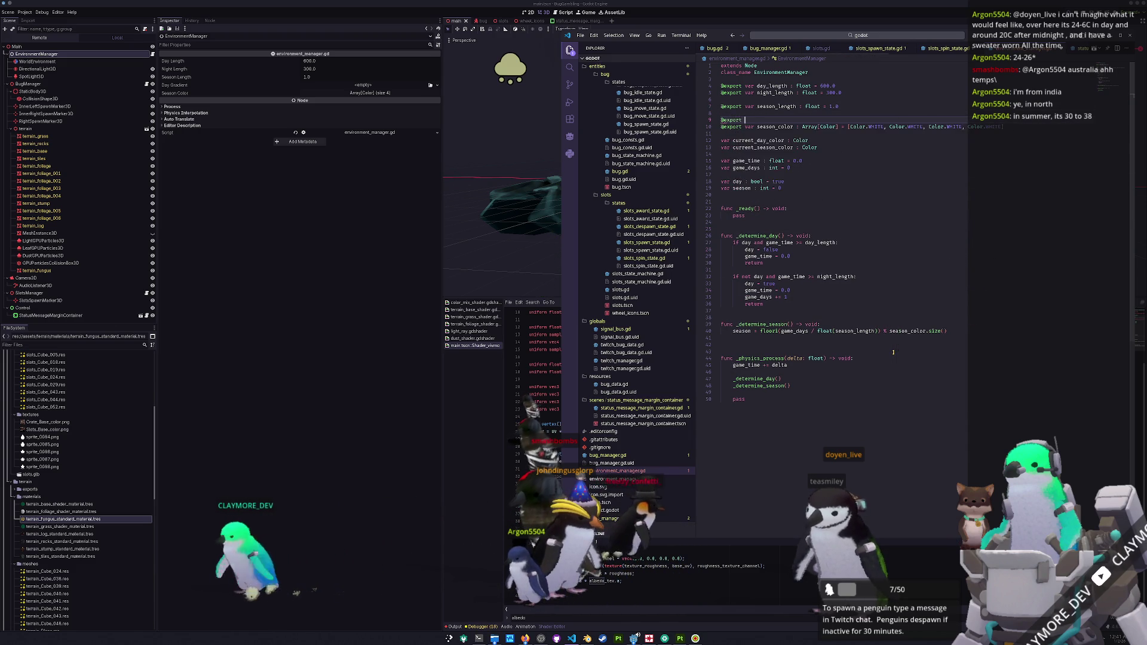
type("y_color ")
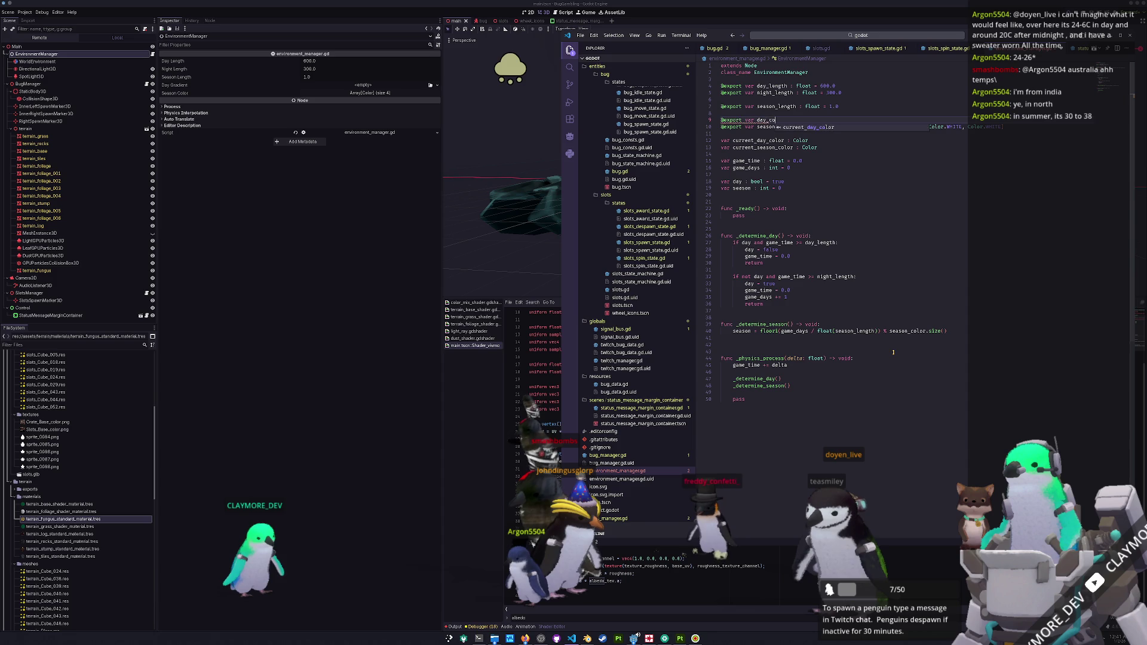
type(": Color = ")
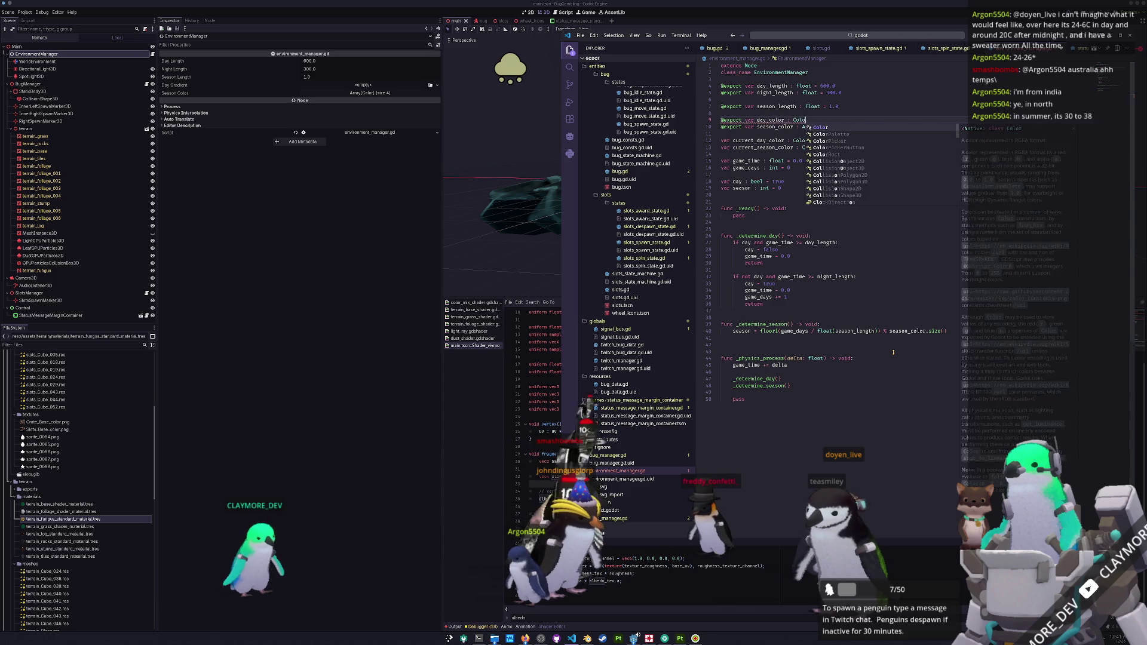
type("Color = Col")
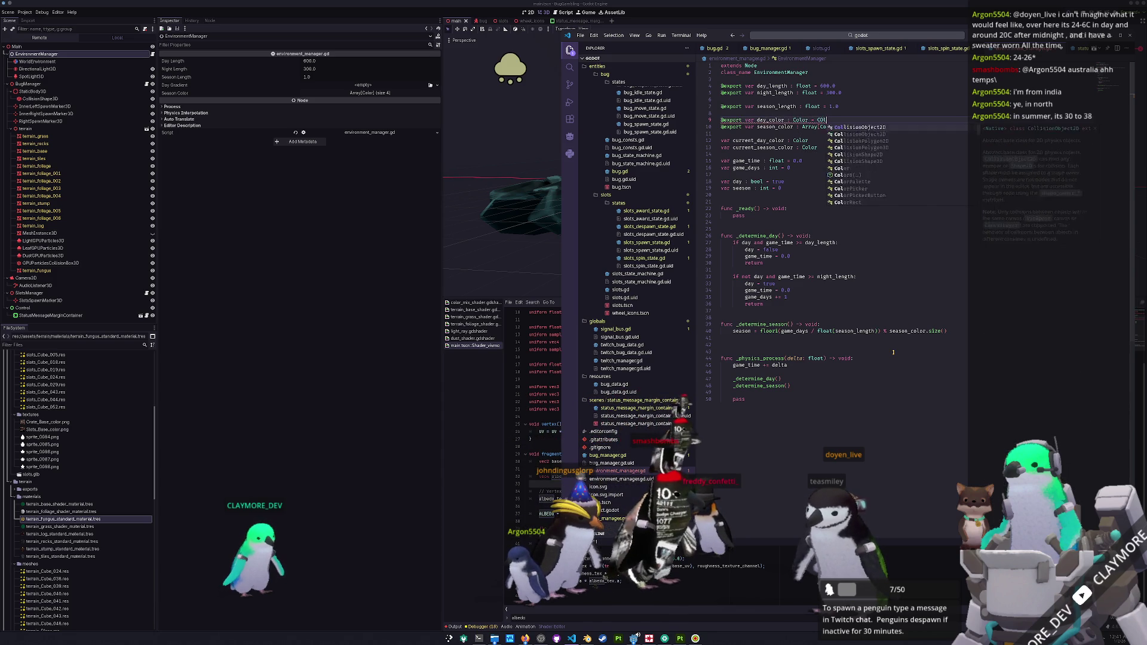
type(".WHITE")
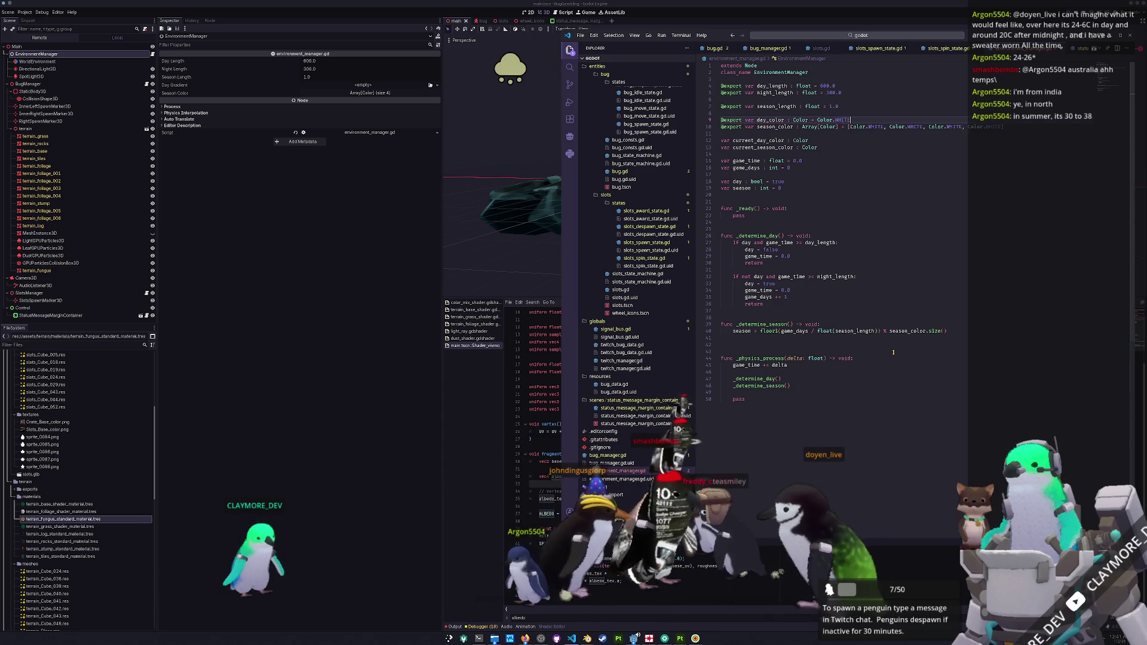
key("Return")
type("export var night")
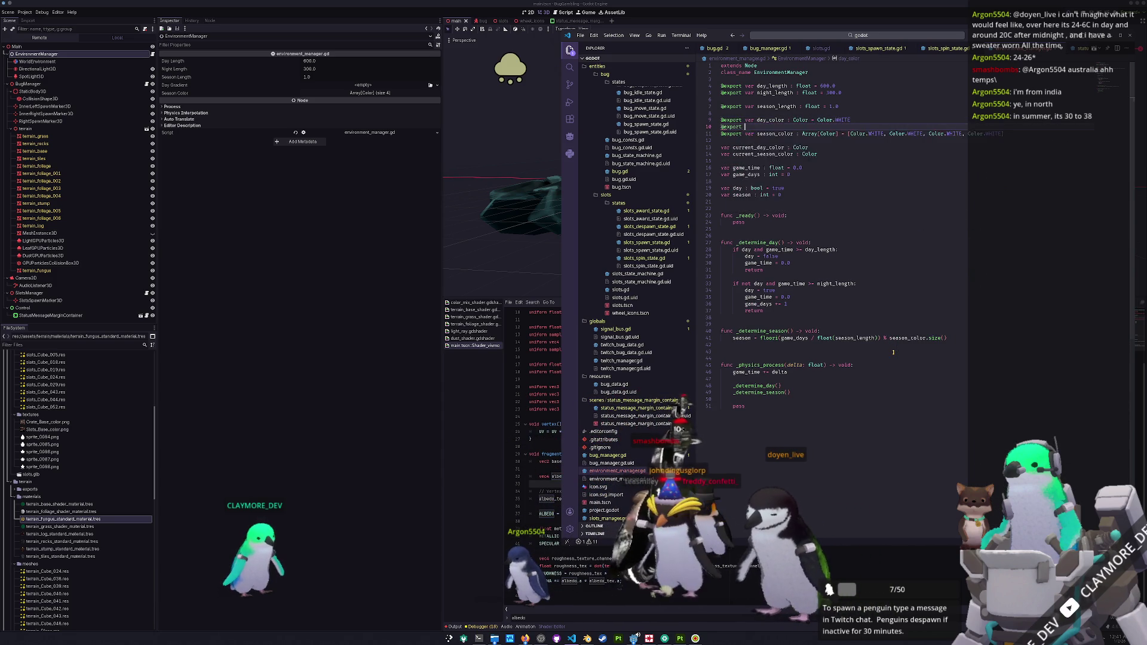
type("_color : Color")
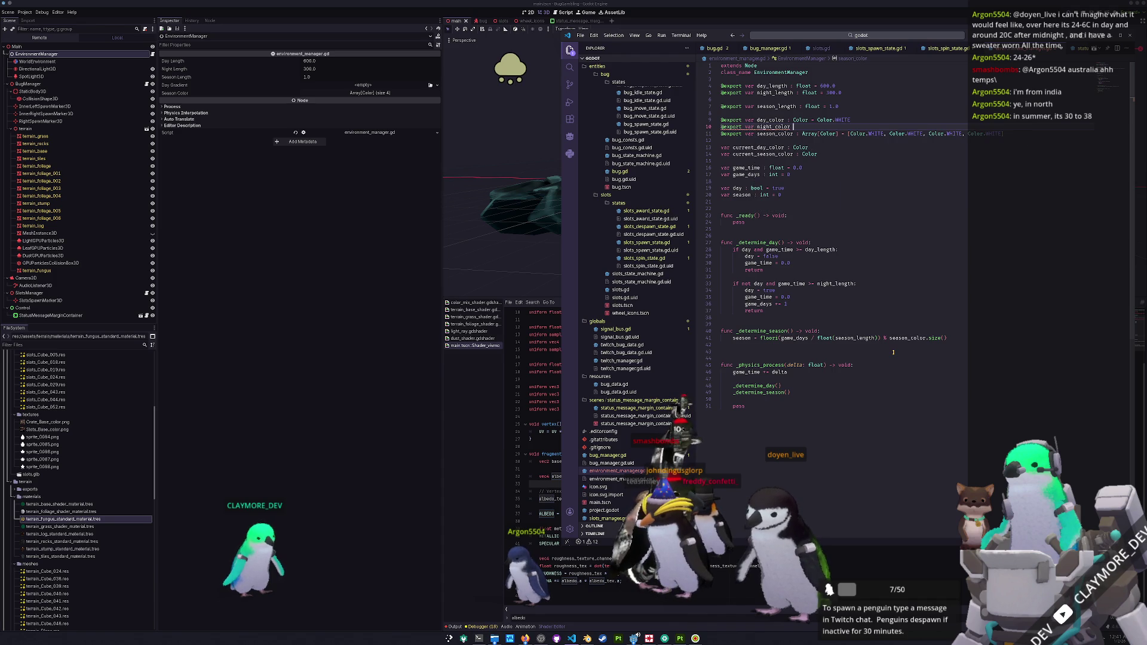
type(" = Color.WHITE")
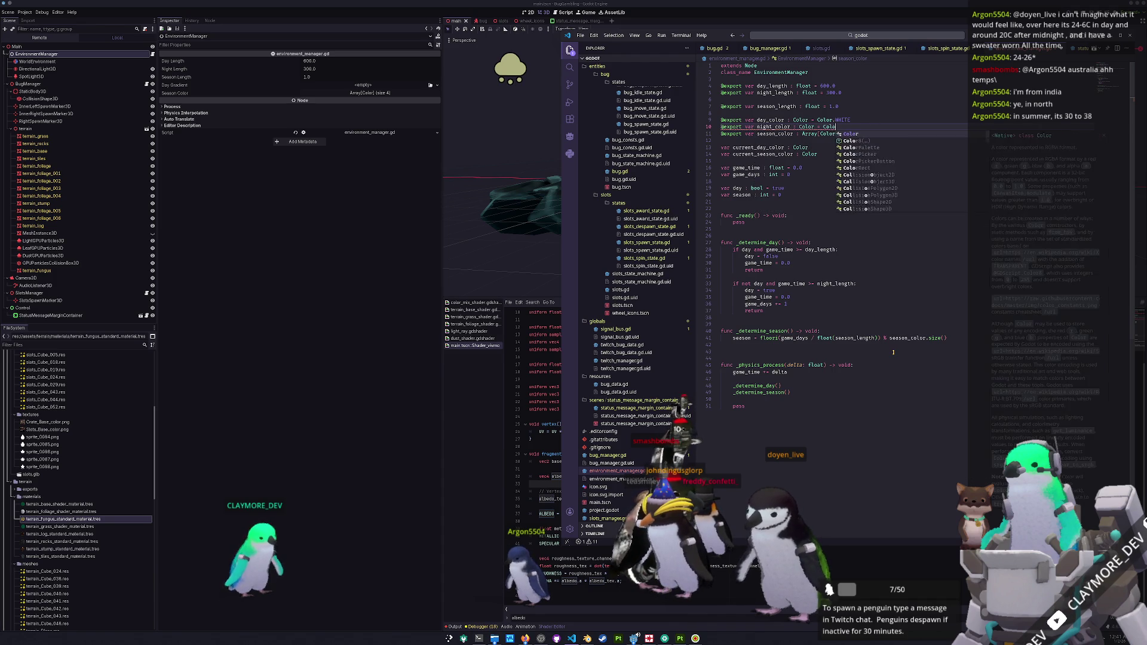
key("Escape")
key("ctrl+s")
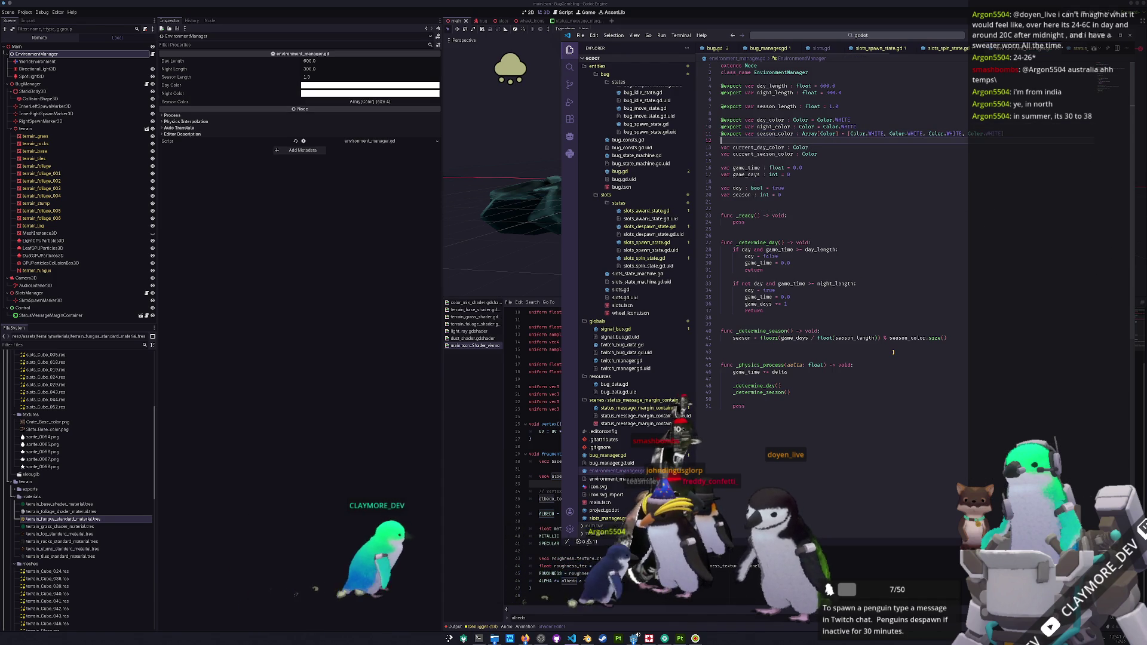
Step: Begin an indented 'if day:' block at the end of _physics_process
key("Down")
key("Down")
key("Down")
key("Return")
key("Return")
key("Up")
key("Tab")
type("if day:")
key("Return")
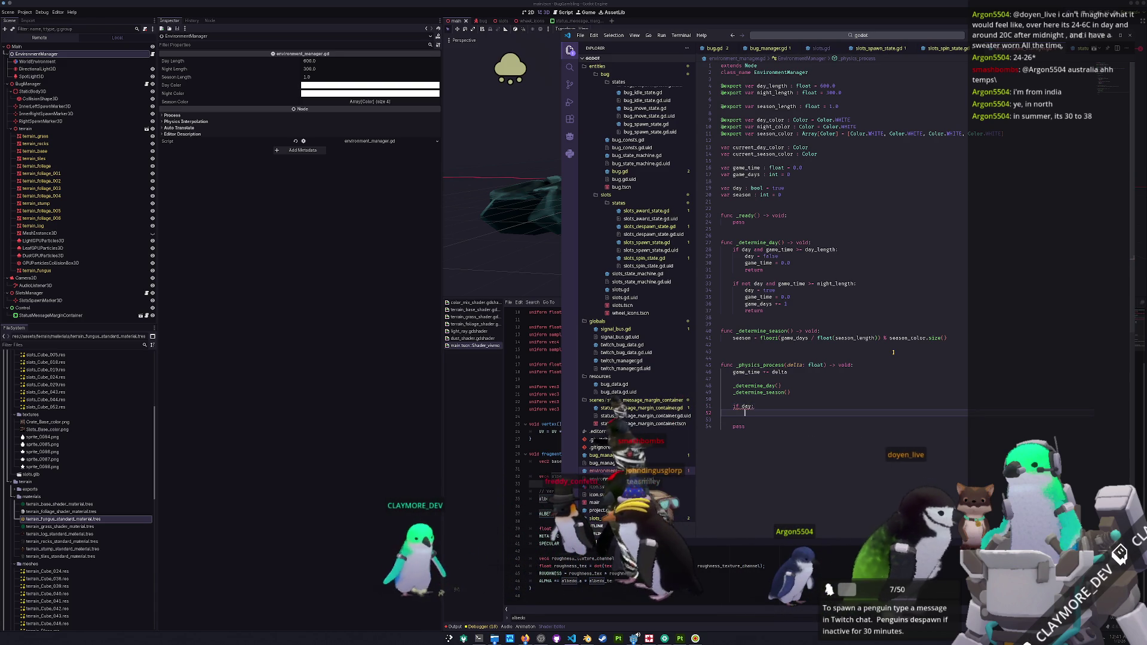
Step: Lerp current_day_color toward day_color by delta under 'if day:', adding an else branch
type("current_day_color ")
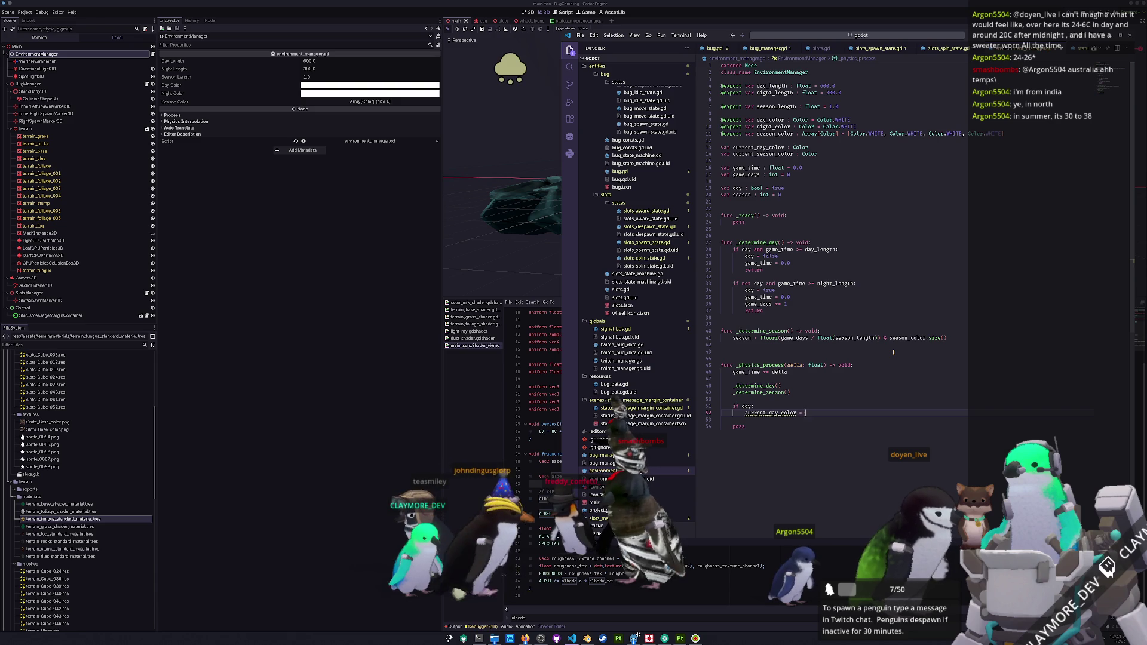
type("= current")
key("Tab")
type(".lerp")
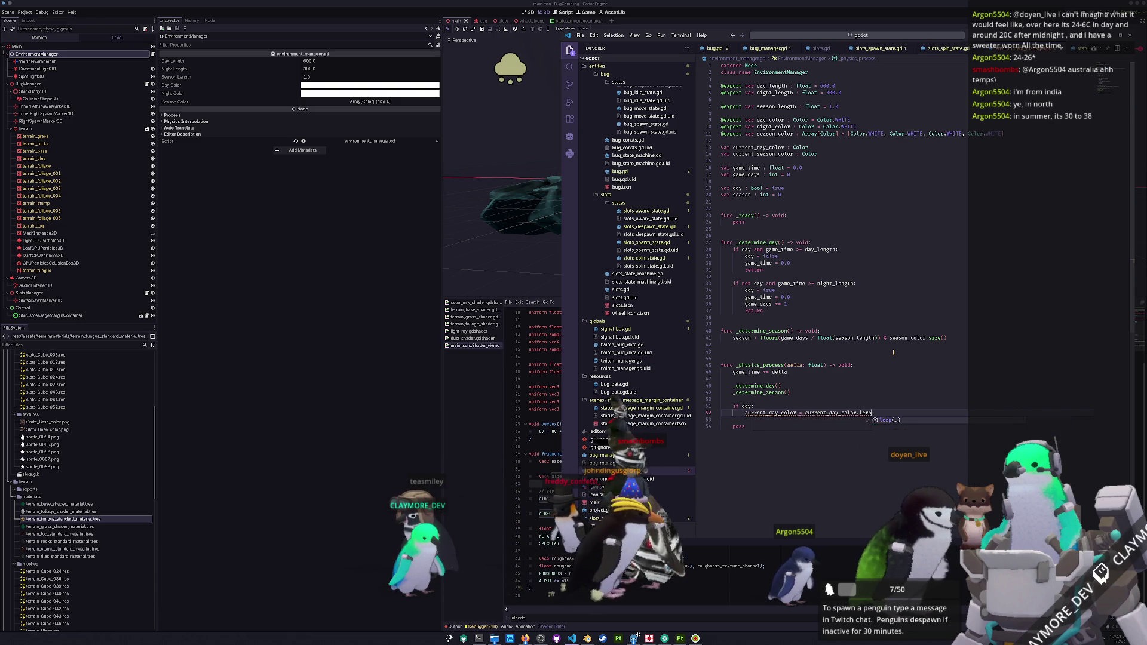
type("(")
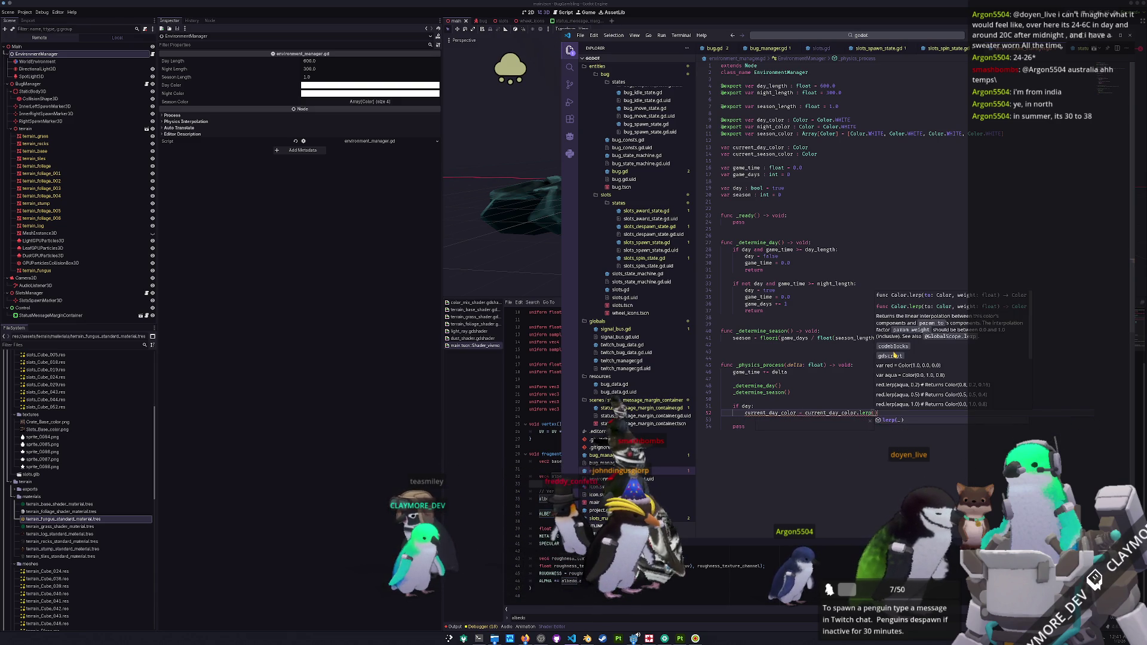
type("day_col")
type("or)")
key("Return")
key("BackSpace")
type("else:")
key("Return")
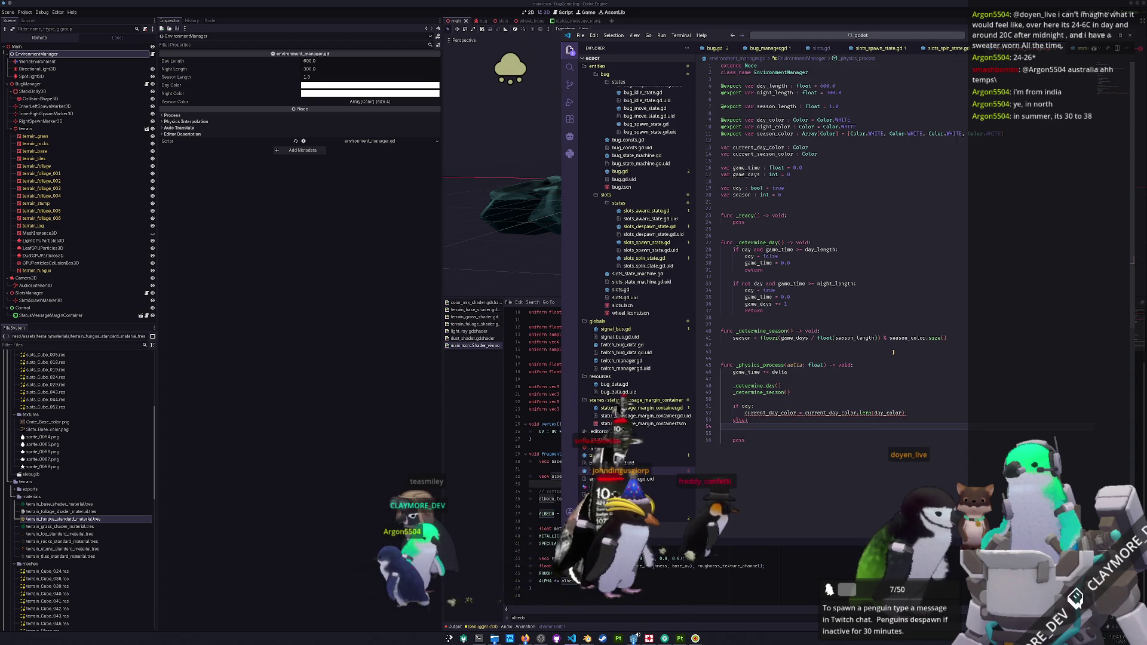
key("Up")
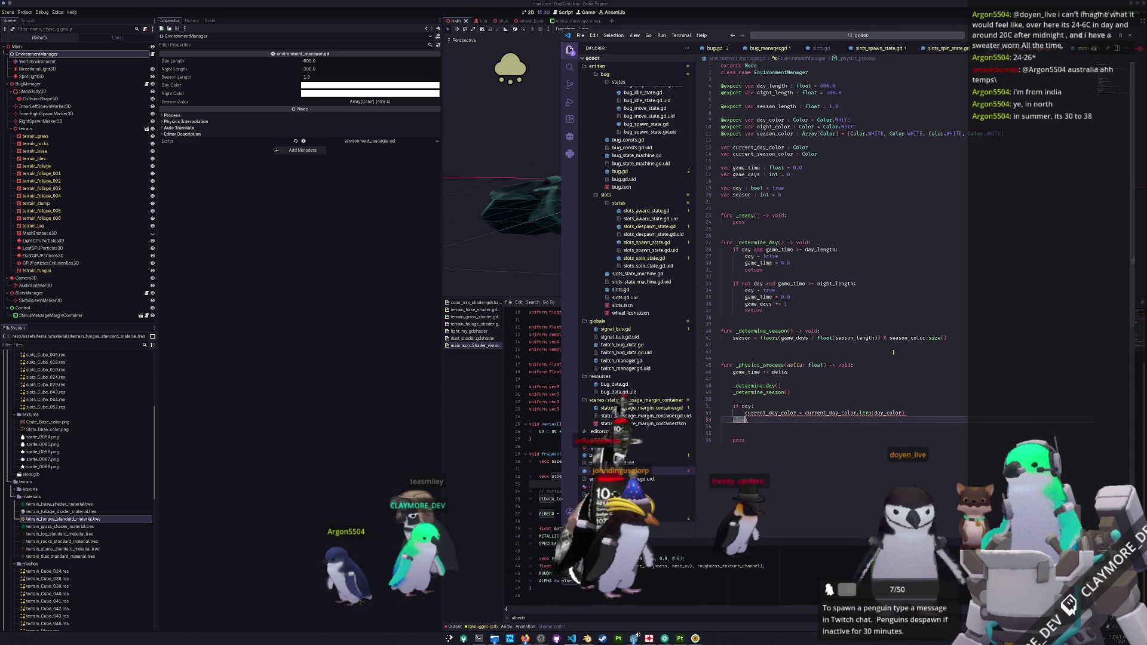
key("Up")
key("End")
key("Left")
key("Left")
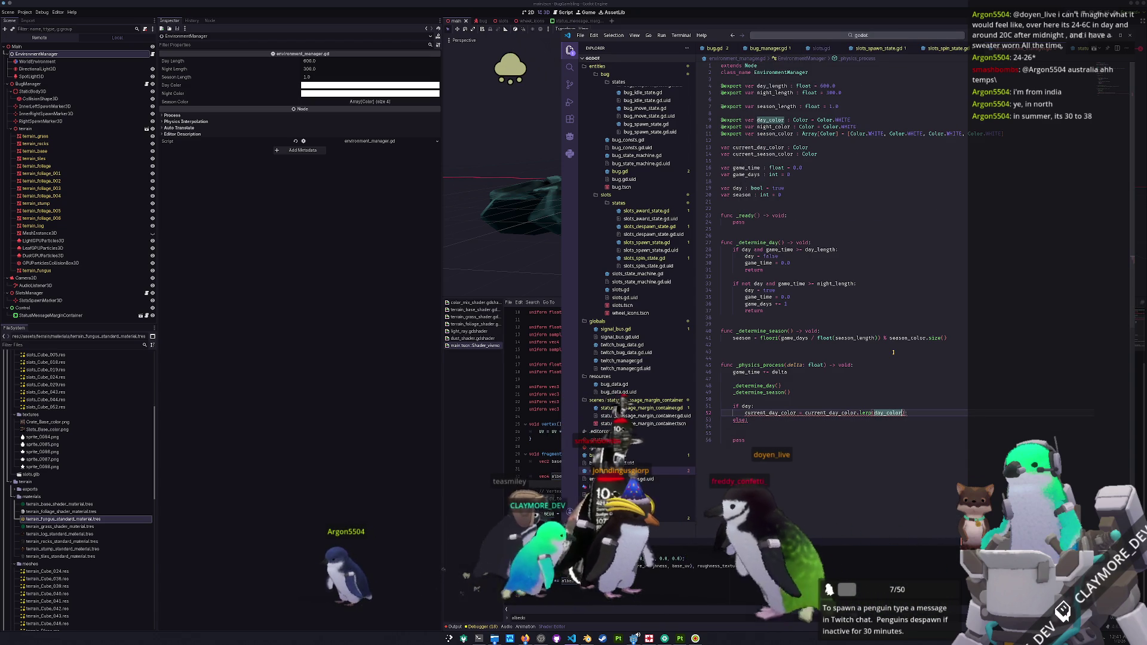
type(", delta")
Step: Lerp toward night_color in the else branch and current_season_color toward season_color[season]
key("Down")
key("Down")
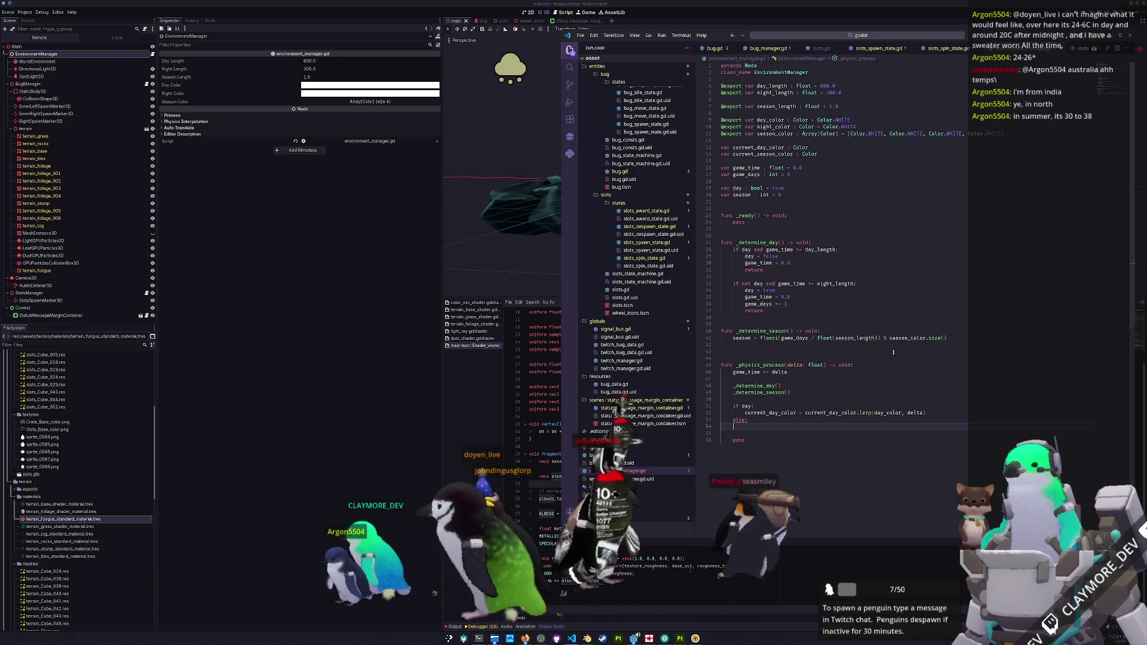
type("urrent_day_co")
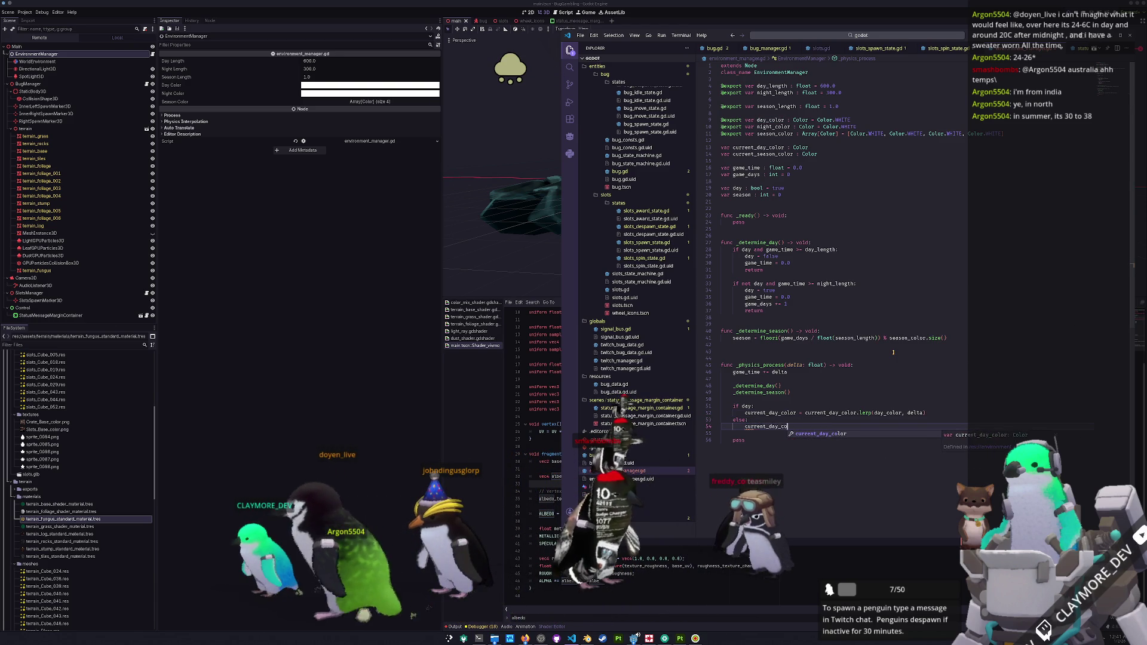
type(" = current_")
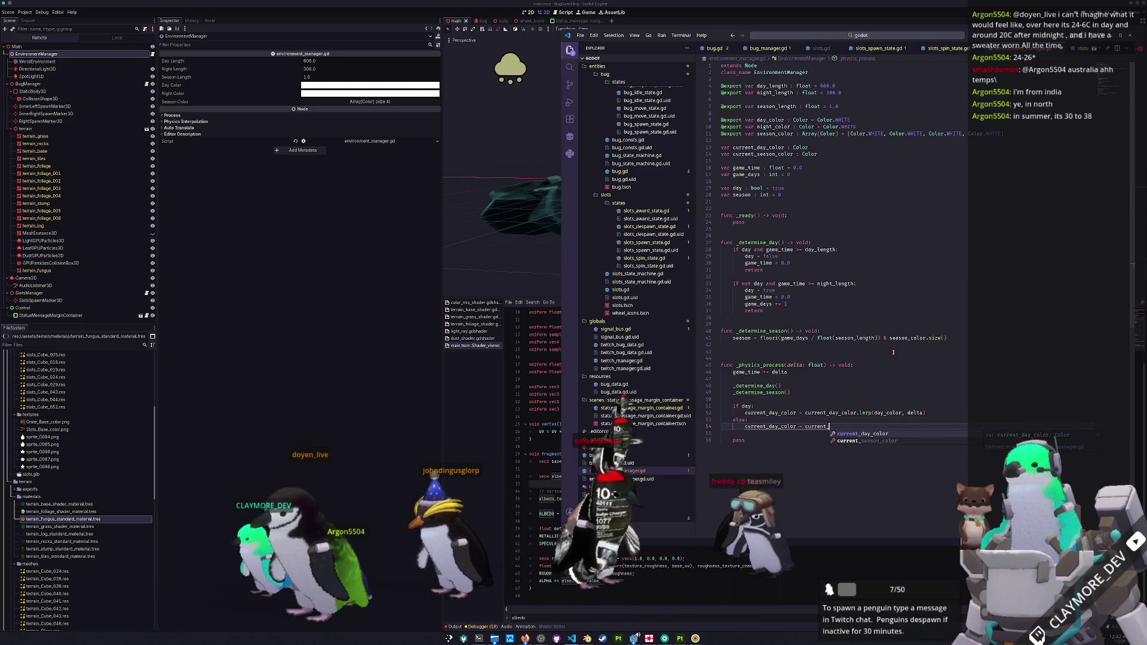
type("_color.lerp(night_color, ")
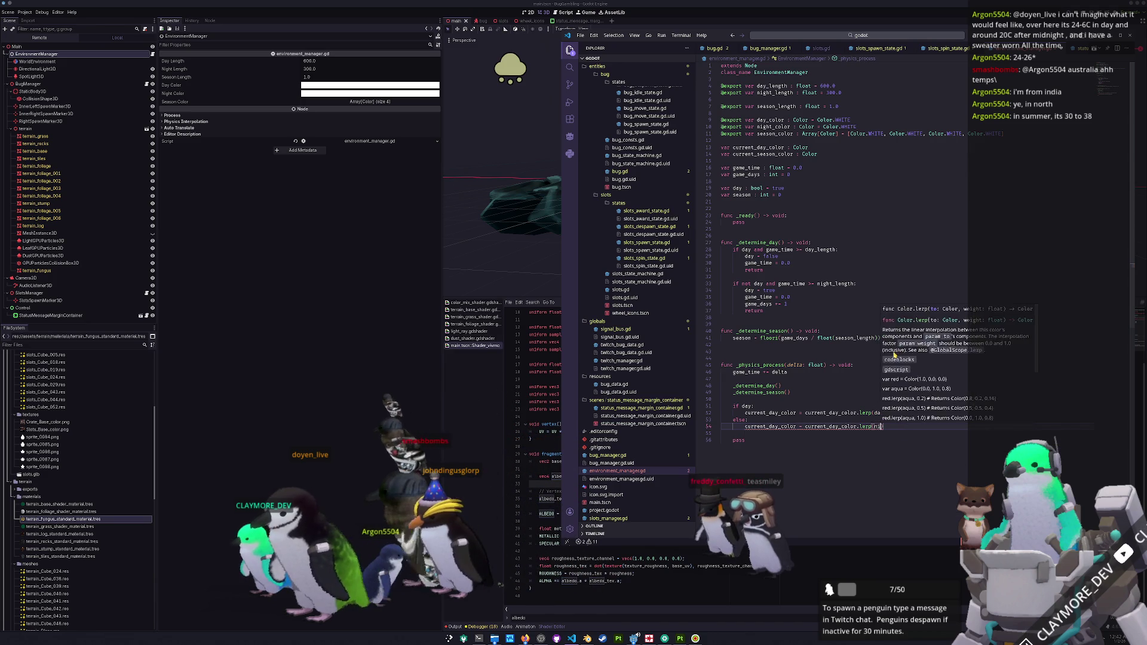
type("delta)")
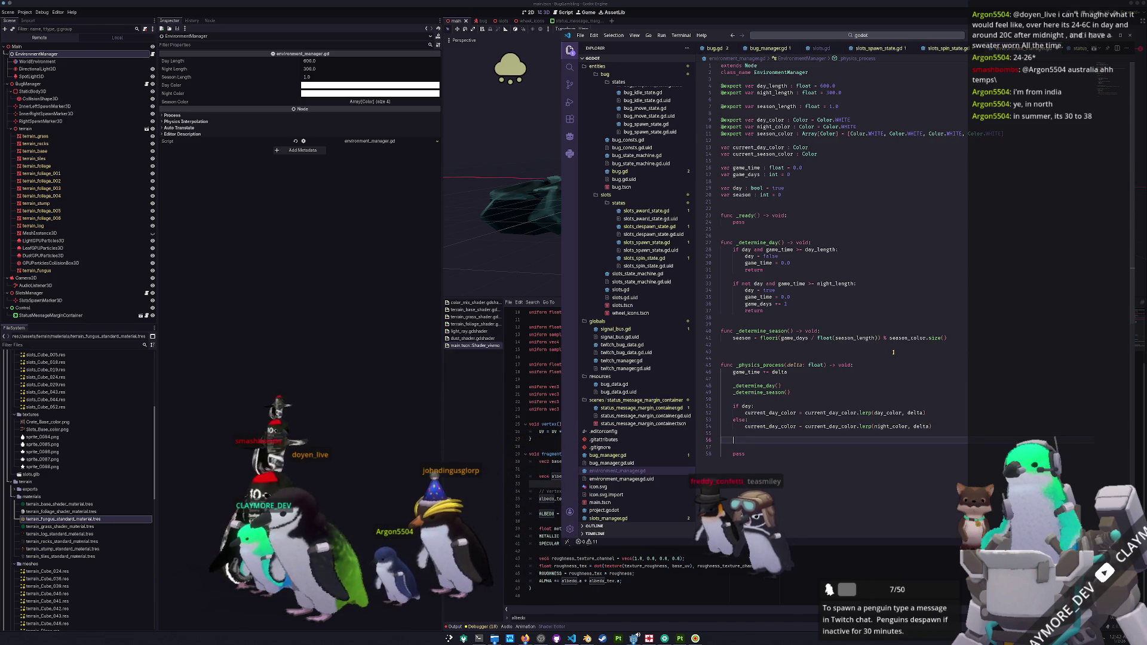
type("urrent_seaso")
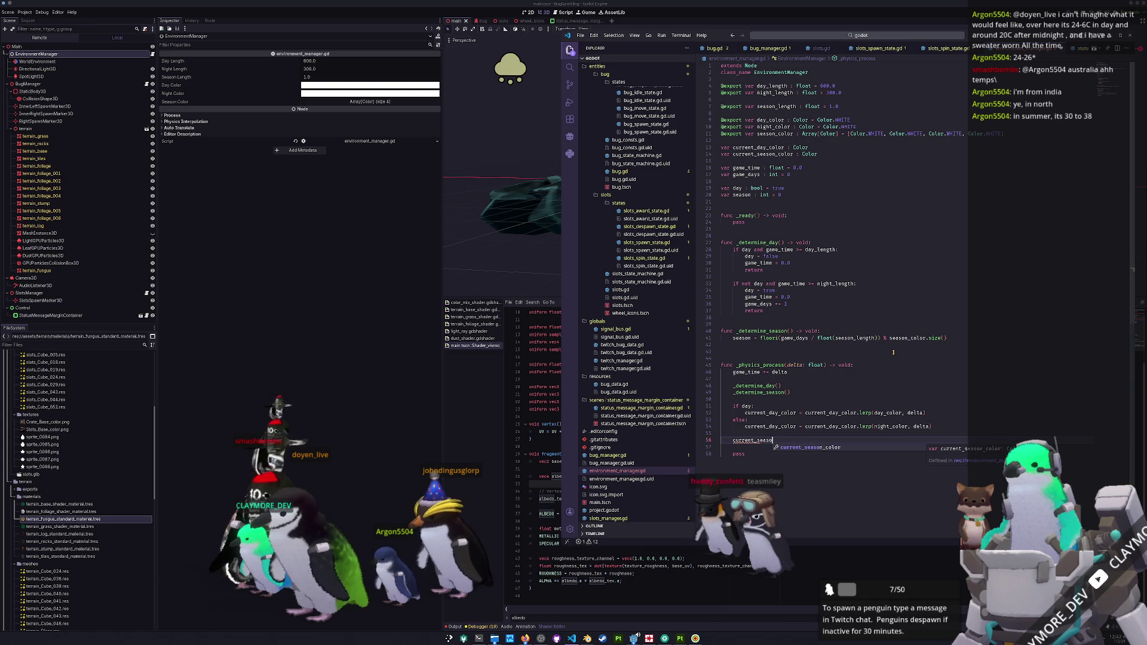
type("color =")
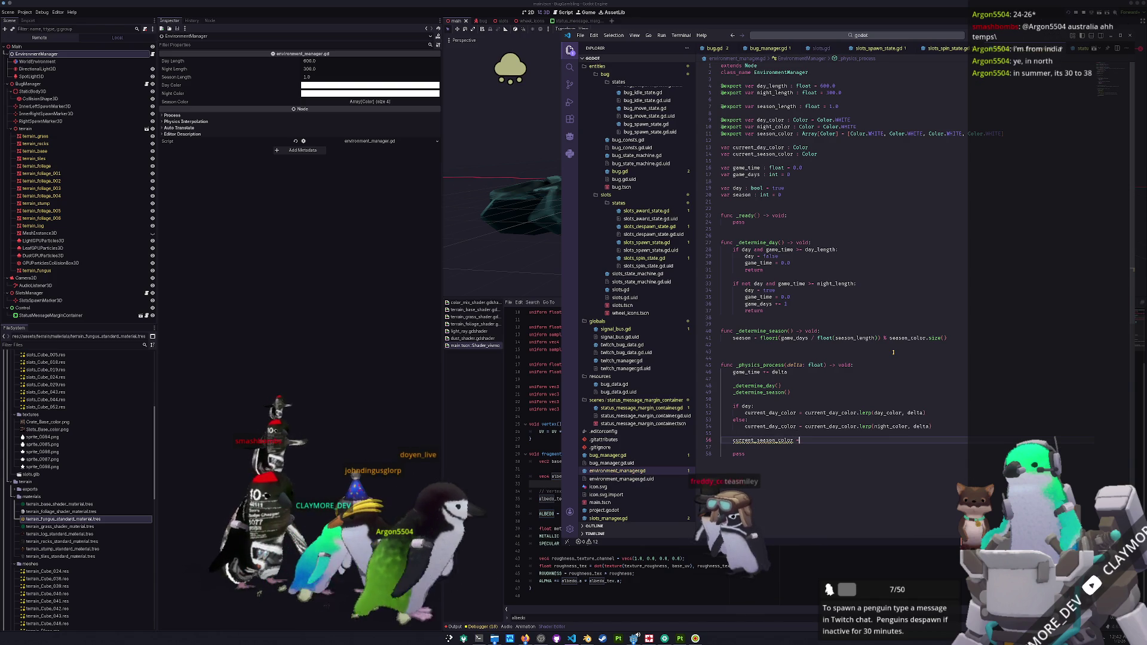
type("urrent_sea")
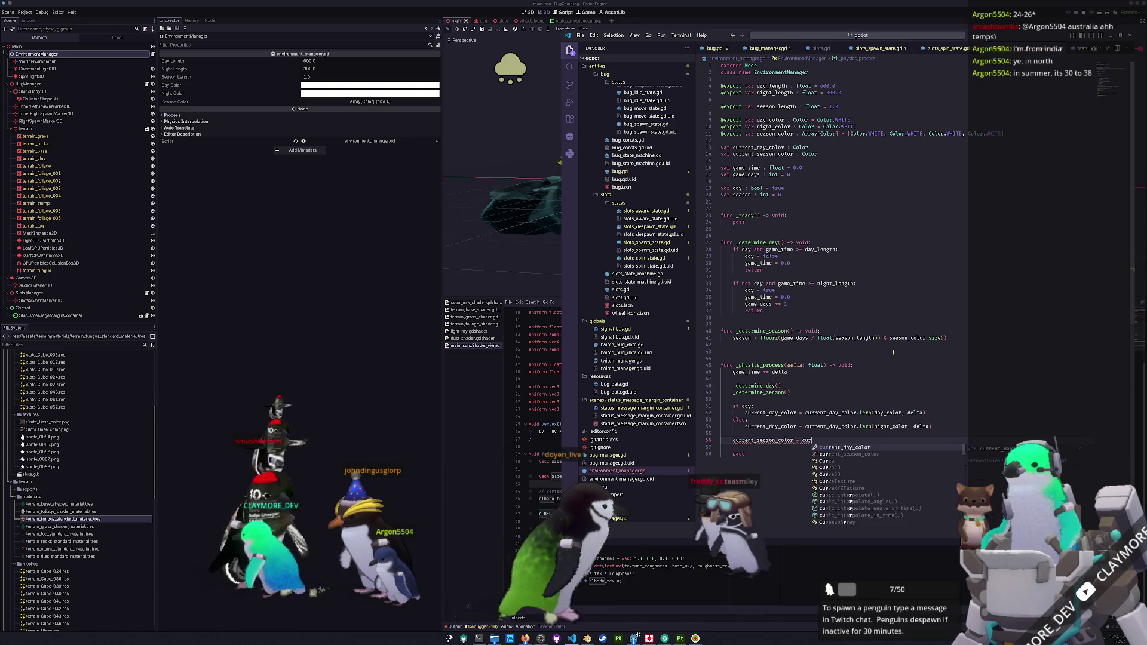
type("son_color.lerp")
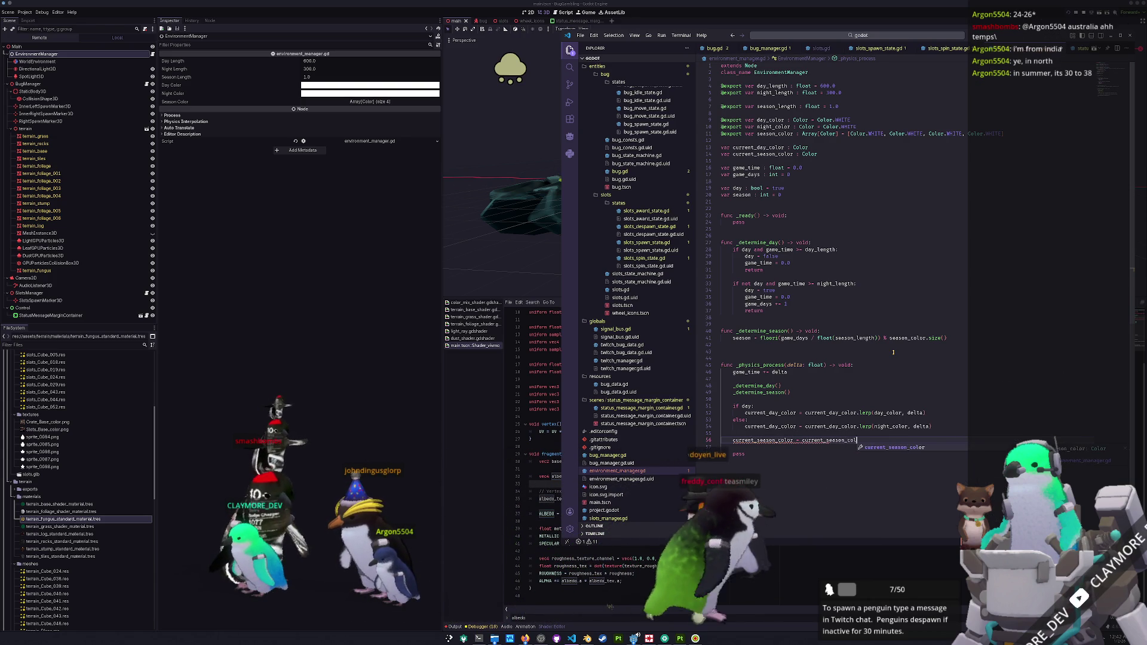
type("(season")
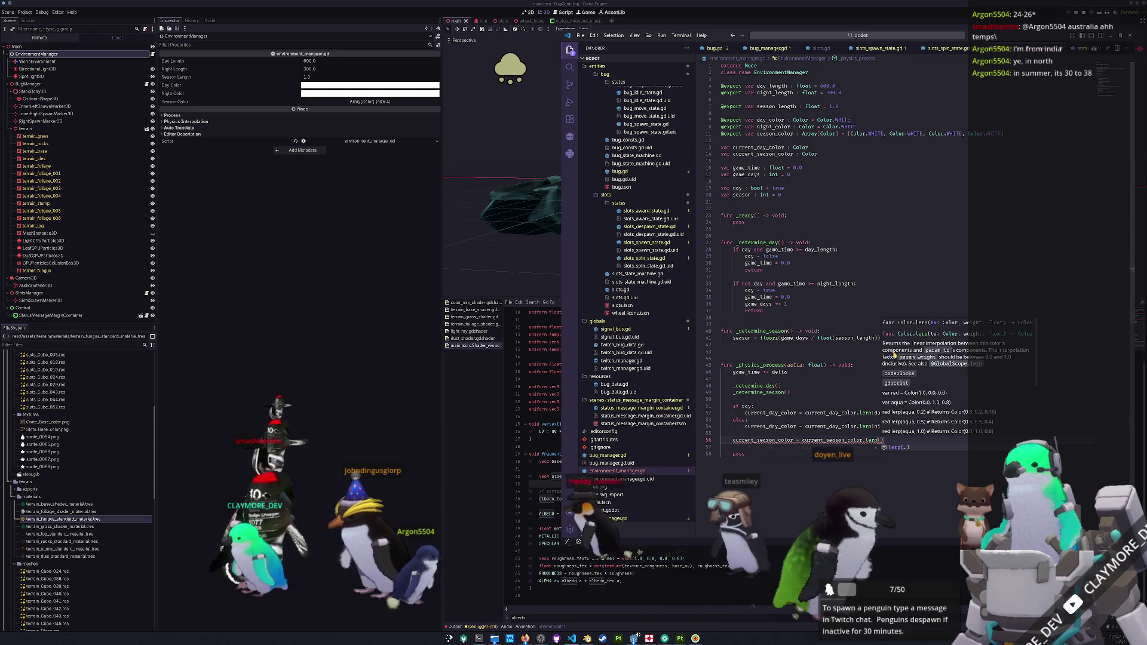
type("_color")
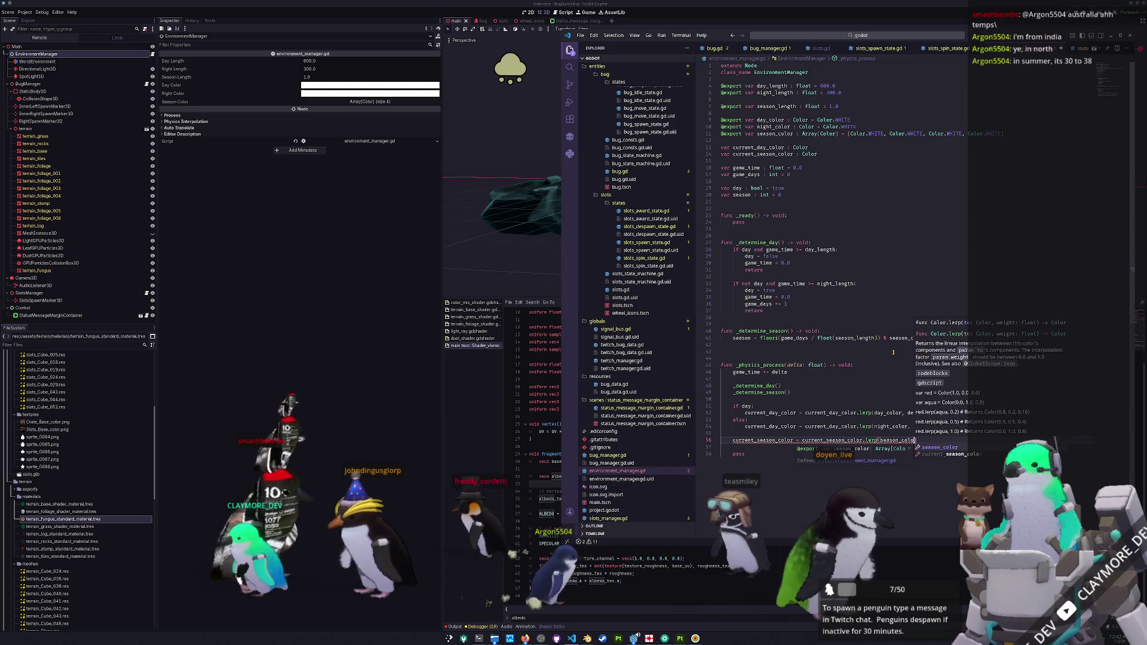
type("[season],")
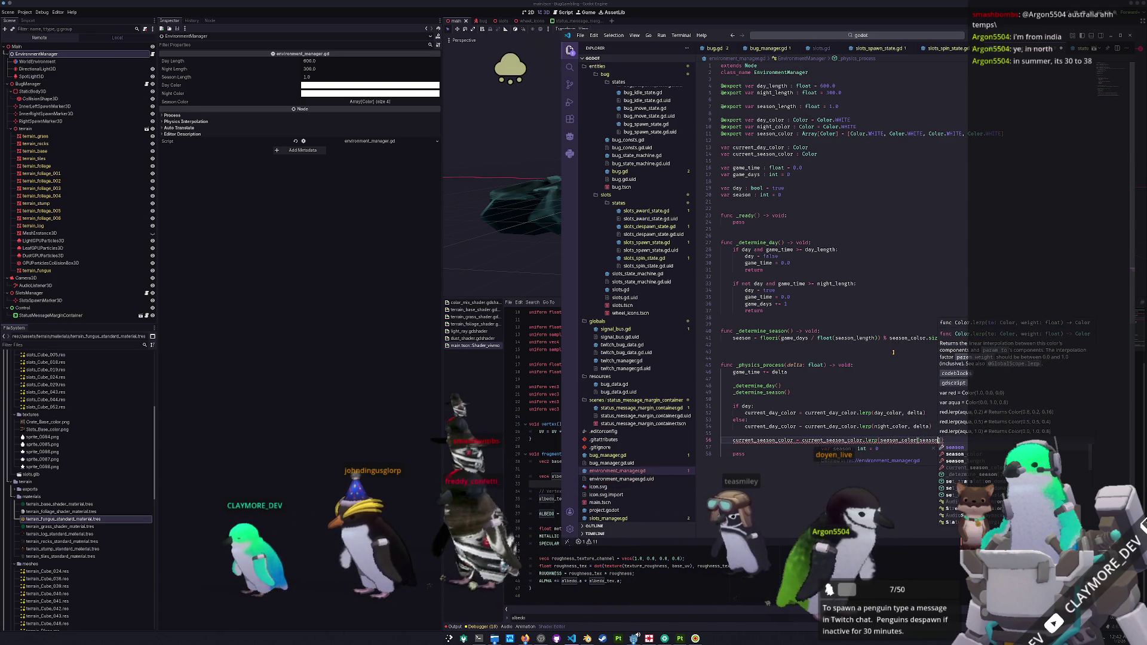
type(" delta")
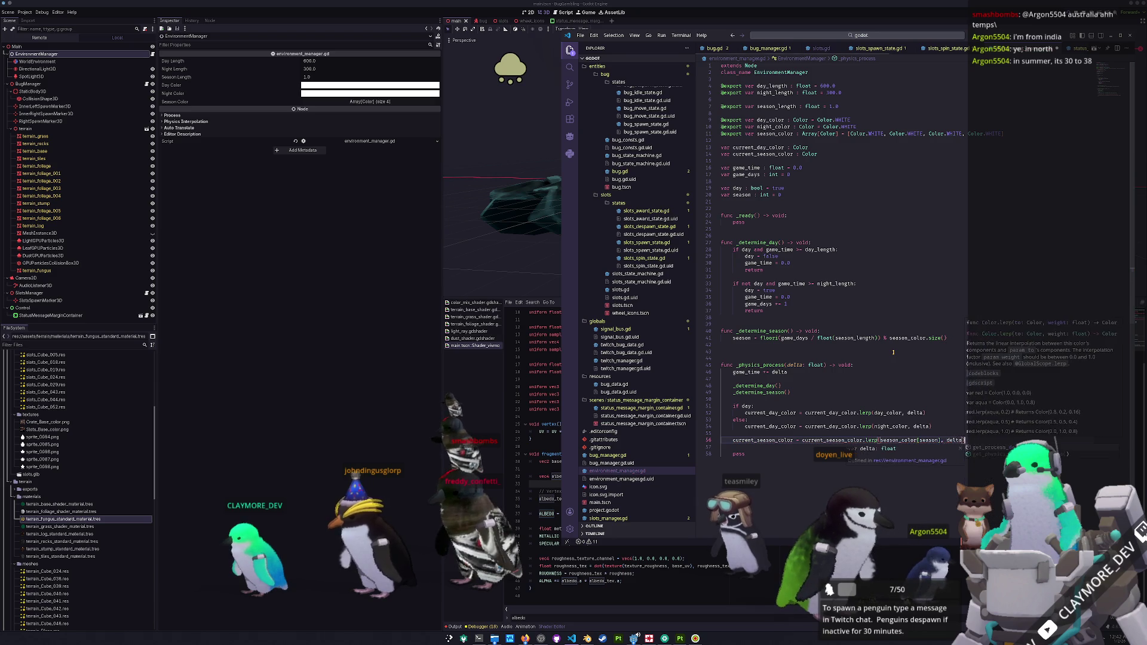
key("Return")
key("Return")
key("Return")
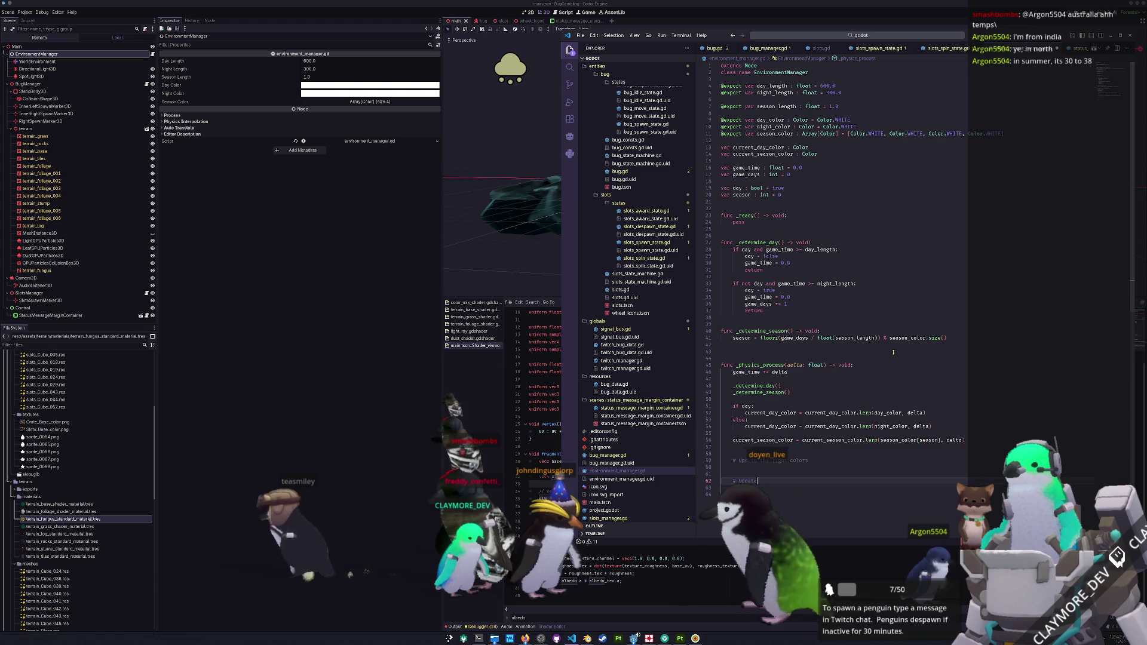
Step: Add an '# Update the shader uniform' comment and search autocomplete for a global shader setter
type("e the shader uniform")
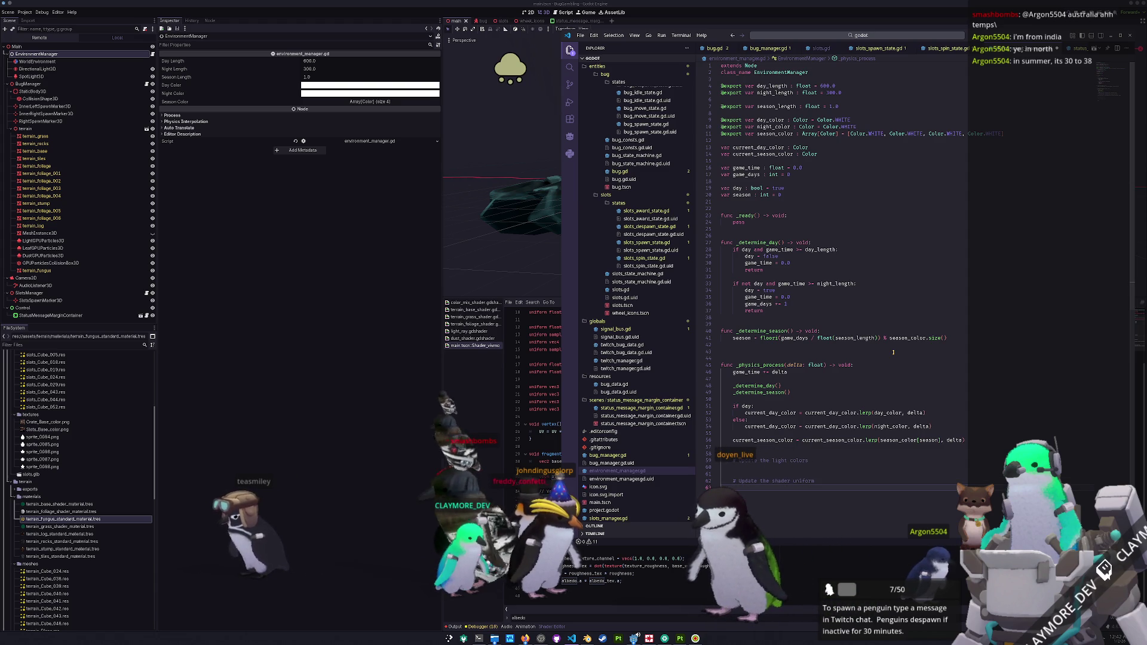
type("RenderingServer.")
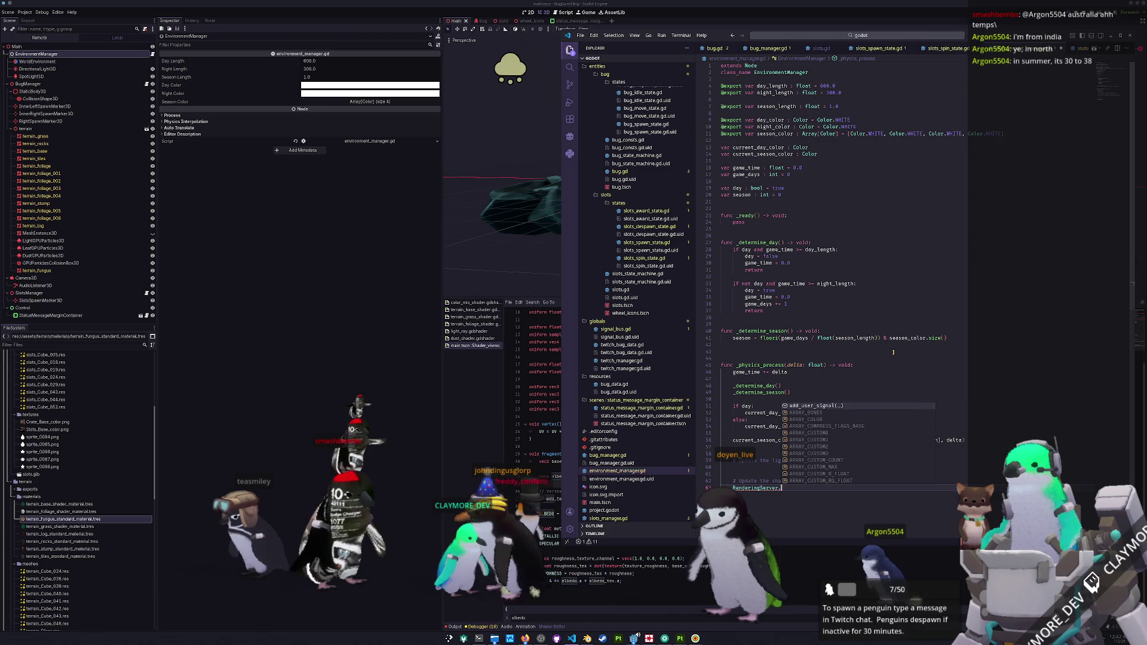
type("shader_")
type("global")
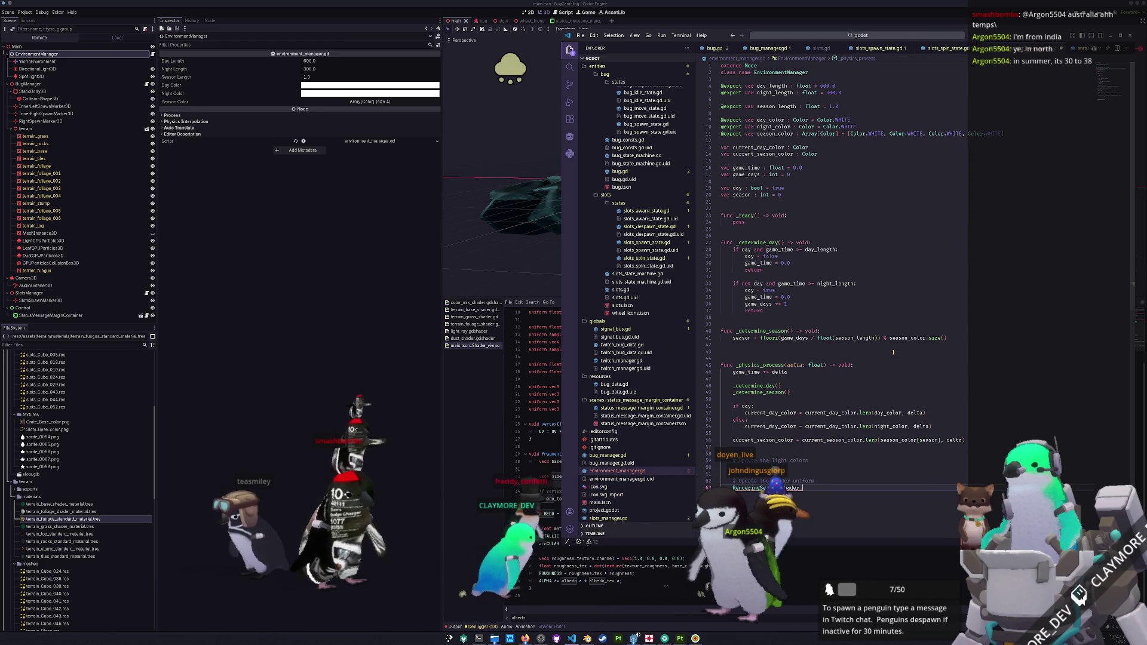
type(".set_")
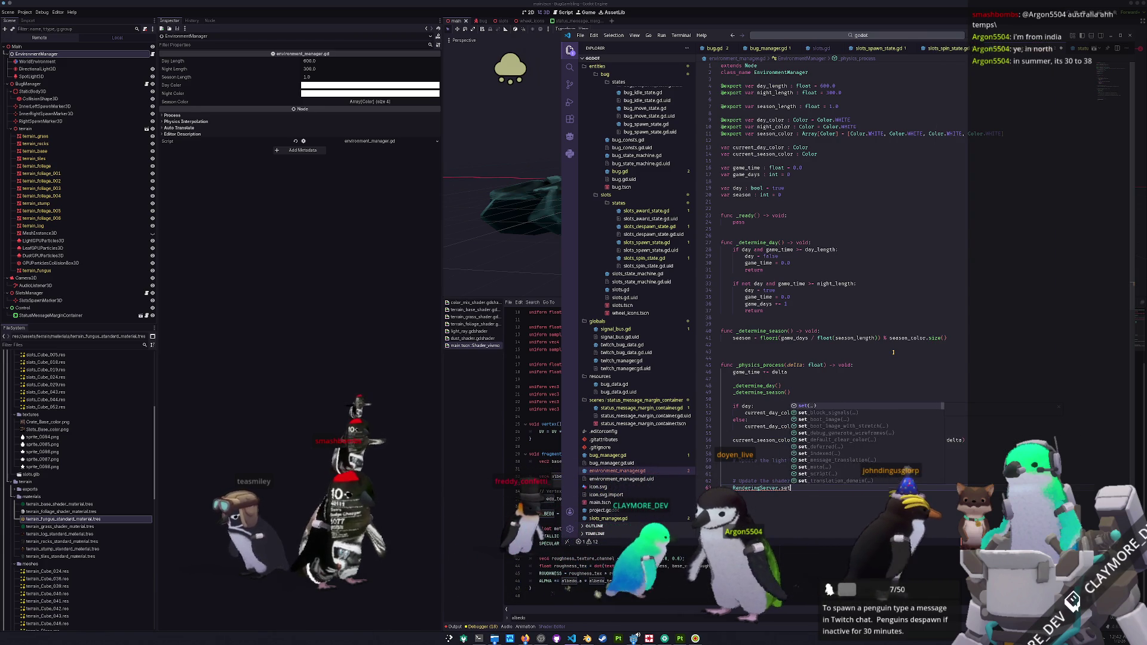
type("global")
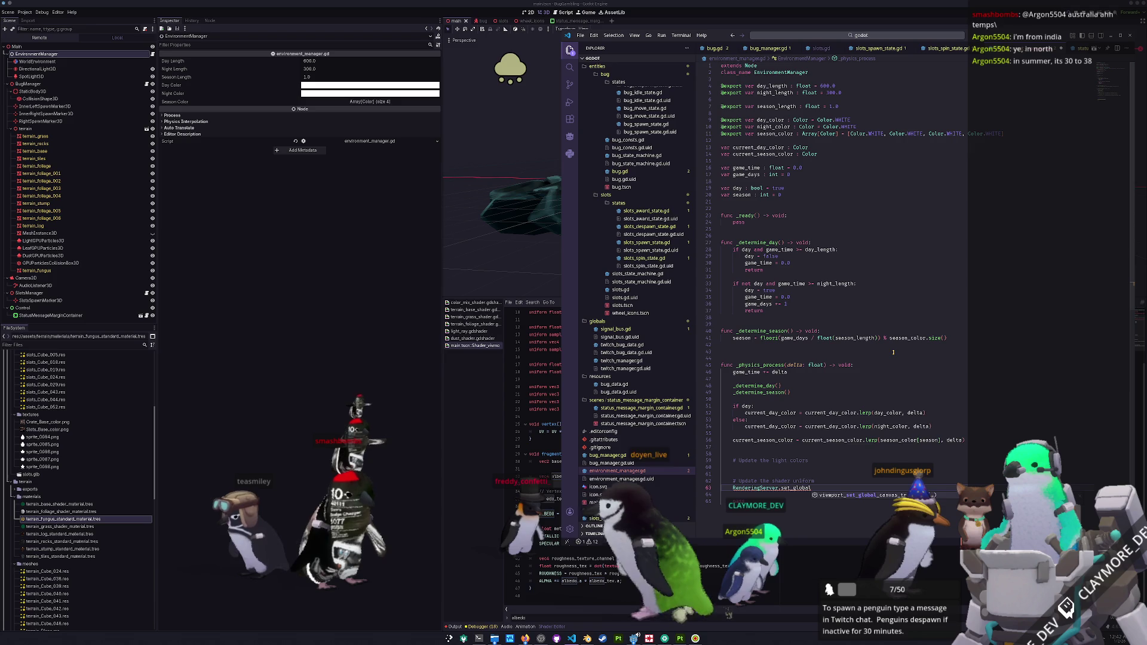
key("BackSpace")
key("BackSpace")
key("BackSpace")
key("ctrl+BackSpace")
type("Display")
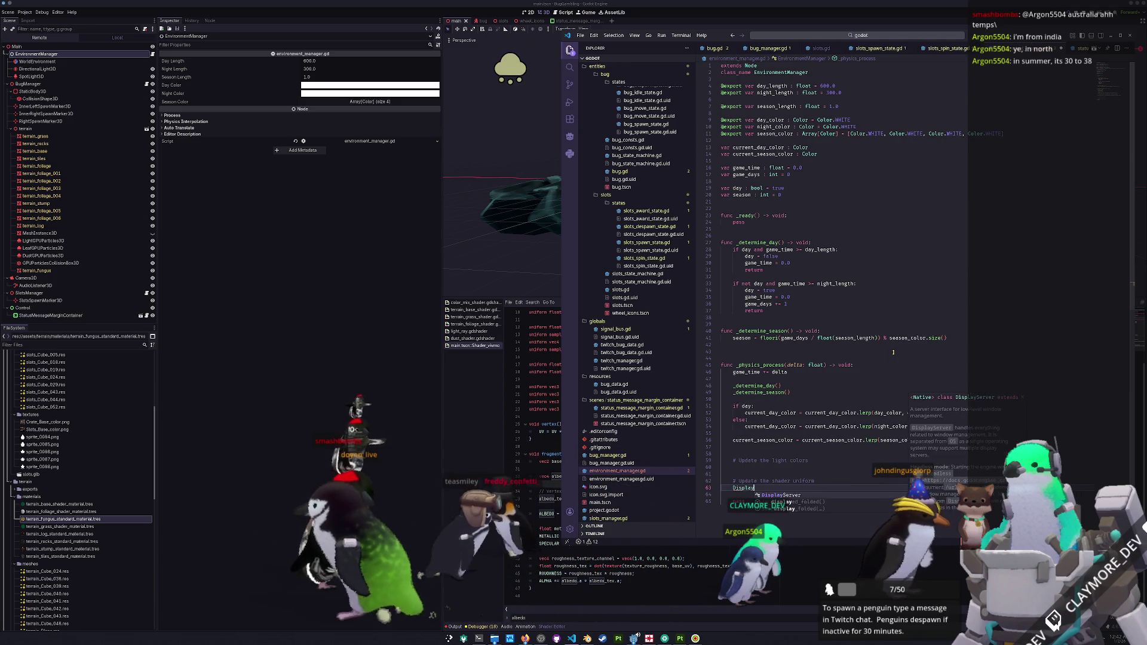
type("Server.set_globa")
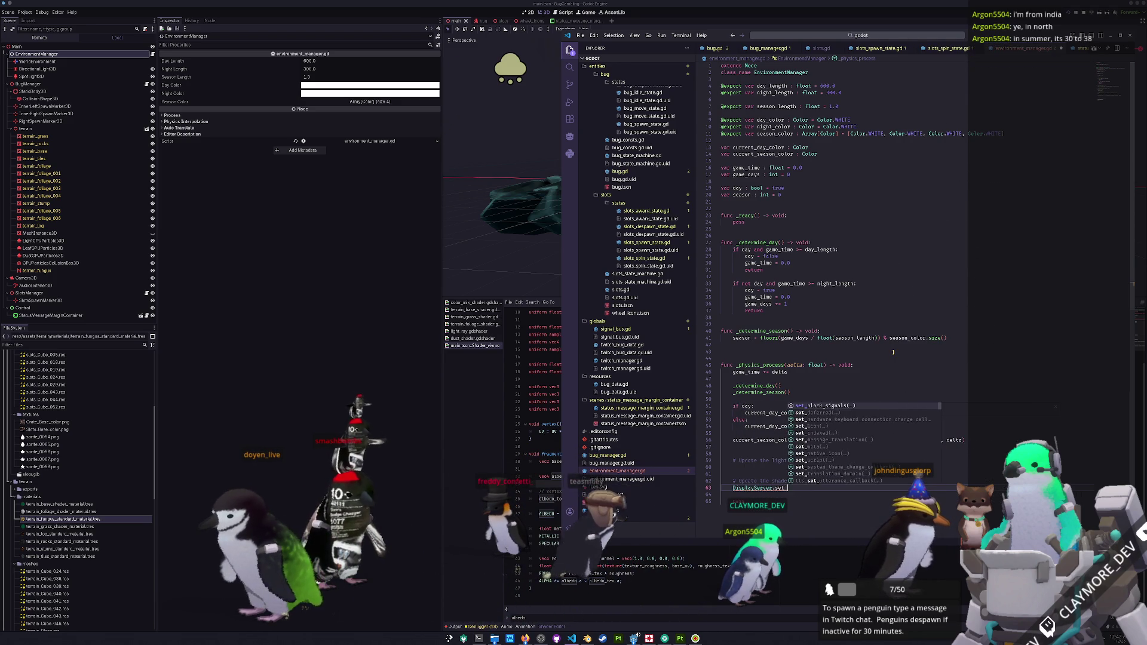
key("ctrl+BackSpace")
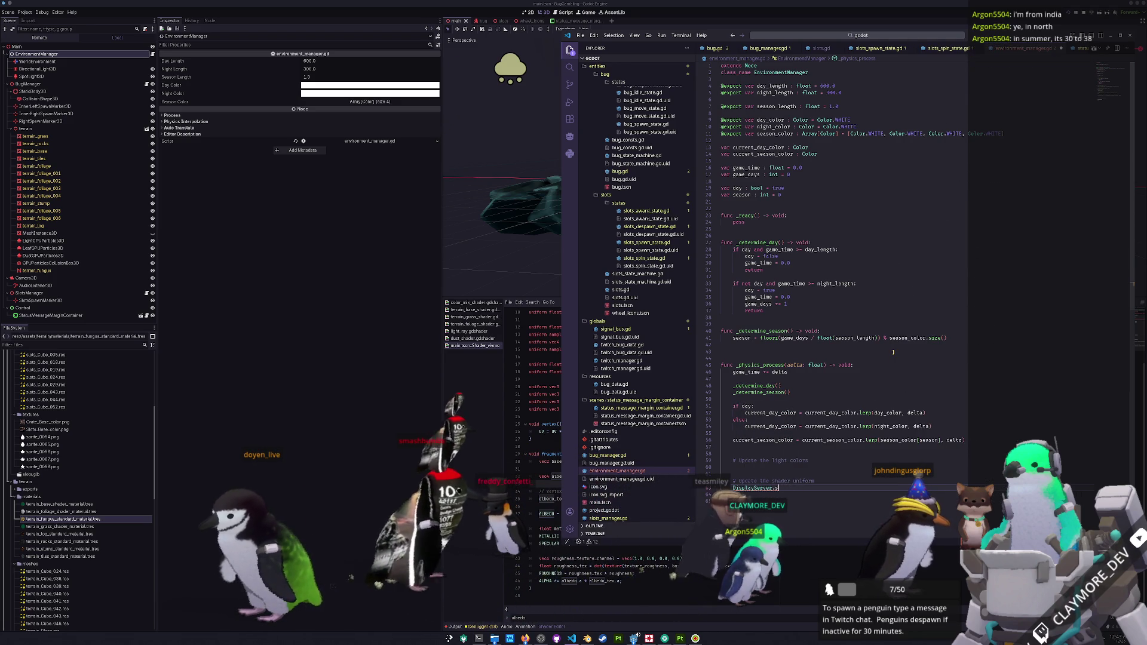
type("globa")
key("ctrl+BackSpace")
type("shader")
key("Escape")
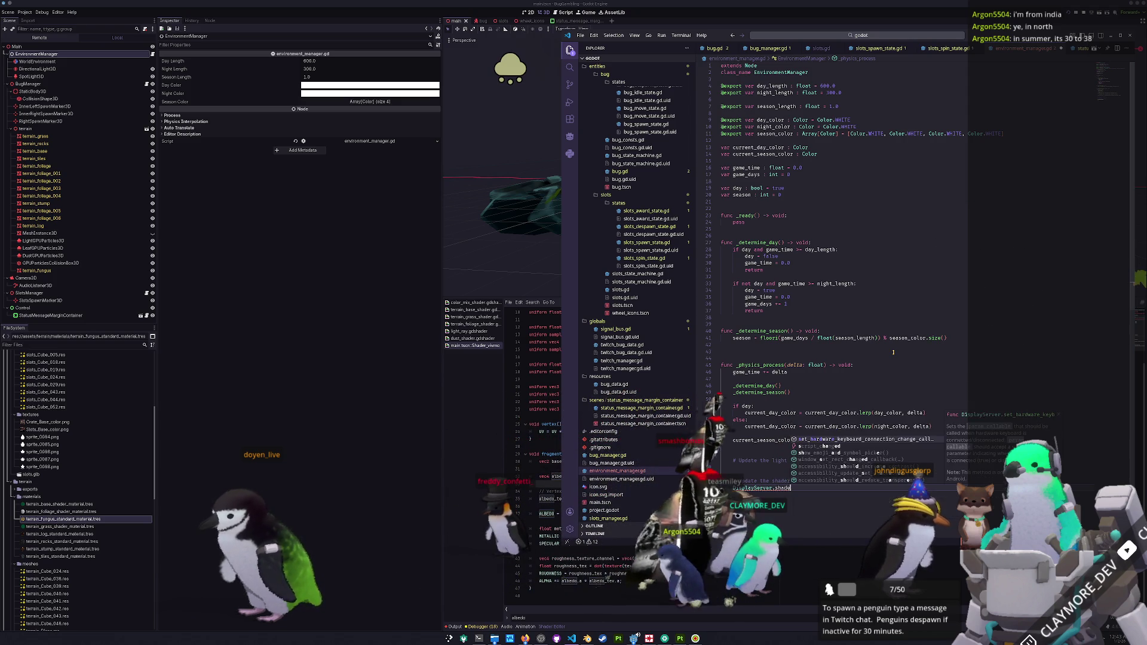
Step: Write RenderingServer.global_shader_parameter_set("foliage_season_color", current_season_color)
type("enderingServer.")
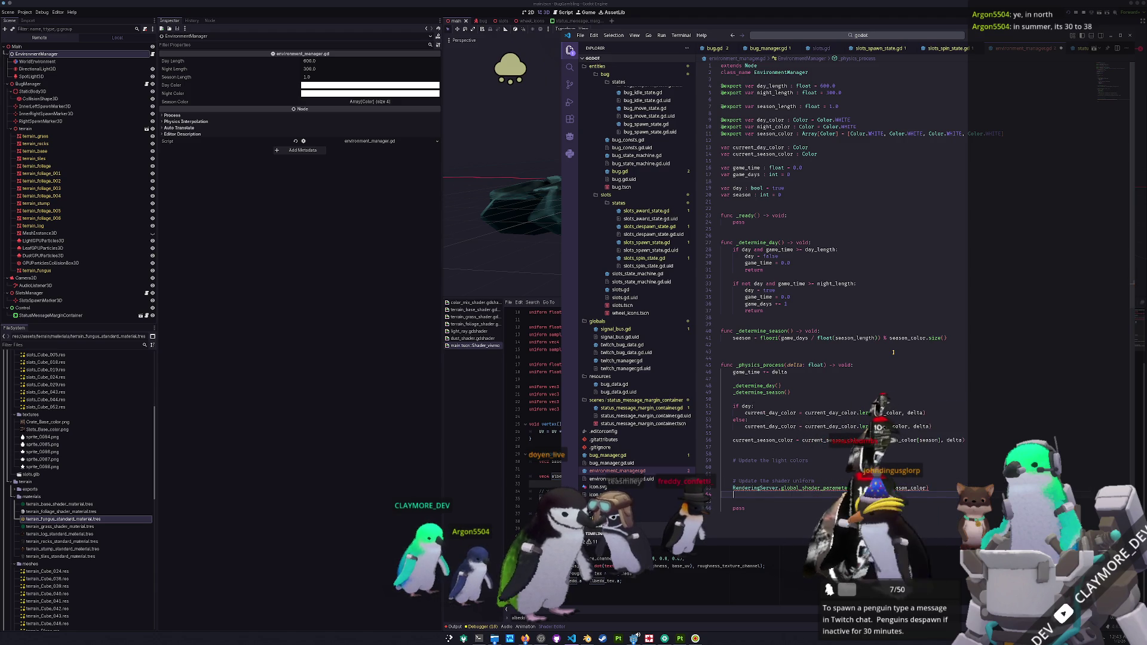
key("BackSpace")
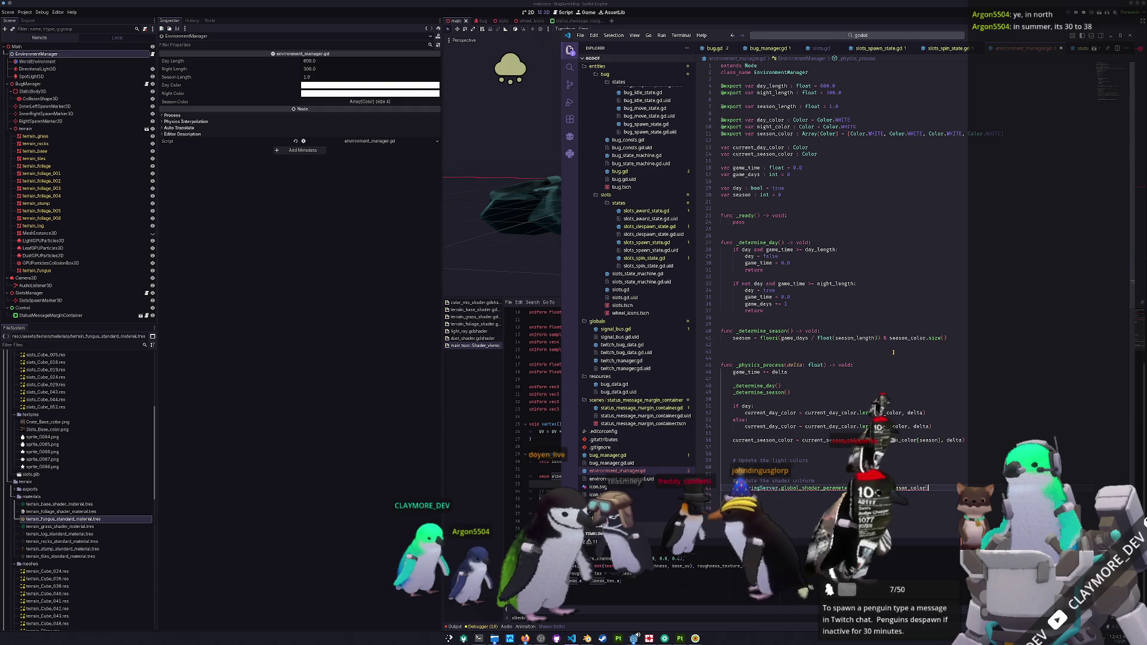
type(")")
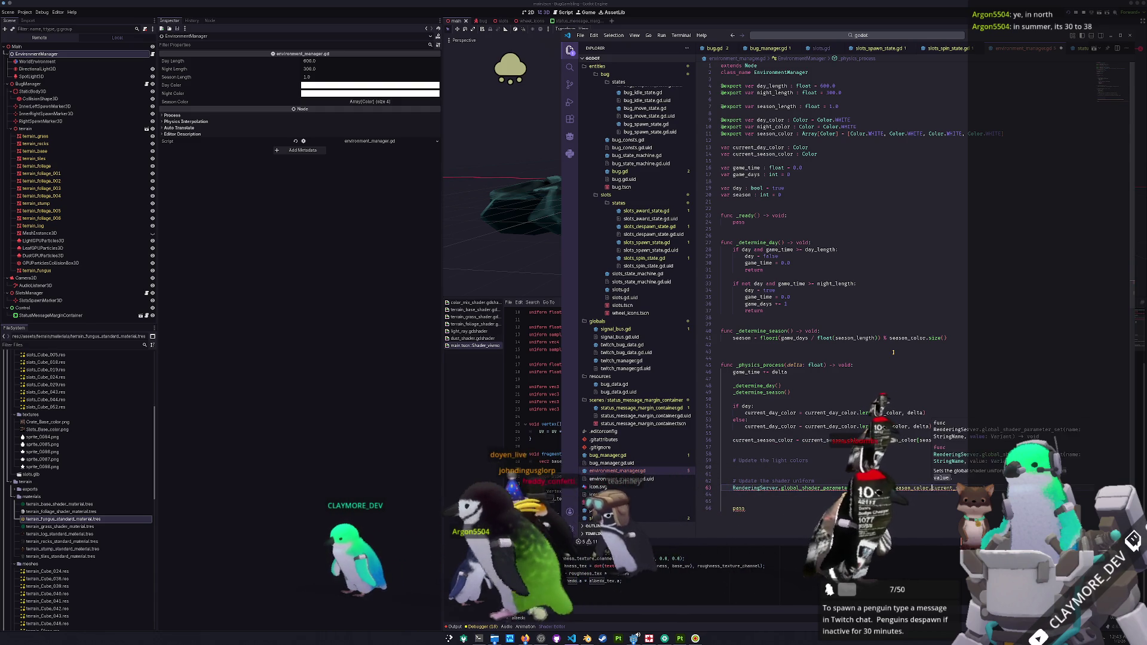
key("ctrl+shift+Left")
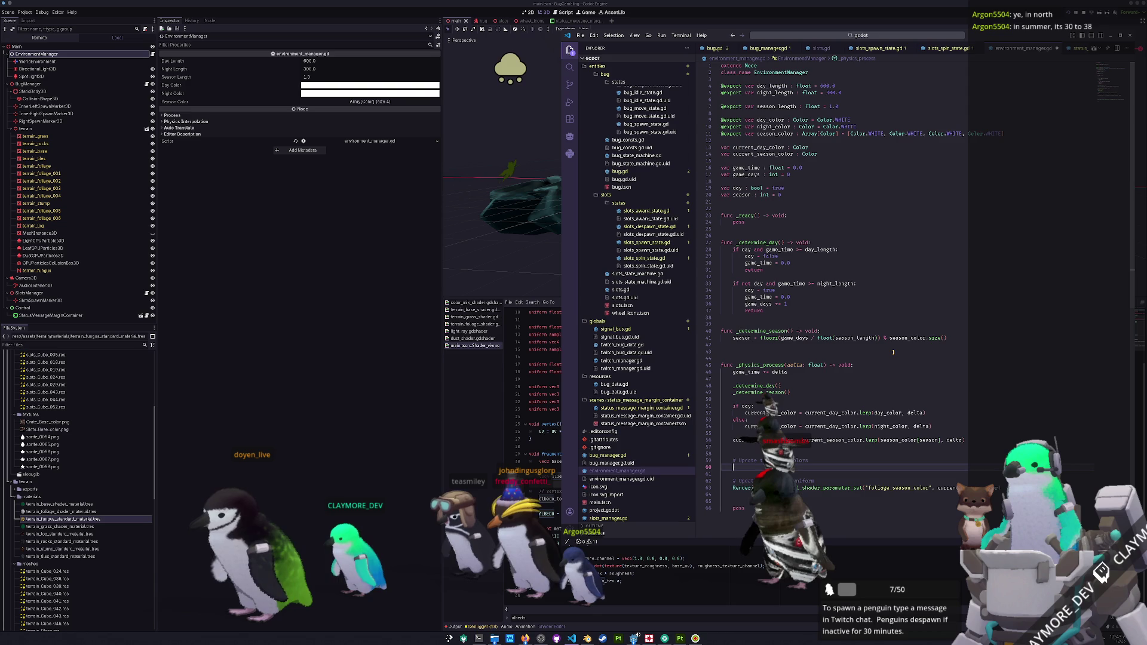
Step: Export sun : DirectionalLight3D and spot : SpotLight3D variables
left_click(748, 200)
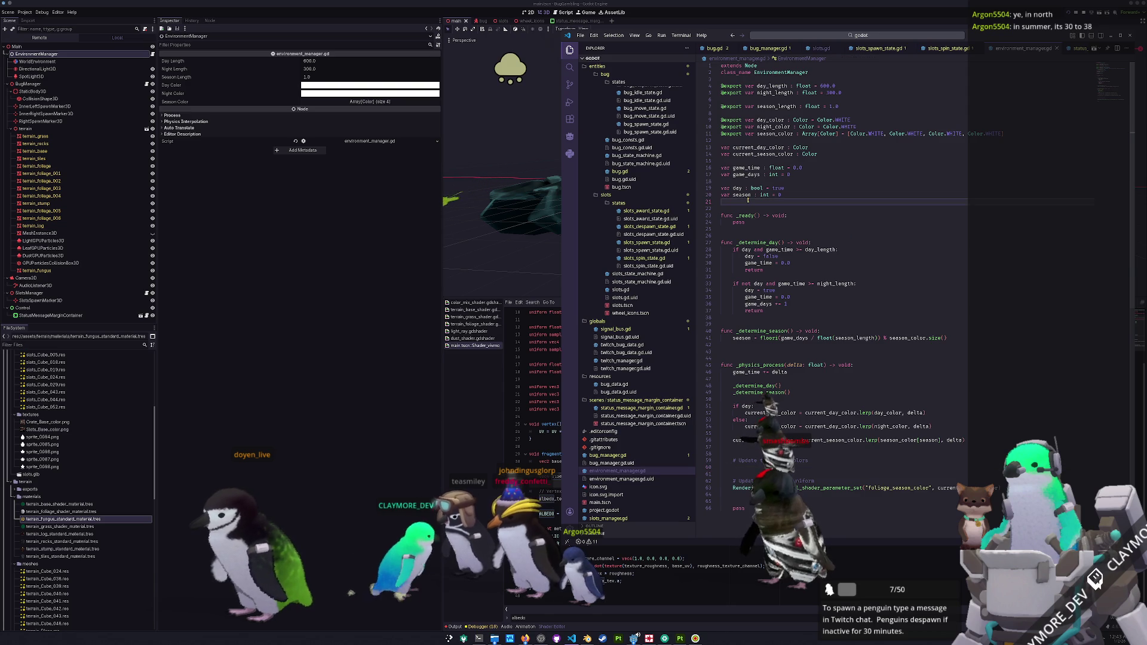
key("Return")
type("@export var ")
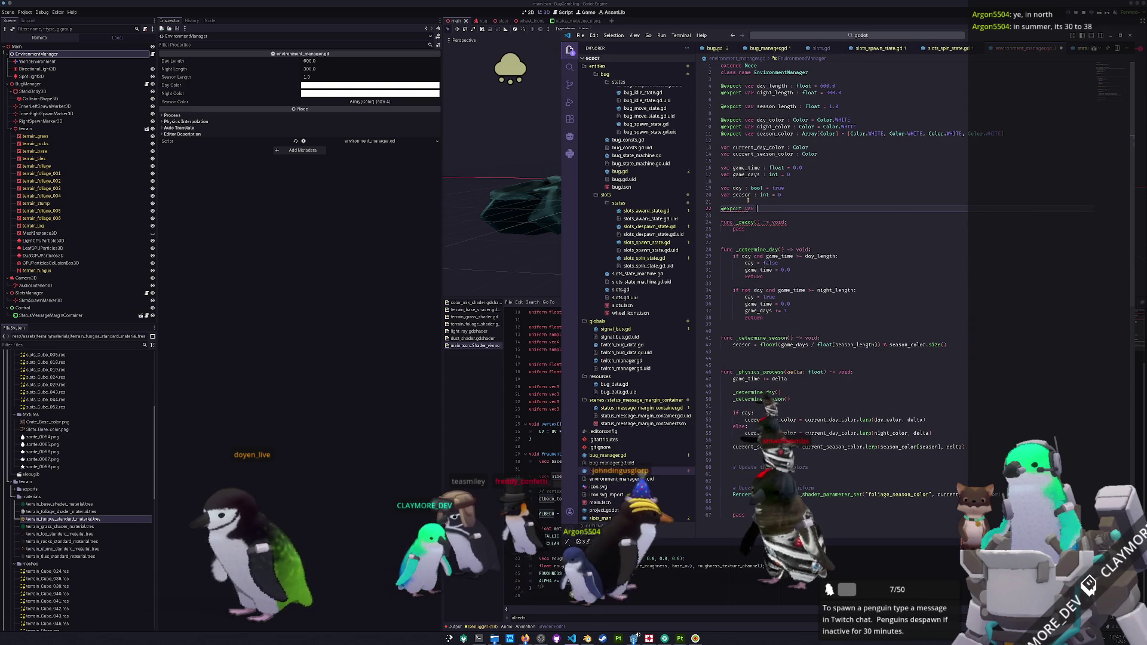
type("sun : ")
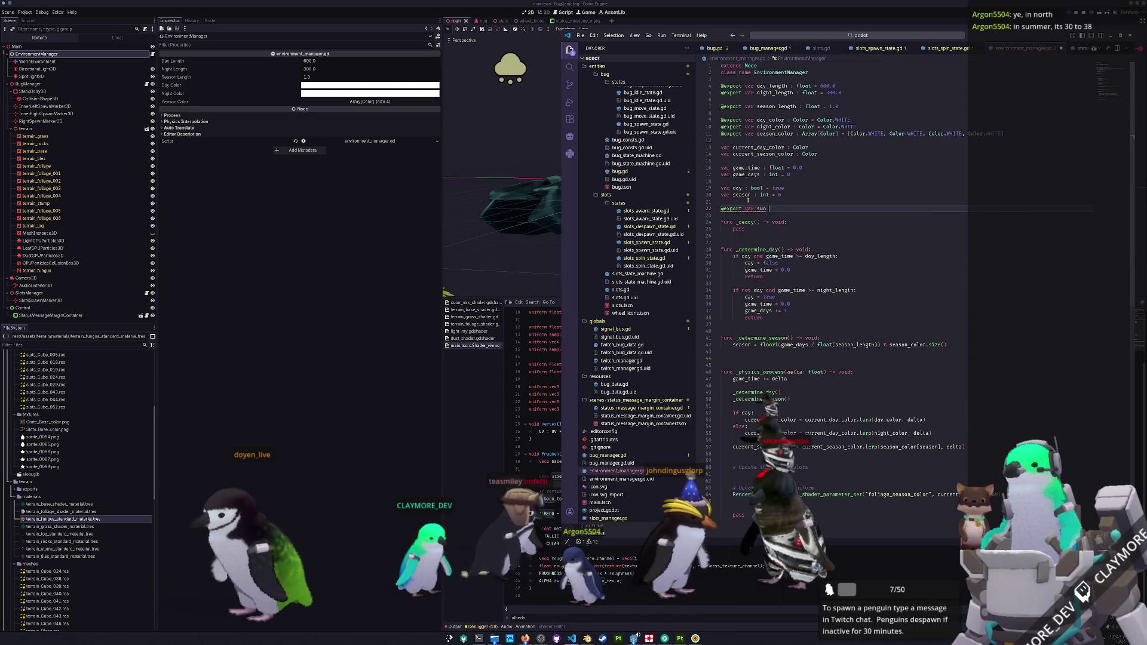
type("DirectionalLight")
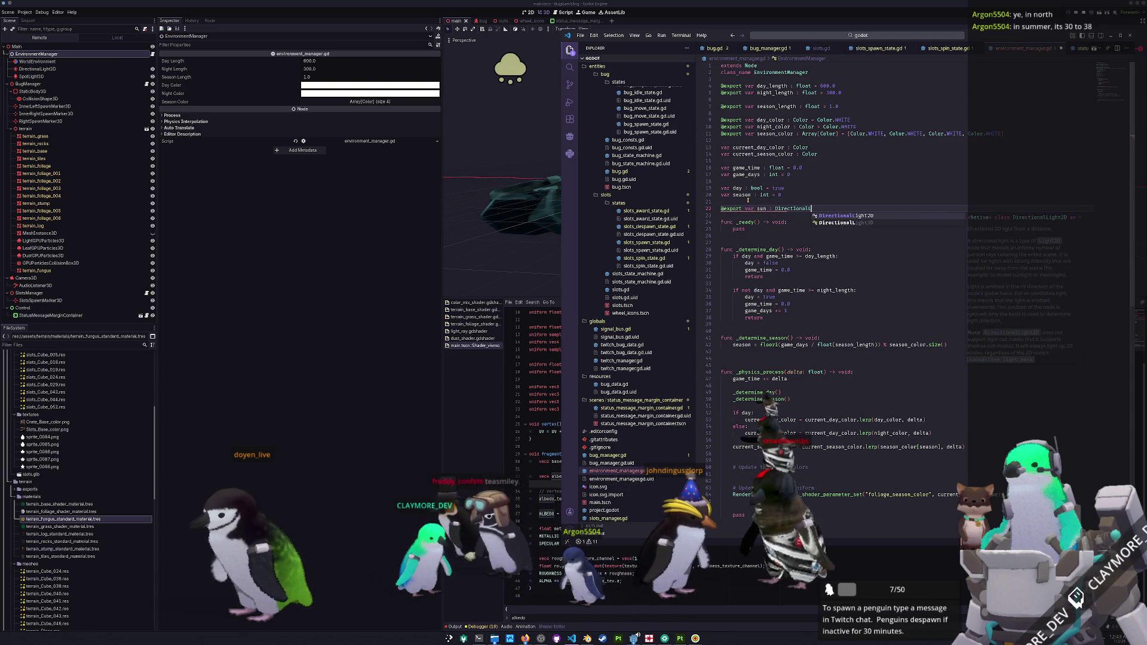
type("3D")
key("Return")
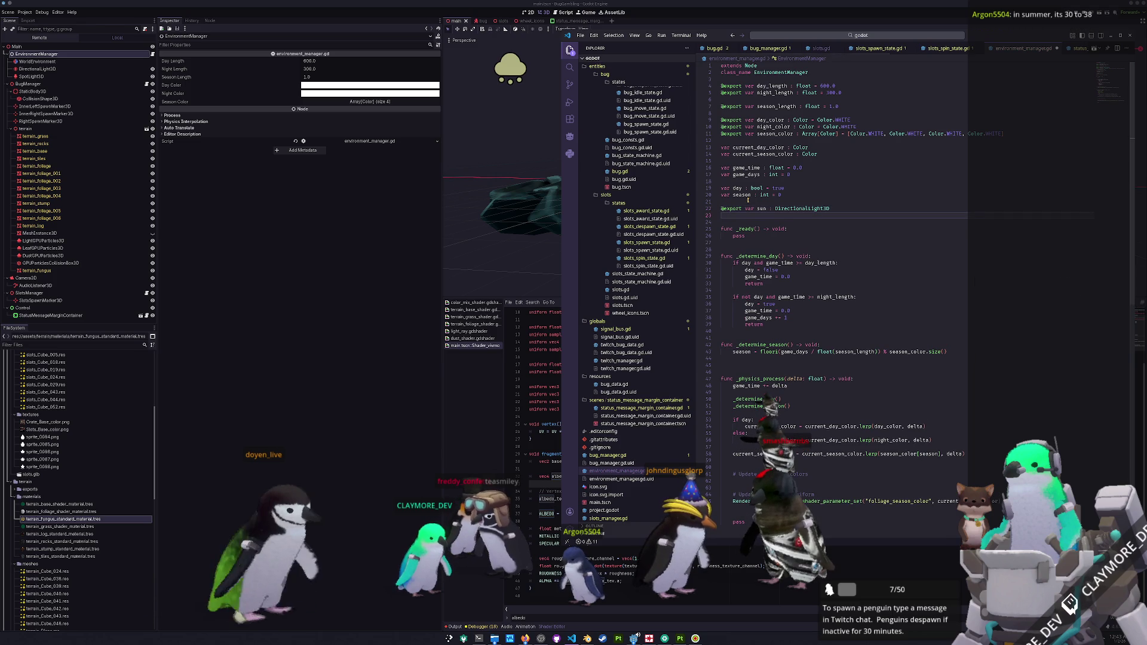
type("@export var")
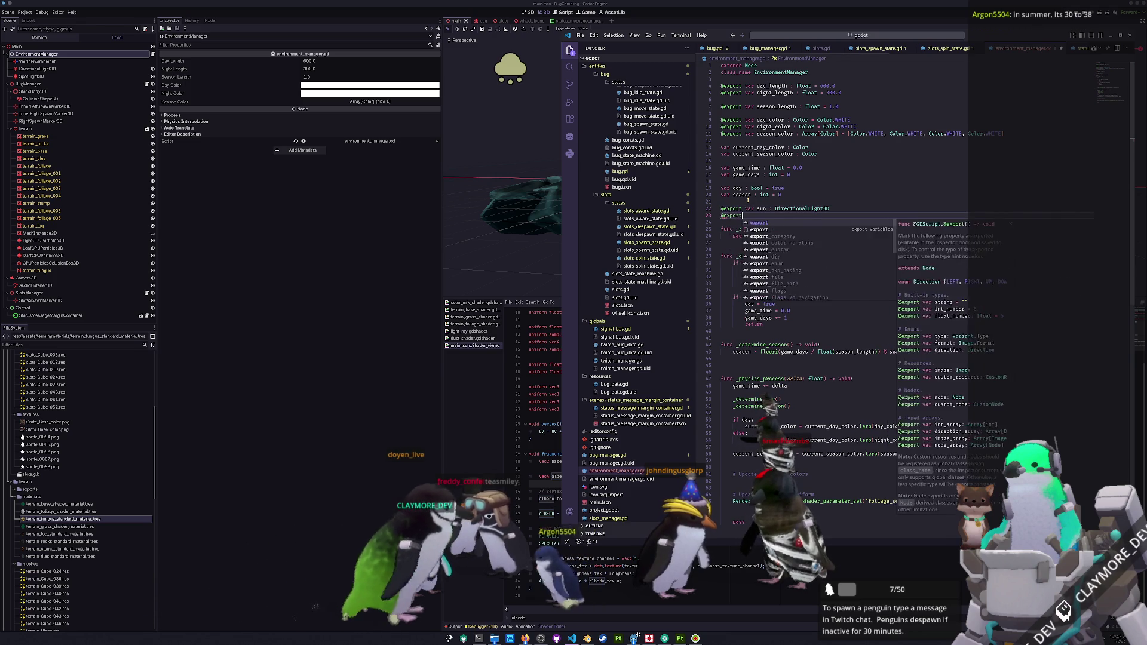
type(" spot : ")
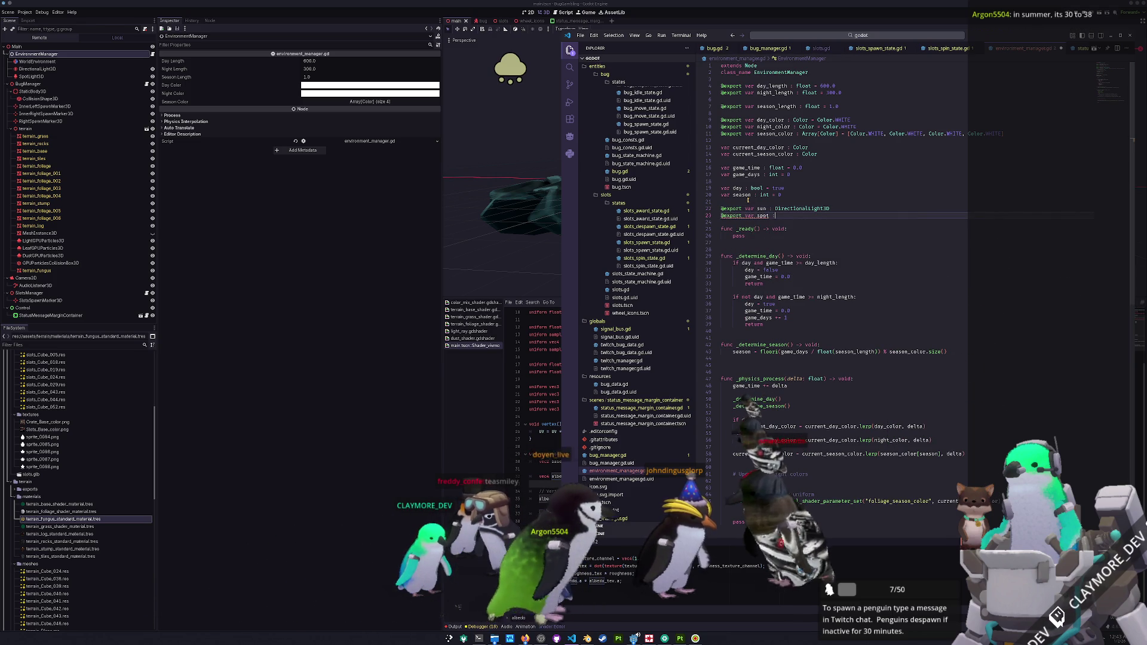
type("SpotLight3D")
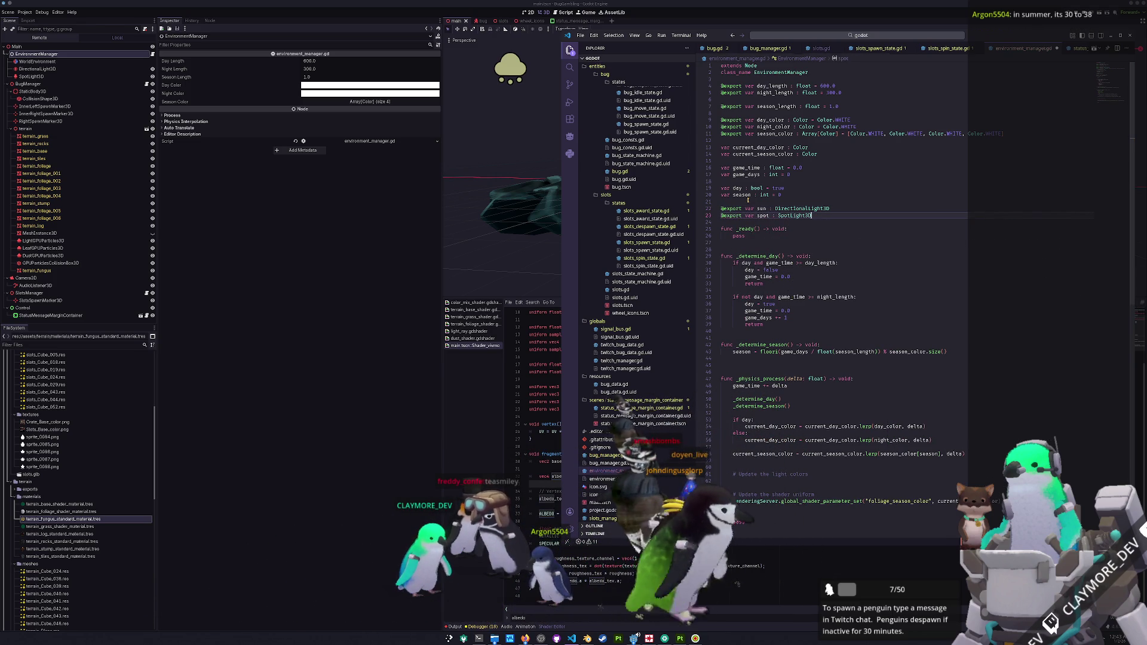
Step: Set sun.light_color and spot.light_color to current_day_color in _physics_process
key("Down")
key("Down")
key("Down")
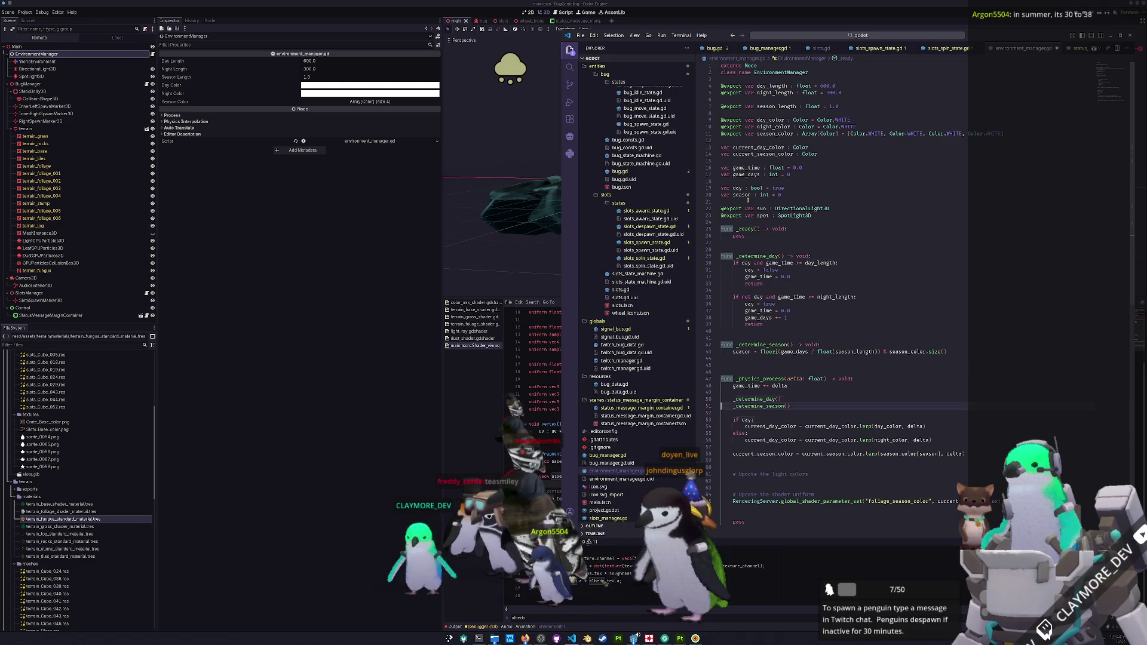
key("Down")
key("Down")
key("Return")
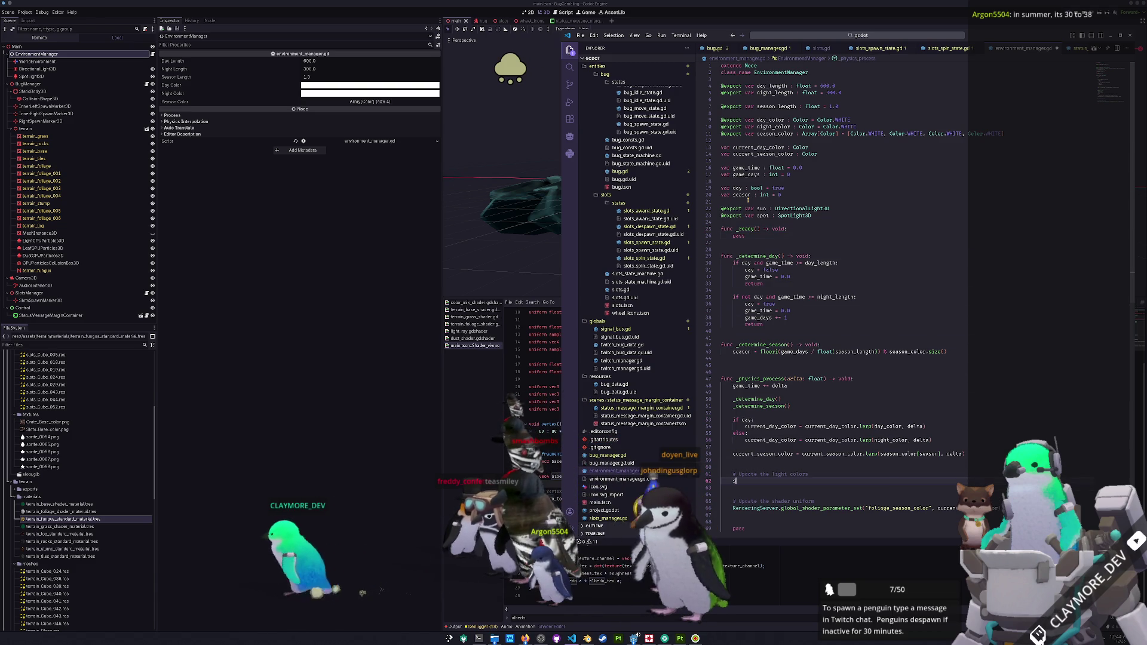
type("un.light_color = ")
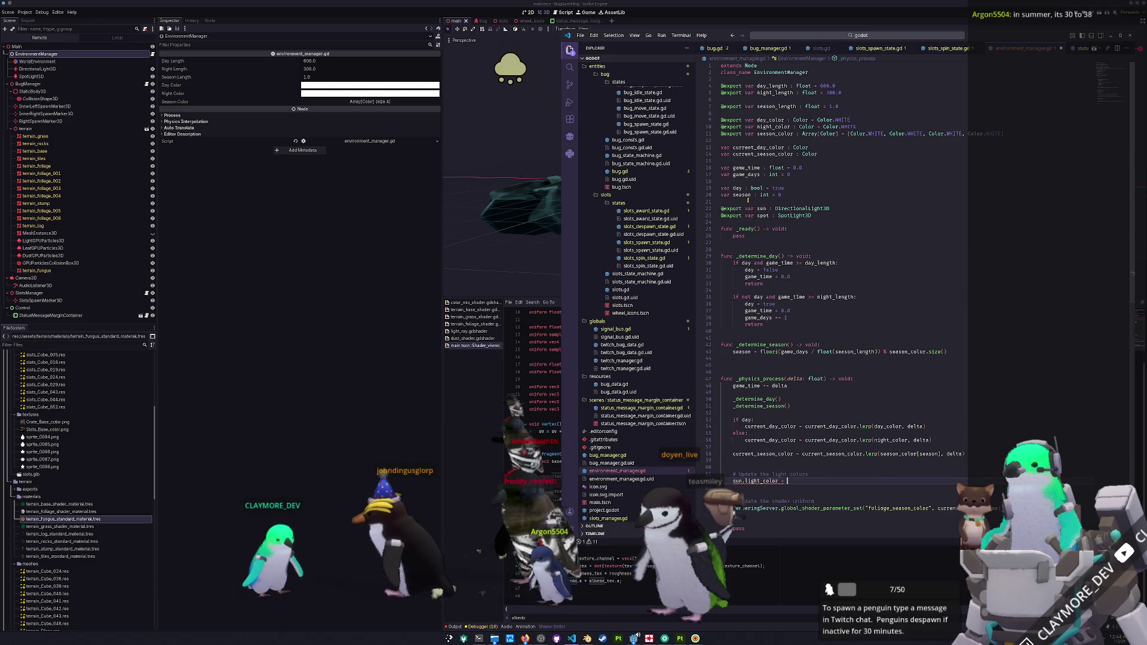
type("curr")
key("Return")
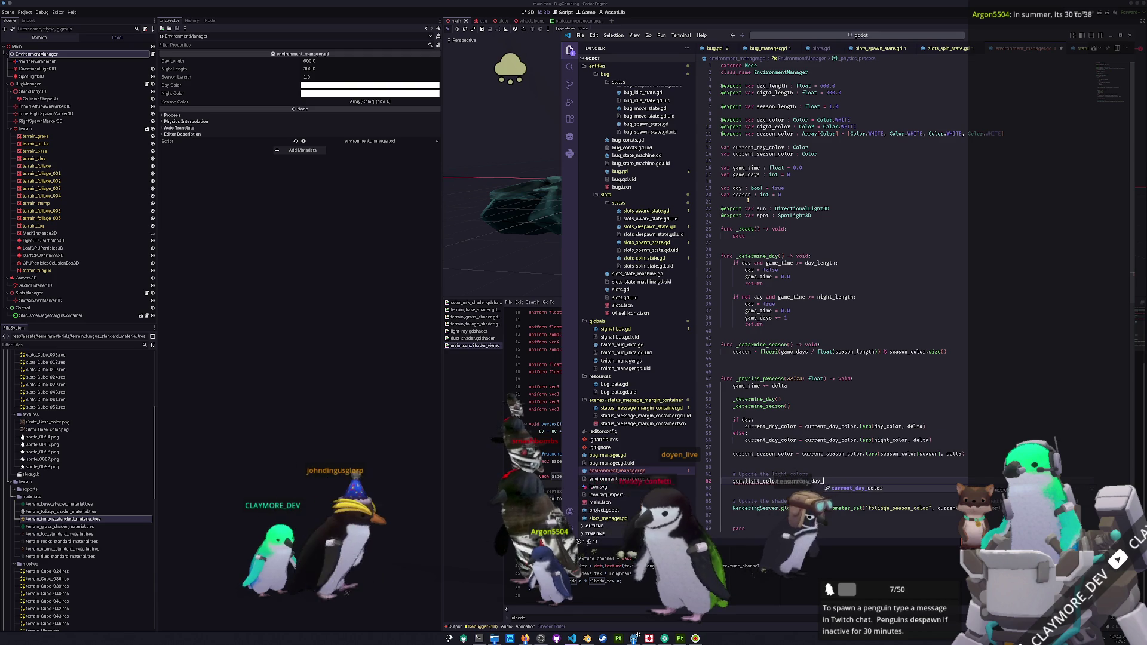
key("Return")
type("spot.co")
key("BackSpace")
key("BackSpace")
type("light_colo")
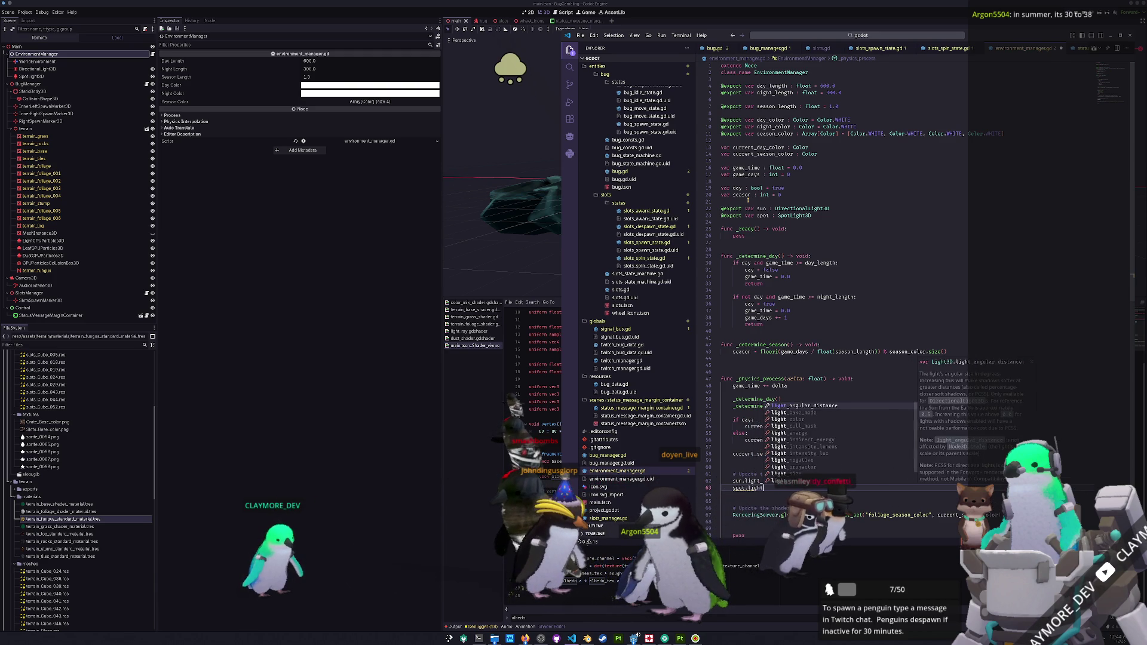
type("r = current_day_color")
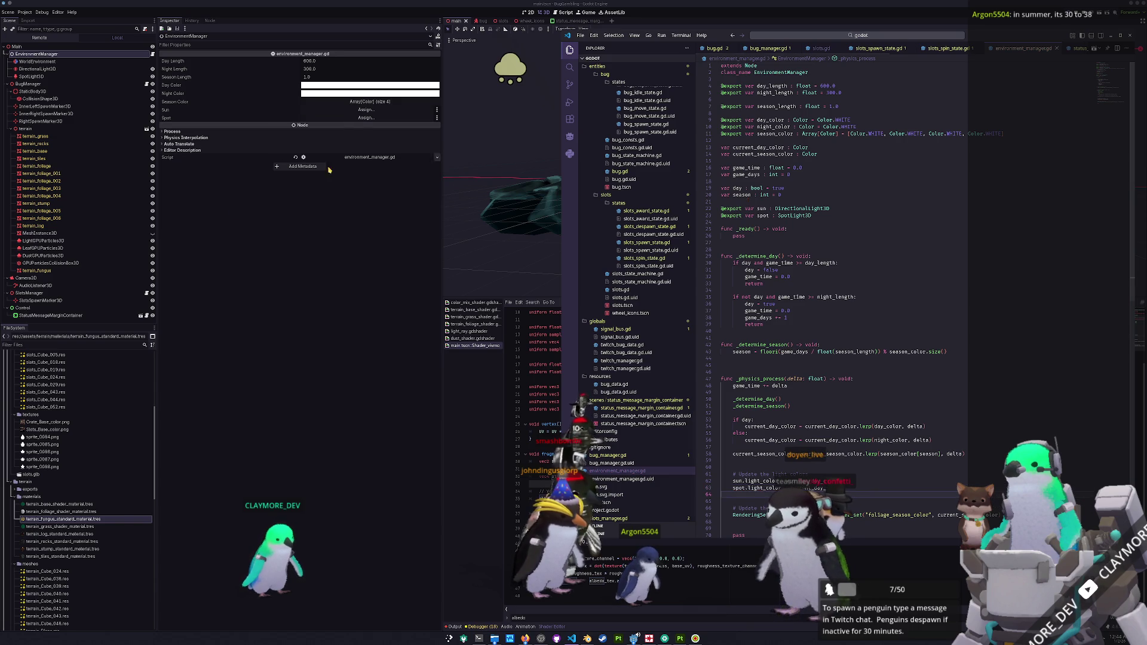
left_click(303, 239)
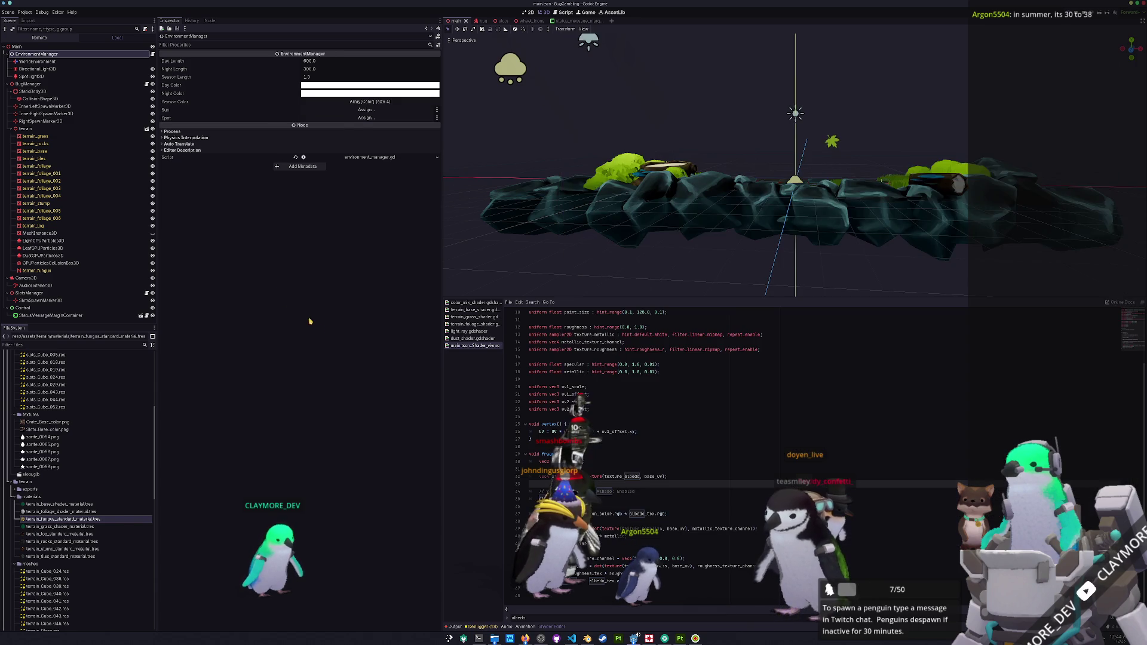
Step: Assign the DirectionalLight3D node to Sun and the SpotLight3D node to Spot
scroll(592, 181, "up", 2)
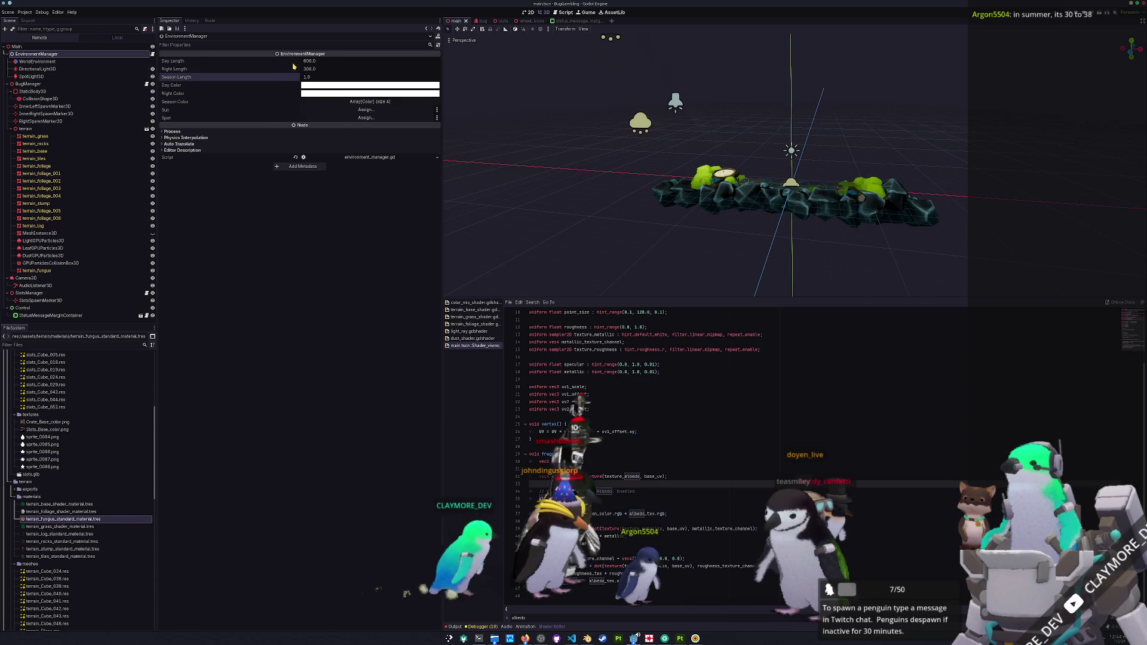
left_click(358, 110)
double_click(553, 251)
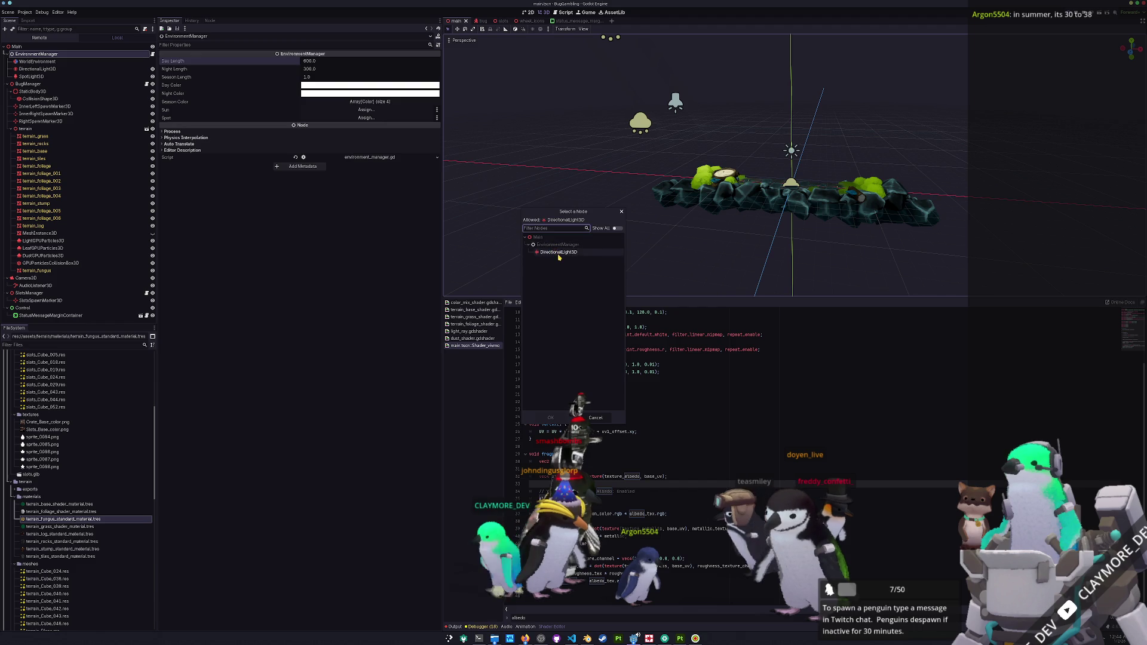
left_click(388, 118)
double_click(553, 251)
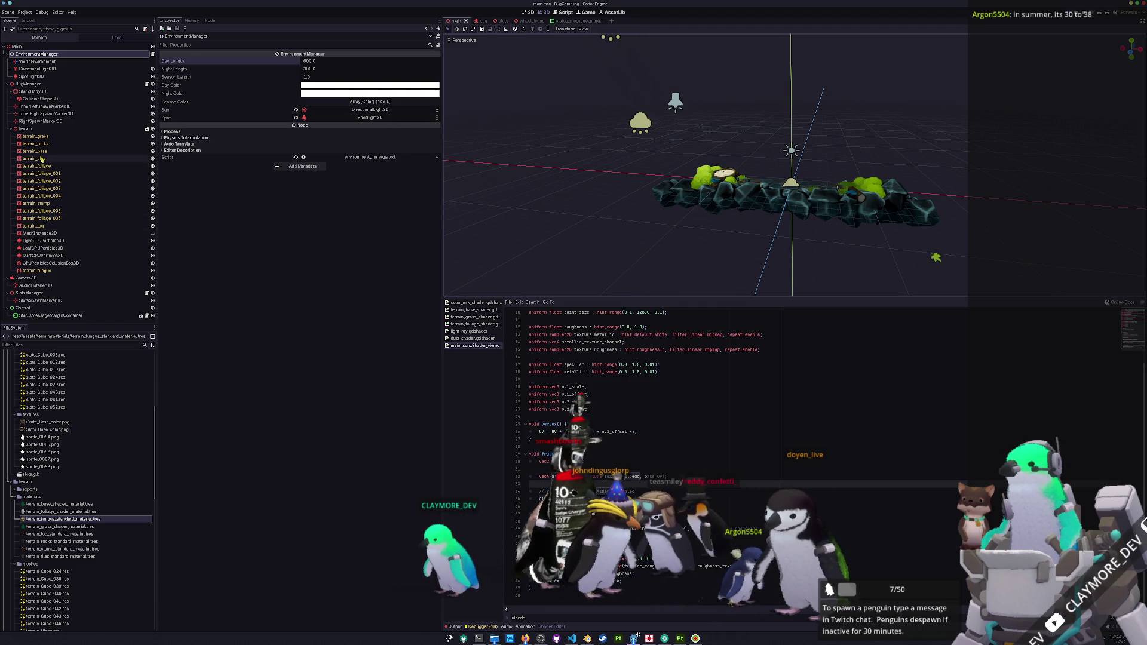
Step: Select both light nodes together, frame them, and expand their shared Light properties
left_click(31, 77)
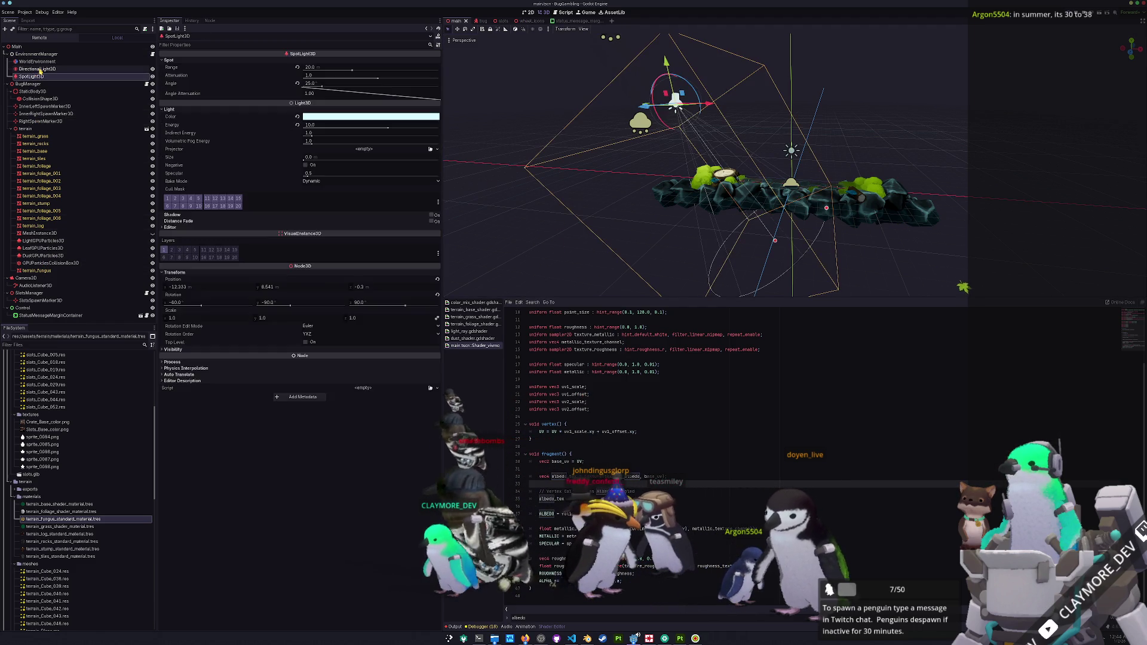
left_click(35, 69, "ctrl")
key("f")
left_click(370, 60)
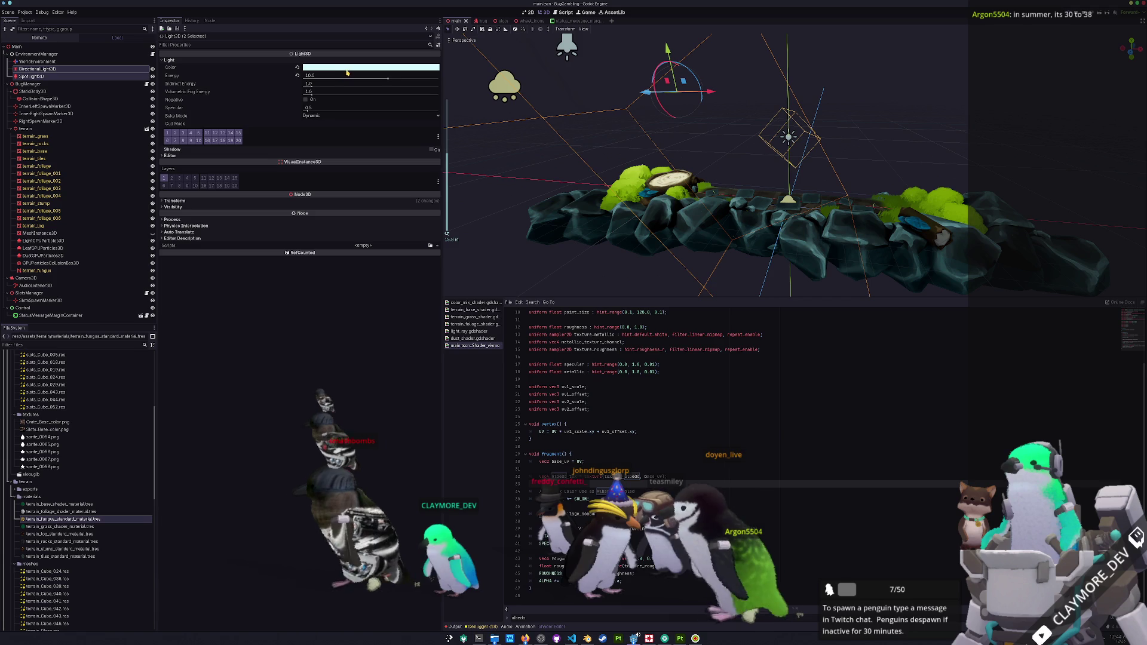
left_click(571, 102)
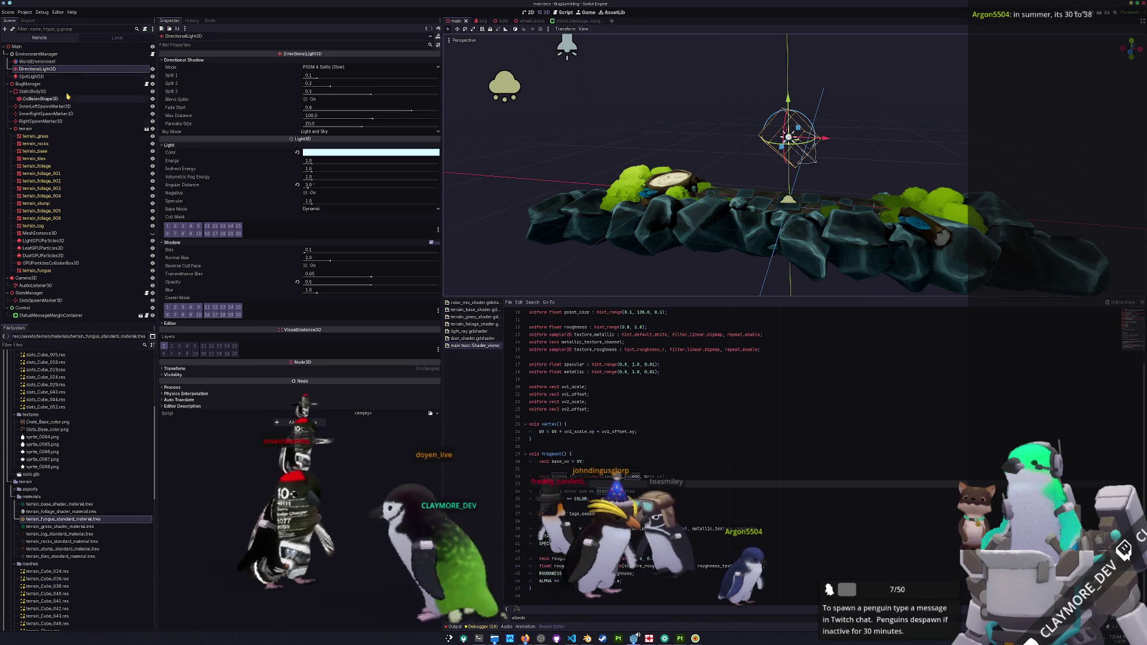
left_click(44, 53)
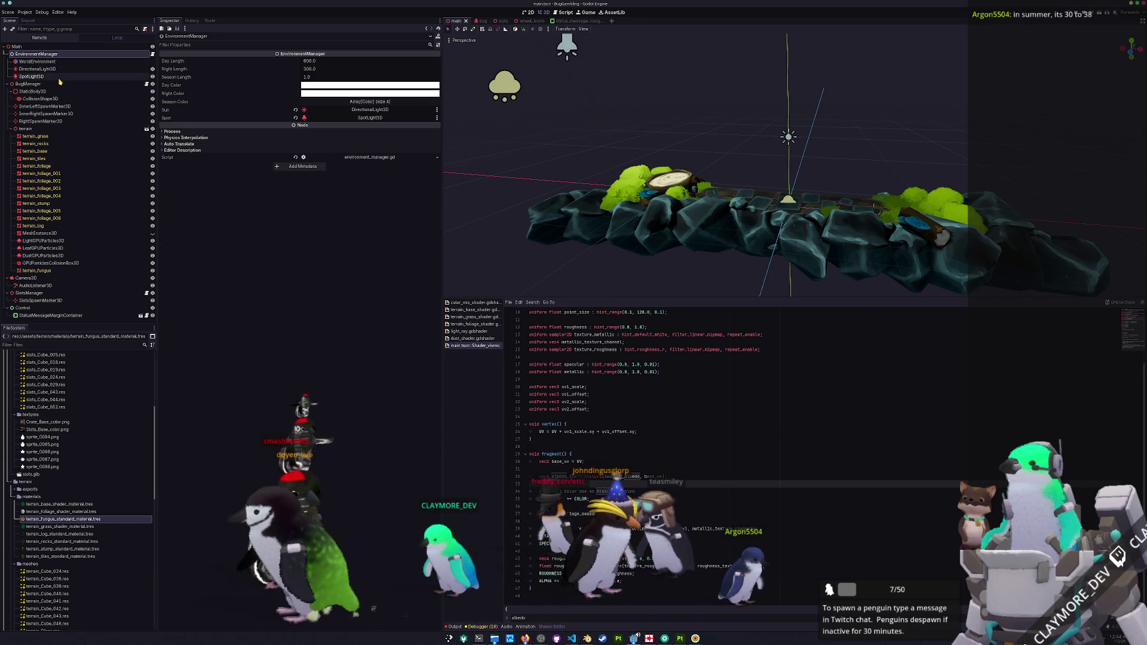
left_click(51, 77)
left_click(40, 68, "ctrl")
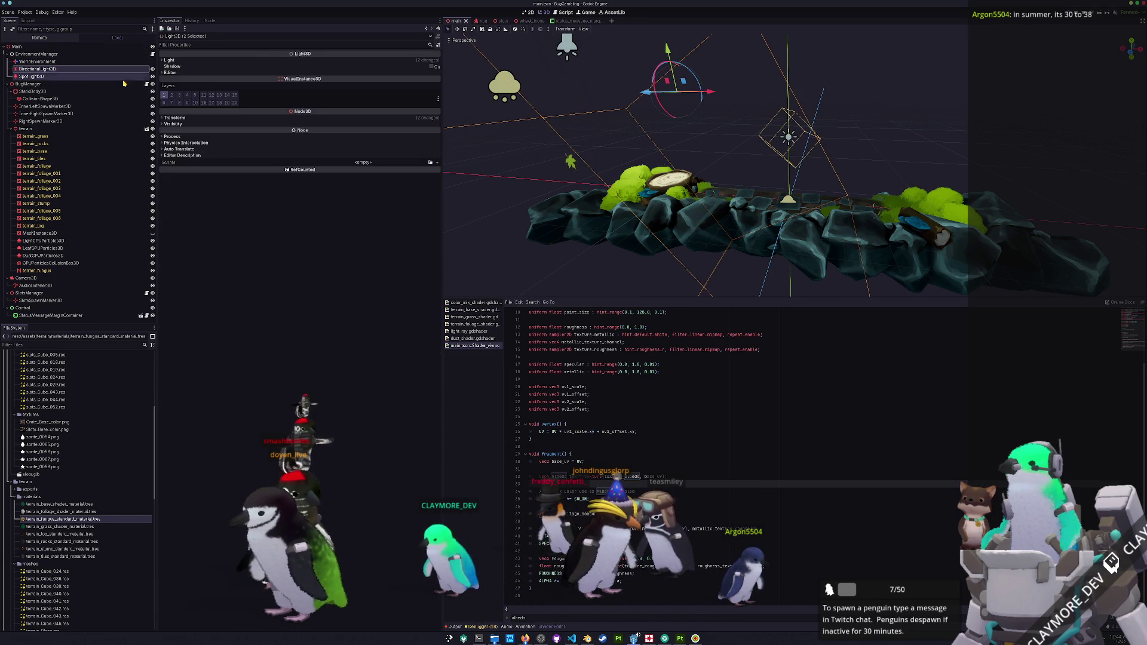
Step: Set both lights' colour to ffffff and glance at the EnvironmentManager's Day Color
left_click(353, 68)
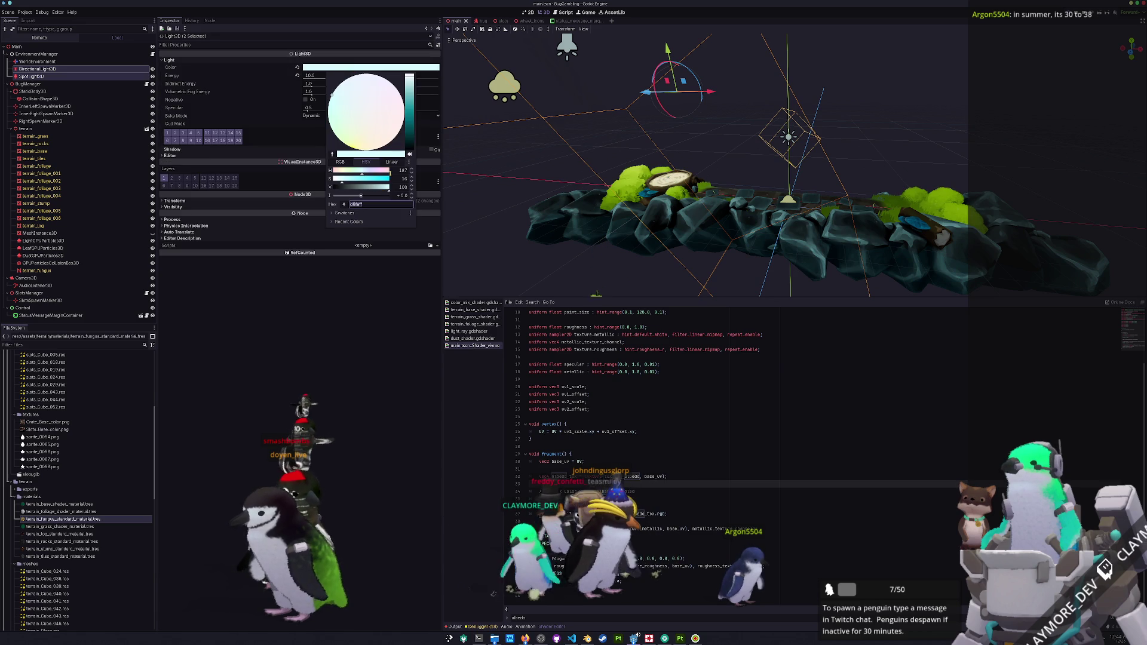
type("ffffff")
key("Return")
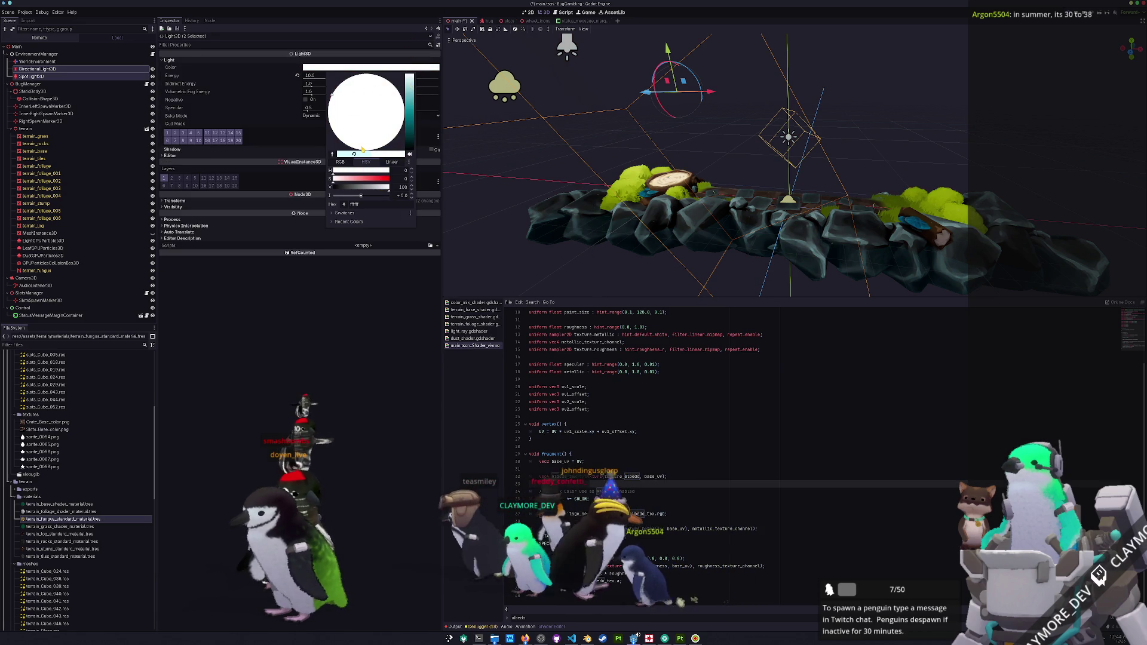
left_click(37, 54)
left_click(339, 87)
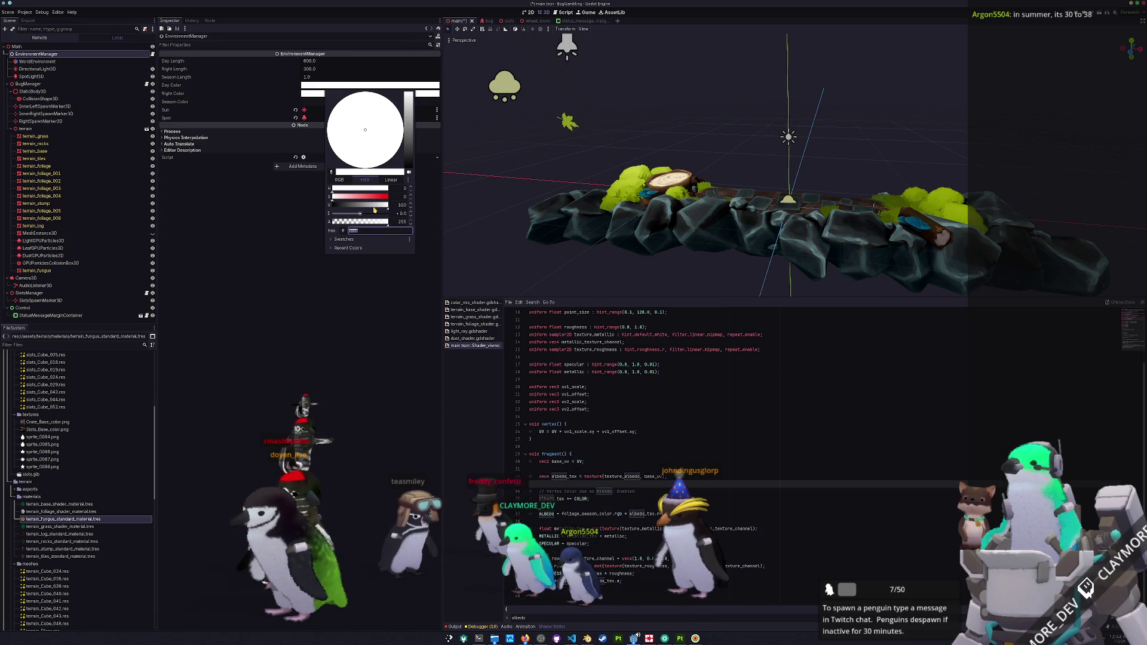
key("Escape")
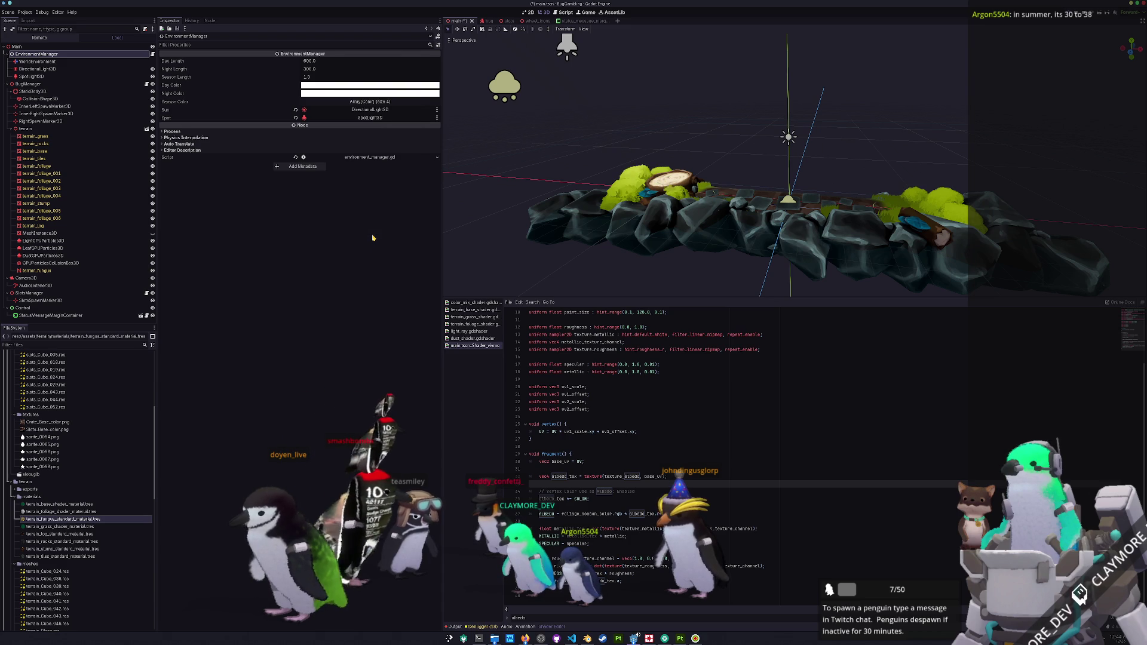
Step: Experiment with tinting both lights a lighter sky blue in the colour picker
left_click(37, 69)
left_click(31, 77, "shift")
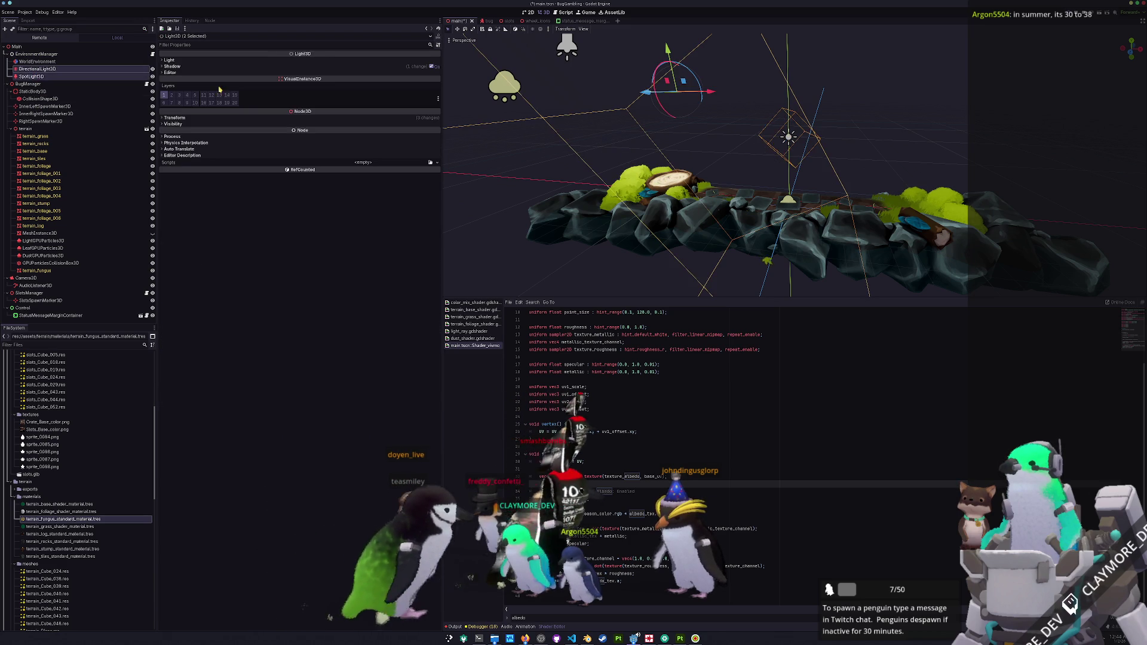
left_click(340, 60)
left_click(358, 67)
left_click_drag(404, 103, 358, 84)
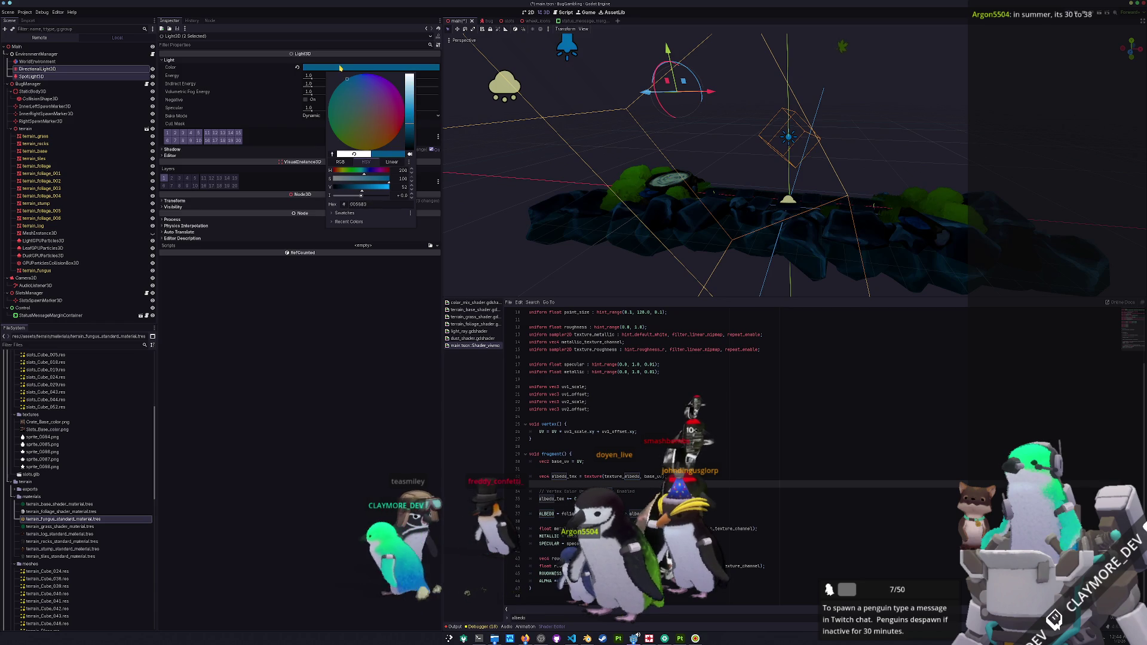
mouse_move(408, 124)
left_mouse_down()
mouse_move(410, 112)
mouse_move(411, 123)
left_mouse_up()
mouse_move(411, 125)
left_mouse_down()
mouse_move(412, 76)
mouse_move(372, 67)
left_mouse_up()
left_click(360, 78)
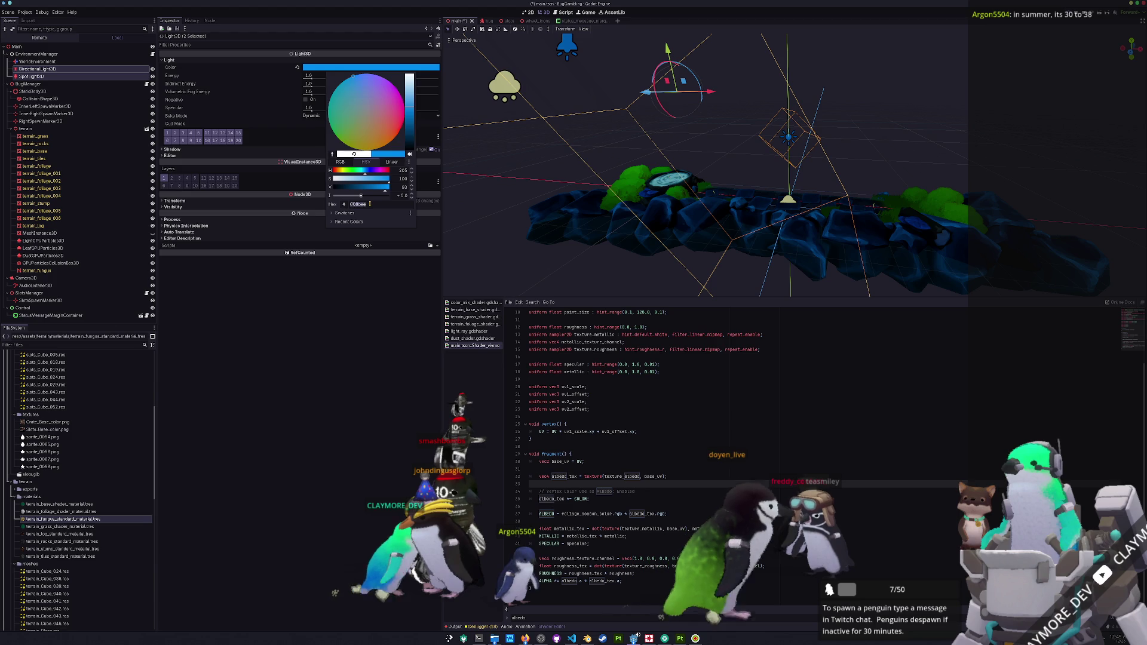
key("Escape")
Step: Set the EnvironmentManager's Night Color to blue 008bee, then reselect both lights
left_click(63, 54)
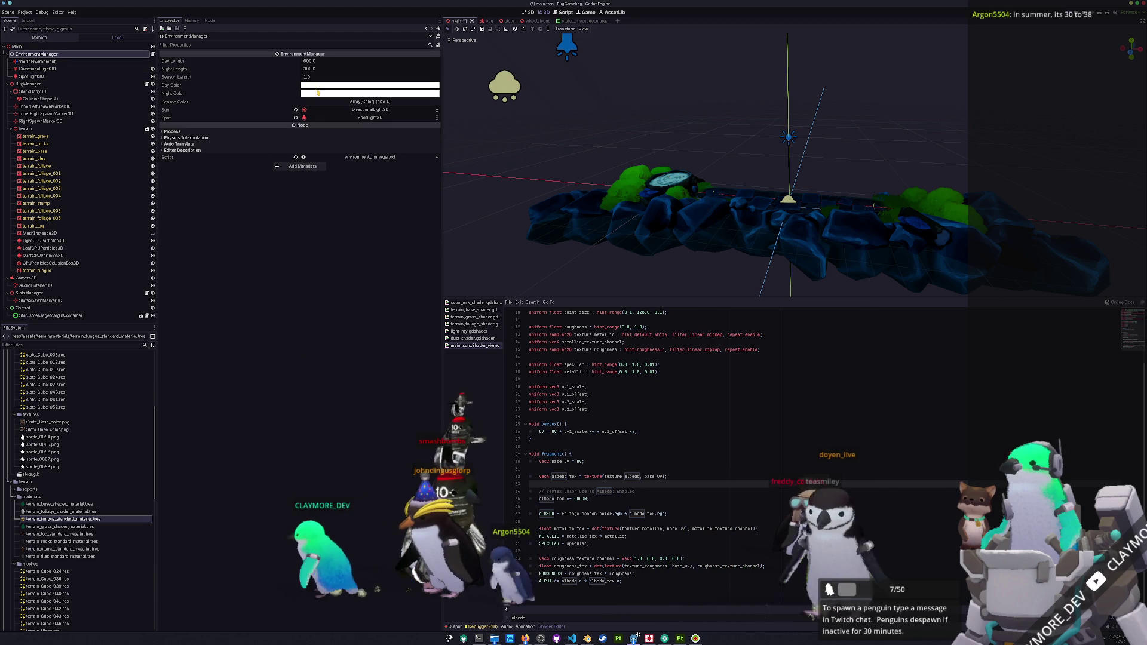
left_click(320, 93)
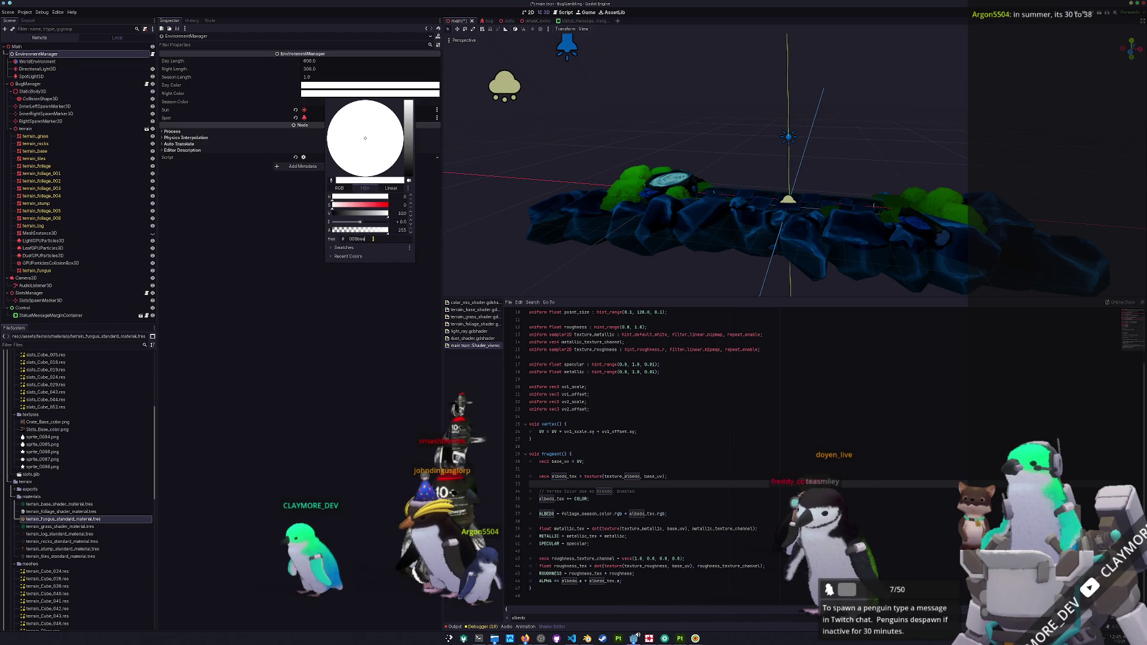
key("Return")
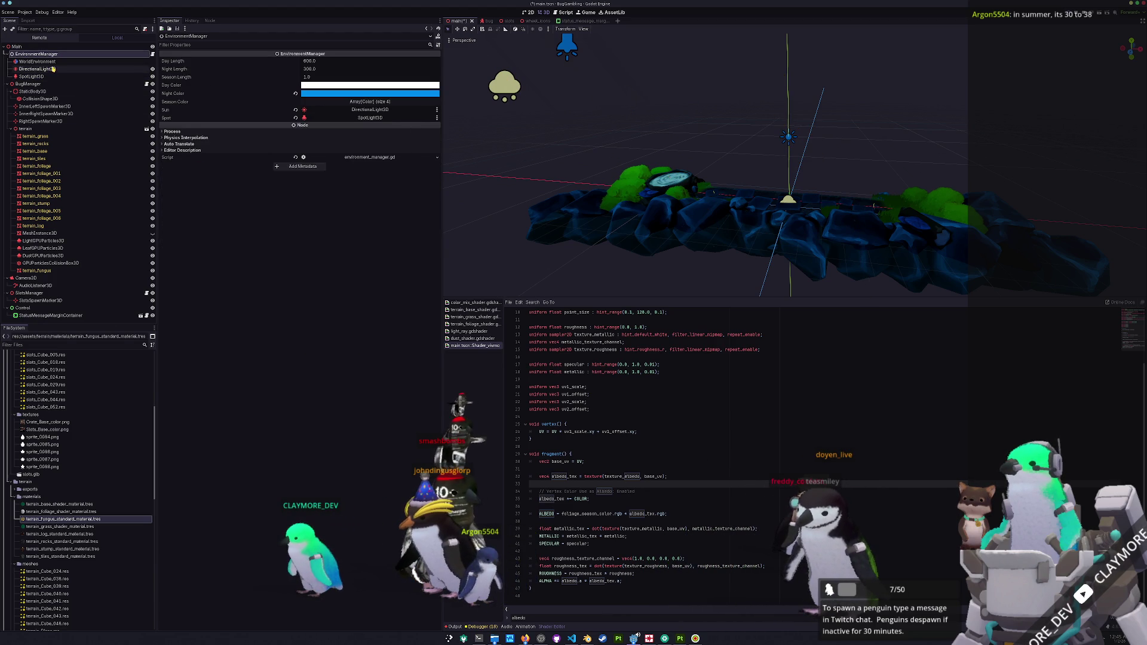
left_click(53, 69)
left_click(36, 76, "shift")
left_click(273, 60)
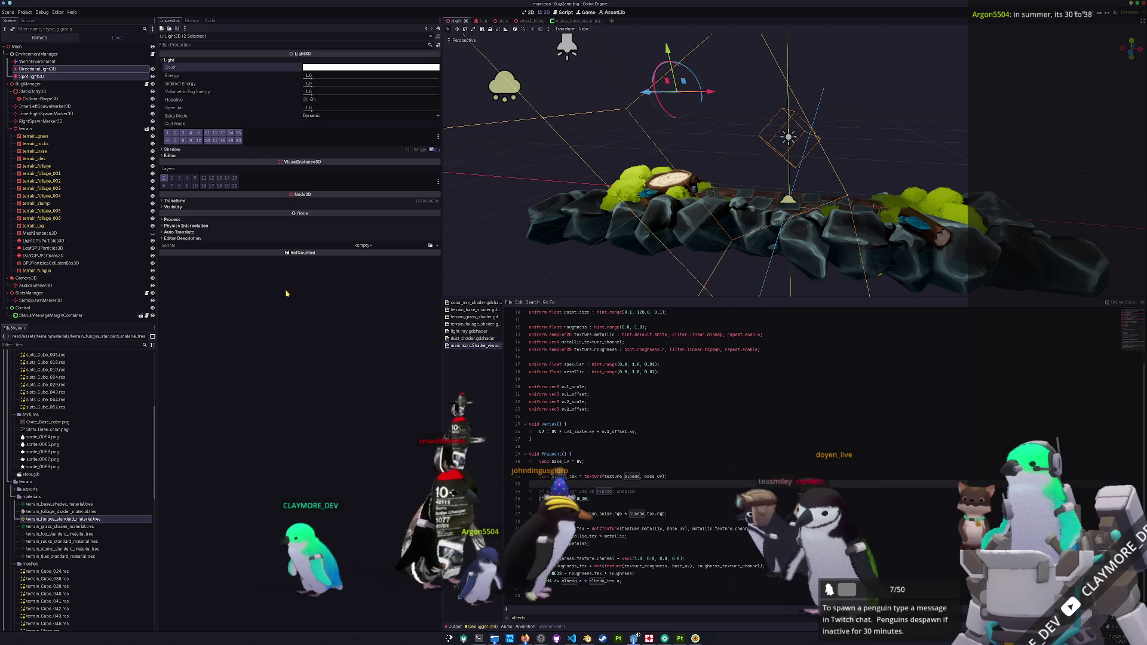
Step: Select LightGPUParticles3D, inspect the light rays' Albedo Color, and save the scene
left_click(47, 263)
left_click(53, 249)
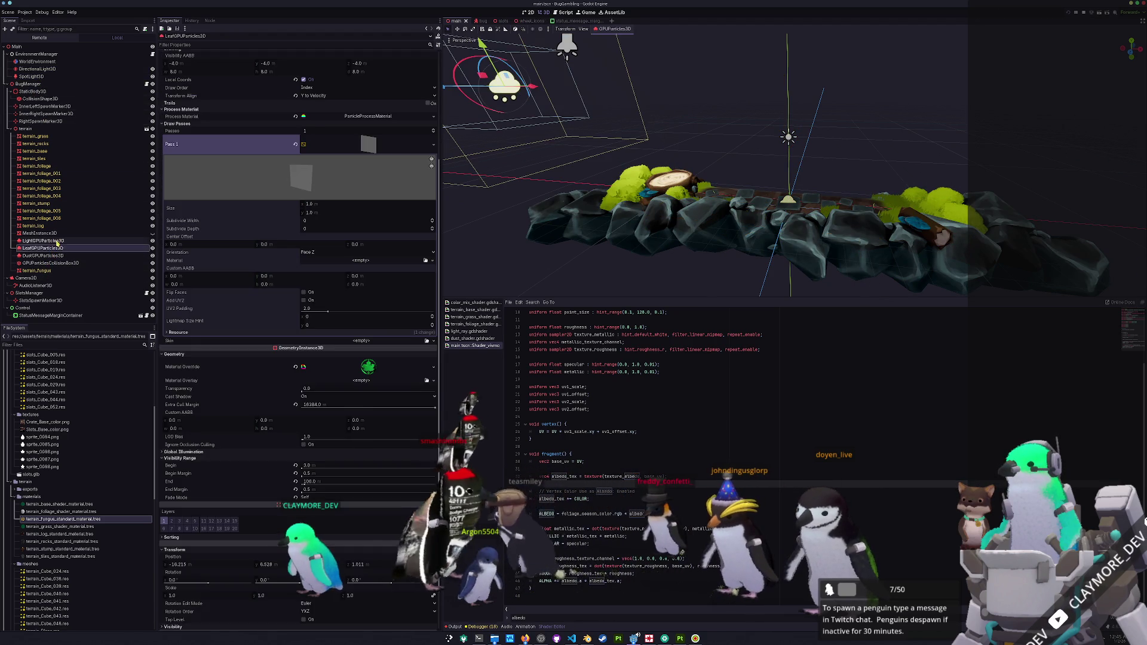
left_click(56, 241)
scroll(393, 374, "down", 10)
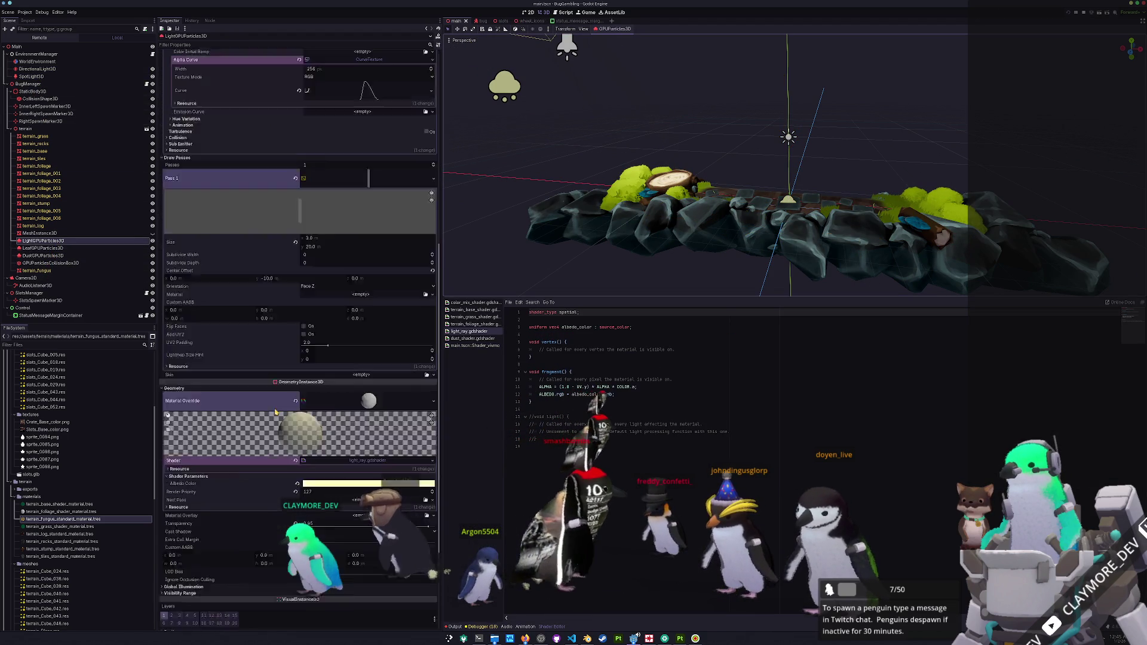
left_click(297, 411)
scroll(535, 271, "down", 3)
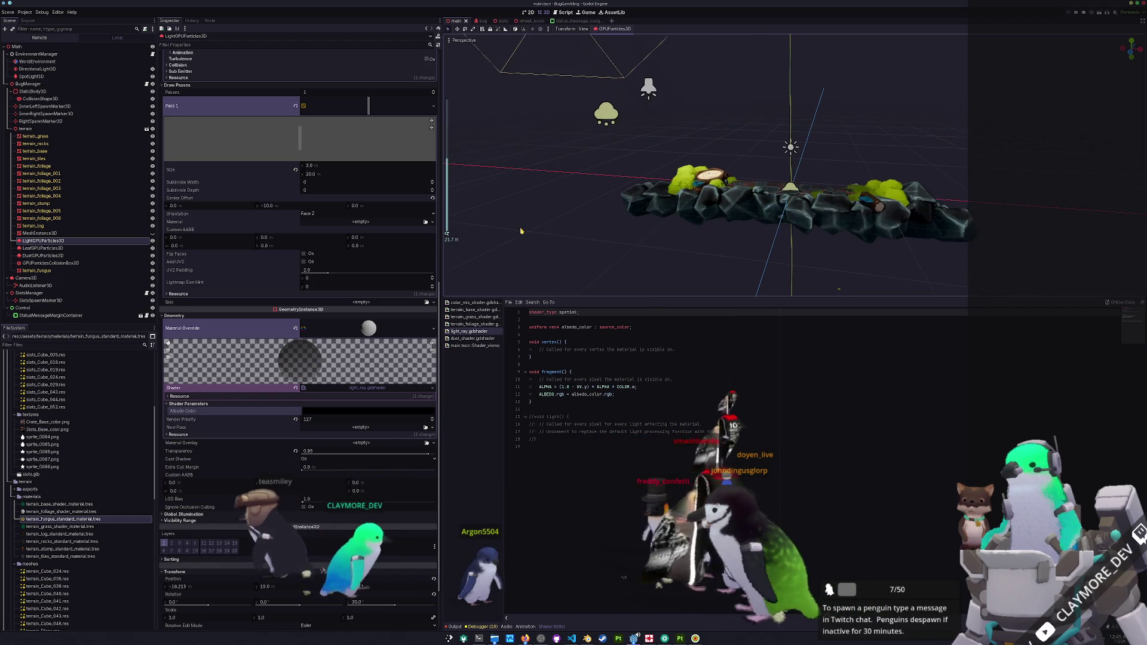
key("ctrl+s")
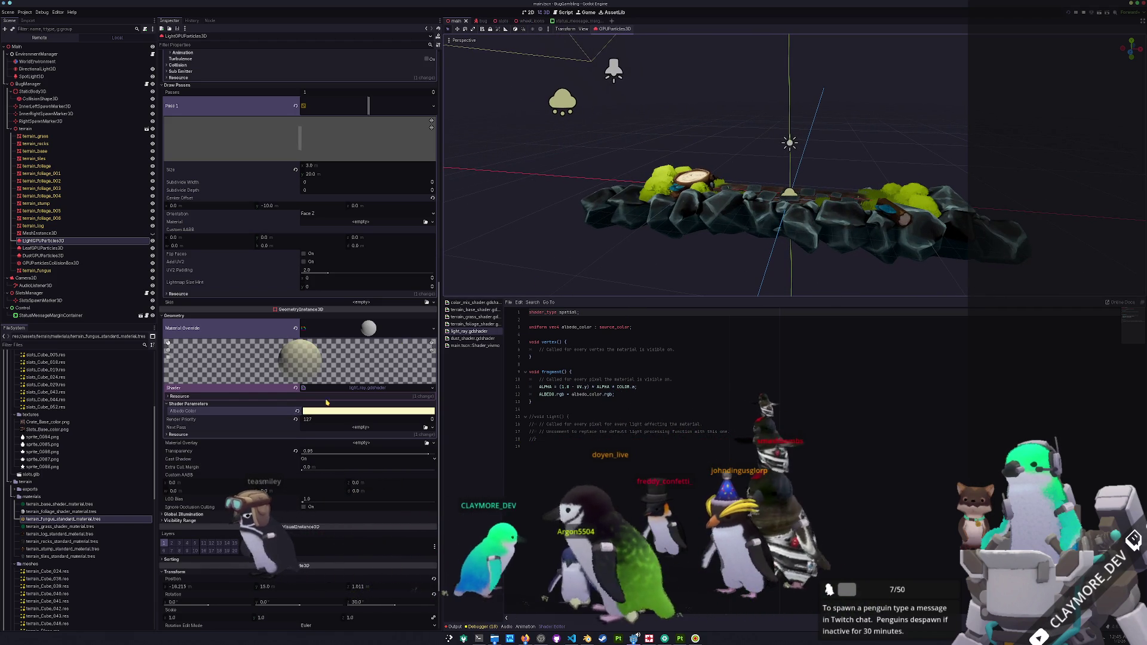
Step: Open the light ray shader code and add a blank line above the albedo_color uniform
left_click(352, 389)
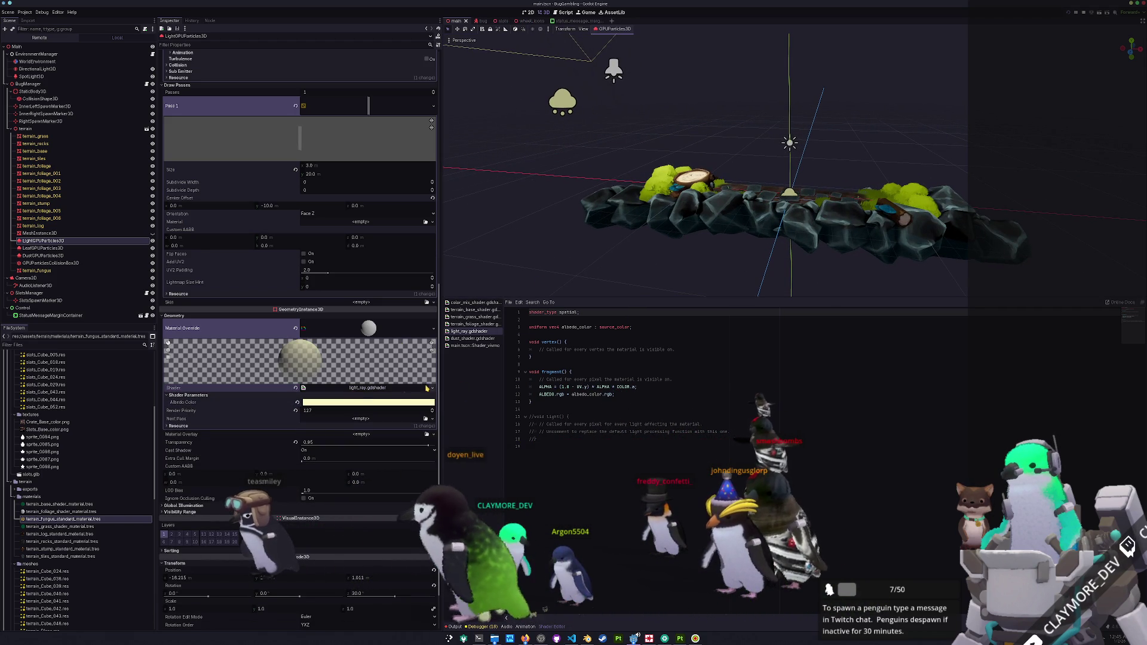
left_click(381, 389)
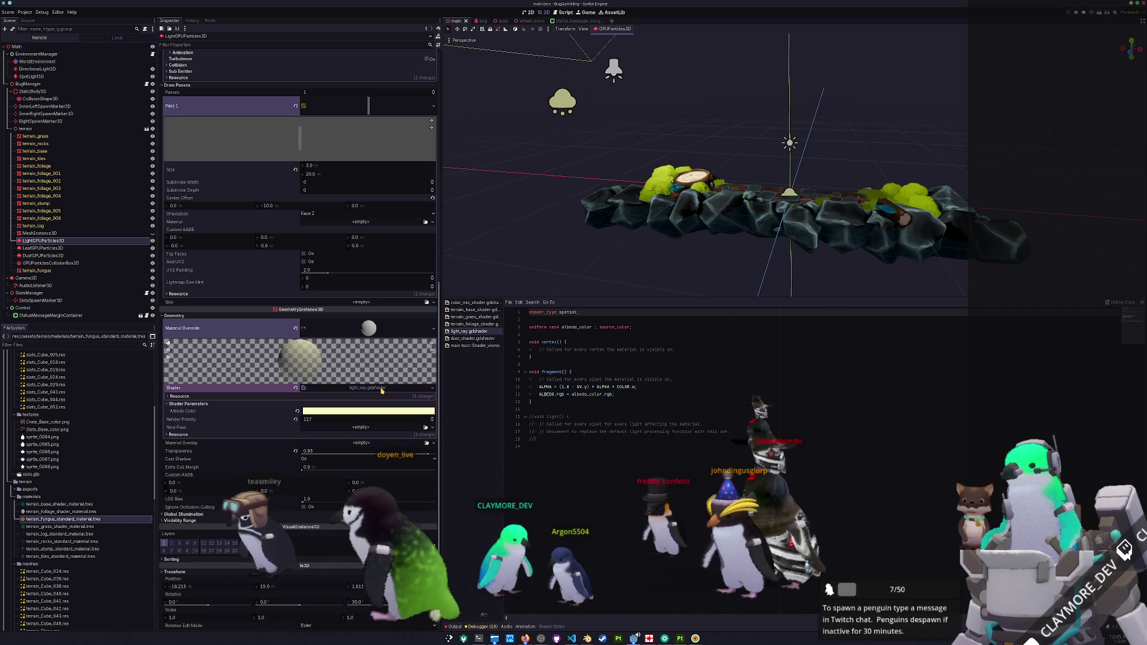
left_click(552, 334)
left_click(582, 320)
key("Return")
type("global uniform vec4 light_day_color")
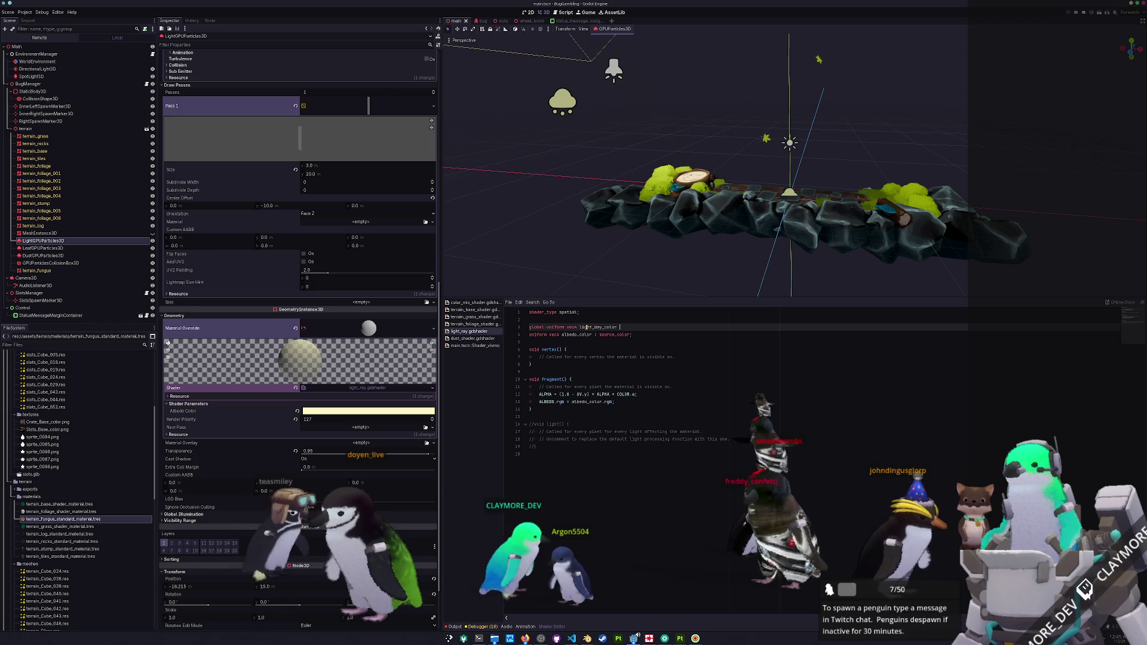
Step: Finish the global uniform vec4 light_day_color line and add light_day_color as a color Shader Global
type(": source_")
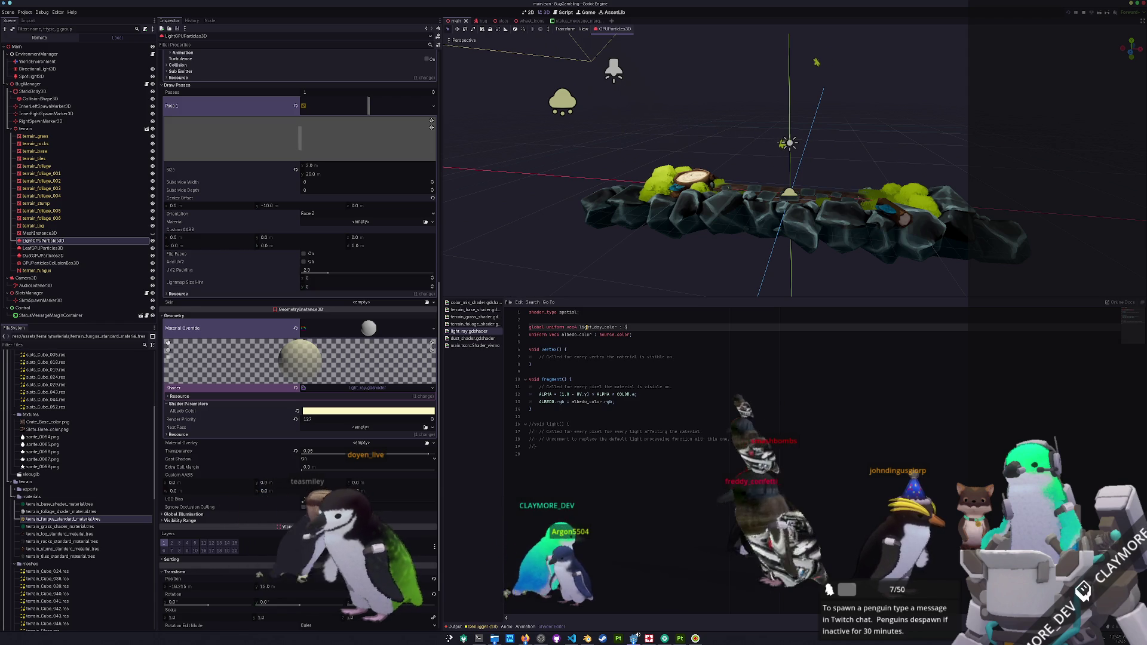
type("color;")
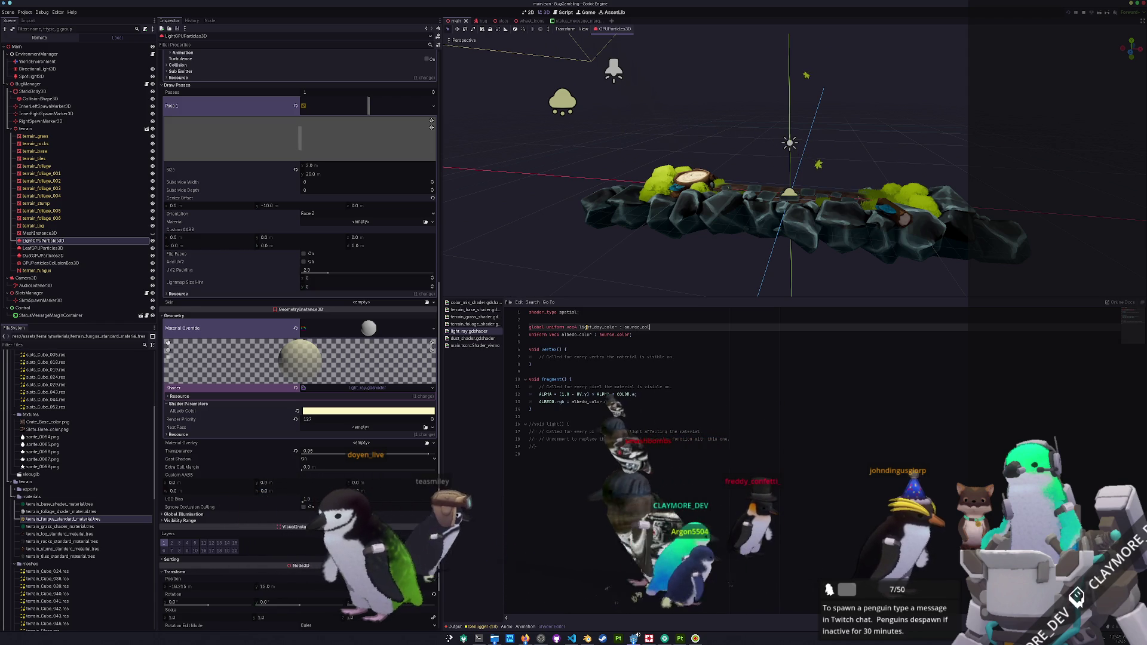
key("ctrl+s")
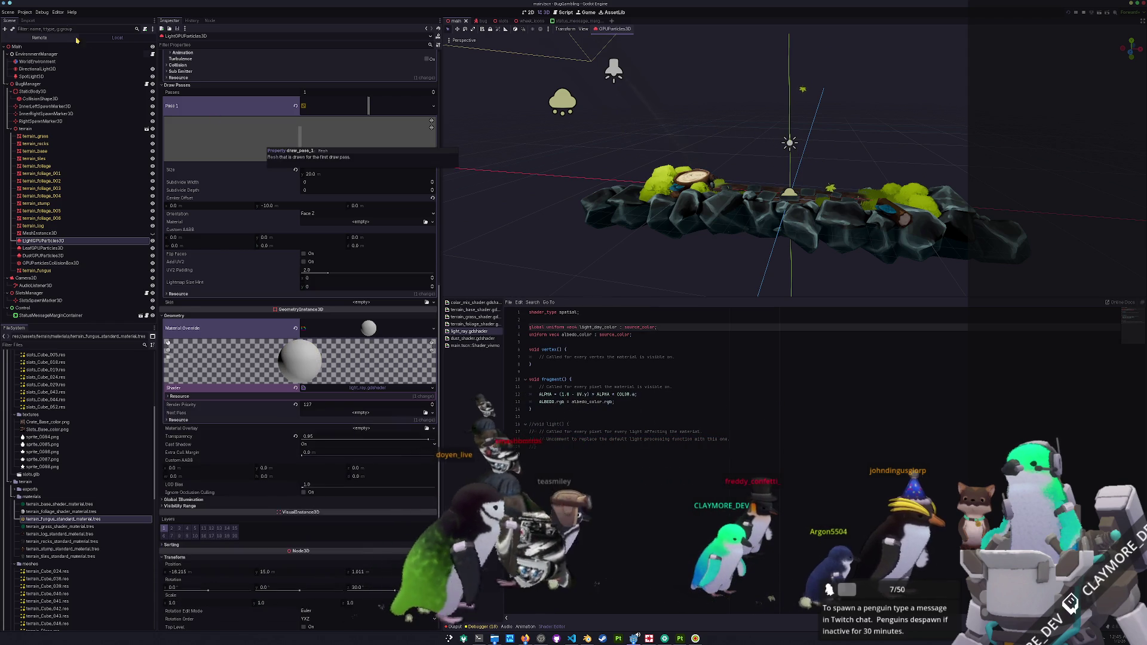
left_click(25, 11)
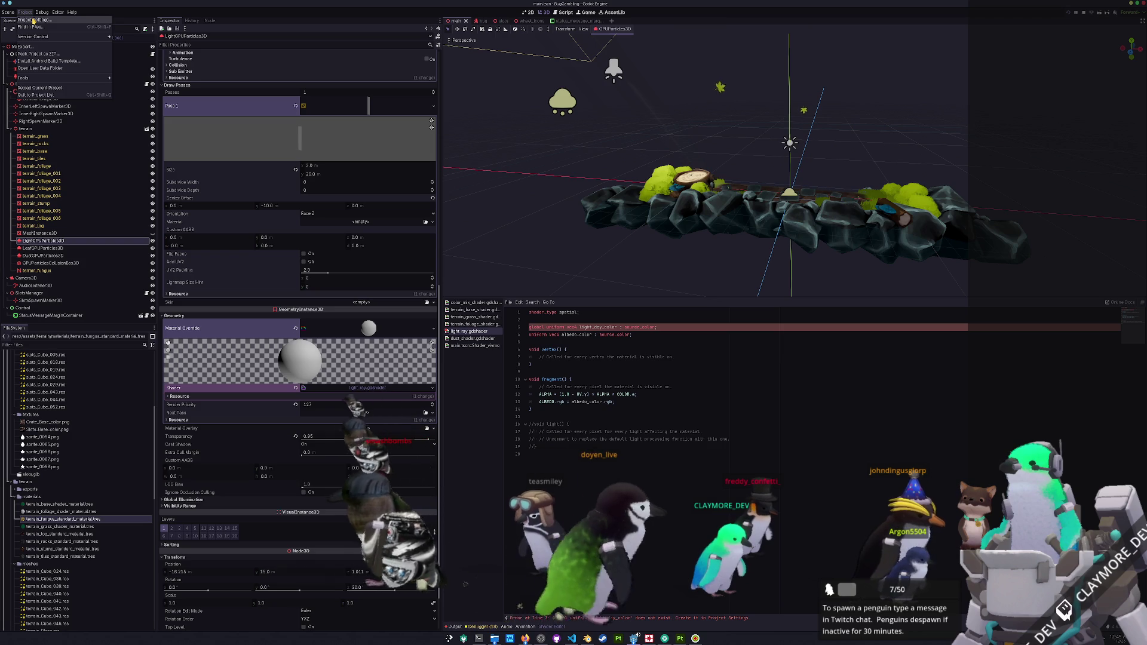
left_click(34, 20)
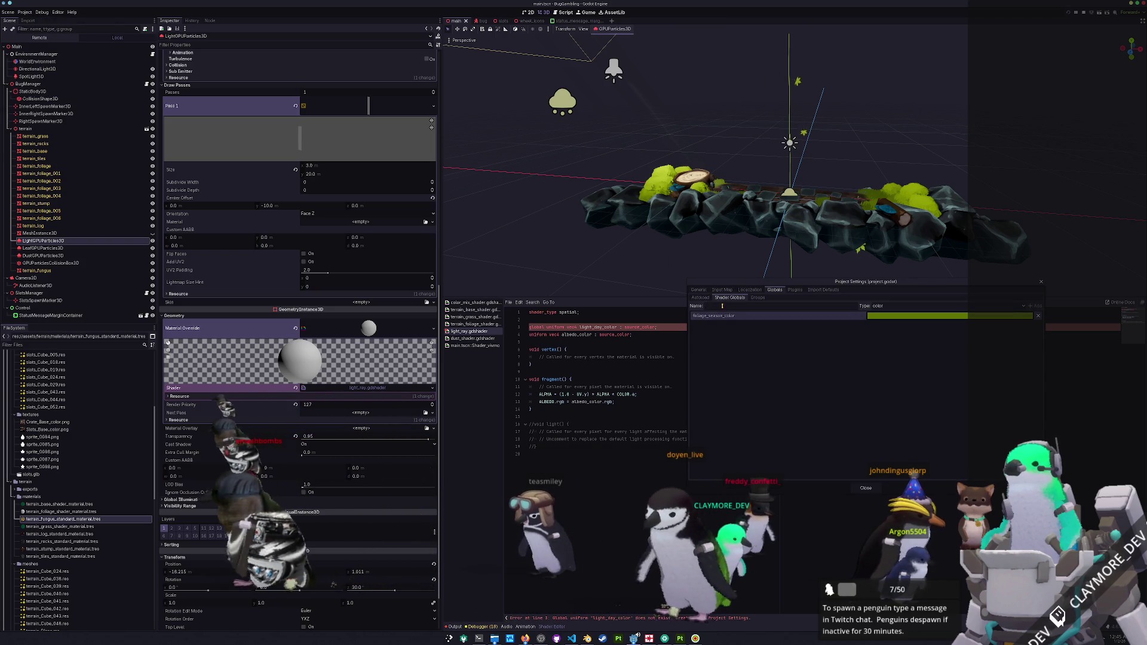
type("light_day_color")
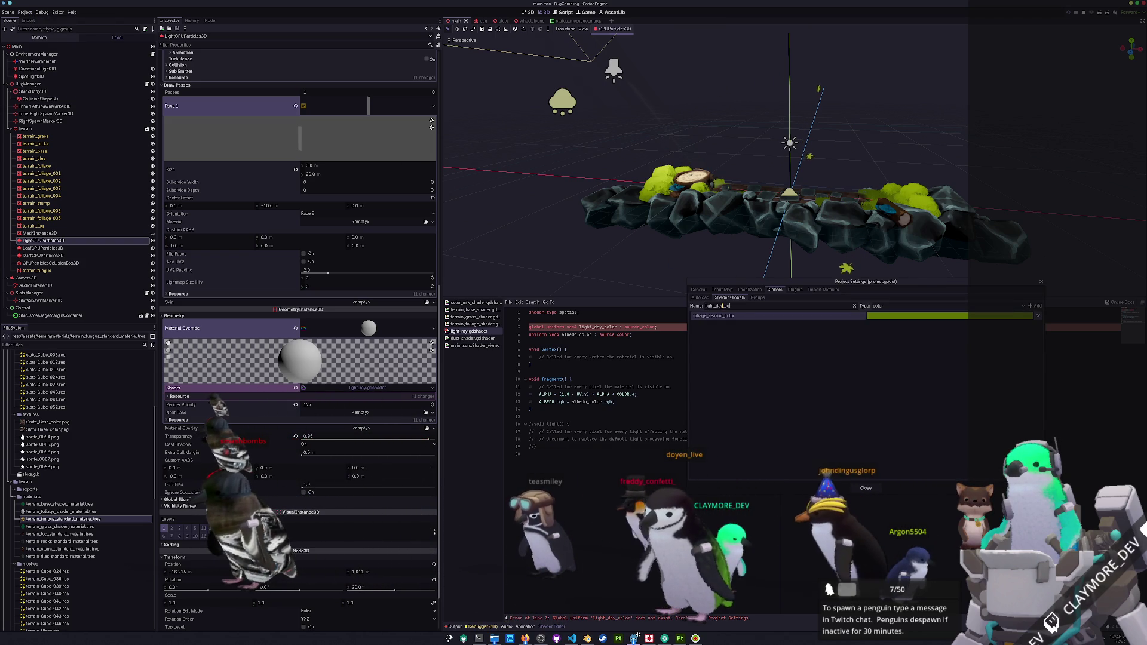
left_click(1034, 306)
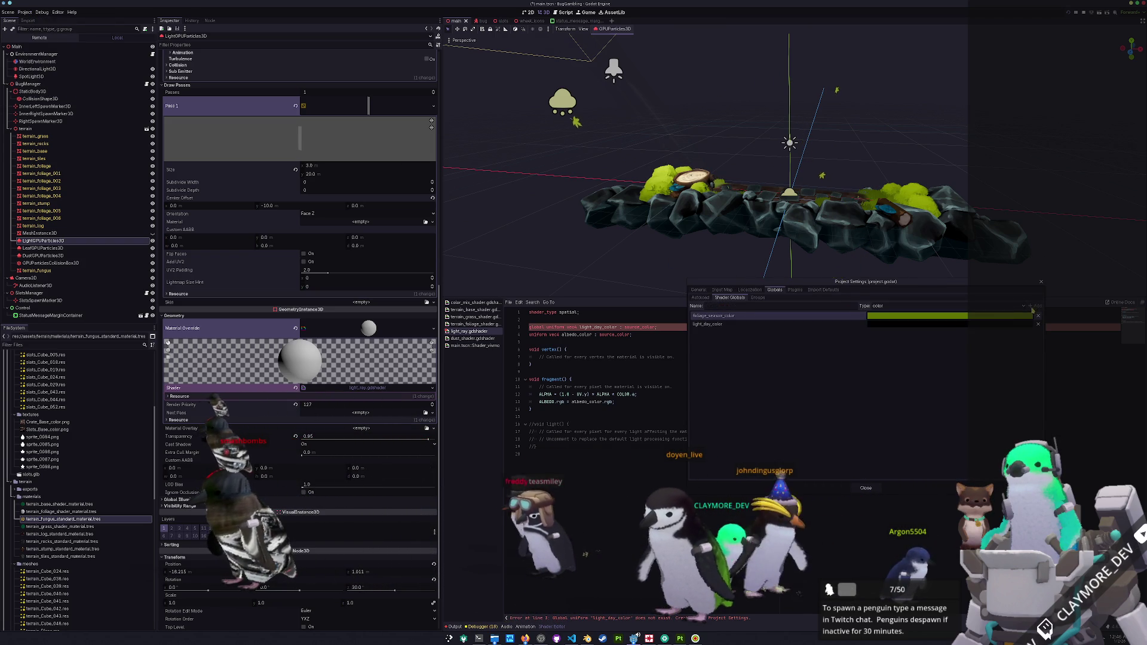
left_click(950, 324)
left_click(852, 425)
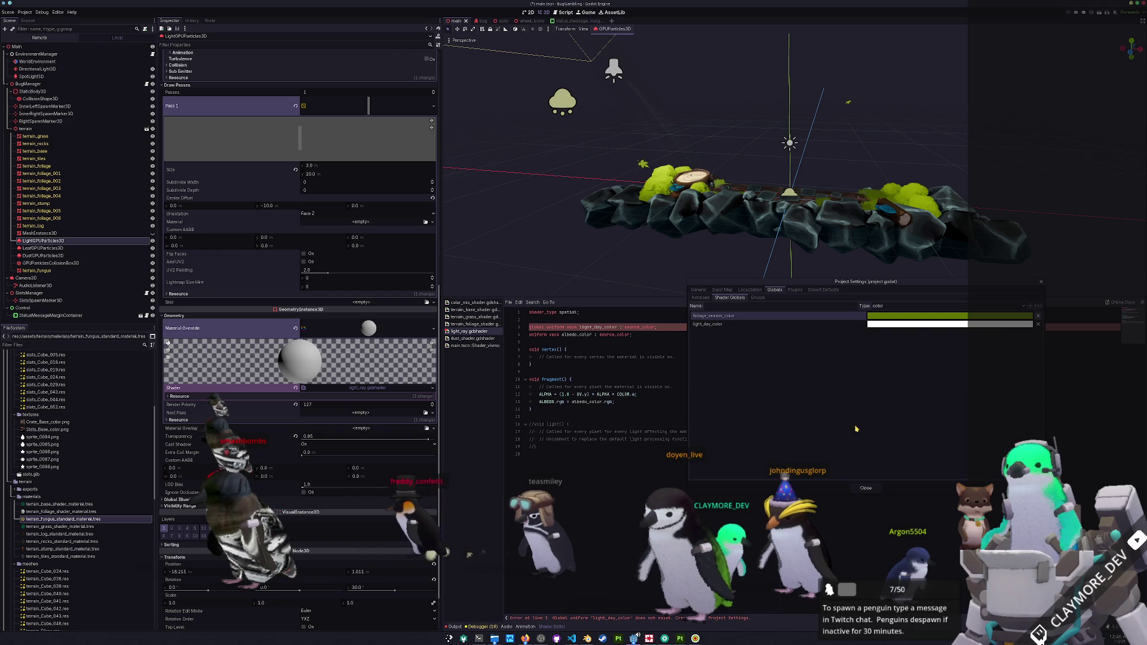
left_click(871, 488)
Step: Replace albedo_color with light_day_color in the ALBEDO assignment and save the shader
left_click(657, 334)
key("ctrl+s")
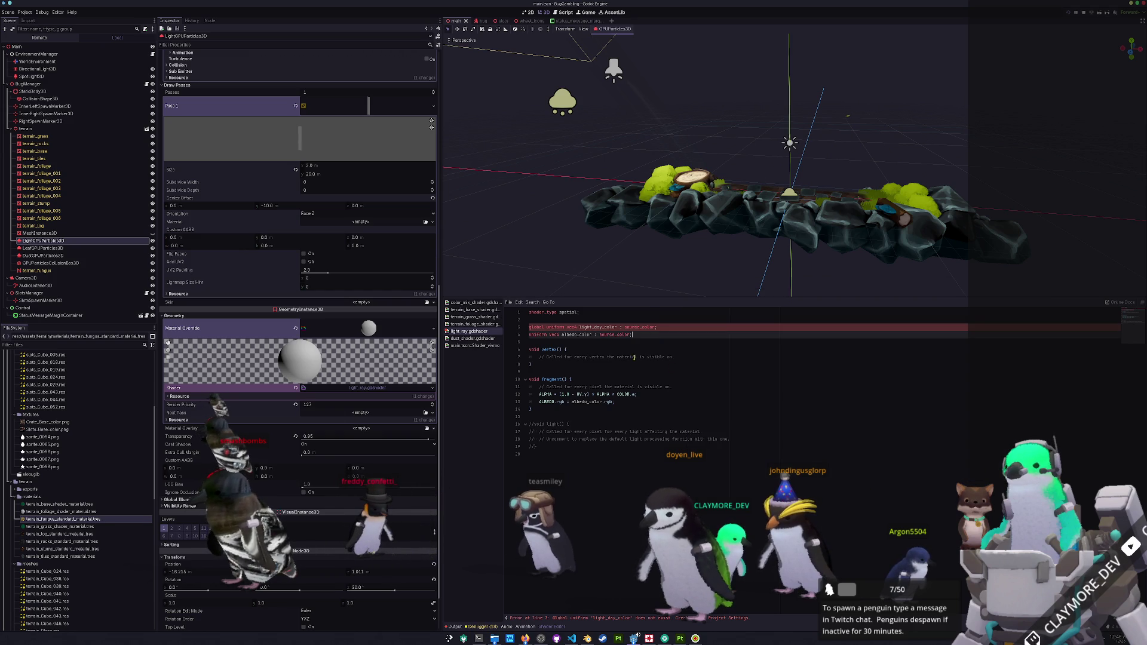
double_click(592, 401)
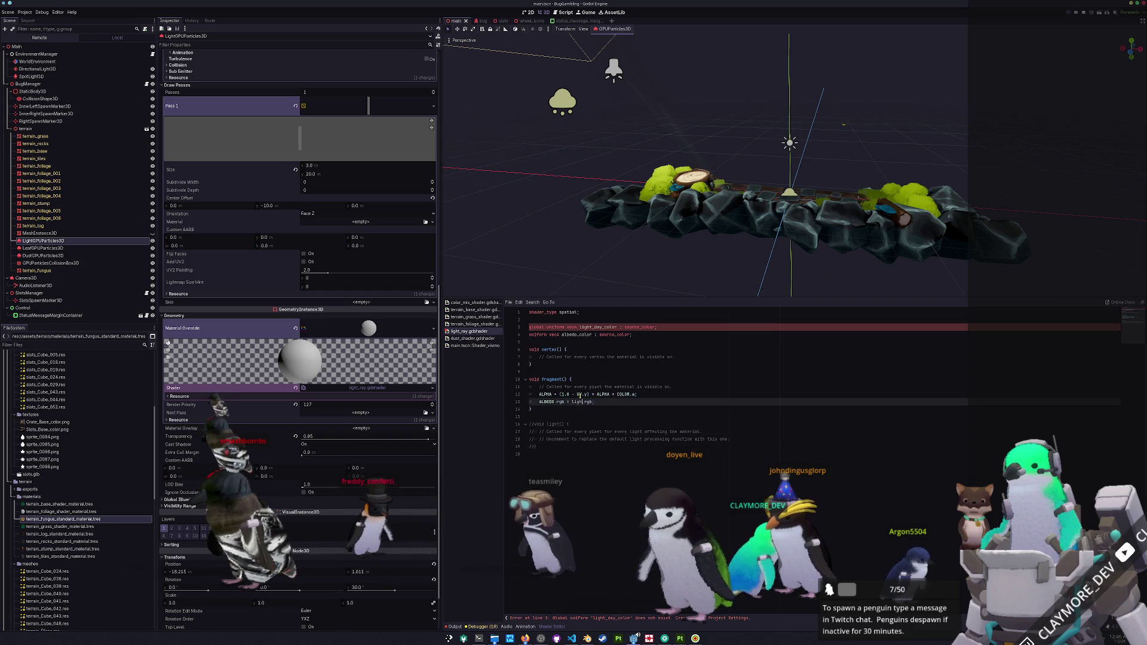
key("Return")
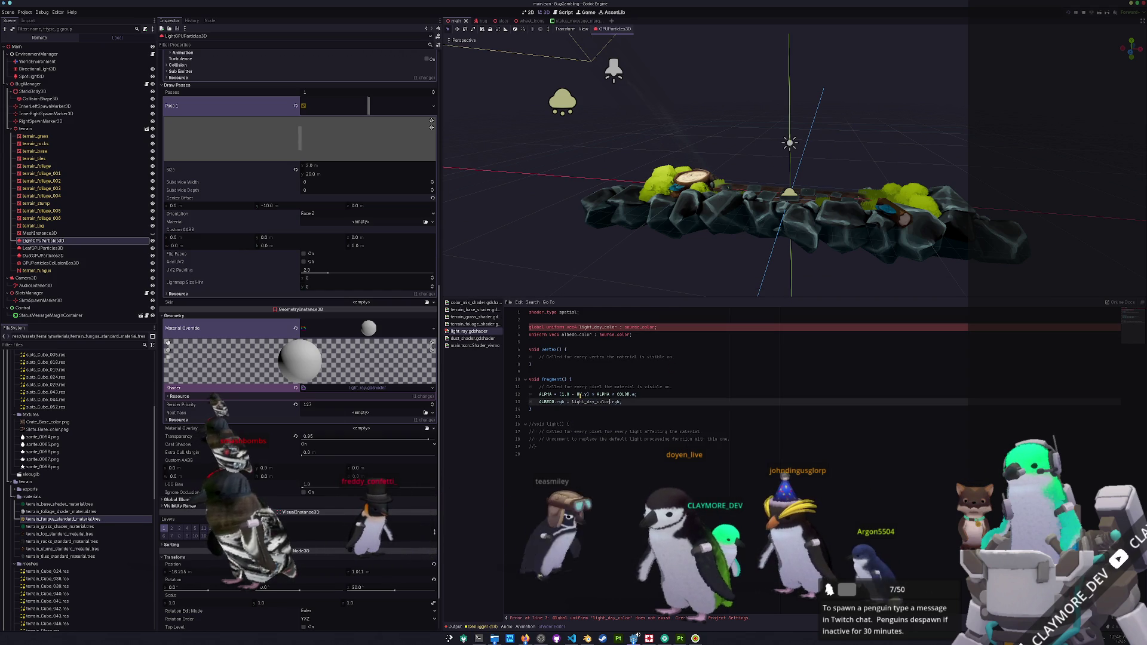
key("Down")
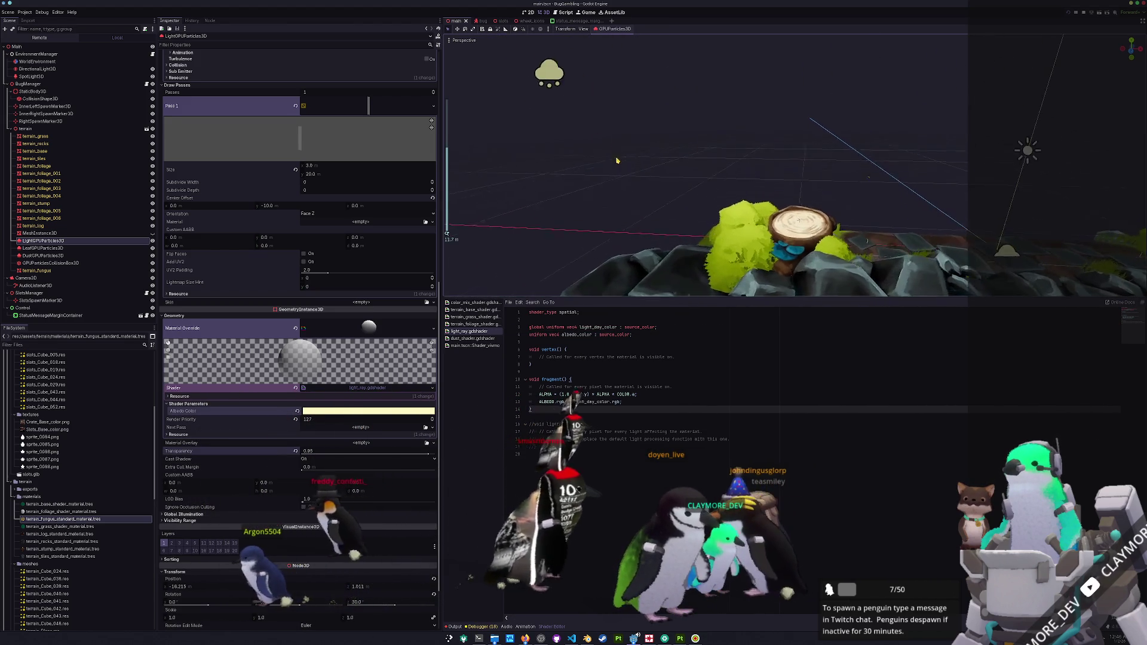
Step: Run the game and move its window to the lower right, then select terrain_foliage_006
scroll(617, 160, "down", 5)
left_click_drag(611, 179, 599, 182)
key("alt+o")
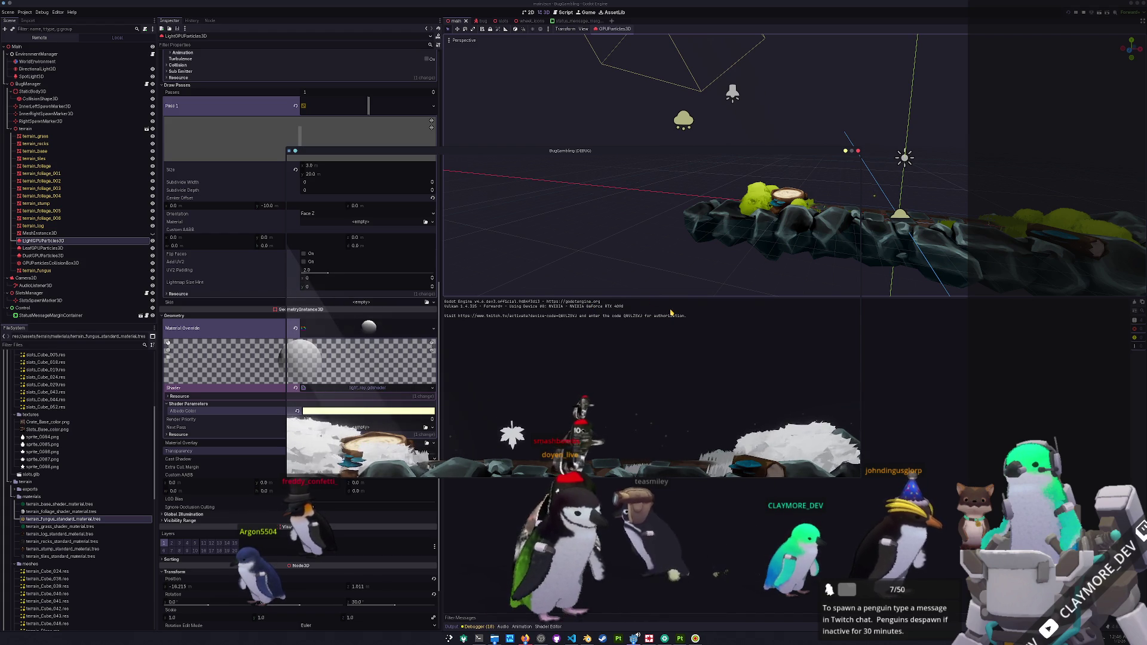
mouse_move(408, 155)
left_mouse_down()
mouse_move(520, 206)
mouse_move(589, 208)
left_mouse_up()
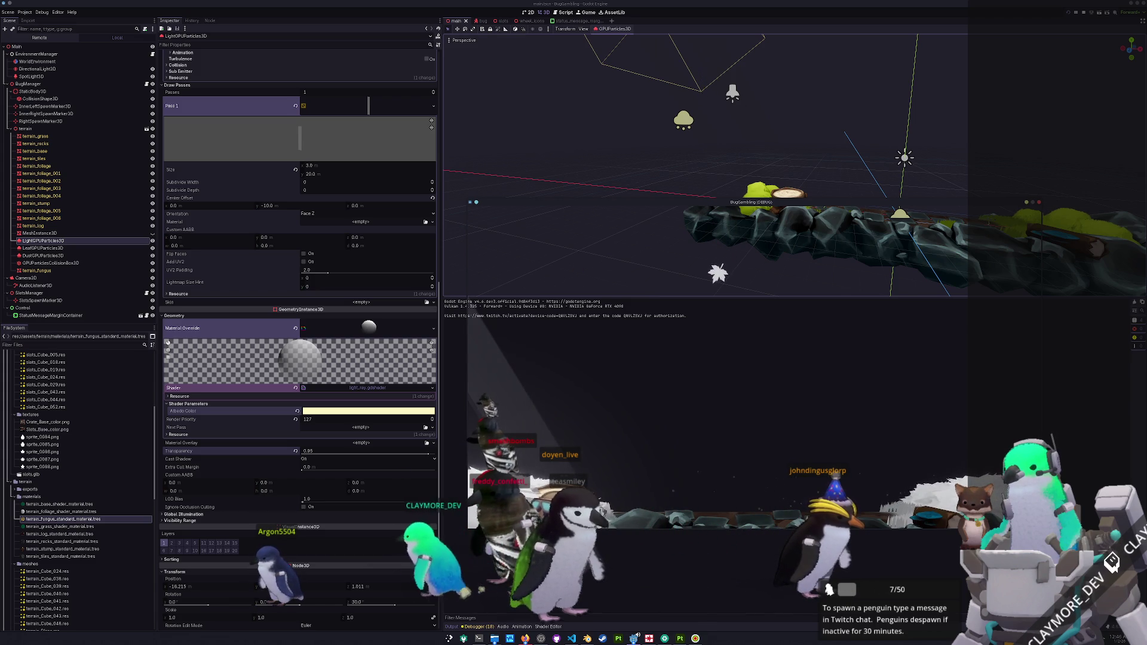
left_click(67, 219)
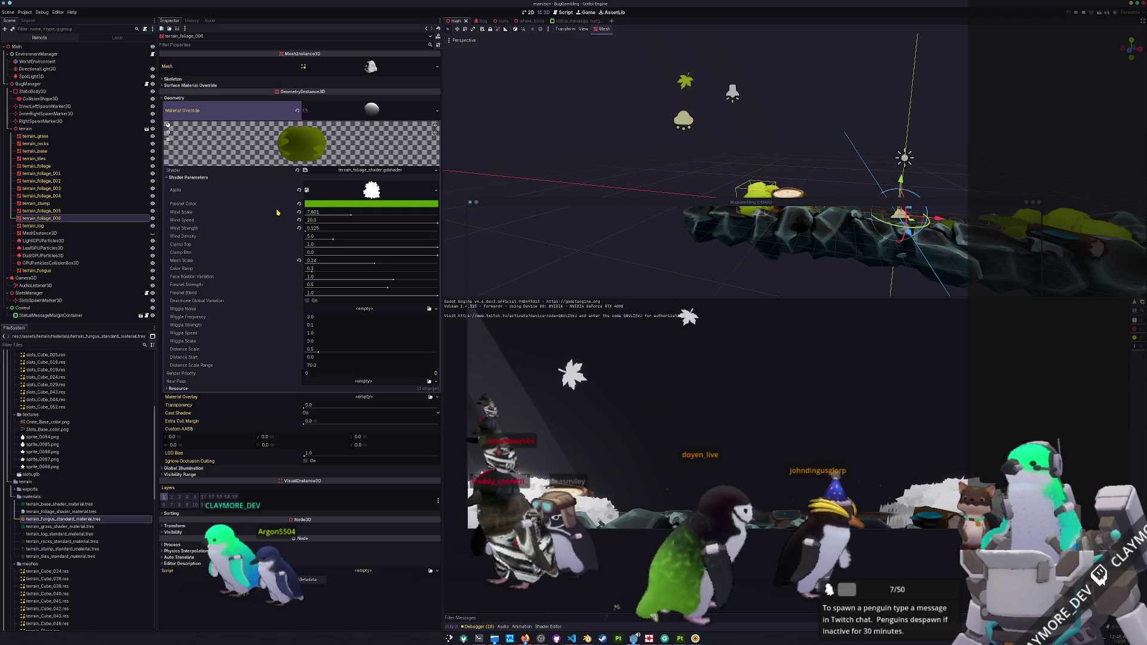
Step: Try raising and lowering terrain_foliage_006's Wind Scale, undoing both to keep 7.601
left_click_drag(355, 214, 425, 212)
key("ctrl+z")
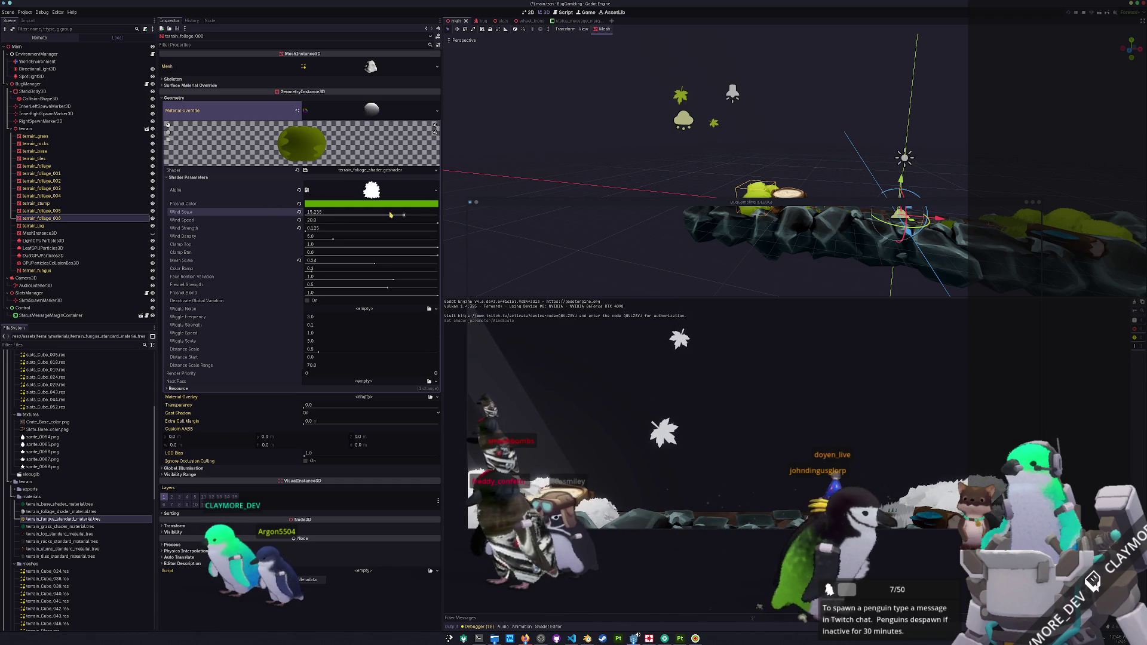
left_click_drag(334, 215, 322, 216)
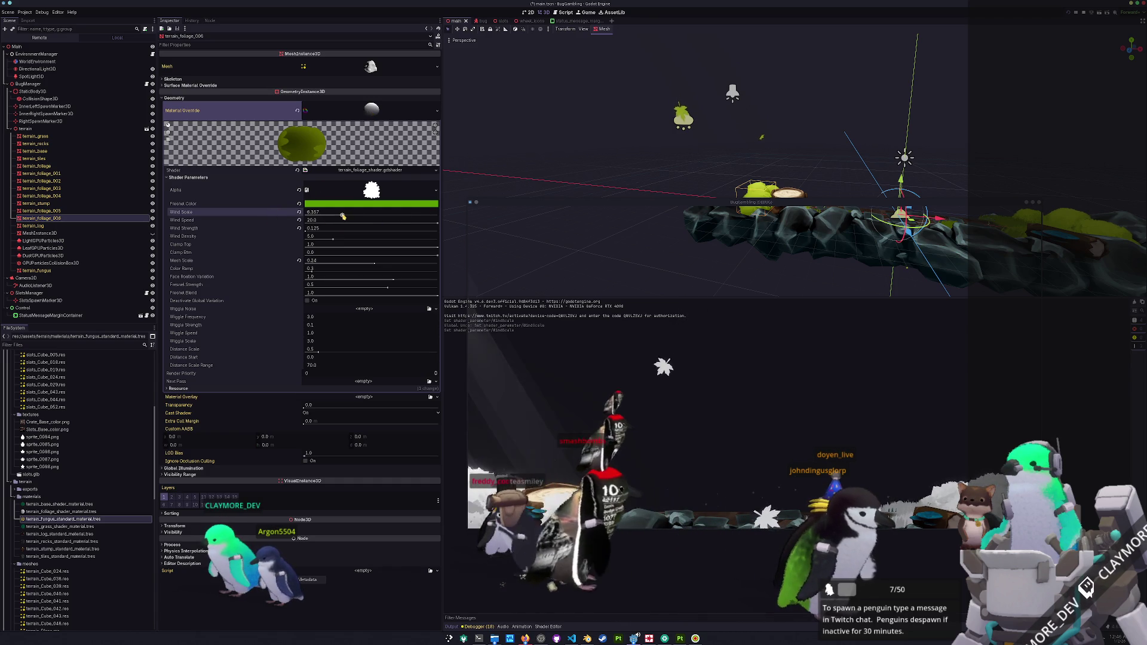
key("ctrl+z")
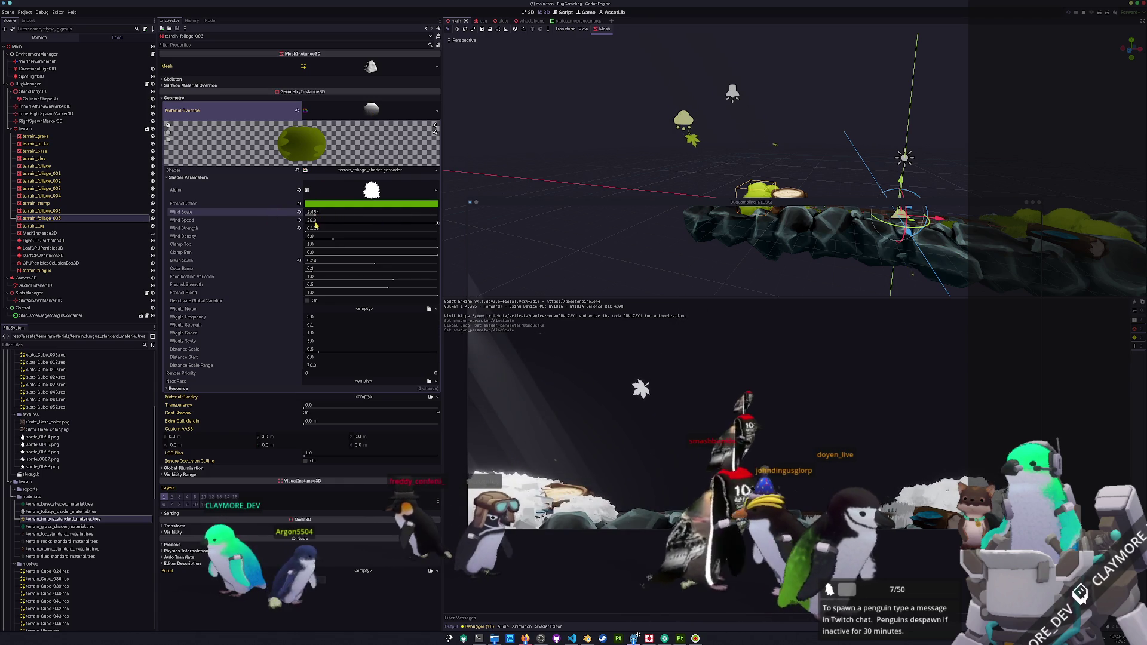
Step: Set the foliage material's Wind Strength to 0.125
left_click(313, 228)
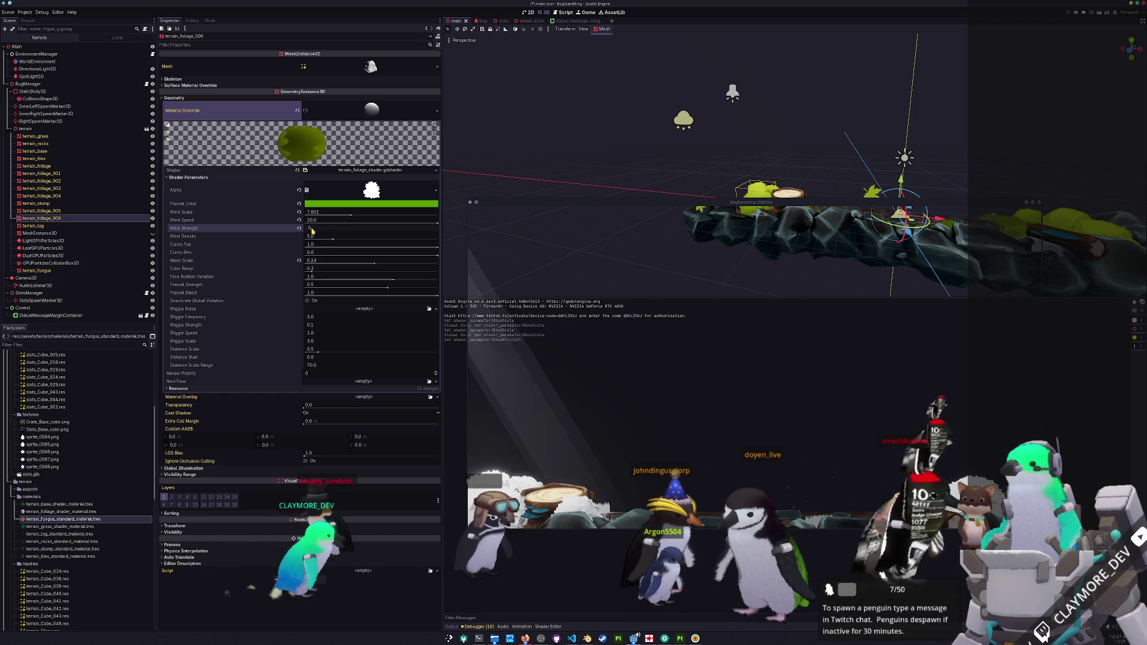
type("25")
key("Return")
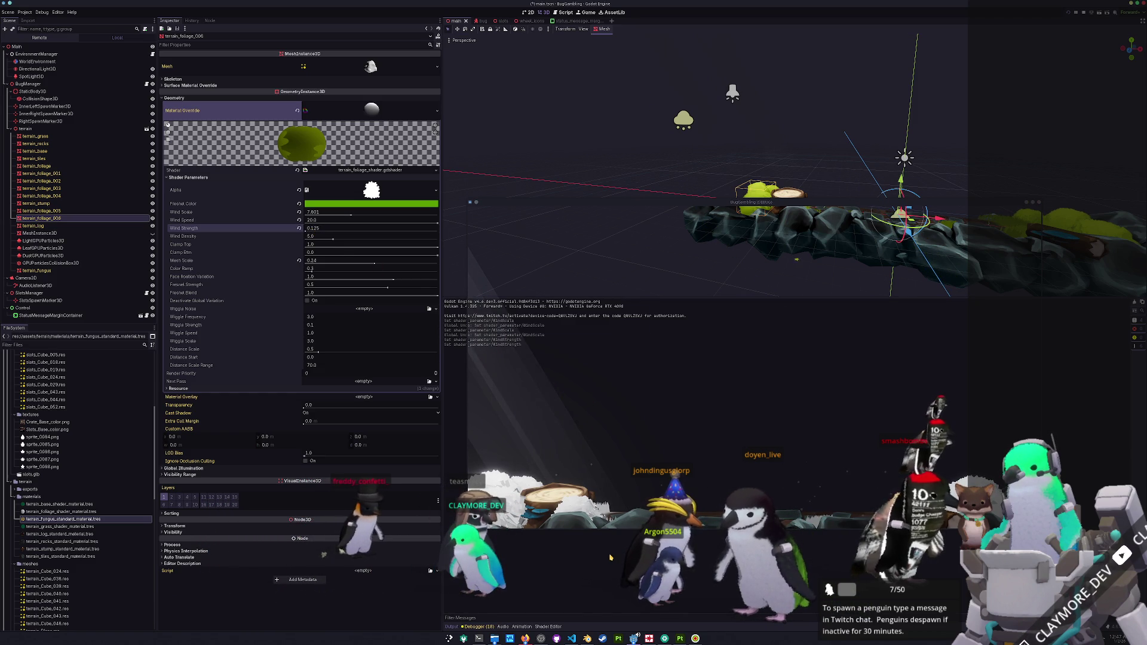
Step: Stop the running game and select both SpotLight3D and DirectionalLight3D
key("F8")
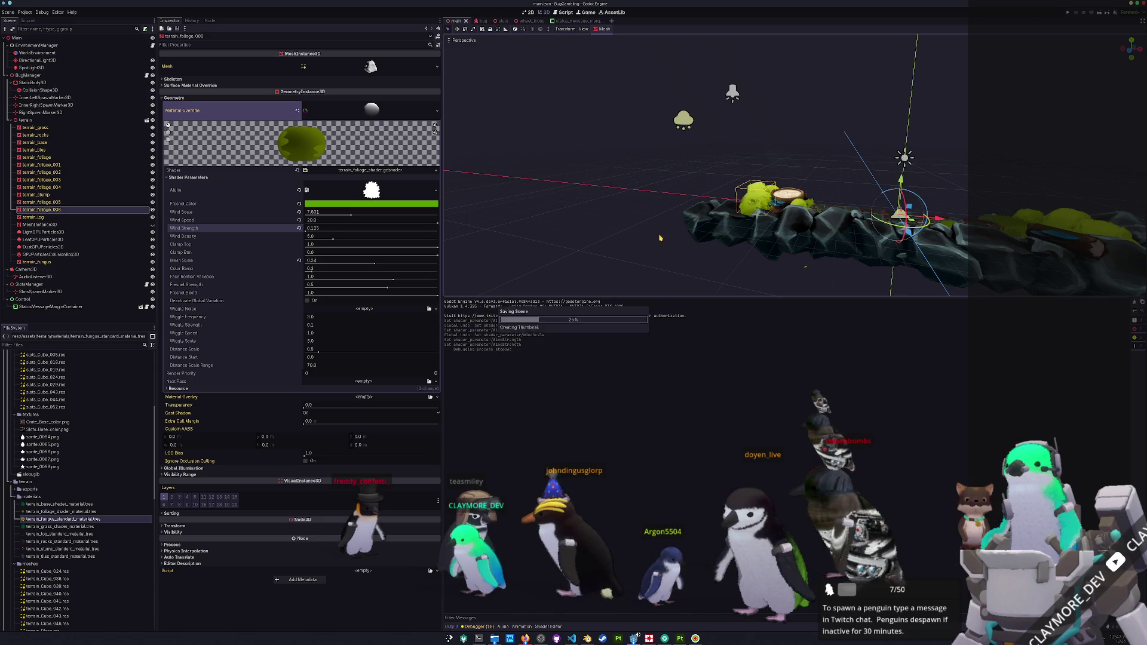
left_click(31, 68)
left_click(37, 60, "ctrl")
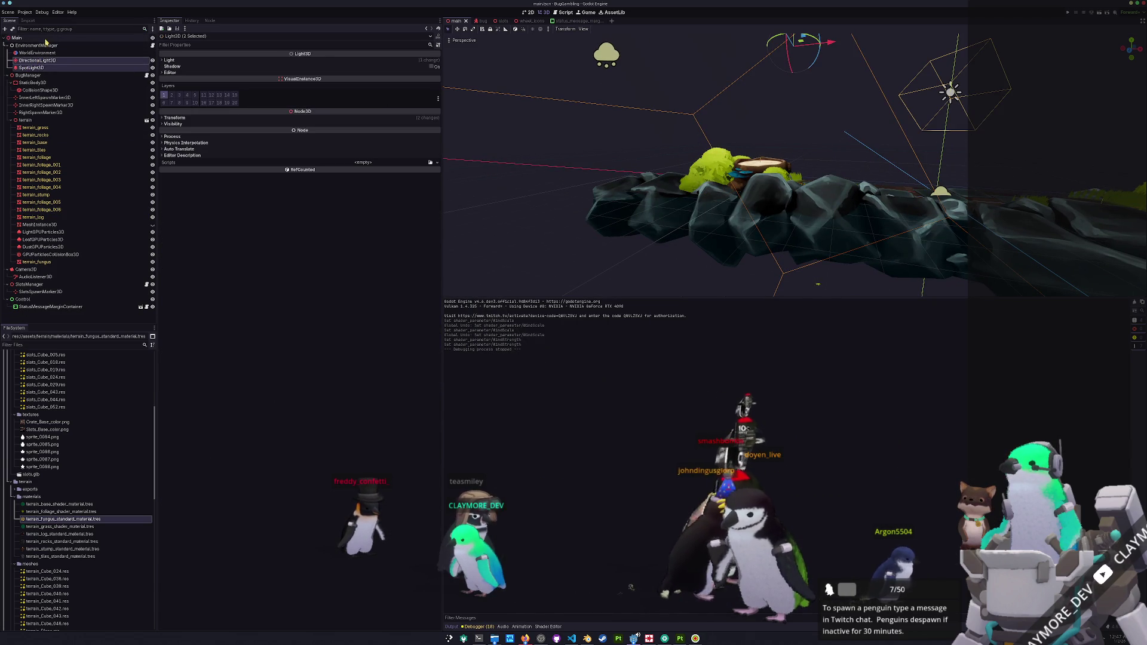
Step: On EnvironmentManager, expand Season Color and change element 0 from white to yellow dddf00
left_click(46, 45)
left_click(355, 87)
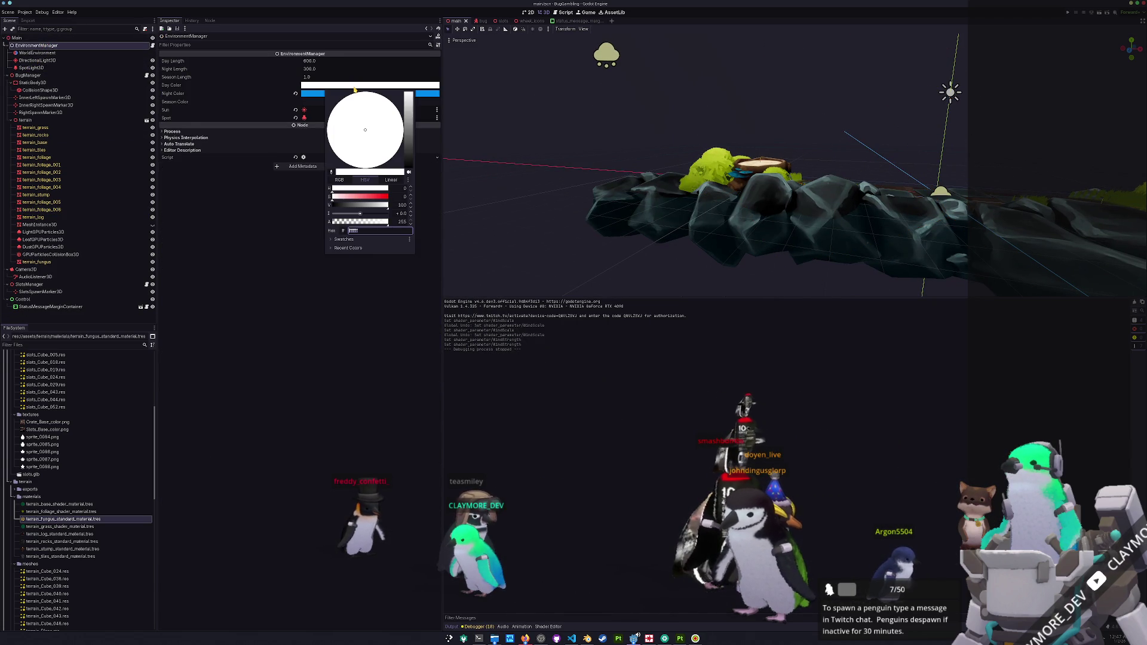
left_click(269, 85)
left_click(346, 103)
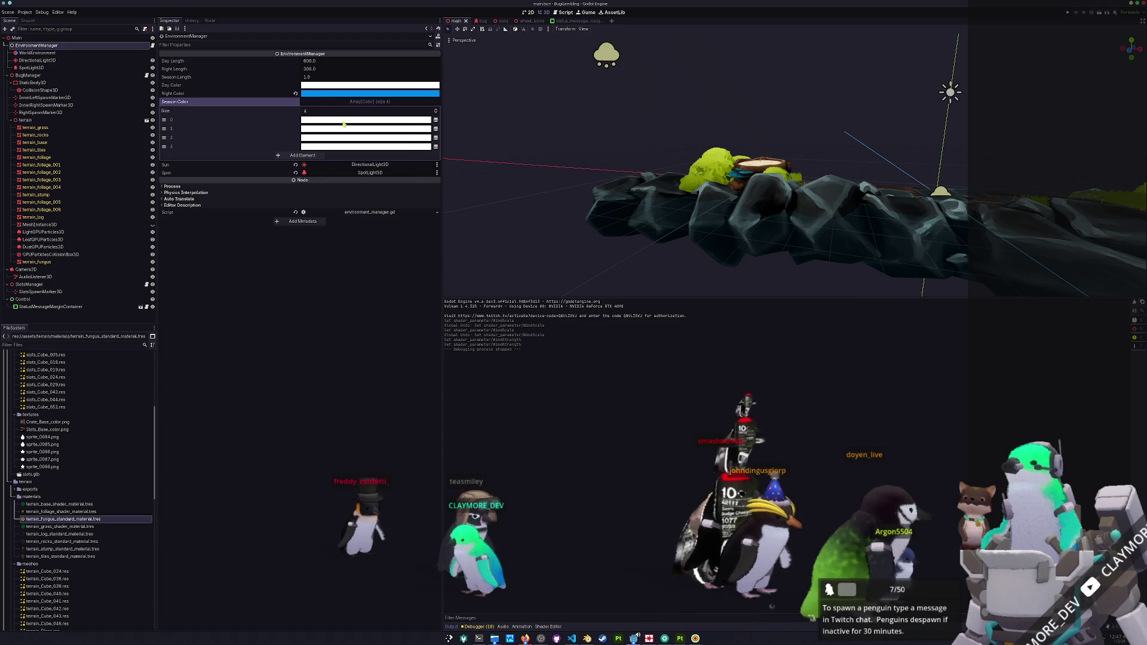
left_click(344, 122)
mouse_move(404, 127)
left_mouse_down()
mouse_move(405, 173)
mouse_move(405, 127)
left_mouse_up()
left_click_drag(342, 233, 383, 231)
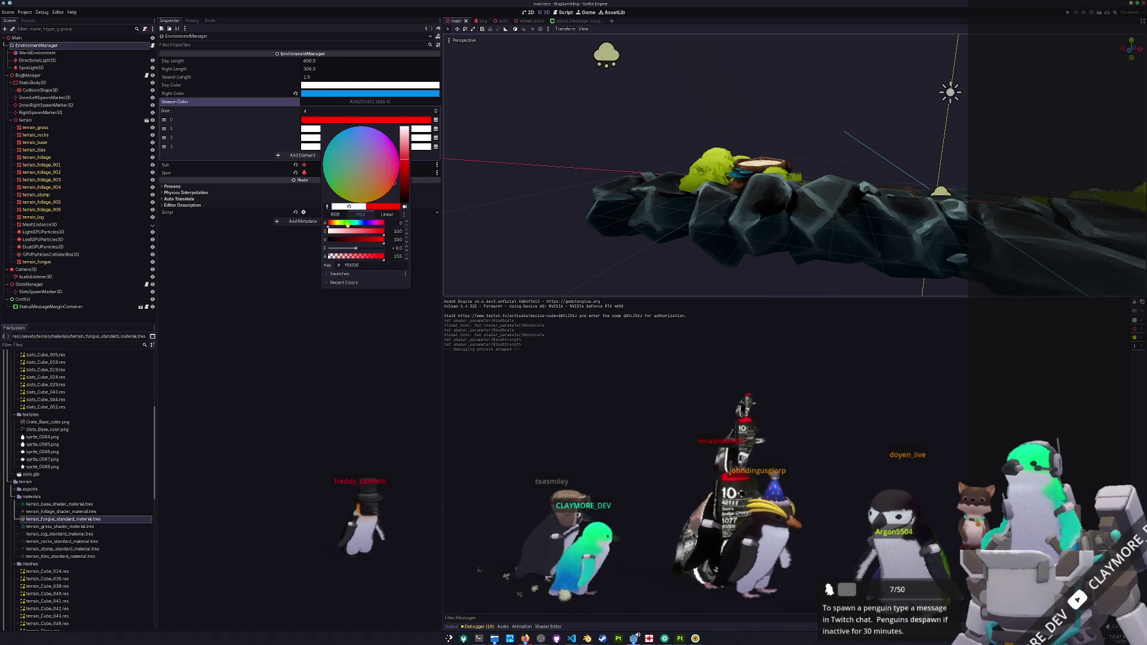
left_click(350, 223)
key("ctrl+v")
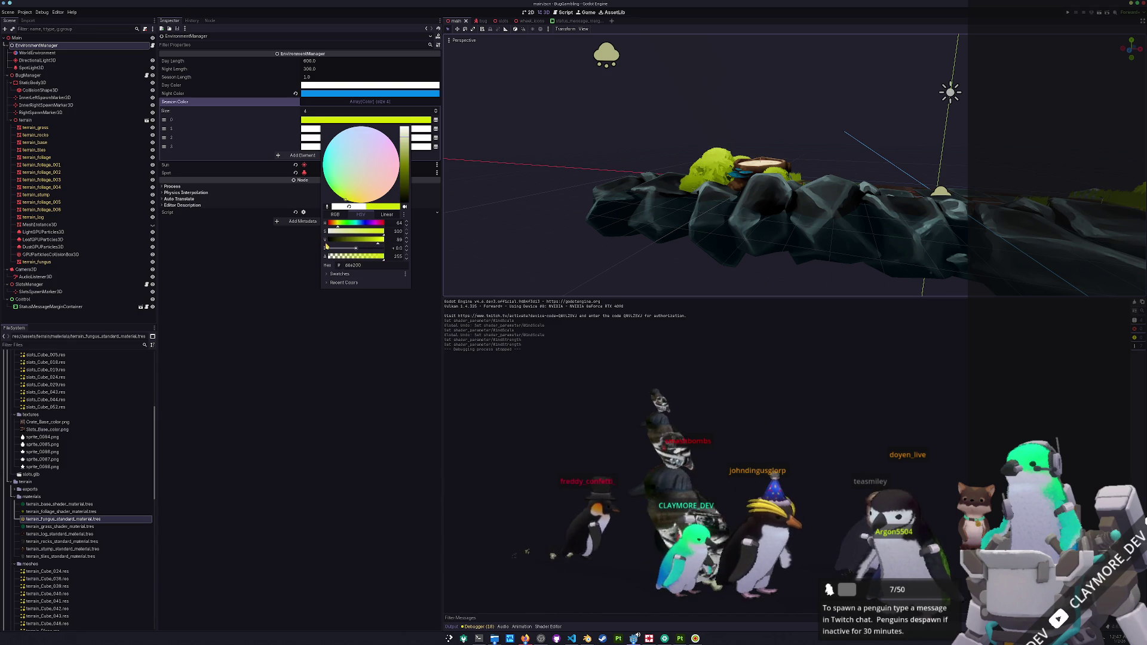
left_click(259, 289)
left_click(40, 187)
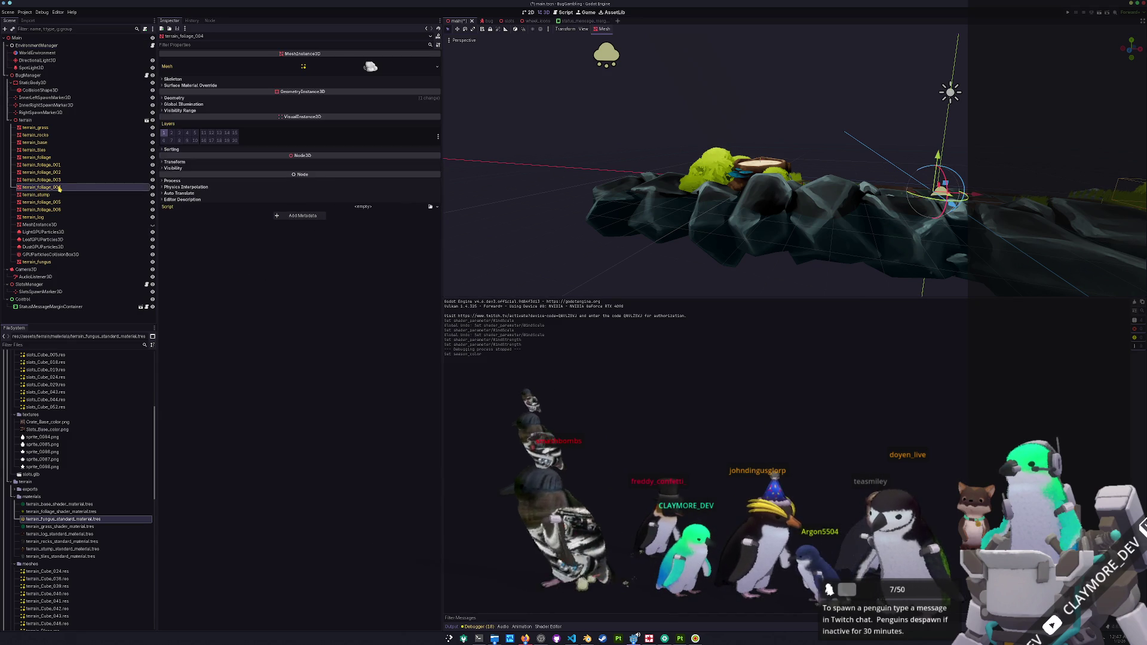
Step: Check terrain_foliage_004's geometry and the project's shader globals, then close Project Settings
left_click(259, 98)
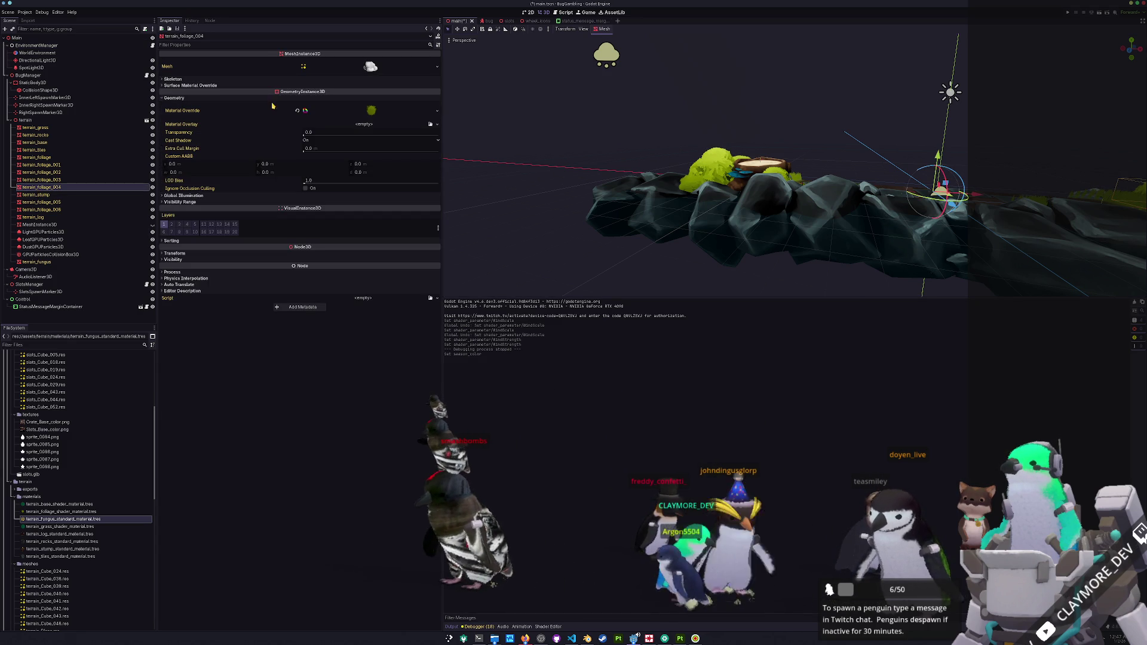
left_click(24, 12)
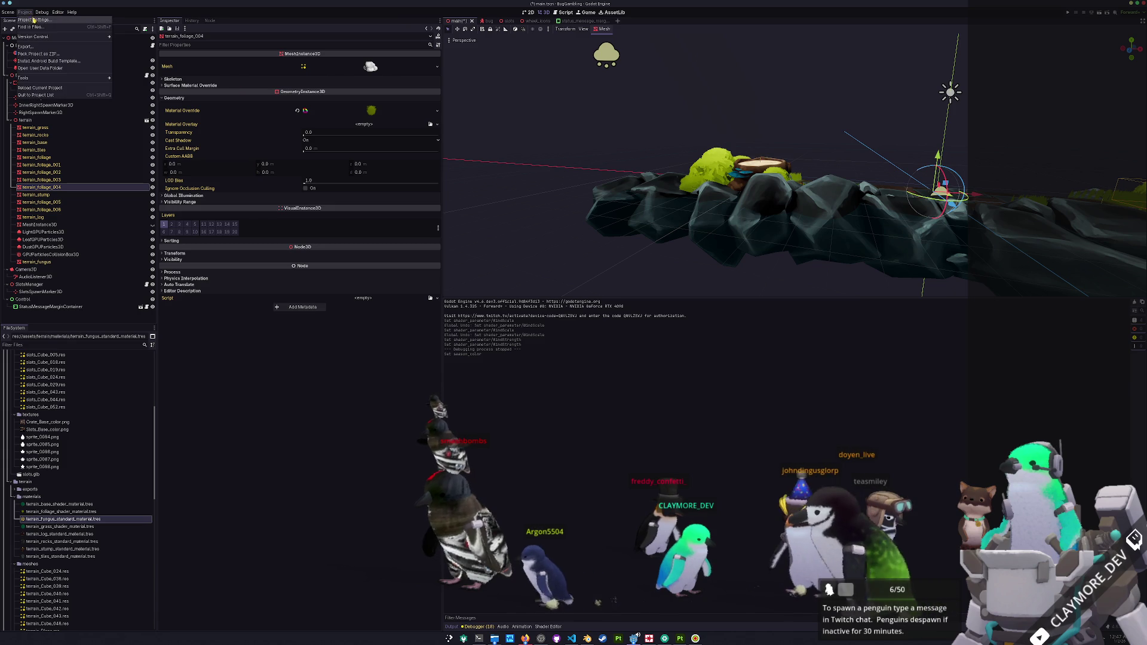
left_click(48, 21)
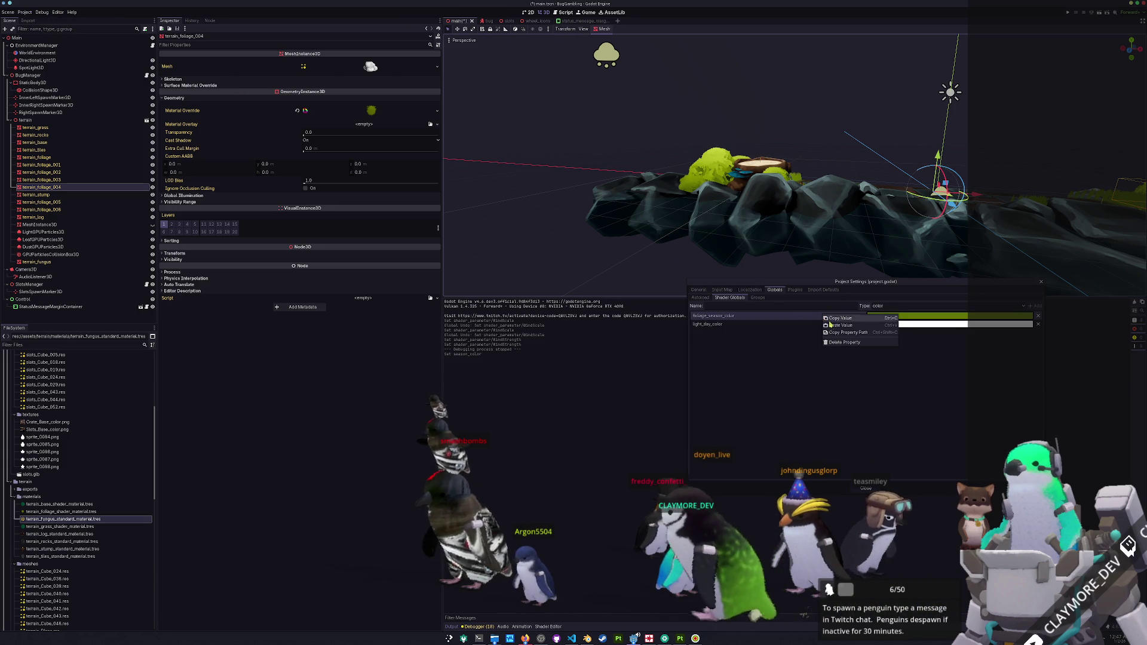
left_click(866, 489)
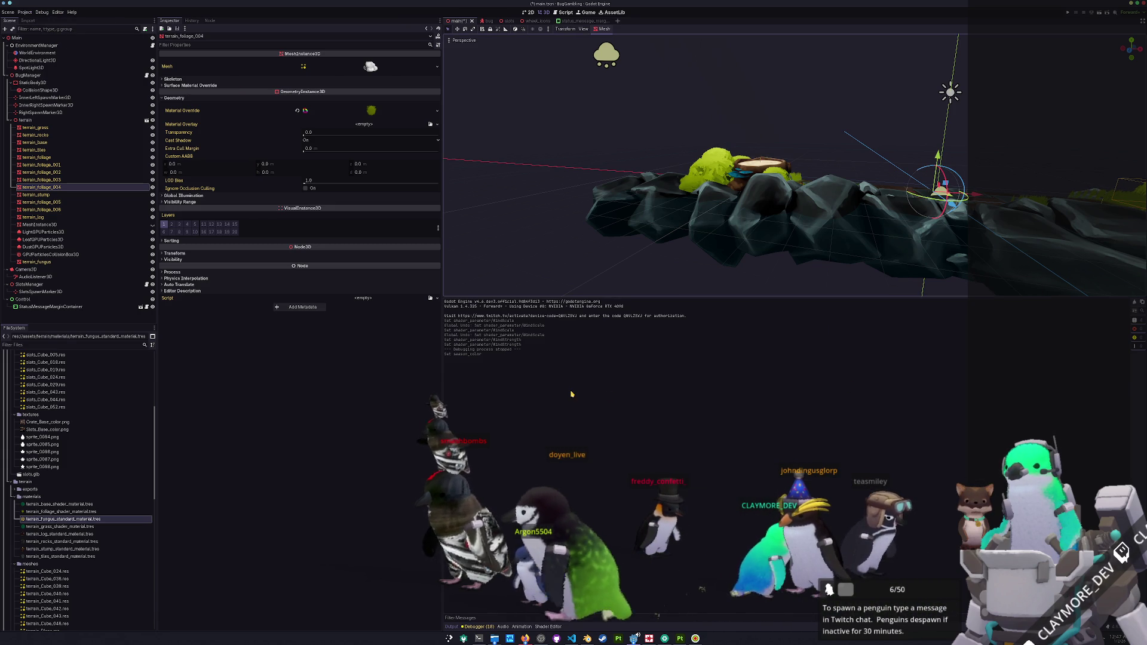
Step: Set EnvironmentManager's first Season Color entry to a pasted blue value
left_click(36, 45)
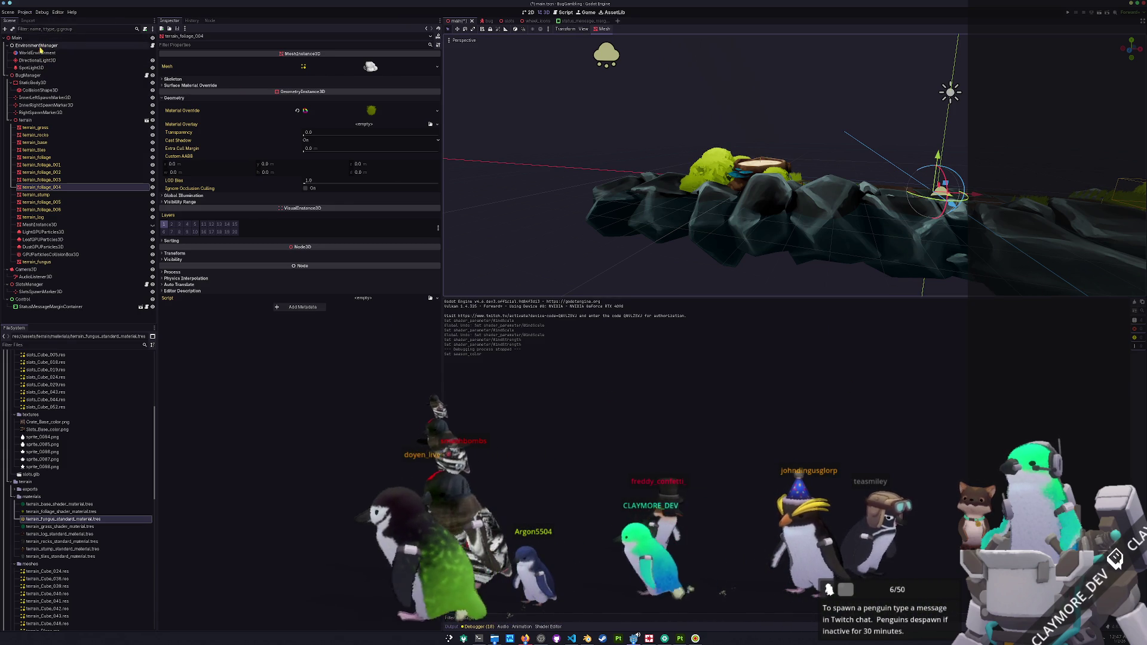
left_click(370, 102)
left_click(366, 119)
left_click(381, 265)
type("008bee")
key("Return")
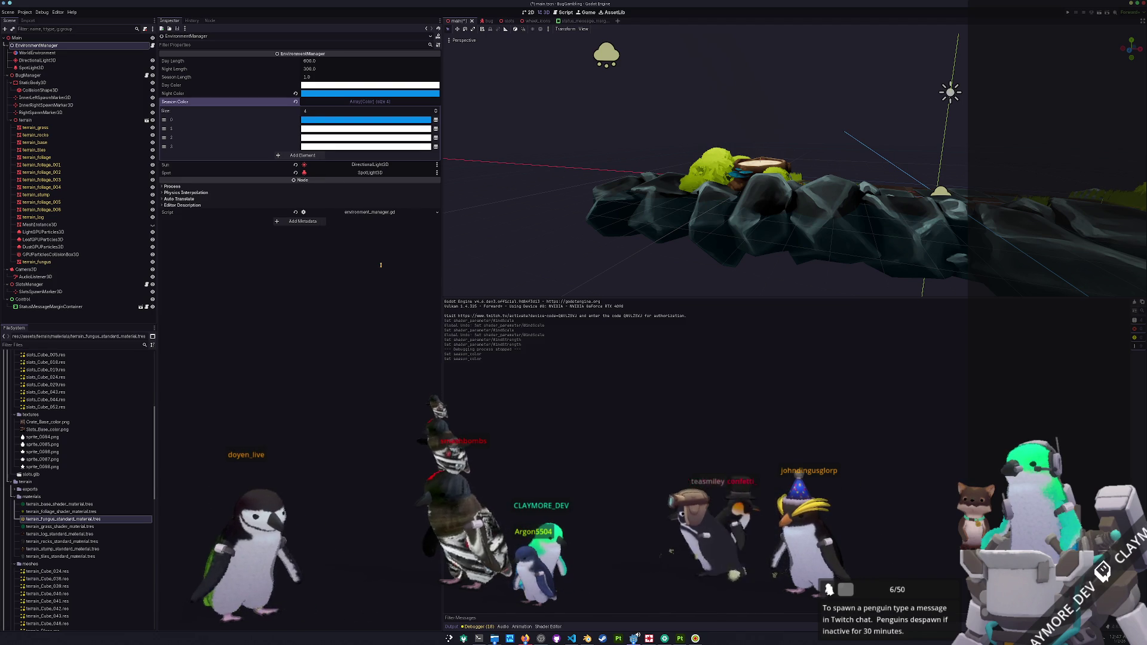
Step: With terrain_foliage_001 selected, review and confirm the foliage_season_color shader global in Project Settings
left_click(60, 165)
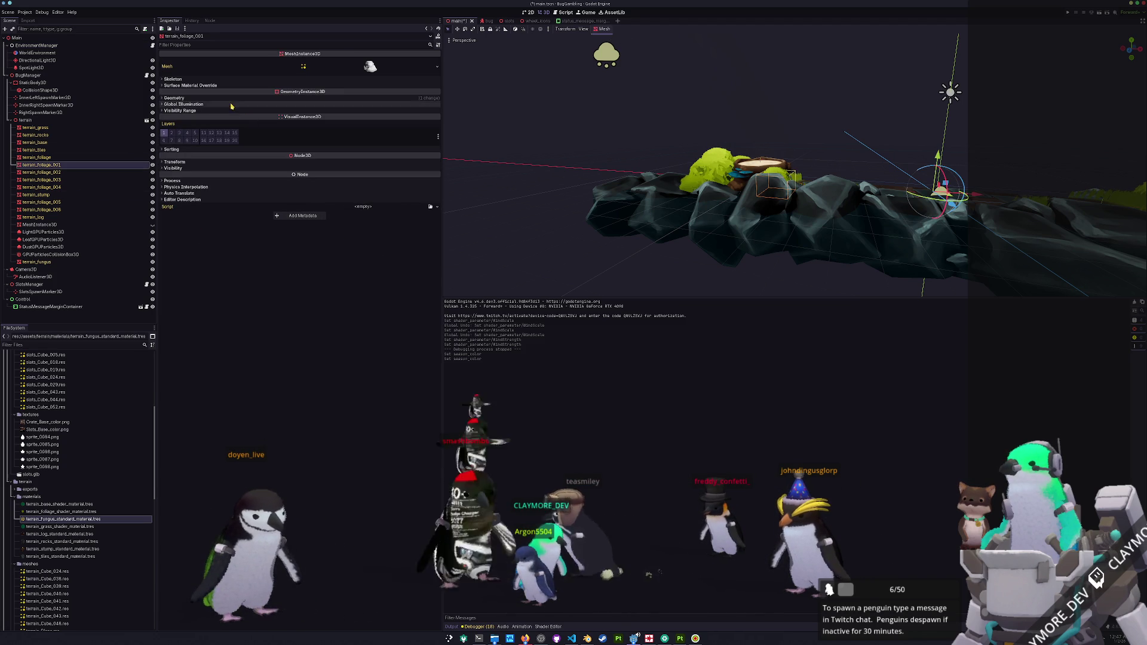
left_click(24, 12)
left_click(45, 31)
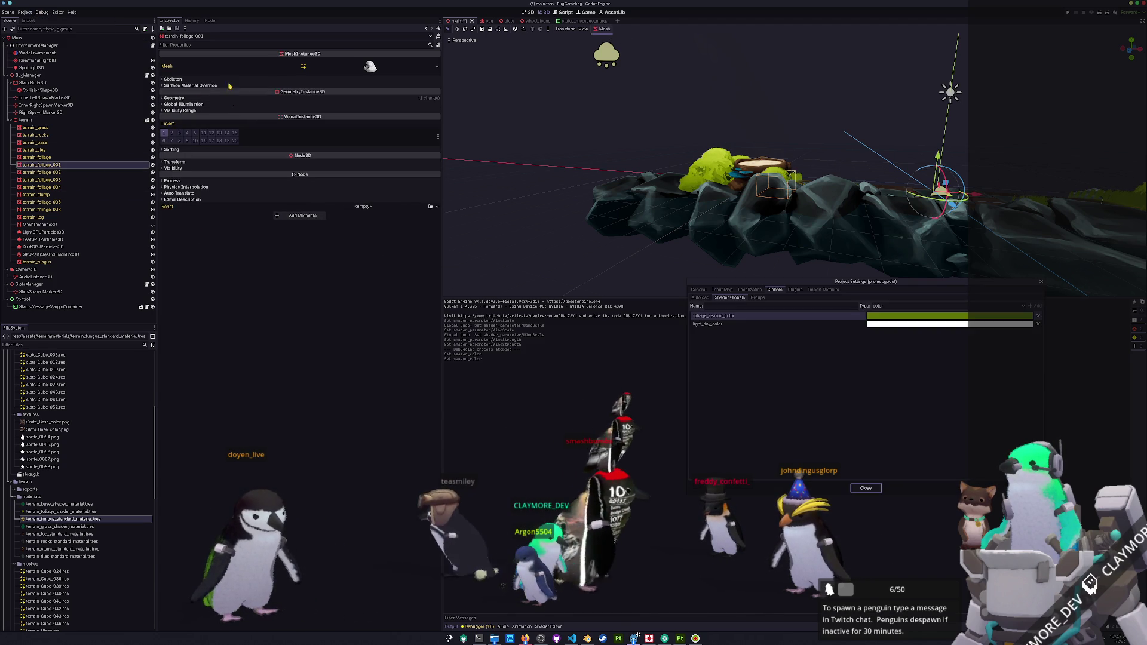
right_click(802, 317)
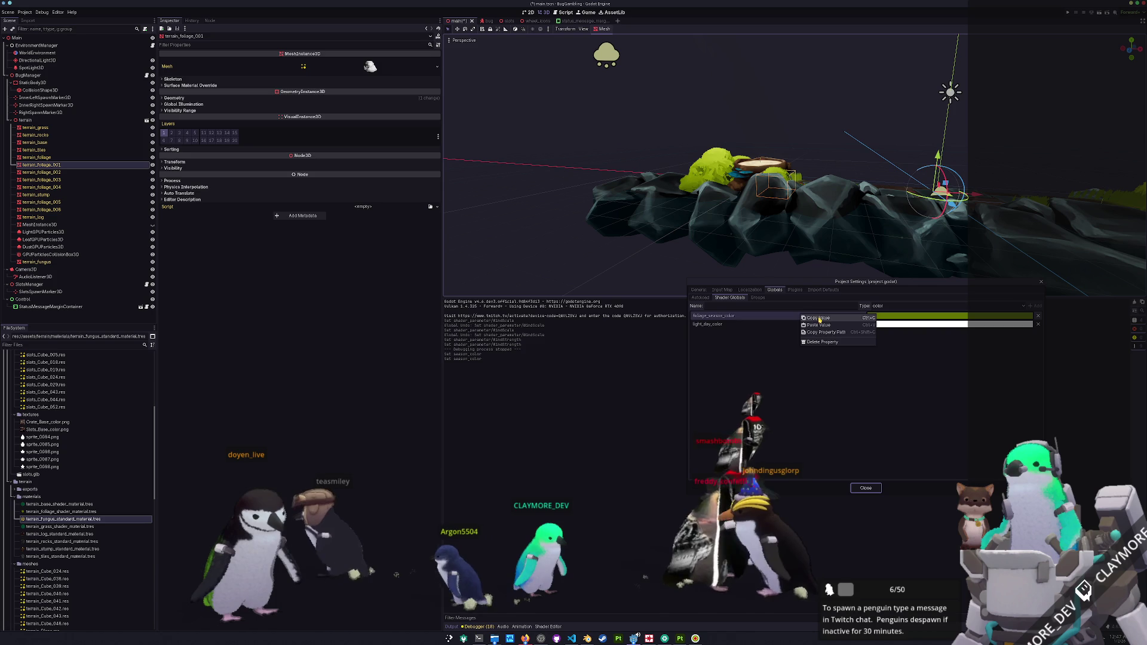
left_click(817, 318)
left_click(895, 317)
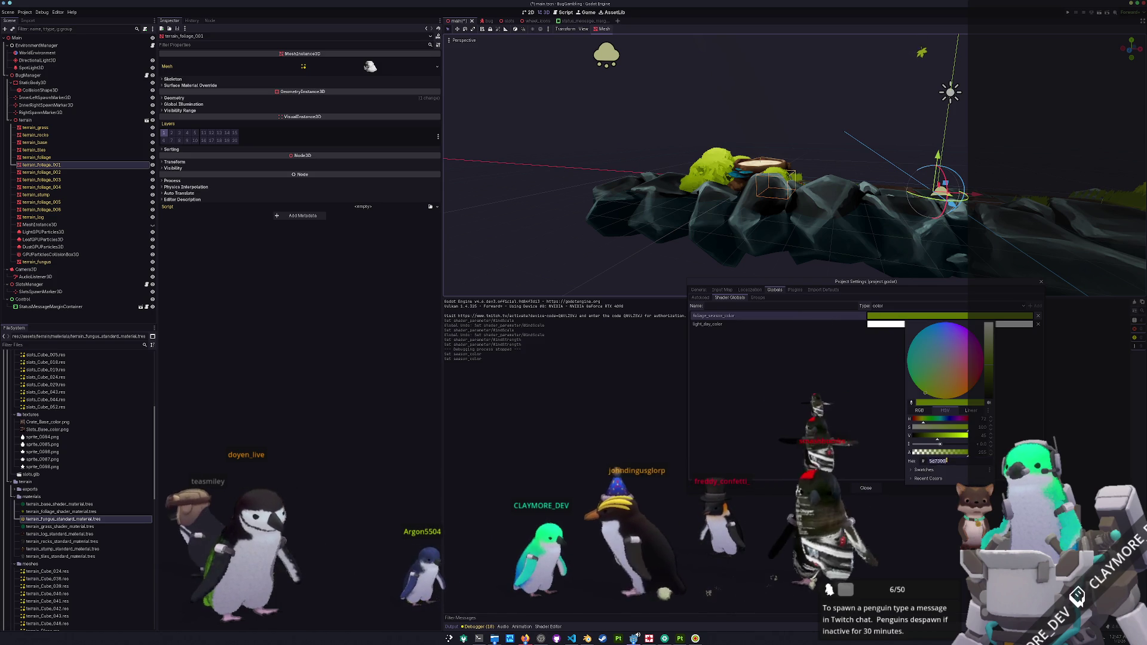
left_click(865, 489)
left_click(866, 489)
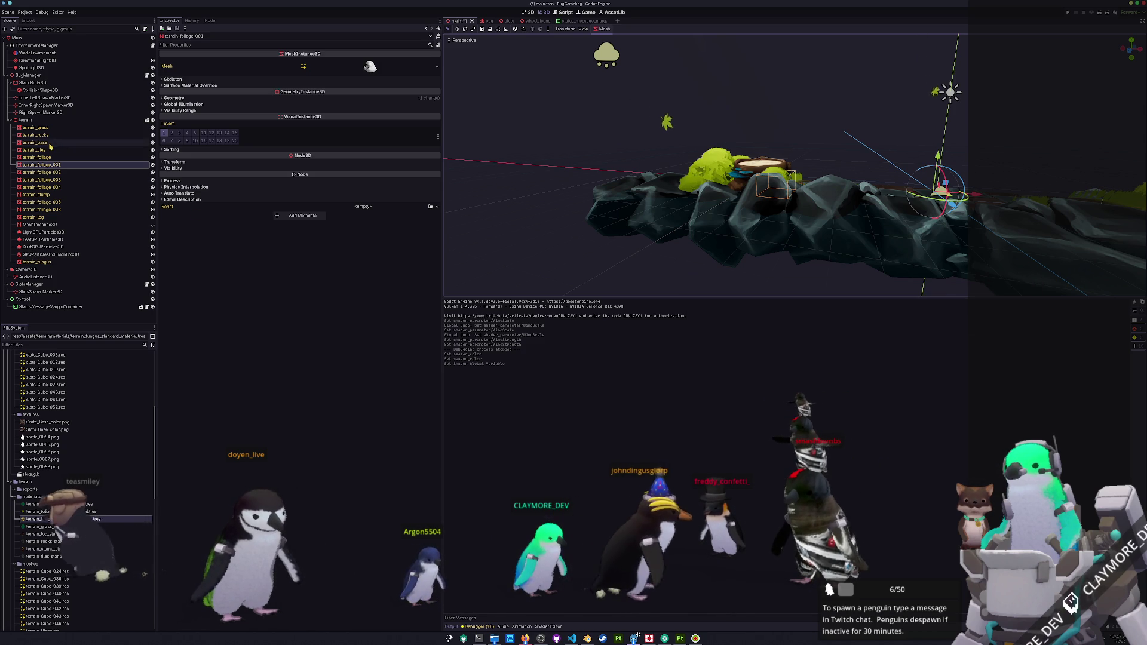
Step: Reveal the foliage material's shader parameters, then reselect EnvironmentManager
left_click(174, 98)
left_click(179, 110)
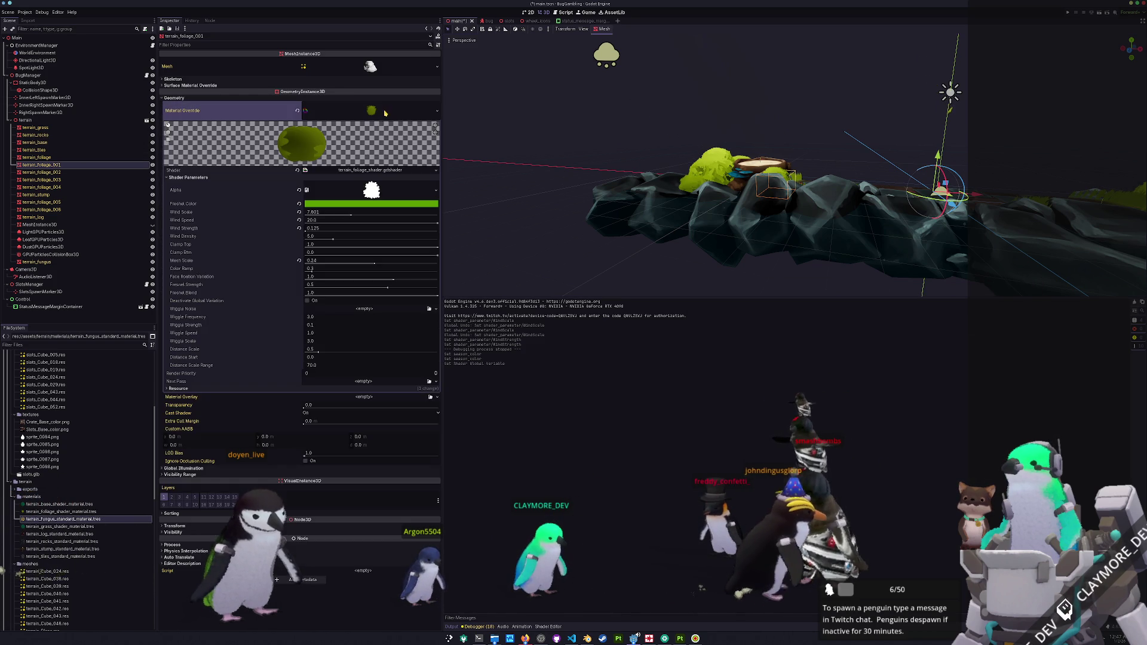
left_click(42, 46)
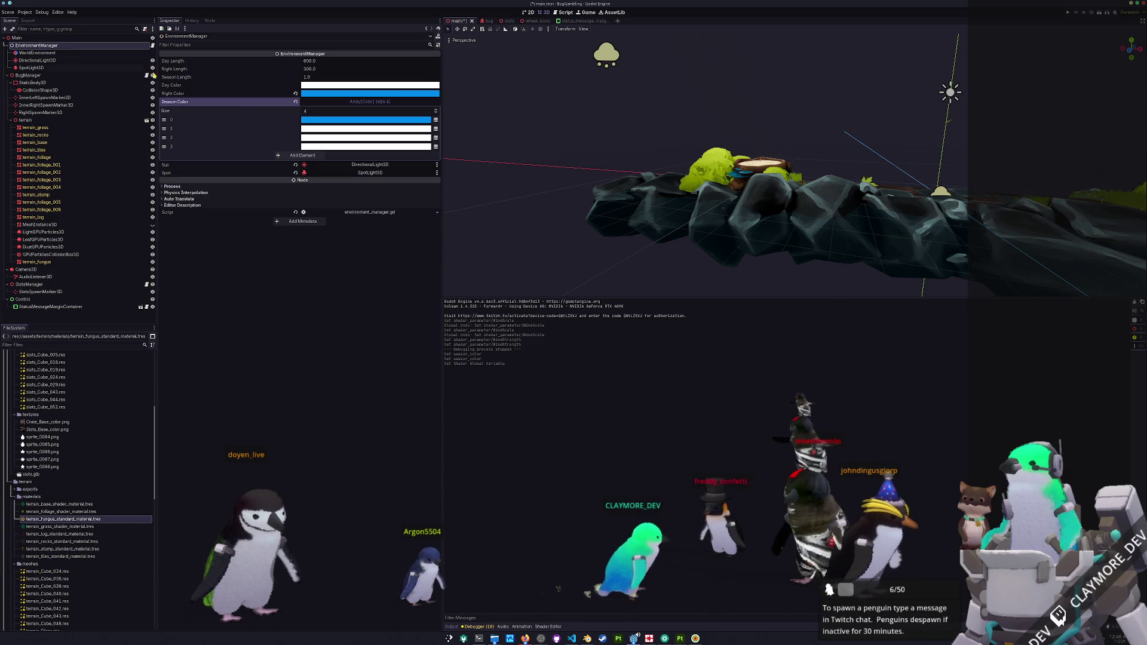
Step: Set Season Color entries [0] and [1] to olive green
scroll(552, 178, "up", 5)
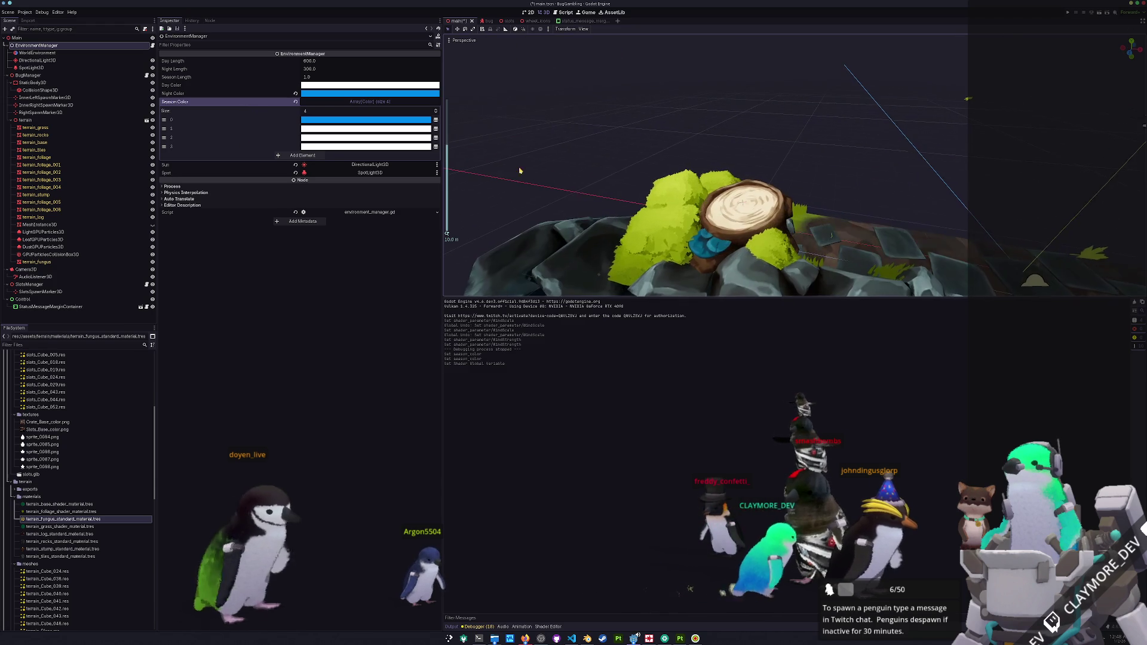
left_click(350, 120)
left_click(381, 267)
key("Escape")
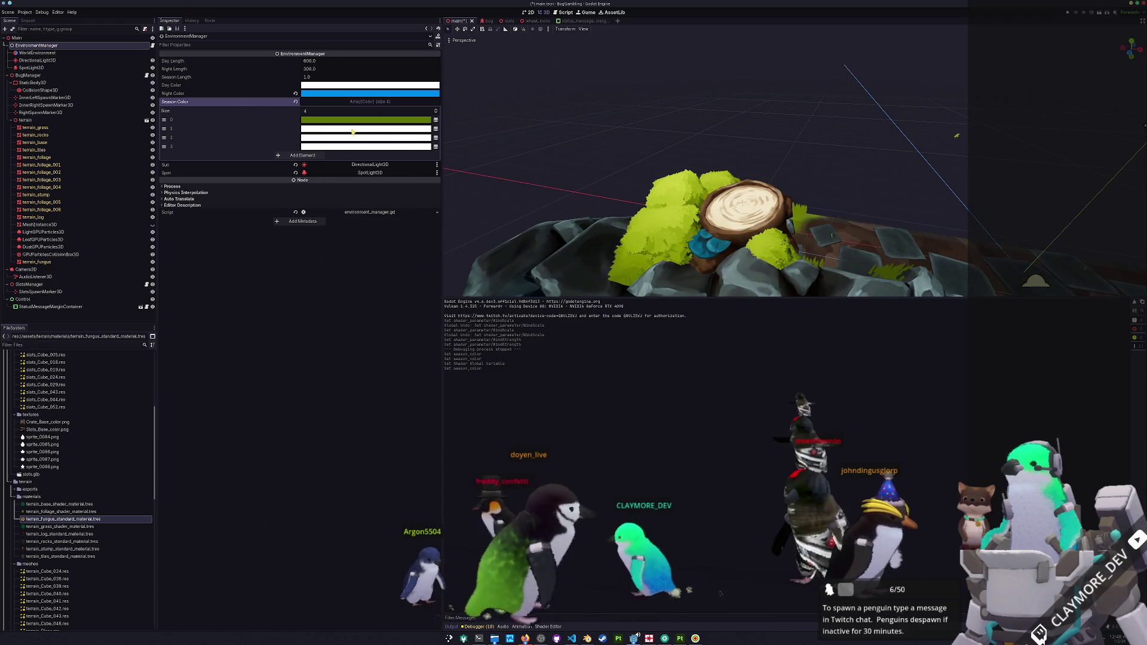
left_click(365, 128)
key("ctrl+v")
key("Return")
key("Escape")
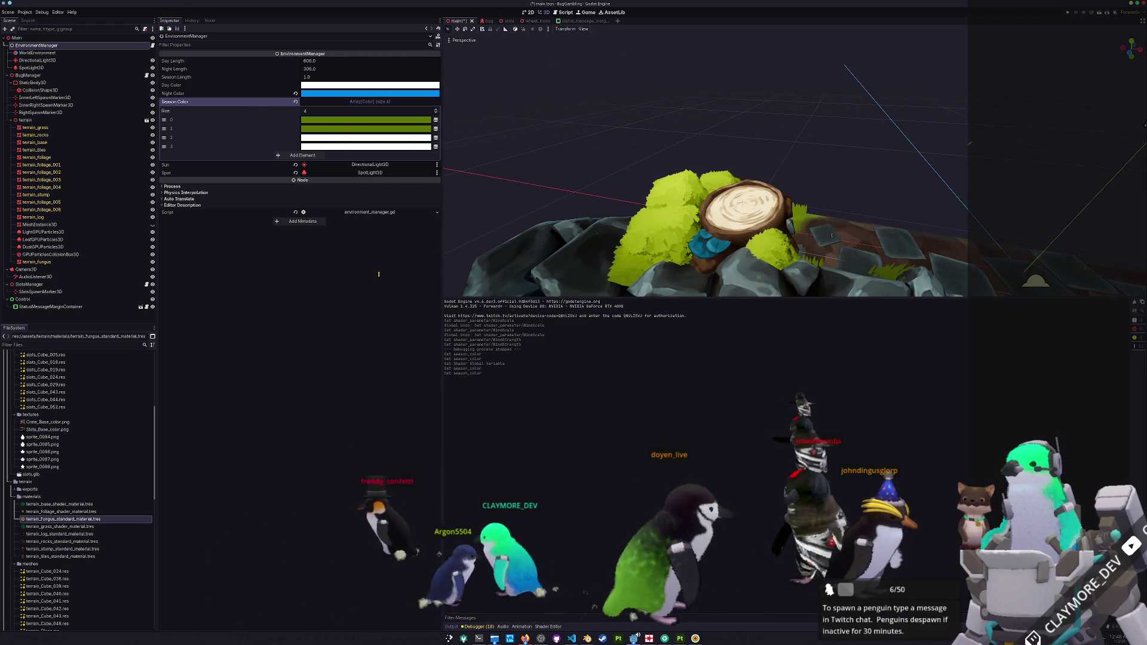
Step: Shift Season Color [1] to orange 995500 and save the scene
left_click(344, 129)
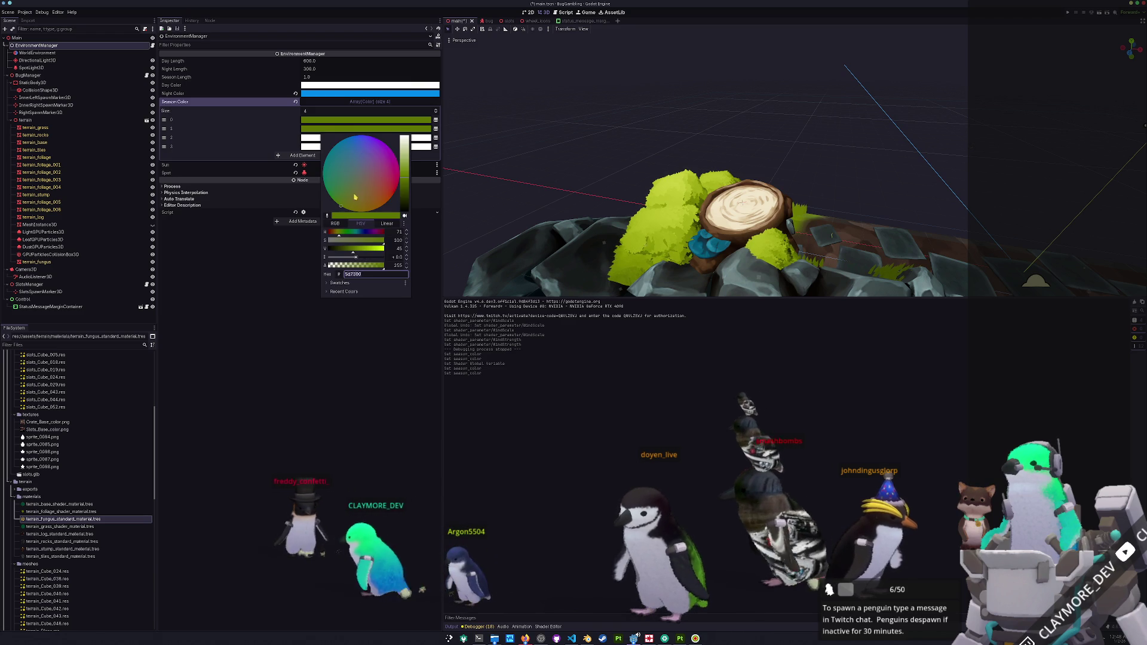
left_click_drag(352, 211, 379, 208)
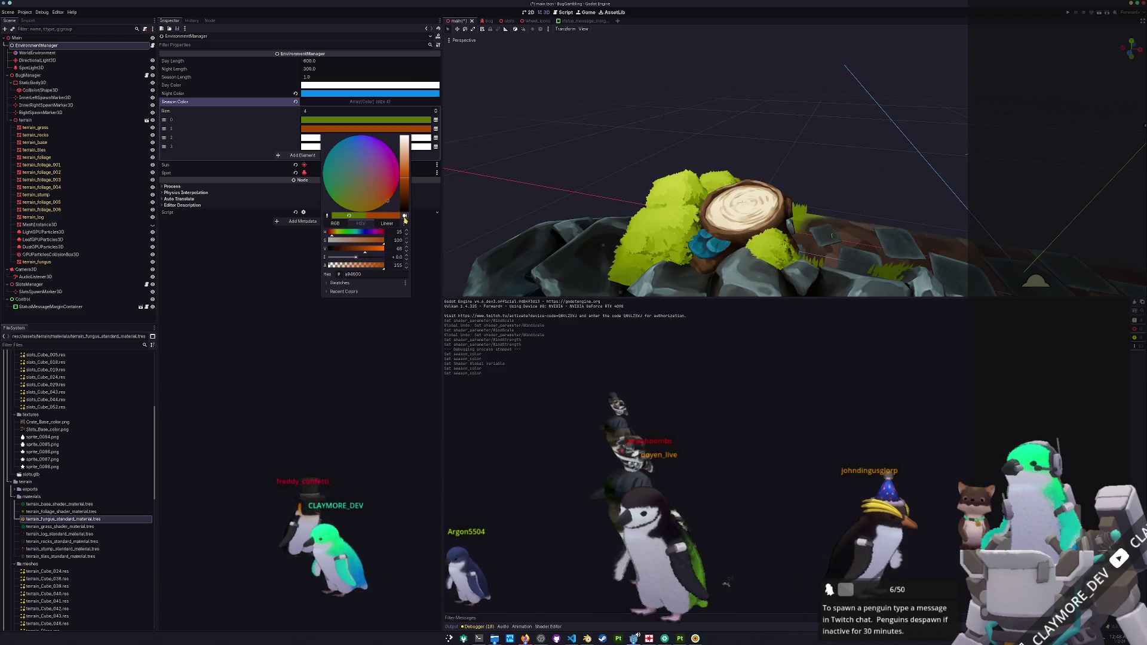
left_click(544, 186)
scroll(541, 184, "down", 5)
key("ctrl+s")
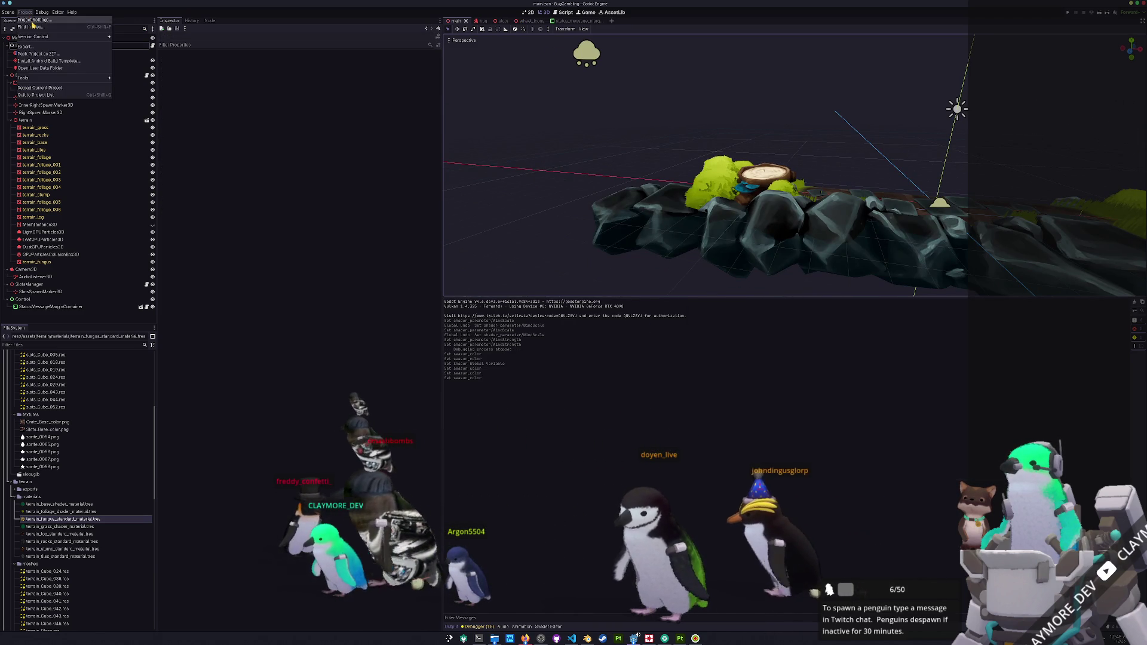
Step: Set the foliage_season_color shader global to orange-red bb2b00 and close Project Settings
left_click(899, 317)
left_click_drag(938, 388, 1001, 403)
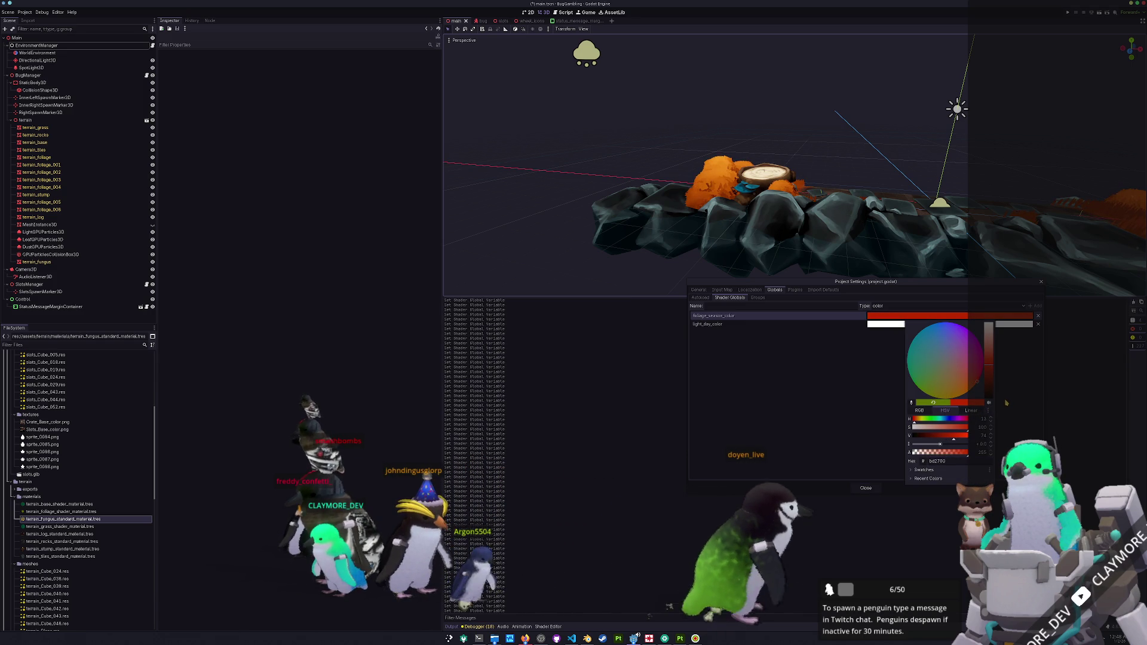
type("bb2b00")
key("Return")
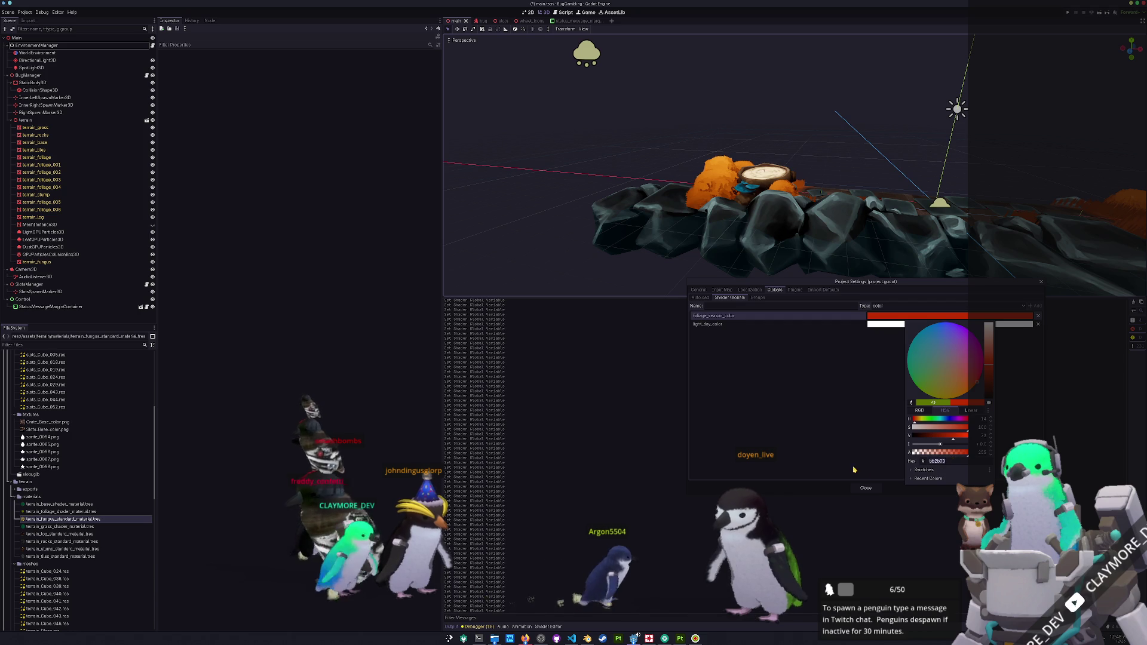
left_click(860, 475)
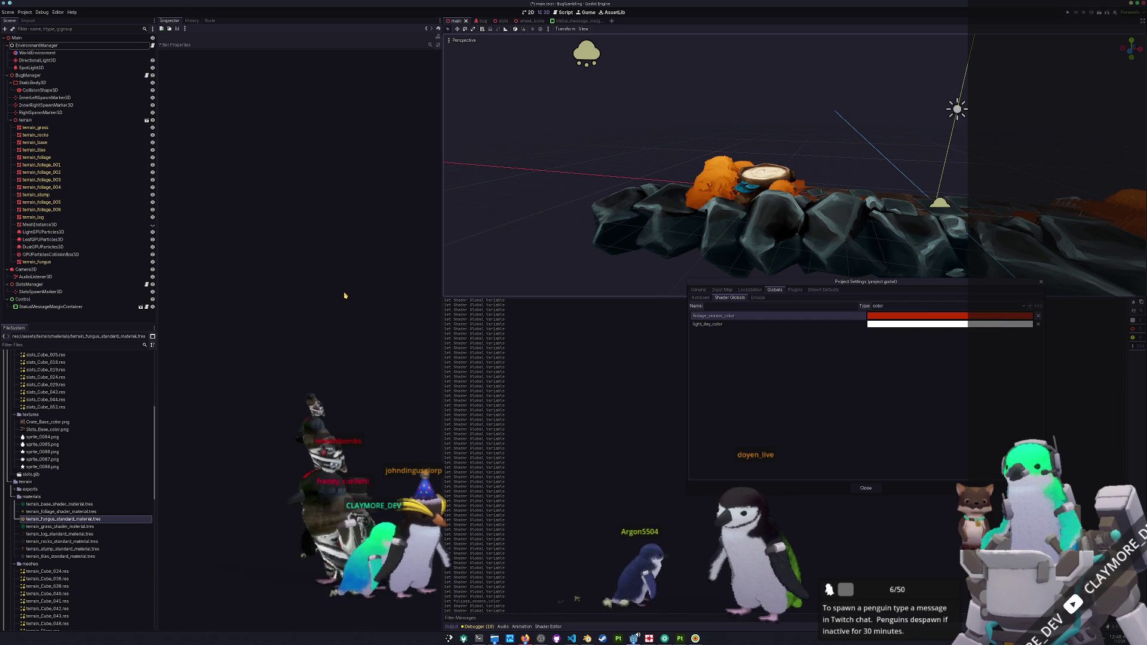
left_click(878, 491)
Step: Paste a red value into EnvironmentManager's Season Color [1]
left_click(36, 44)
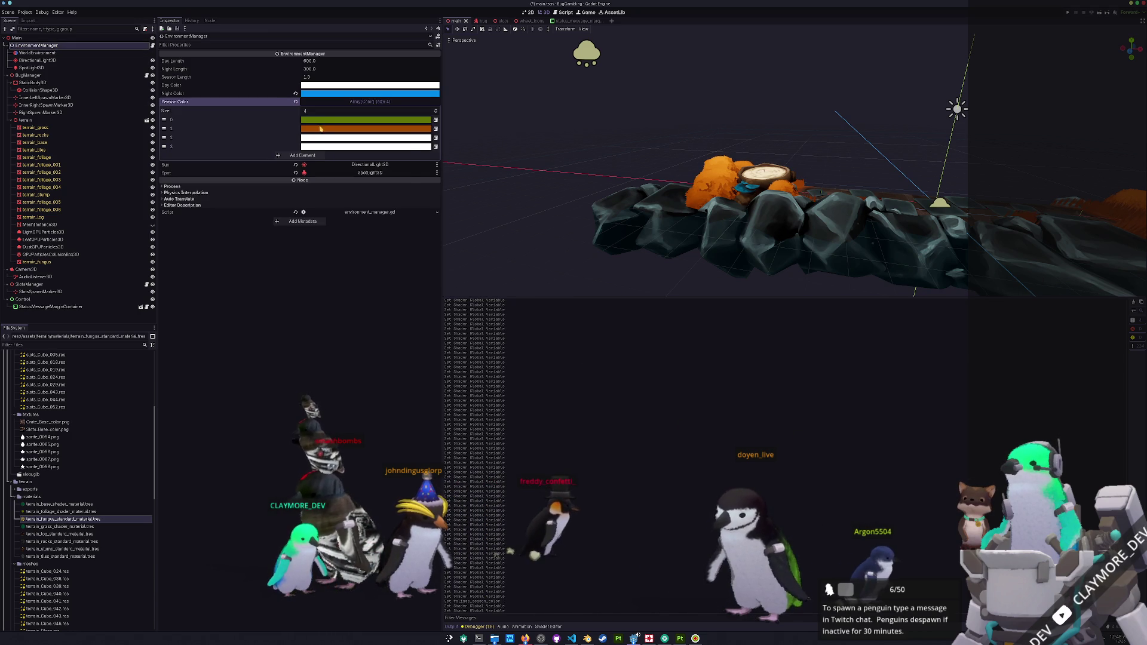
left_click(320, 127)
left_click(381, 277)
type("bb2b00")
key("Escape")
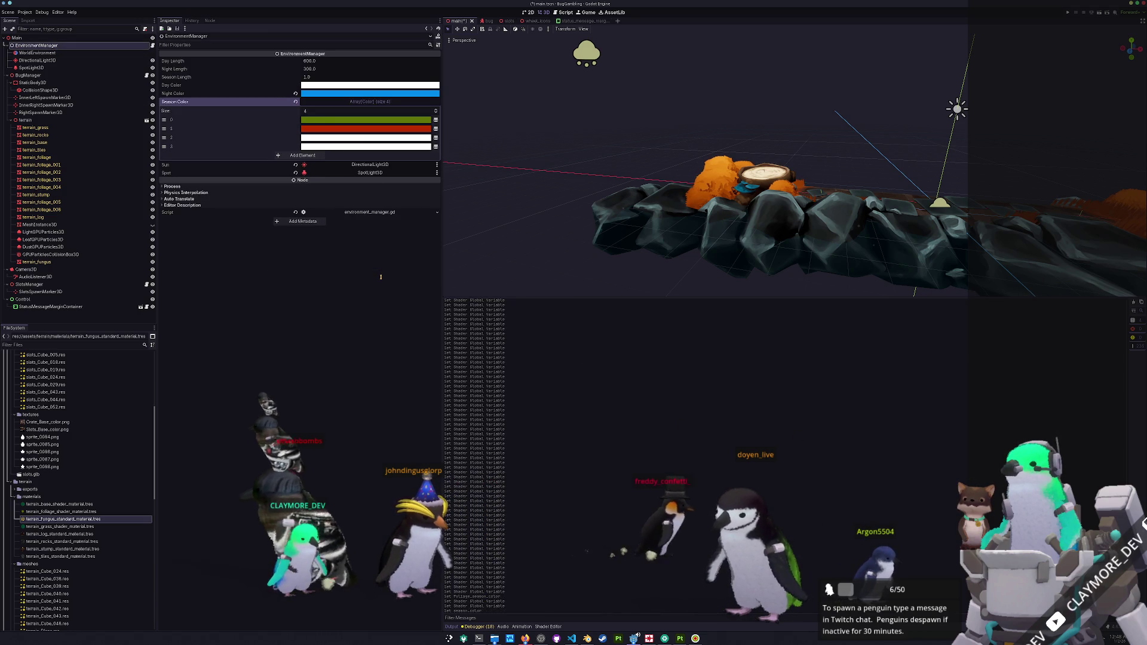
Step: Change the foliage_season_color shader global to cyan in Project Settings
left_click(23, 12)
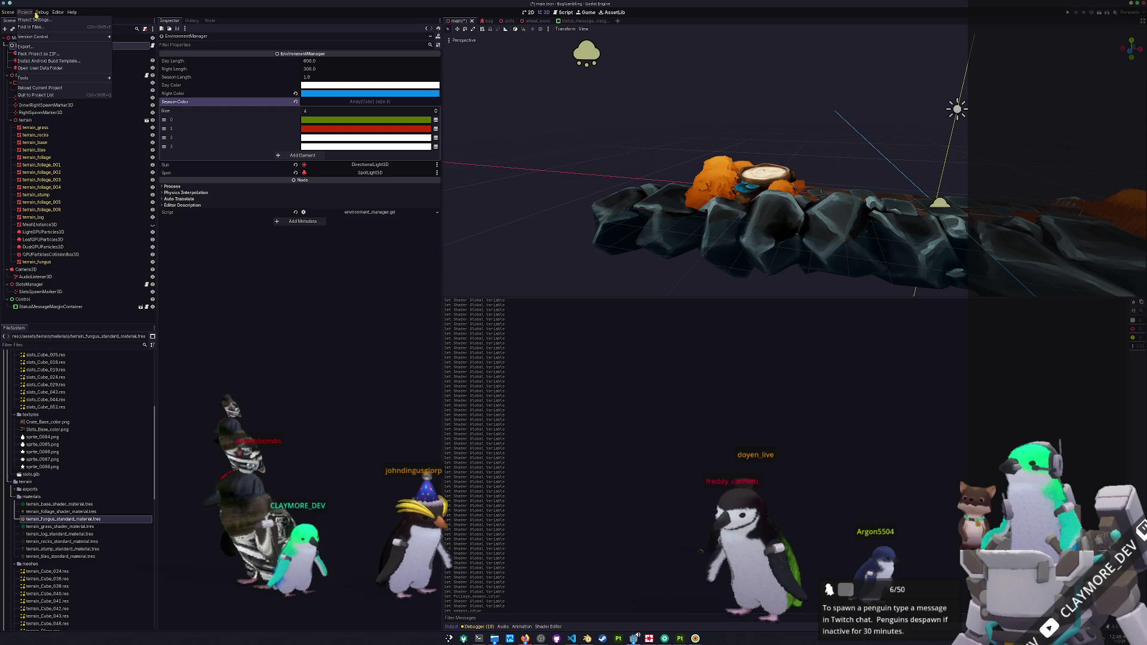
left_click(33, 20)
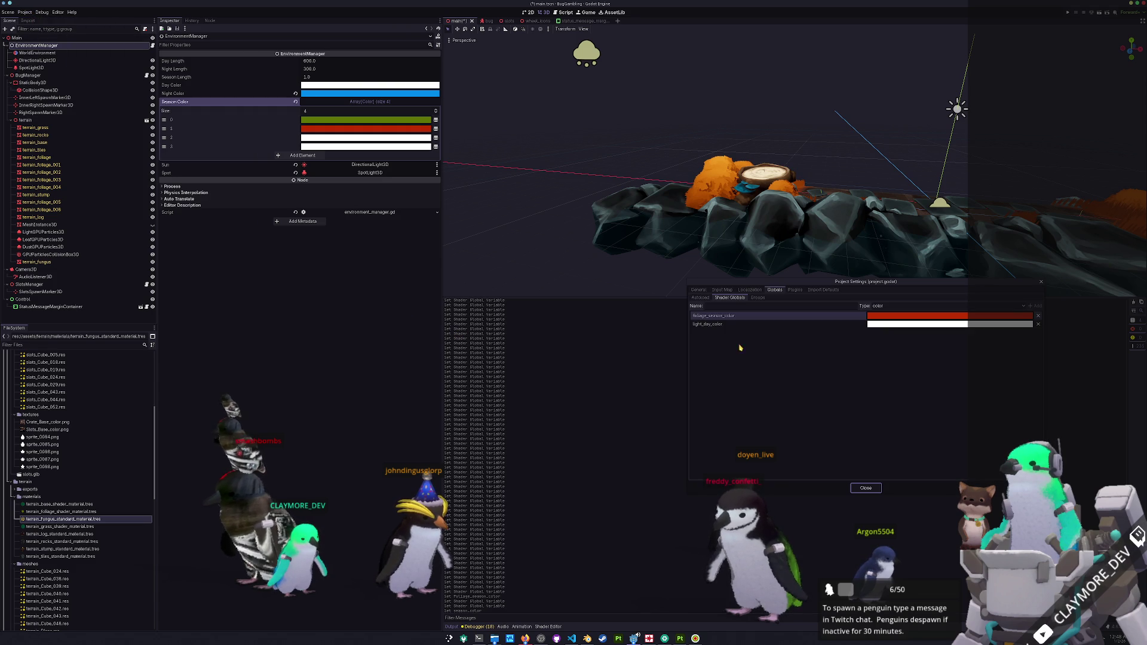
left_click(884, 316)
mouse_move(940, 396)
left_mouse_down()
mouse_move(916, 336)
mouse_move(939, 327)
mouse_move(927, 325)
mouse_move(937, 312)
left_mouse_up()
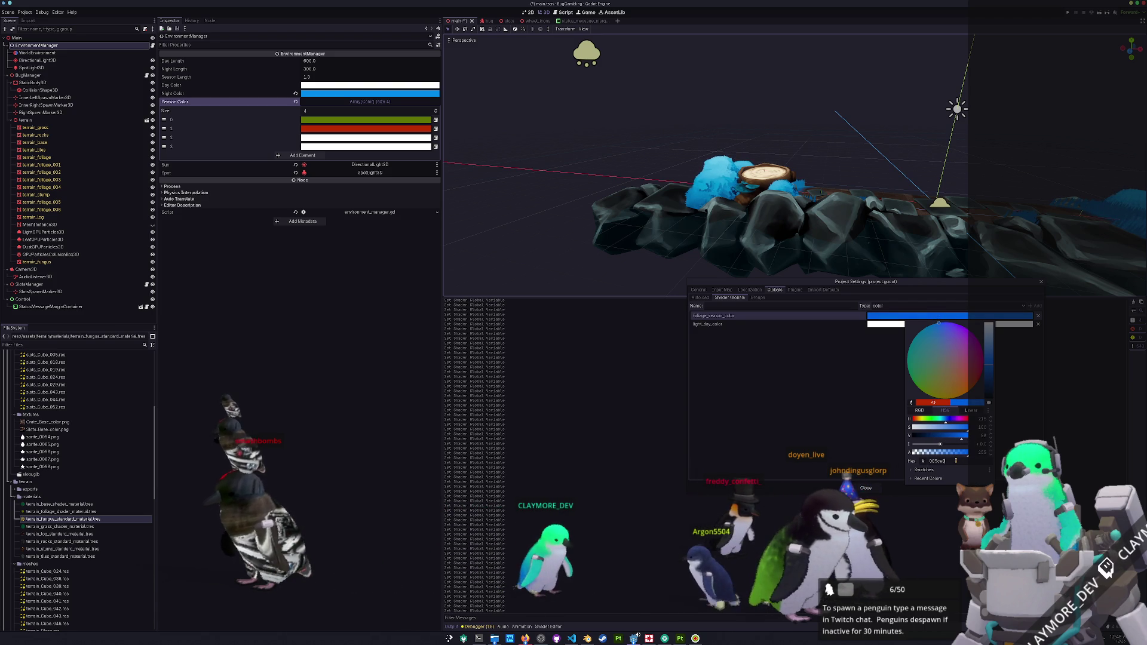
left_click(866, 488)
left_click(866, 488)
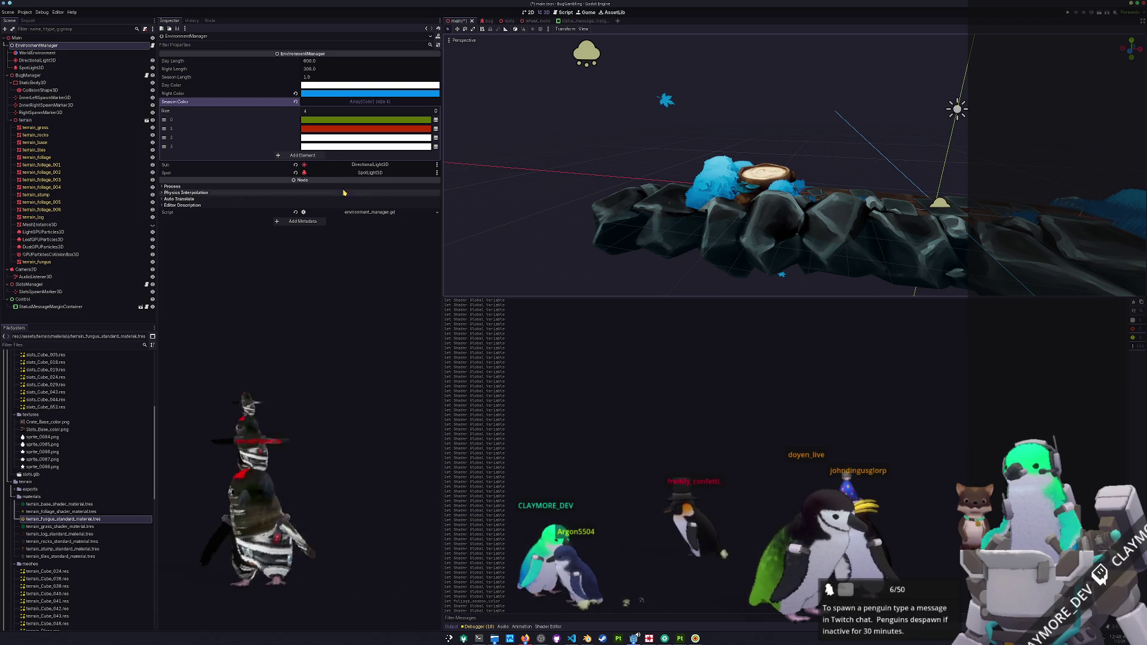
Step: Set Season Color [2] to blue 005ce0 and save the scene
left_click(358, 146)
left_click(353, 283)
key("ctrl+v")
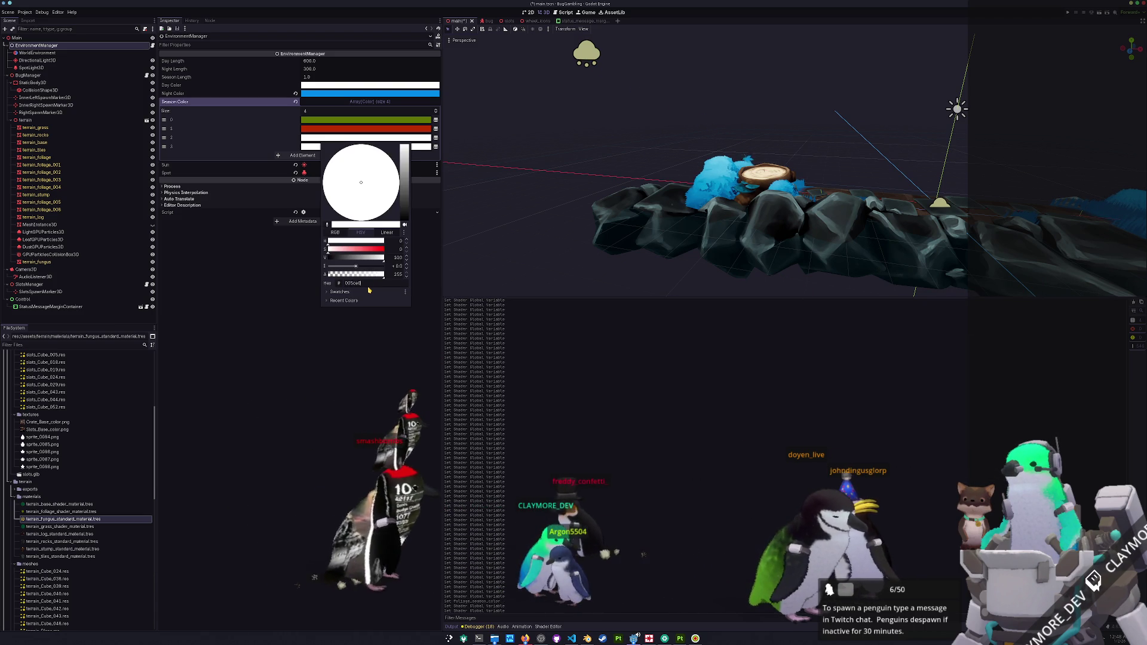
key("Return")
key("ctrl+s")
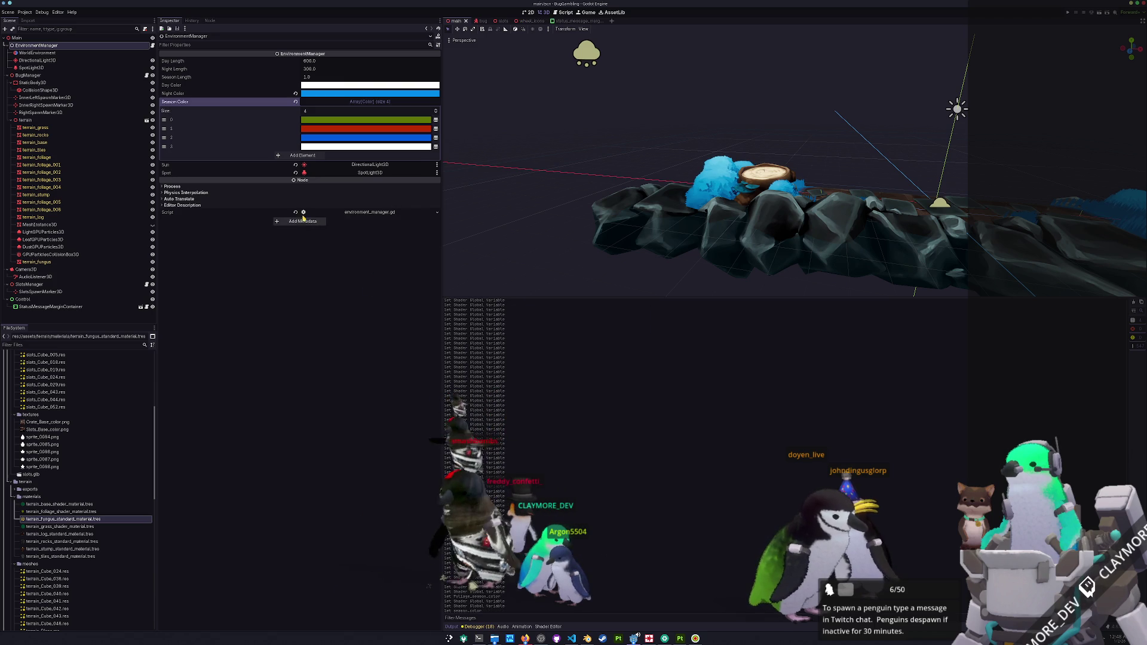
Step: Turn the foliage_season_color shader global green, tinting the terrain foliage
left_click(24, 12)
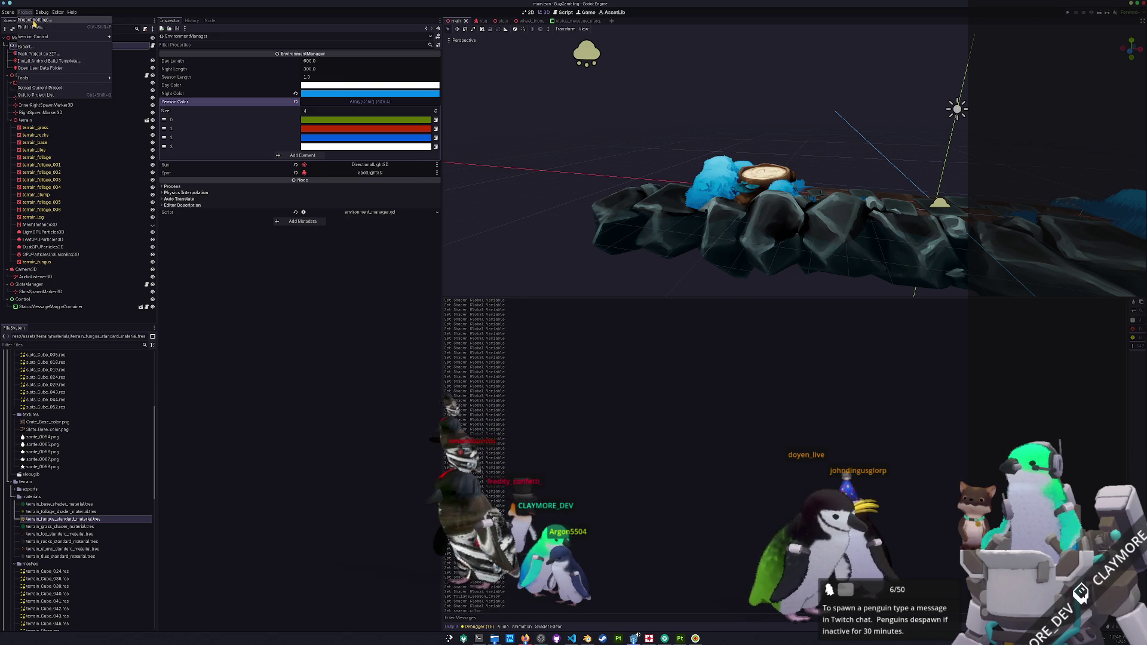
left_click(33, 20)
left_click(886, 317)
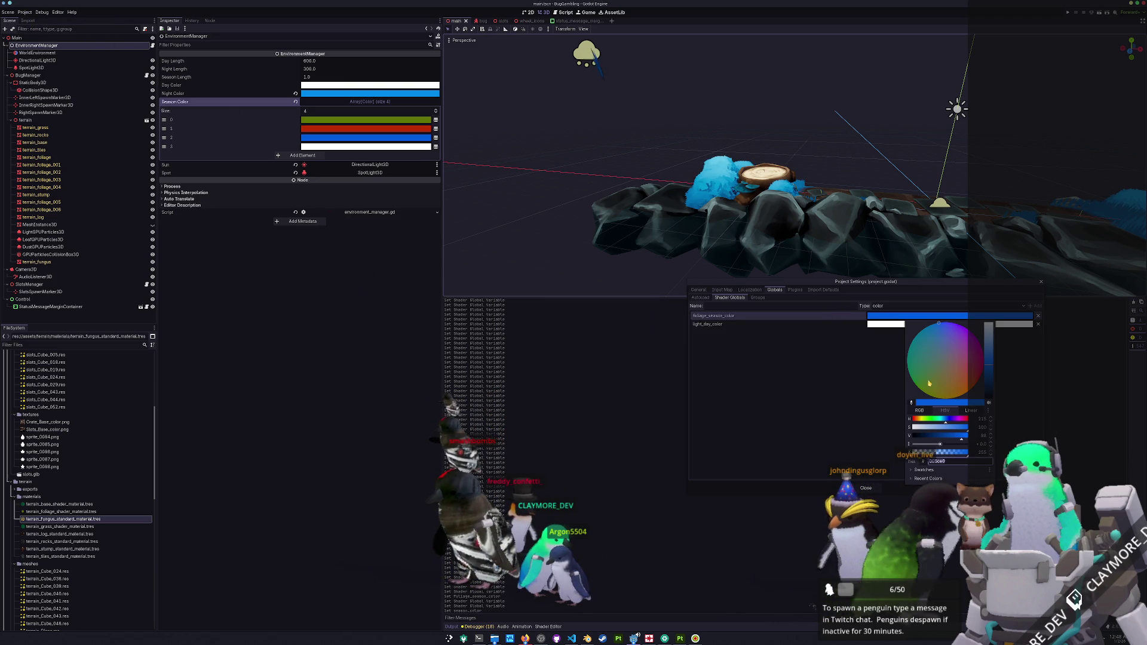
left_click_drag(931, 378, 895, 410)
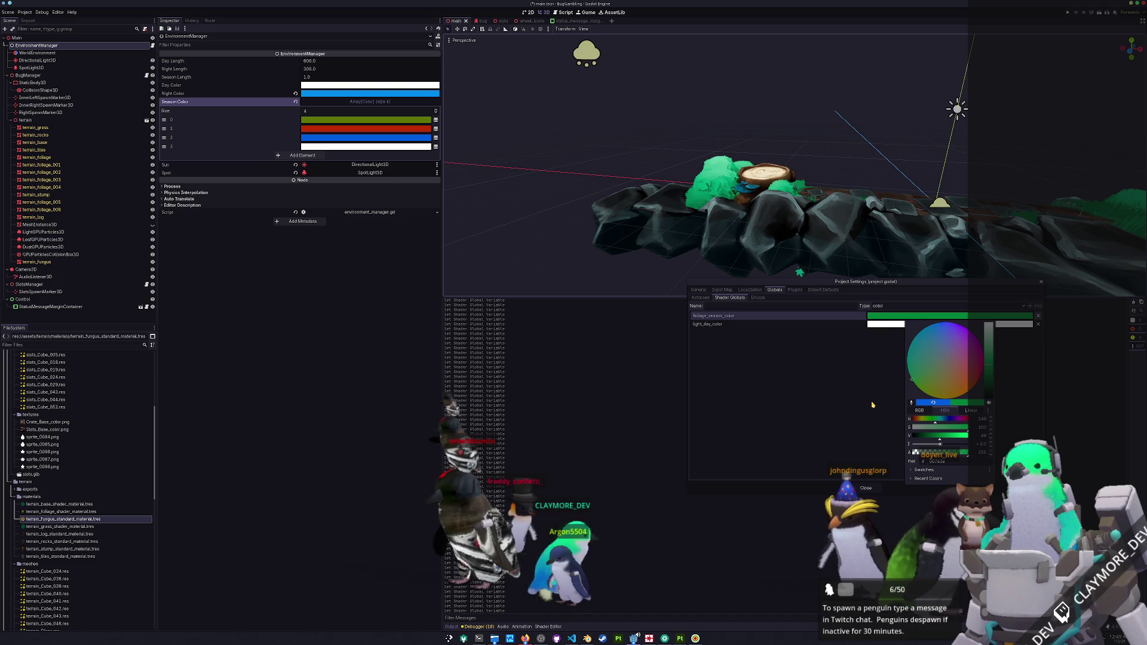
left_click(866, 488)
left_click(866, 488)
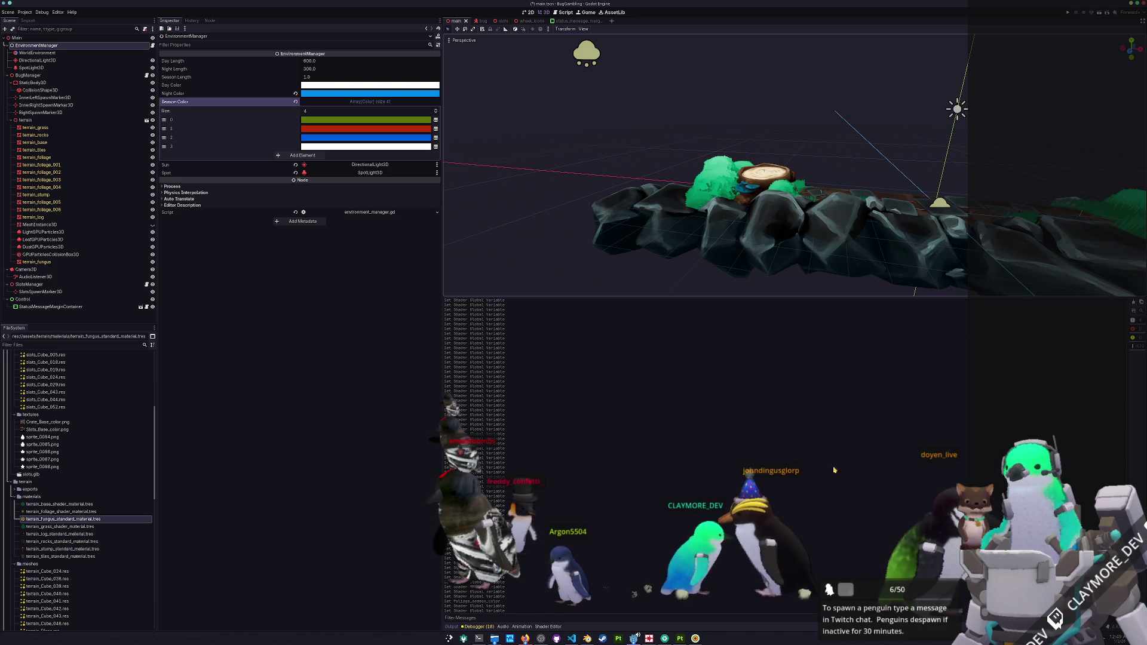